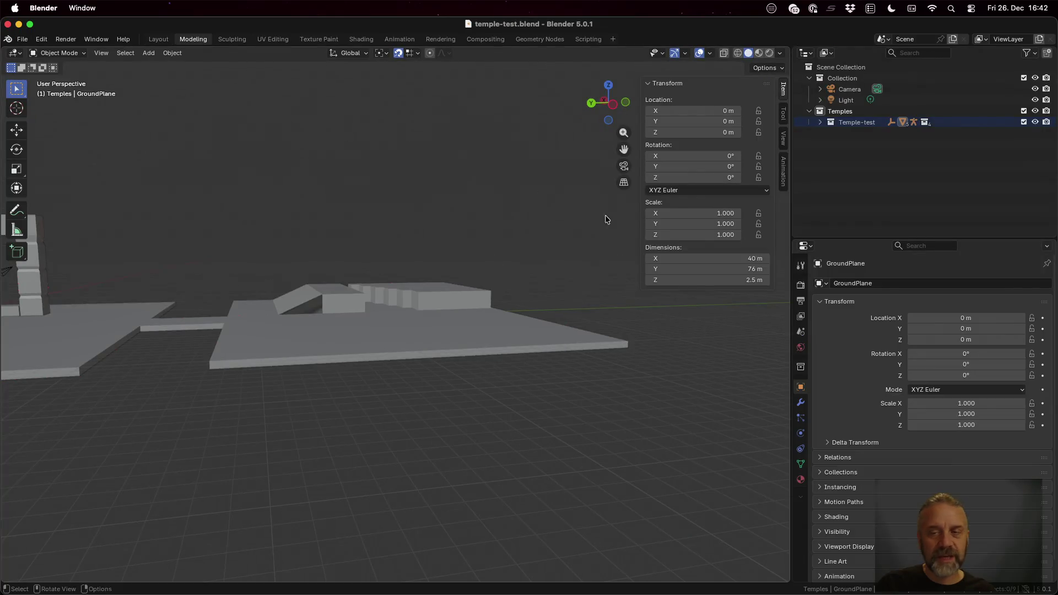
Step: Expand Temple-test's nested Triggers, Ground, Helpers and Barriers collections, then switch to blender_v2.py
{"action": "left_click", "coordinate": [820, 122], "text": "shift"}
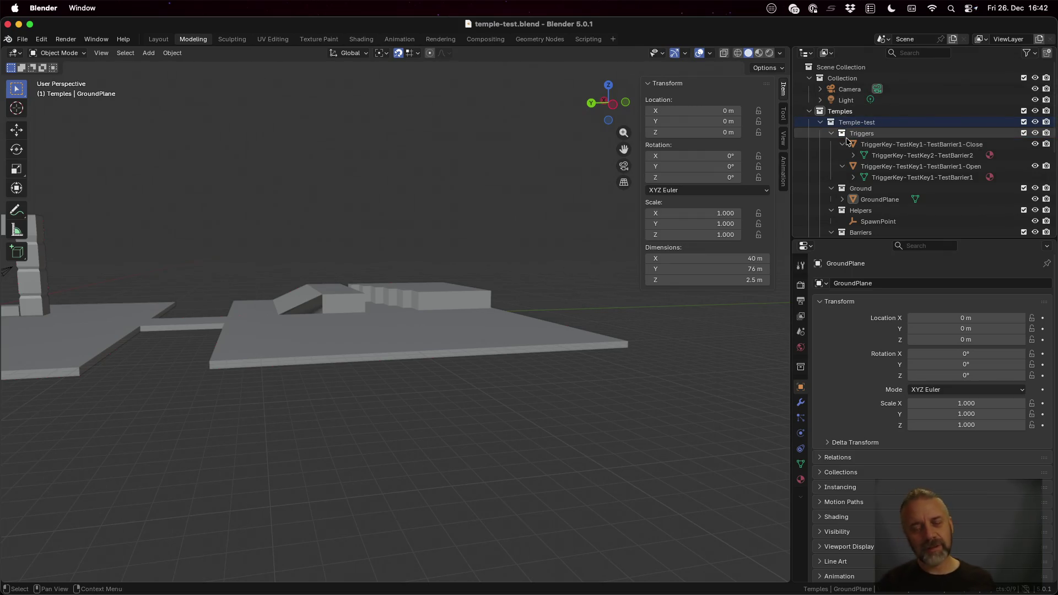
{"action": "key", "text": "ctrl+Left"}
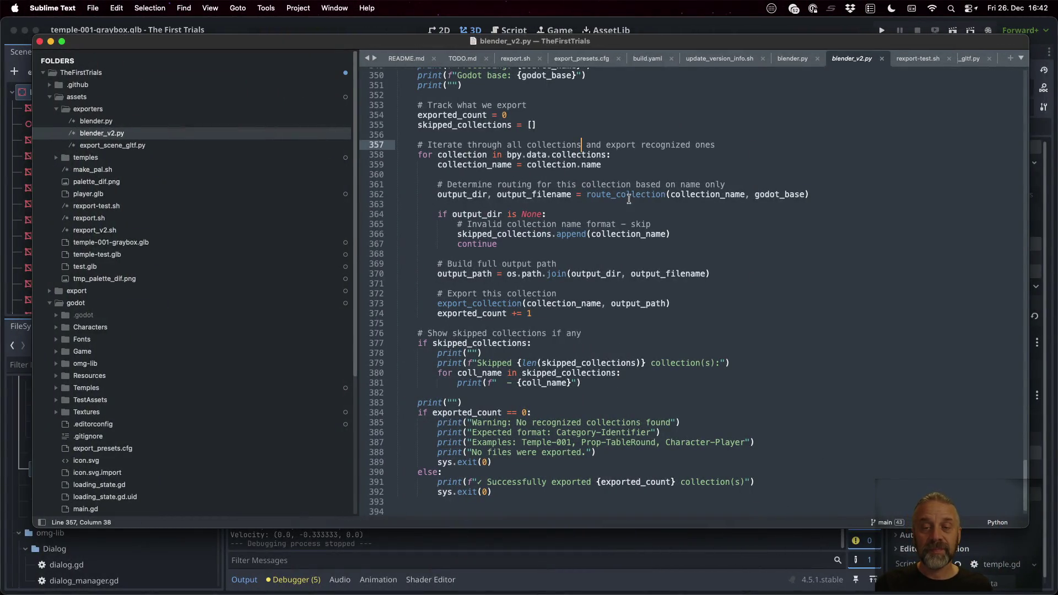
Step: Jump to the route_collection definition and read its Temple/Temples branch on lines 40–42
{"action": "left_click", "coordinate": [626, 195]}
{"action": "right_click", "coordinate": [624, 195]}
{"action": "left_click", "coordinate": [636, 201]}
{"action": "scroll", "coordinate": [623, 267], "scroll_direction": "down", "scroll_amount": 3}
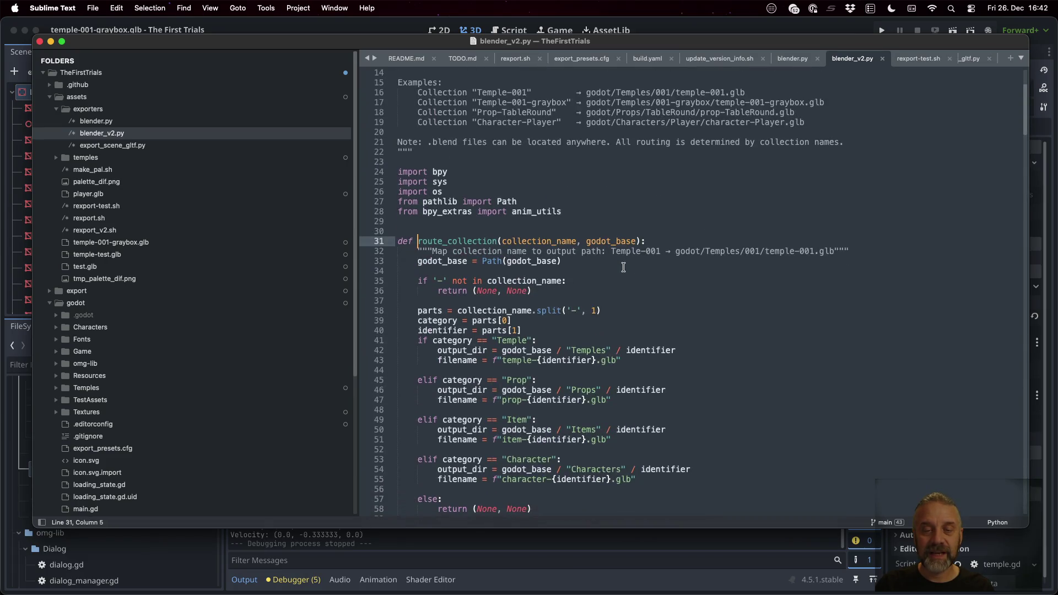
{"action": "double_click", "coordinate": [509, 306]}
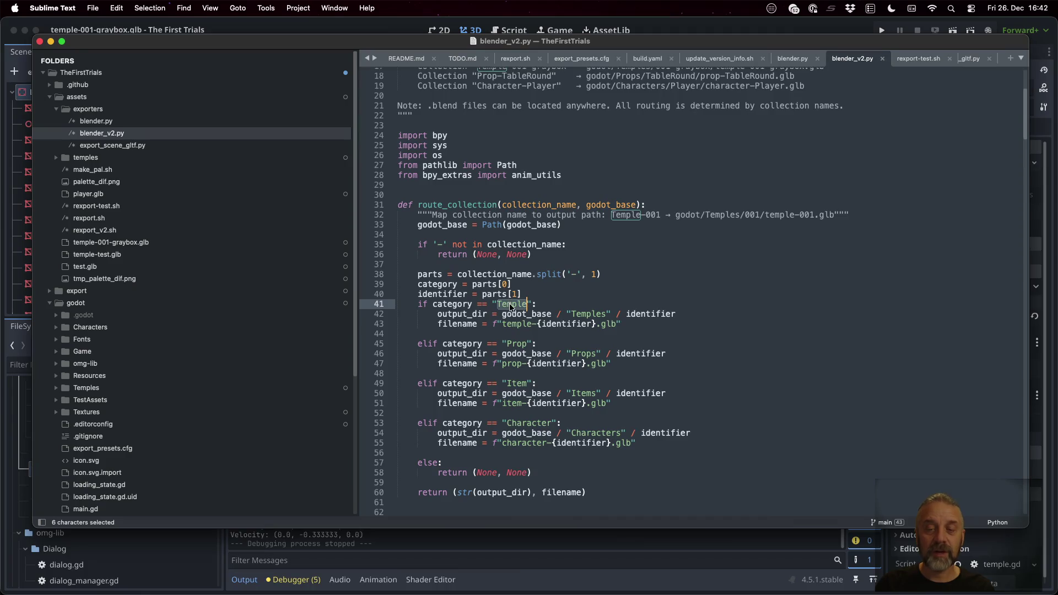
{"action": "double_click", "coordinate": [595, 314]}
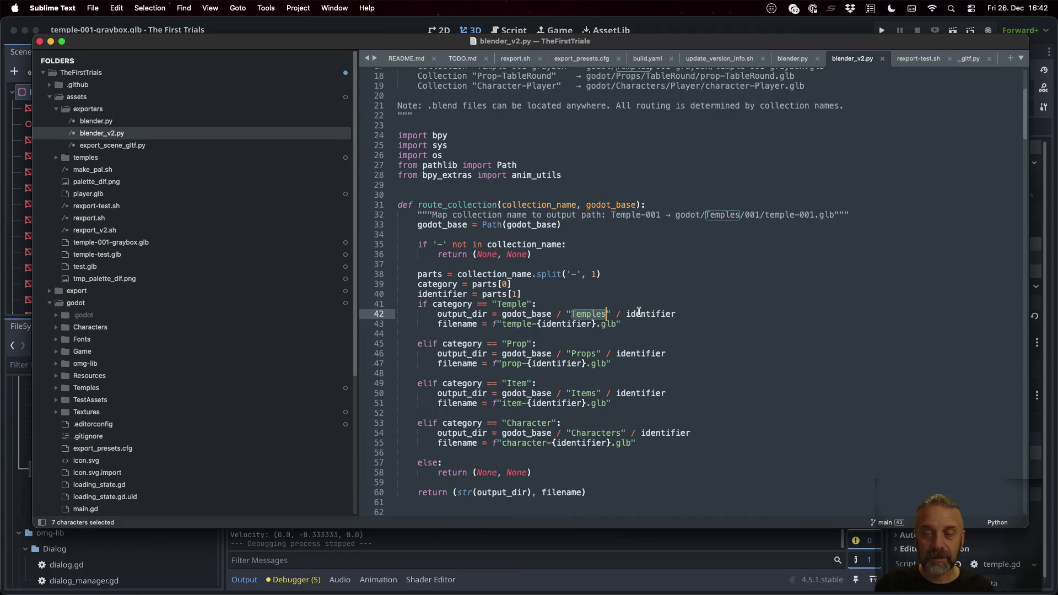
{"action": "double_click", "coordinate": [643, 315]}
{"action": "left_click", "coordinate": [511, 294]}
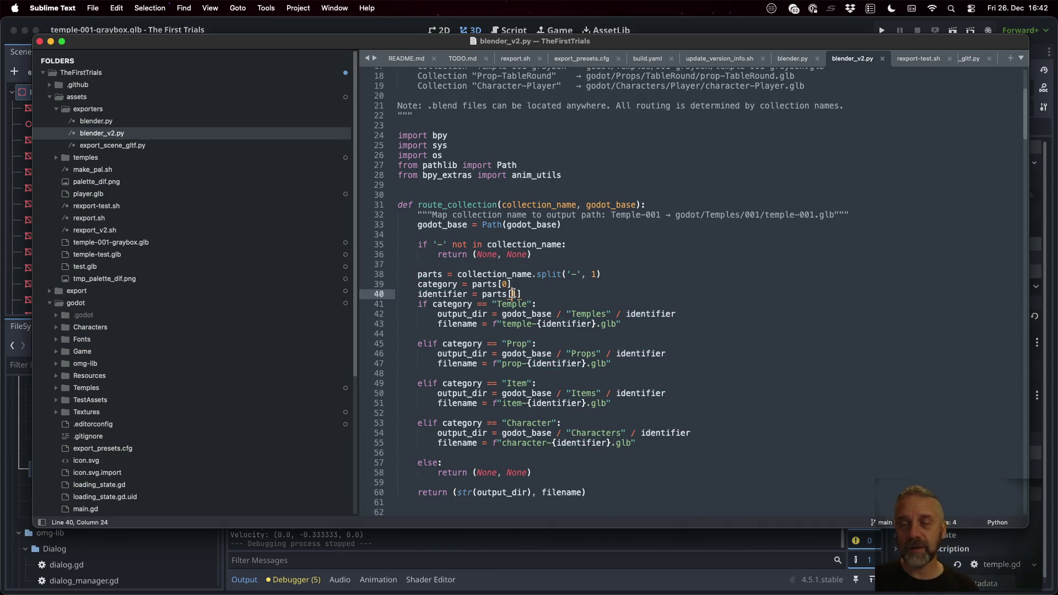
Step: Make Temple-test the active collection in Blender, then return to the script
{"action": "key", "text": "super+Tab"}
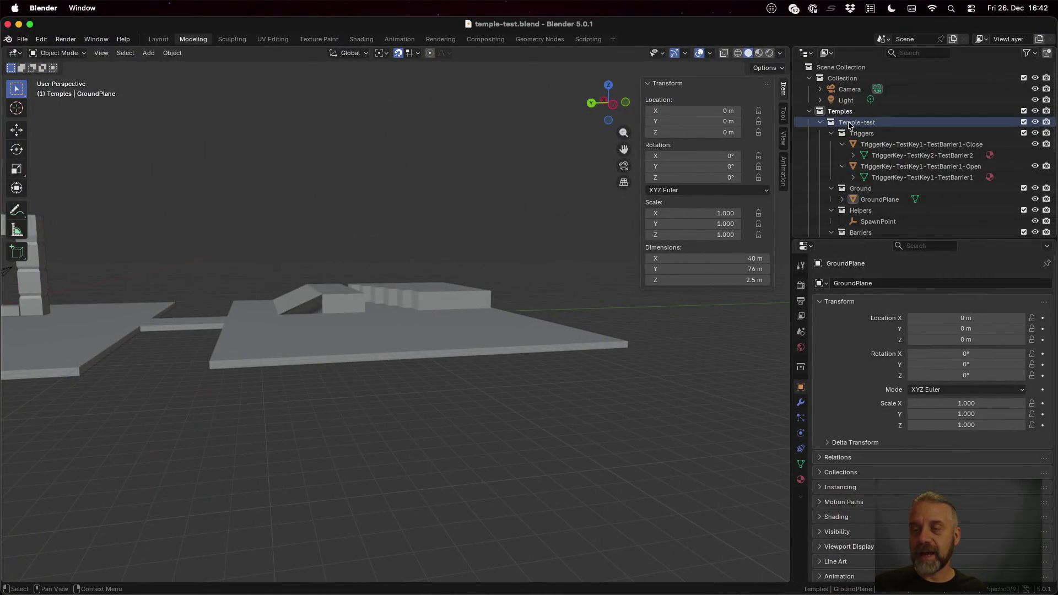
{"action": "left_click", "coordinate": [847, 125]}
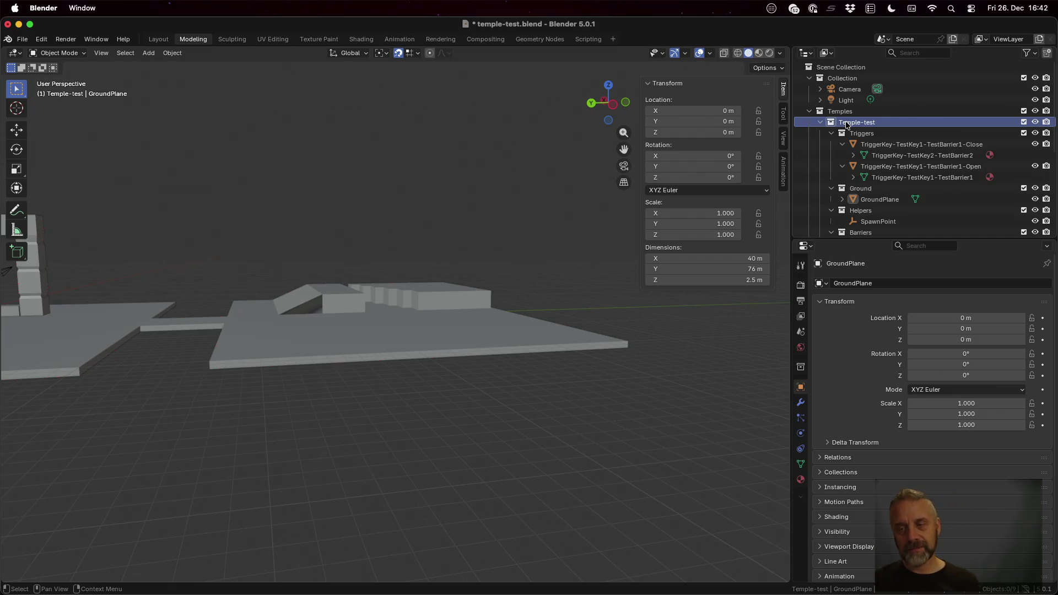
{"action": "key", "text": "super+Tab"}
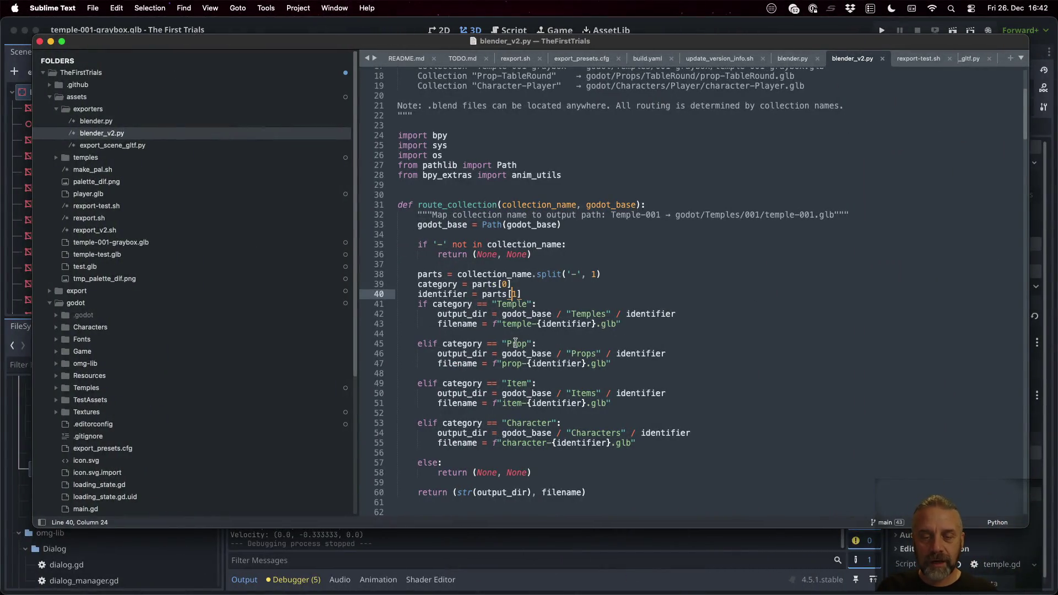
Step: Read route_collection's Prop, Item and Character branches, then return to Blender's temple-test scene
{"action": "double_click", "coordinate": [515, 343]}
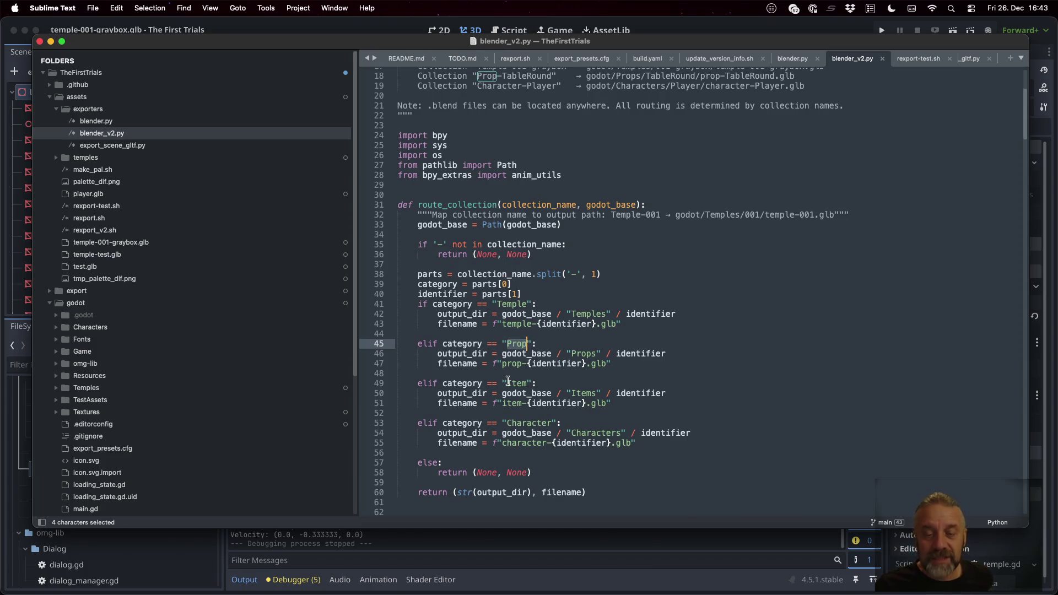
{"action": "double_click", "coordinate": [509, 383]}
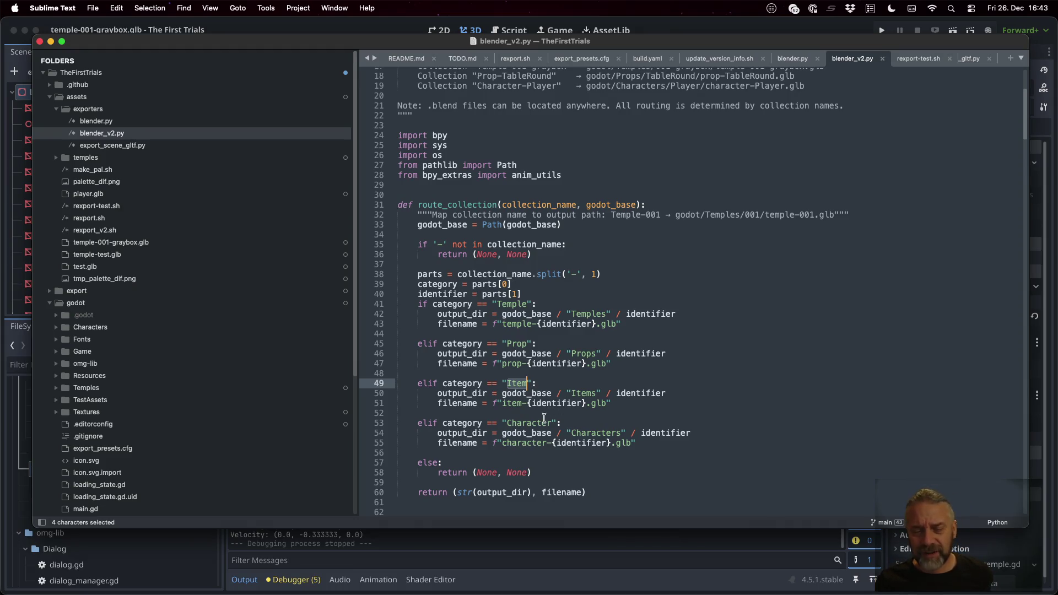
{"action": "double_click", "coordinate": [533, 423]}
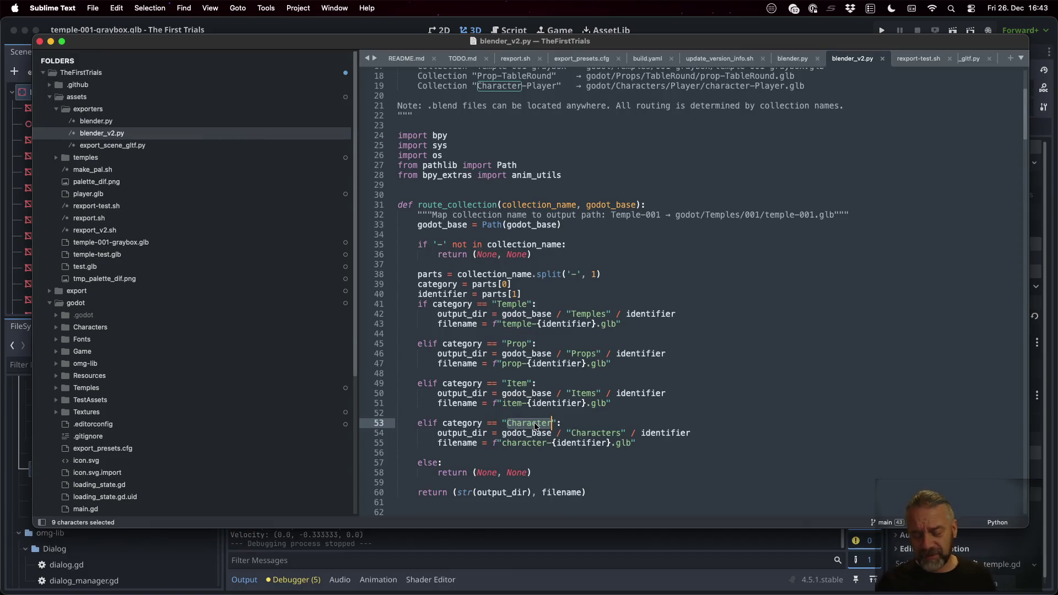
{"action": "key", "text": "super+Tab"}
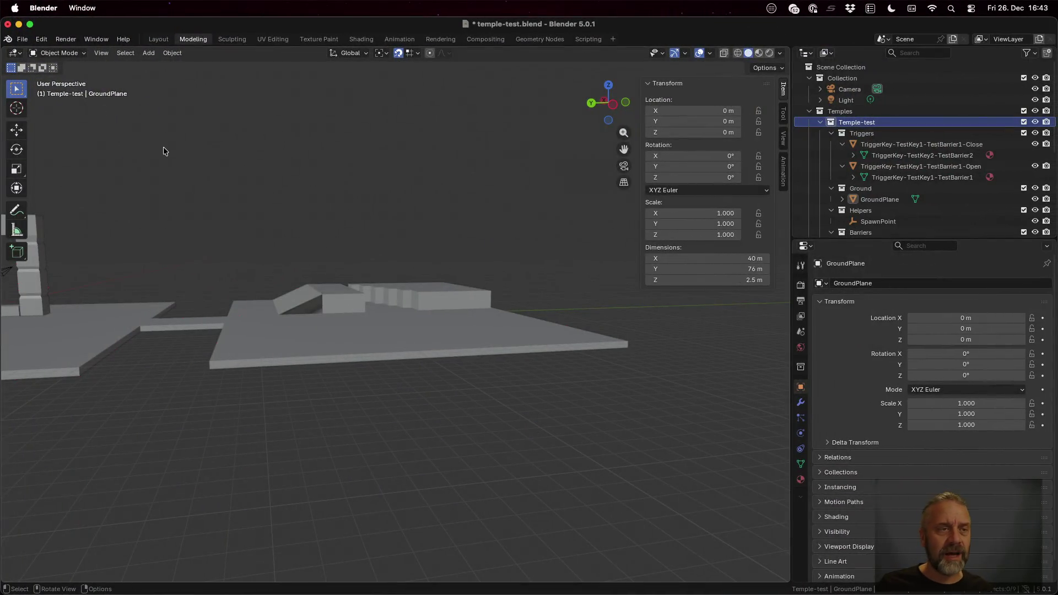
{"action": "left_click", "coordinate": [22, 39]}
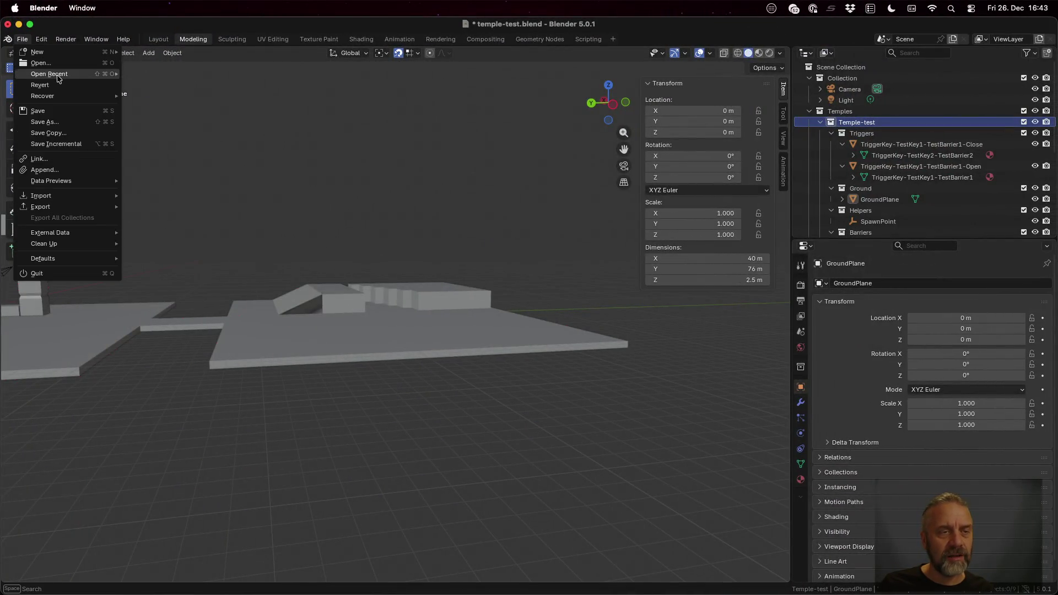
Step: Open the recent temple-001-graybox.blend, discarding unsaved temple-test changes
{"action": "mouse_move", "coordinate": [58, 79]}
{"action": "left_click", "coordinate": [189, 87]}
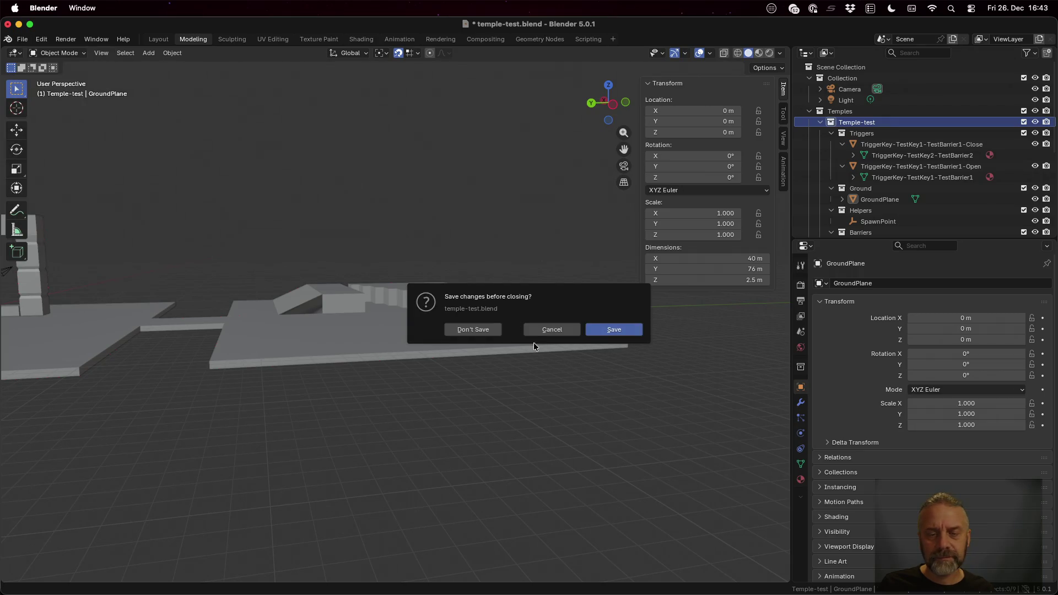
{"action": "left_click", "coordinate": [489, 330]}
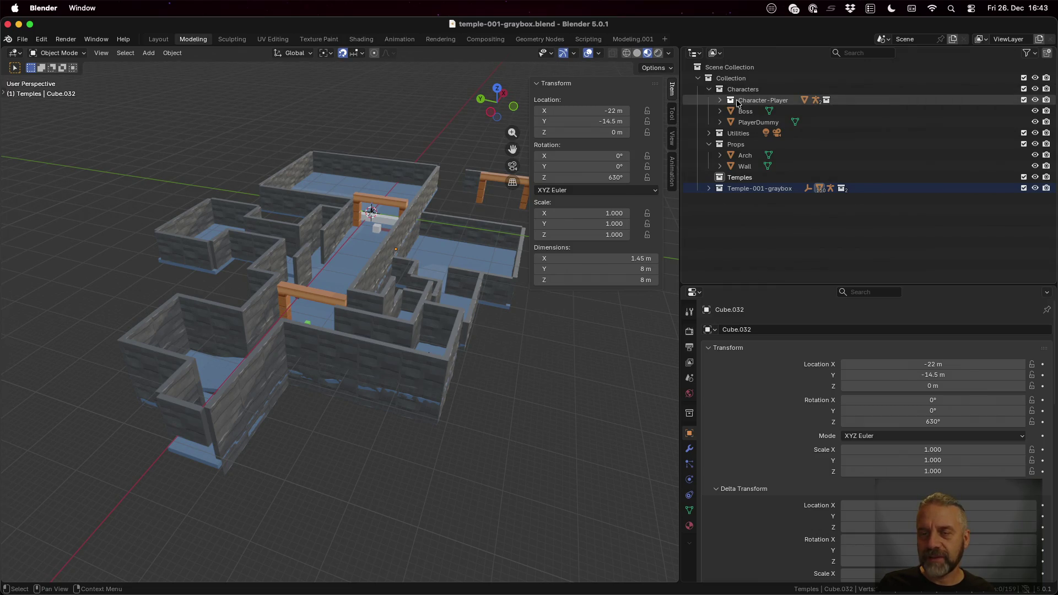
Step: Inspect the Temple-001-graybox collection and its Barriers in the Outliner, then return to Sublime Text
{"action": "left_click", "coordinate": [719, 101]}
{"action": "left_click", "coordinate": [719, 101]}
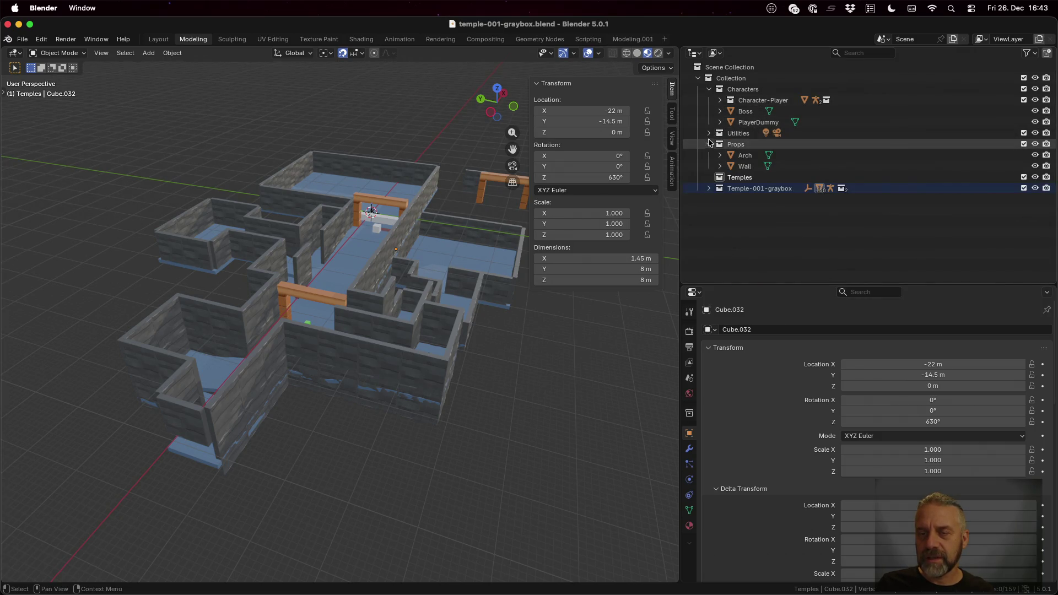
{"action": "left_click", "coordinate": [709, 188]}
{"action": "left_click", "coordinate": [719, 200]}
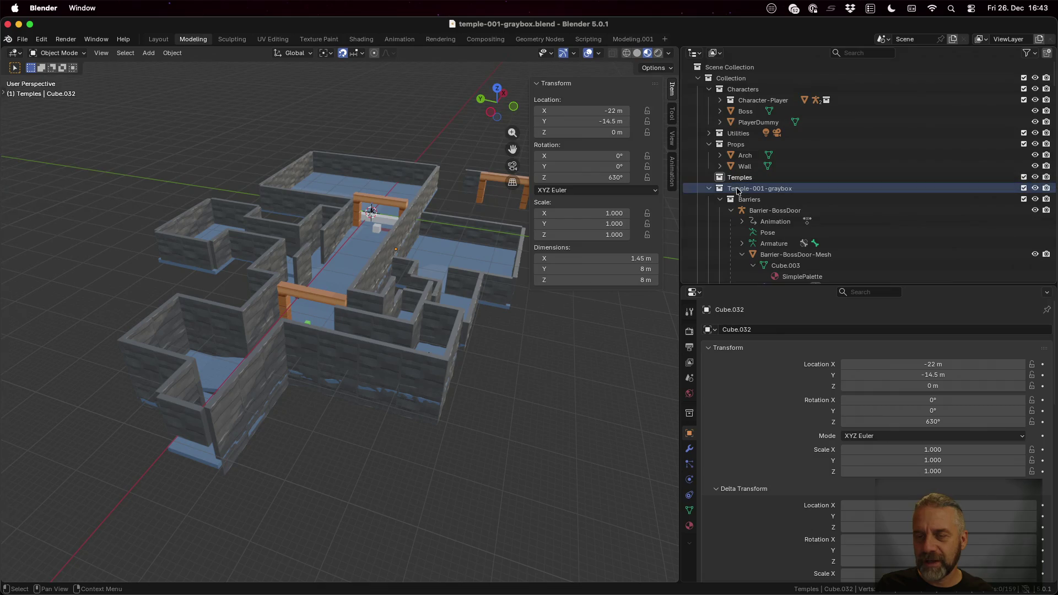
{"action": "left_click", "coordinate": [709, 188]}
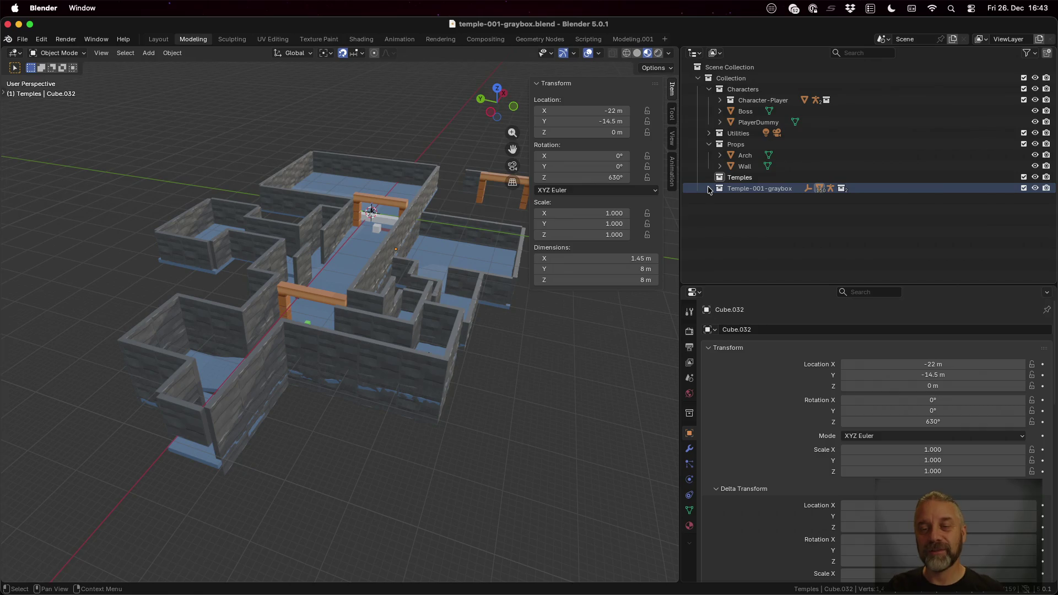
{"action": "left_click", "coordinate": [709, 189]}
{"action": "scroll", "coordinate": [768, 199], "scroll_direction": "down", "scroll_amount": 5}
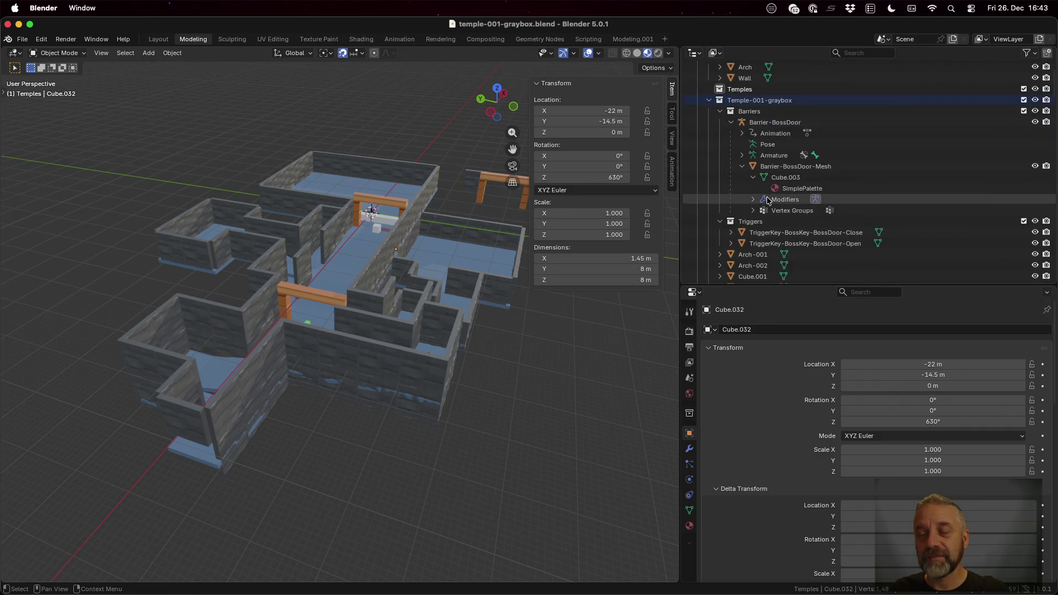
{"action": "scroll", "coordinate": [768, 199], "scroll_direction": "down", "scroll_amount": 5}
{"action": "scroll", "coordinate": [768, 199], "scroll_direction": "up", "scroll_amount": 3}
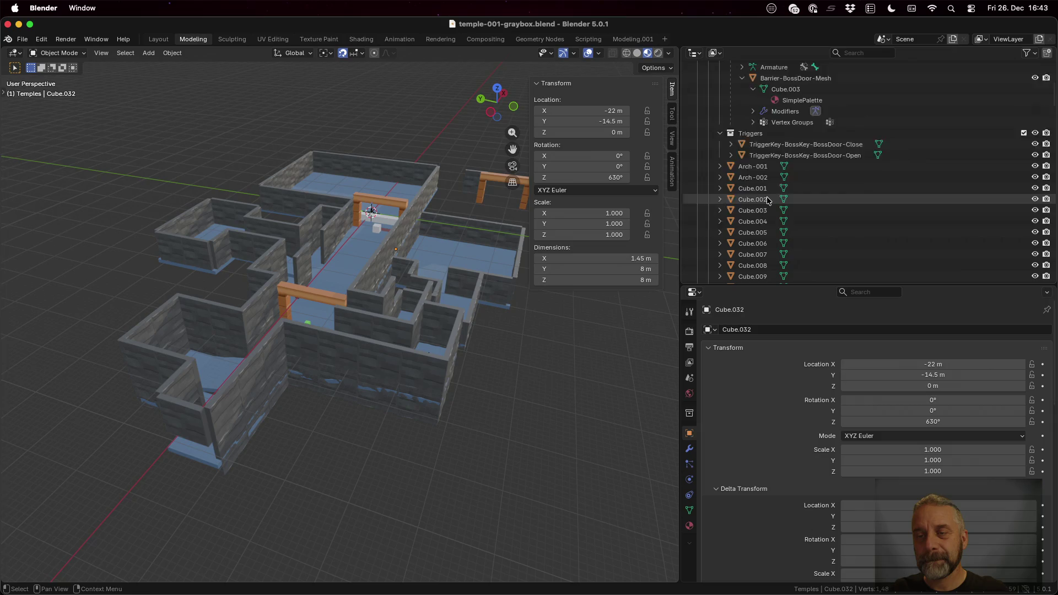
{"action": "scroll", "coordinate": [769, 199], "scroll_direction": "up", "scroll_amount": 4}
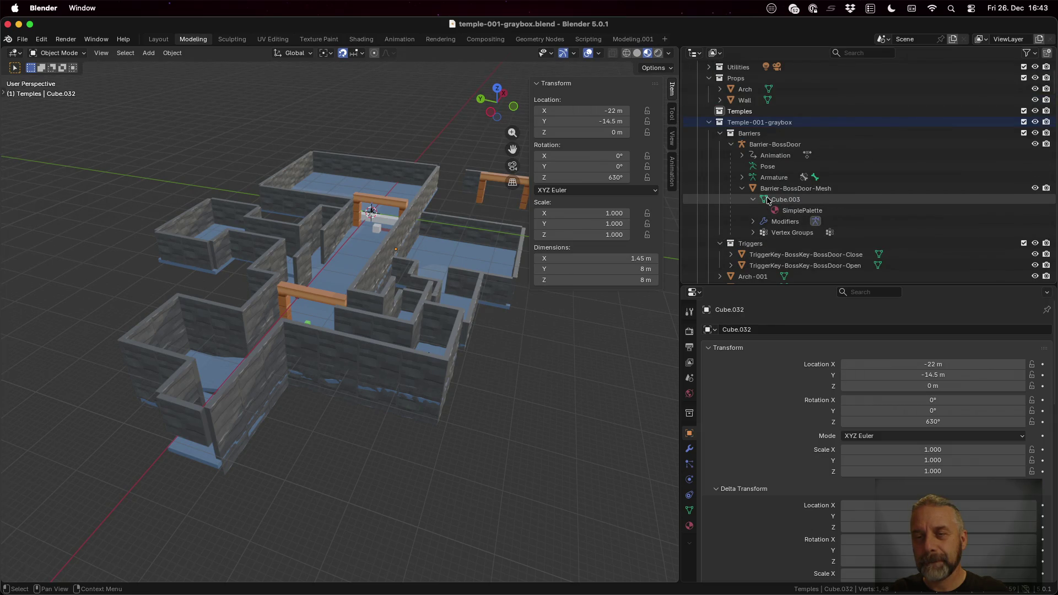
{"action": "scroll", "coordinate": [768, 200], "scroll_direction": "down", "scroll_amount": 12}
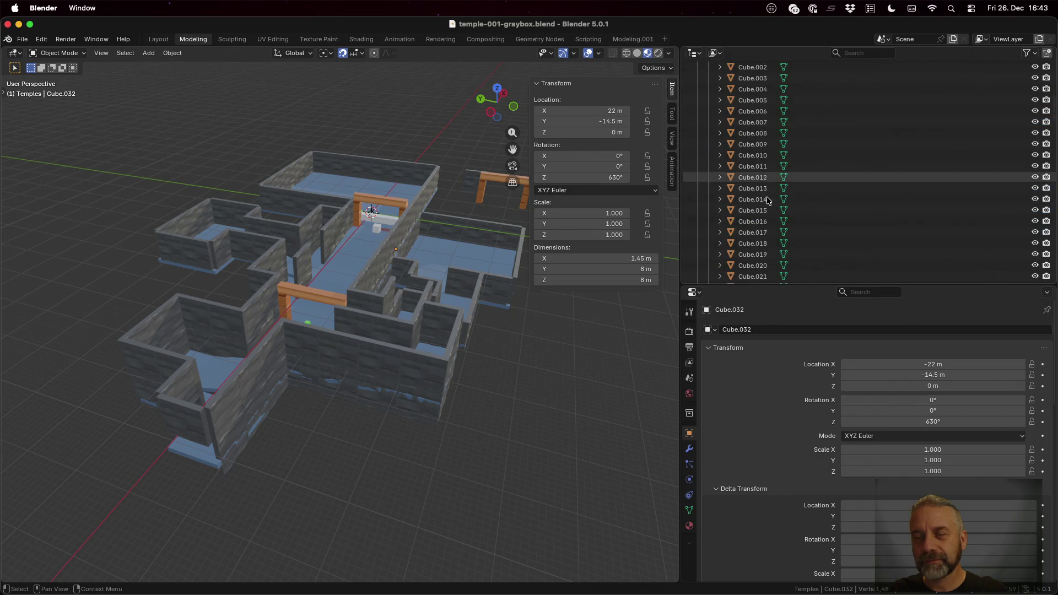
{"action": "scroll", "coordinate": [768, 199], "scroll_direction": "up", "scroll_amount": 15}
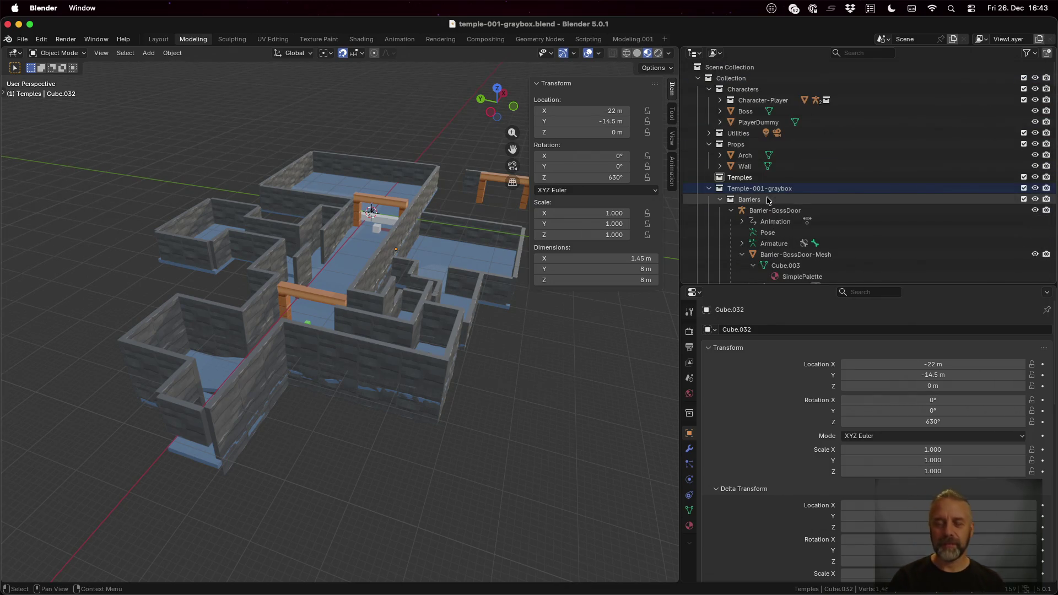
{"action": "key", "text": "super+Tab"}
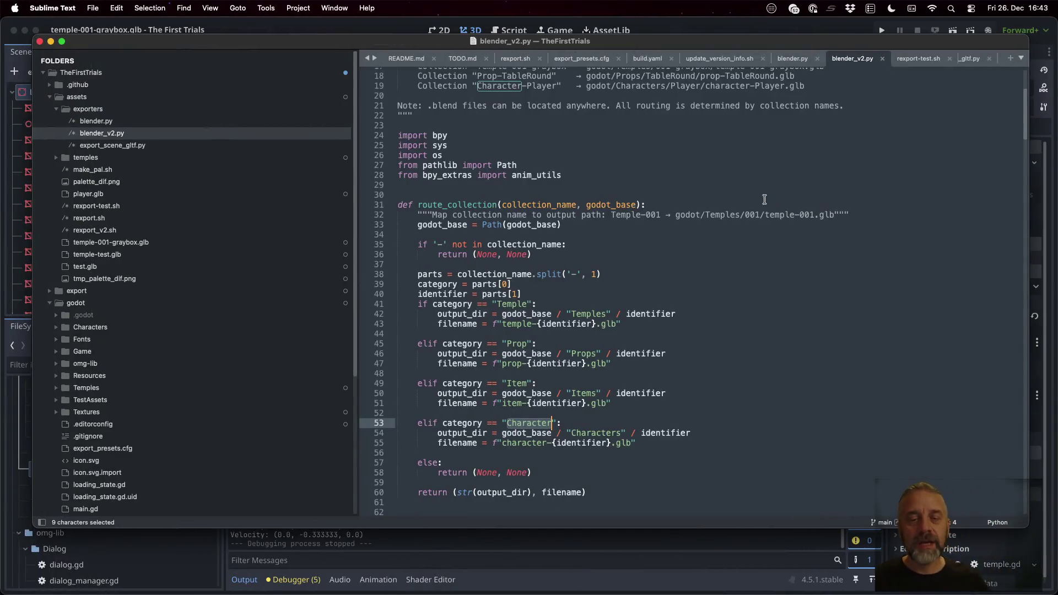
{"action": "scroll", "coordinate": [559, 256], "scroll_direction": "down", "scroll_amount": 20}
{"action": "scroll", "coordinate": [558, 257], "scroll_direction": "up", "scroll_amount": 10}
{"action": "scroll", "coordinate": [536, 219], "scroll_direction": "down", "scroll_amount": 5}
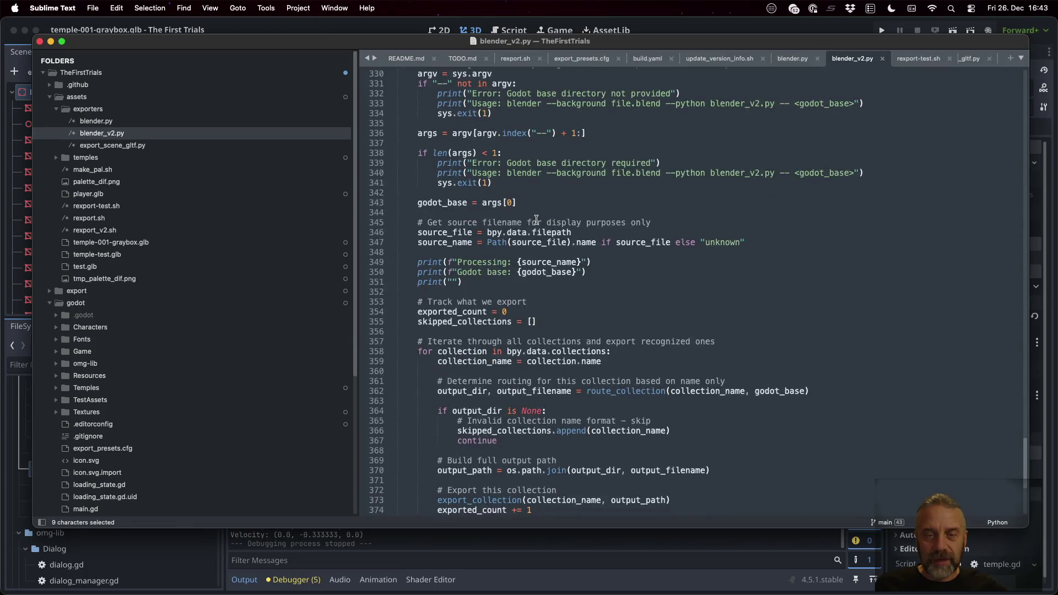
{"action": "scroll", "coordinate": [521, 341], "scroll_direction": "down", "scroll_amount": 3}
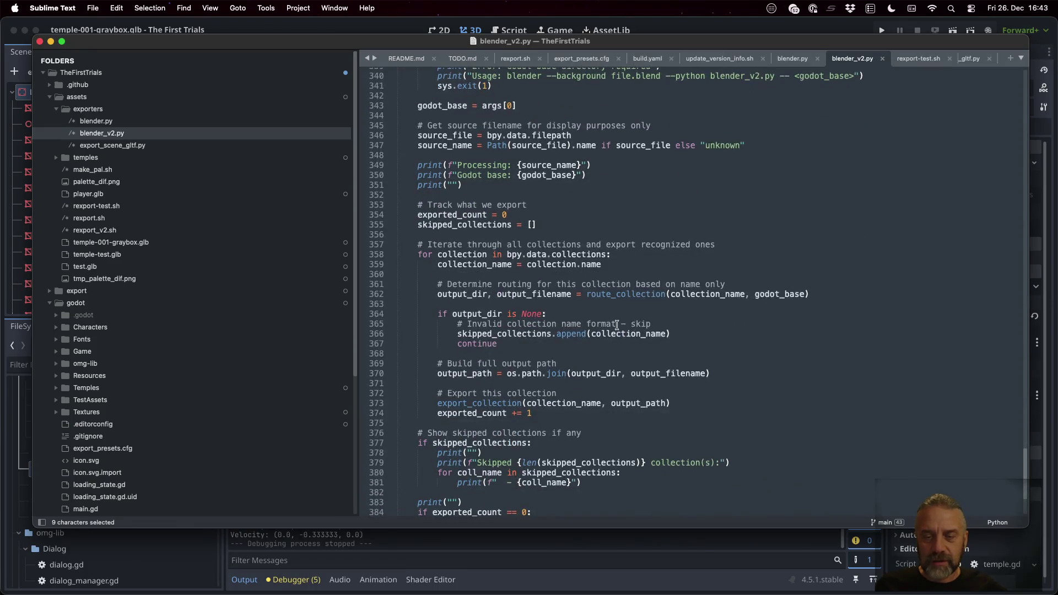
{"action": "left_click_drag", "start_coordinate": [438, 313], "coordinate": [562, 313]}
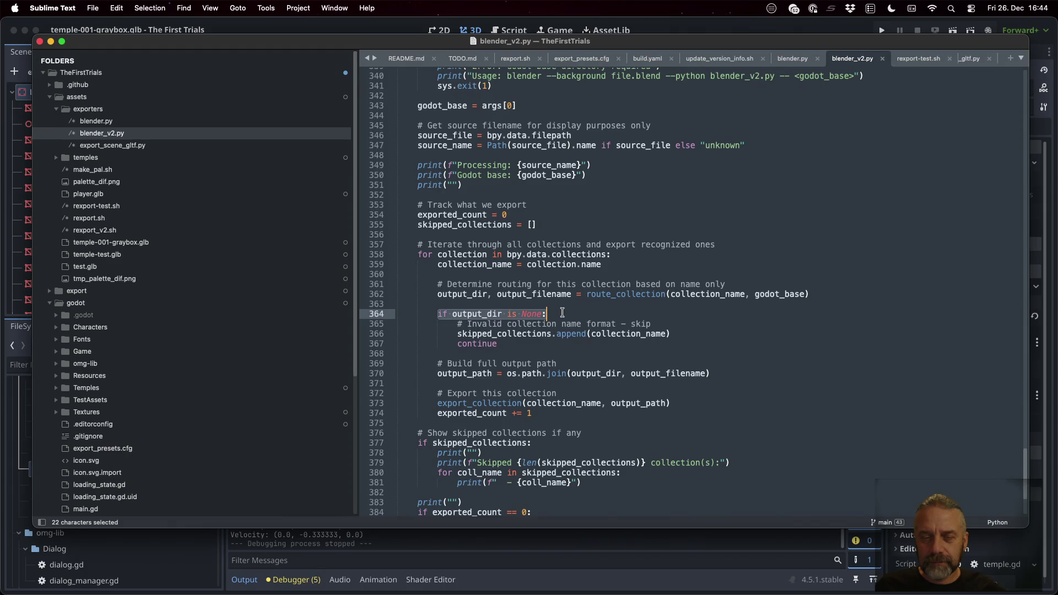
{"action": "double_click", "coordinate": [485, 314]}
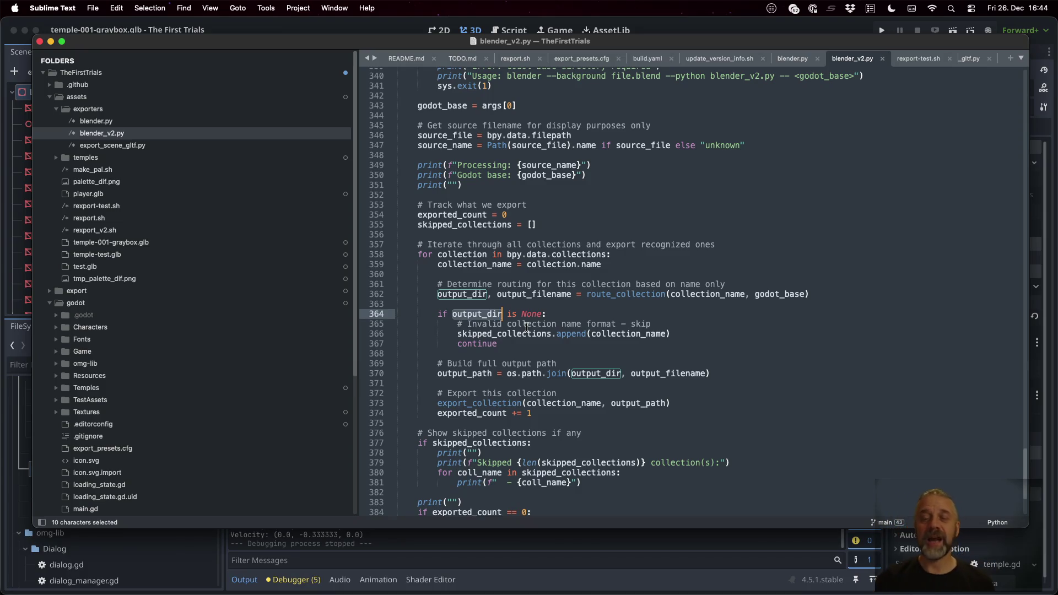
{"action": "double_click", "coordinate": [626, 295]}
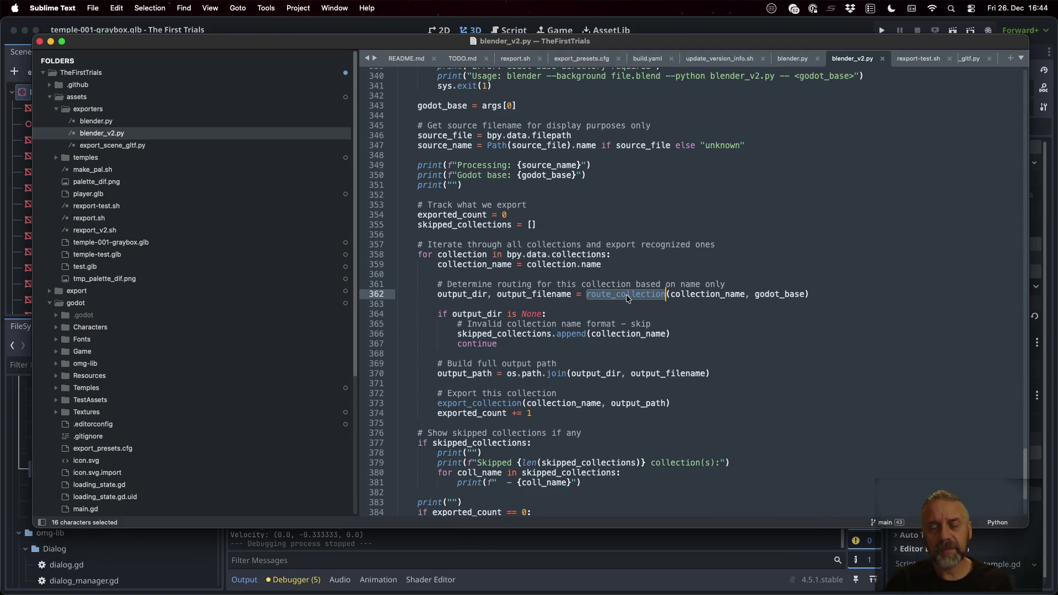
{"action": "double_click", "coordinate": [467, 374]}
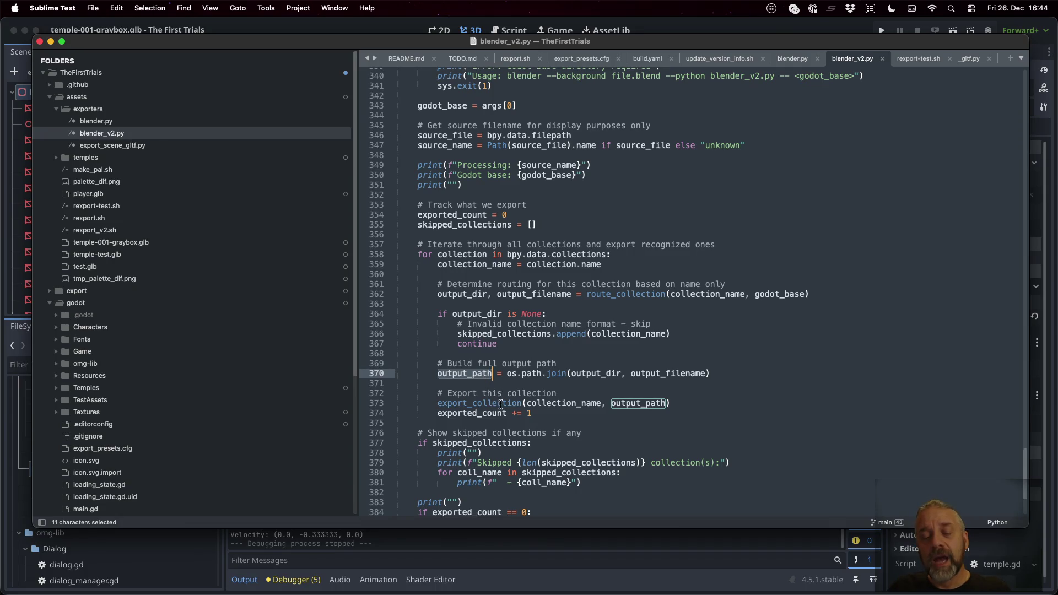
{"action": "double_click", "coordinate": [478, 403]}
{"action": "scroll", "coordinate": [452, 352], "scroll_direction": "down", "scroll_amount": 3}
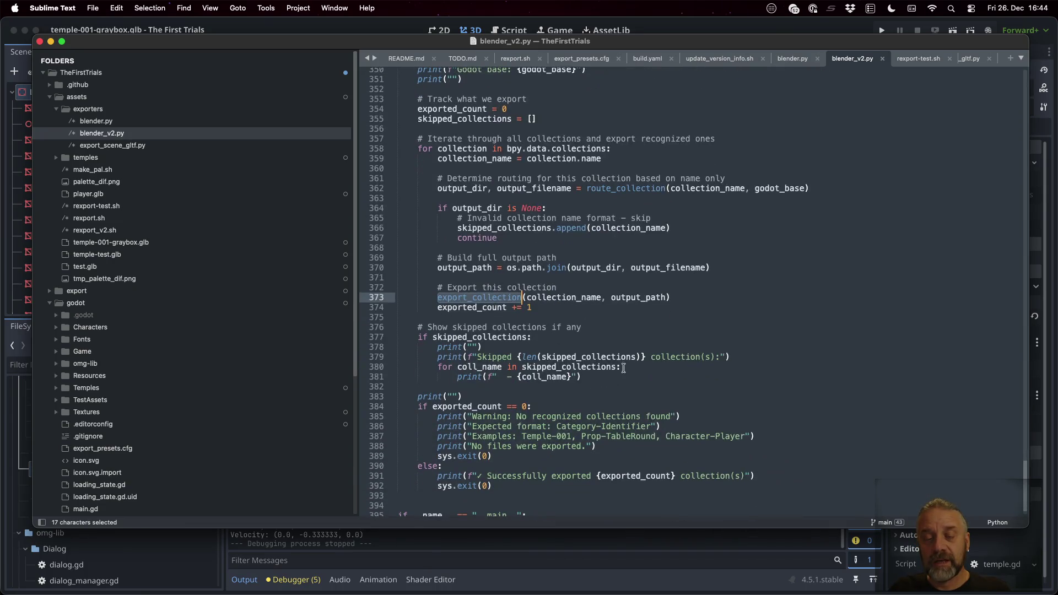
{"action": "scroll", "coordinate": [468, 358], "scroll_direction": "down", "scroll_amount": 3}
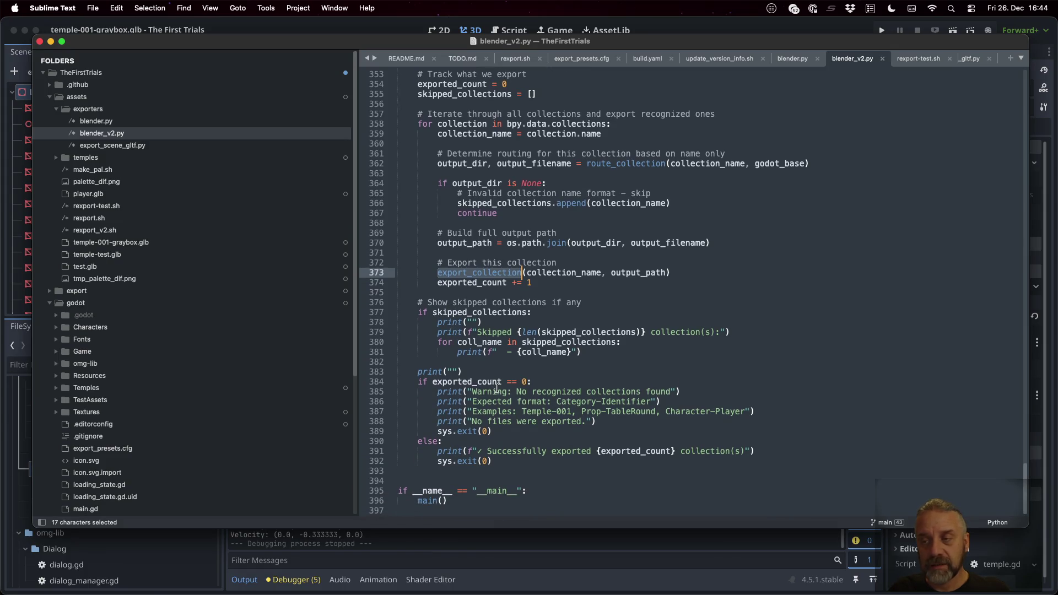
{"action": "scroll", "coordinate": [490, 364], "scroll_direction": "up", "scroll_amount": 20}
{"action": "scroll", "coordinate": [492, 345], "scroll_direction": "down", "scroll_amount": 8}
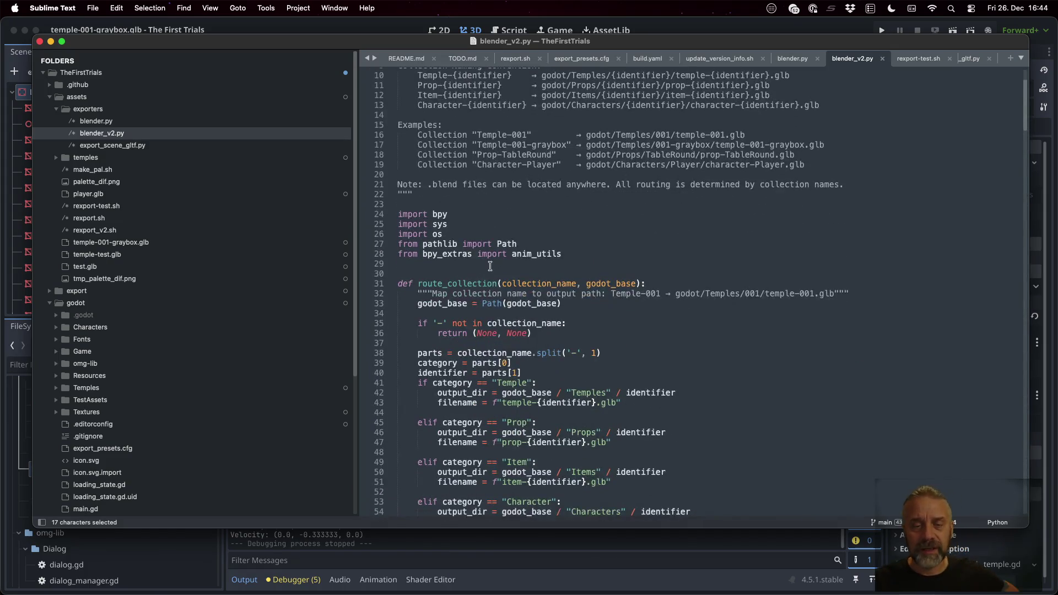
Step: Read route_collection, gltf_action_filter and export_collection in blender_v2.py, then go back to Blender
{"action": "left_click_drag", "start_coordinate": [446, 174], "coordinate": [496, 422]}
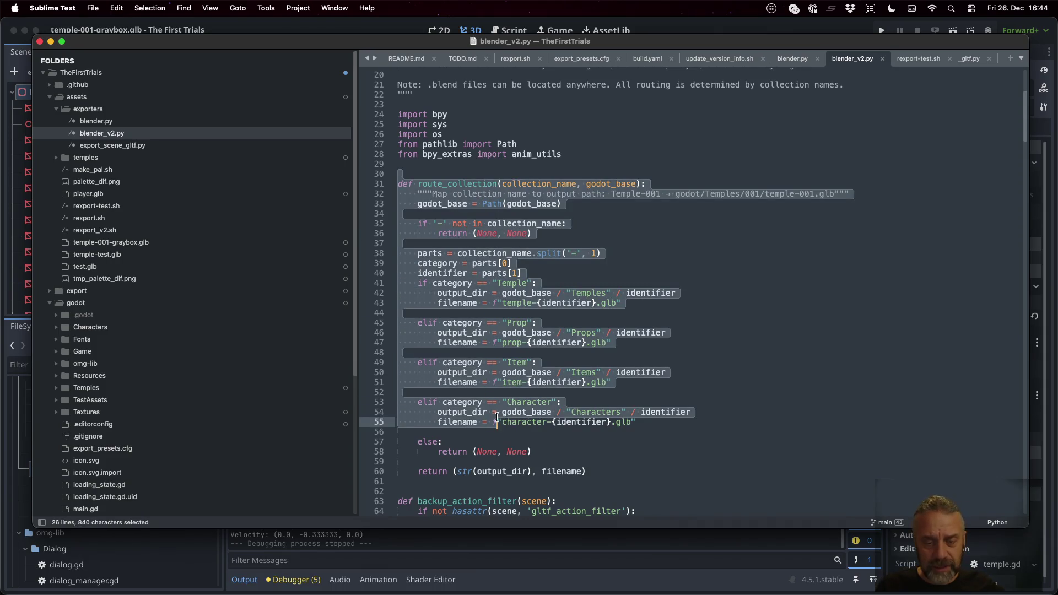
{"action": "scroll", "coordinate": [496, 417], "scroll_direction": "down", "scroll_amount": 9}
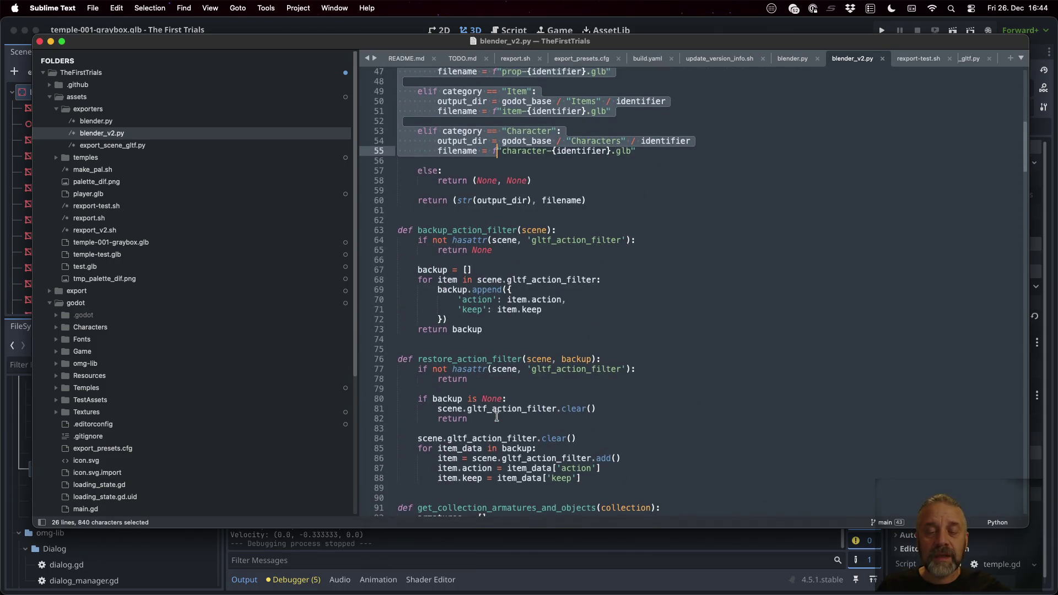
{"action": "scroll", "coordinate": [483, 251], "scroll_direction": "down", "scroll_amount": 2}
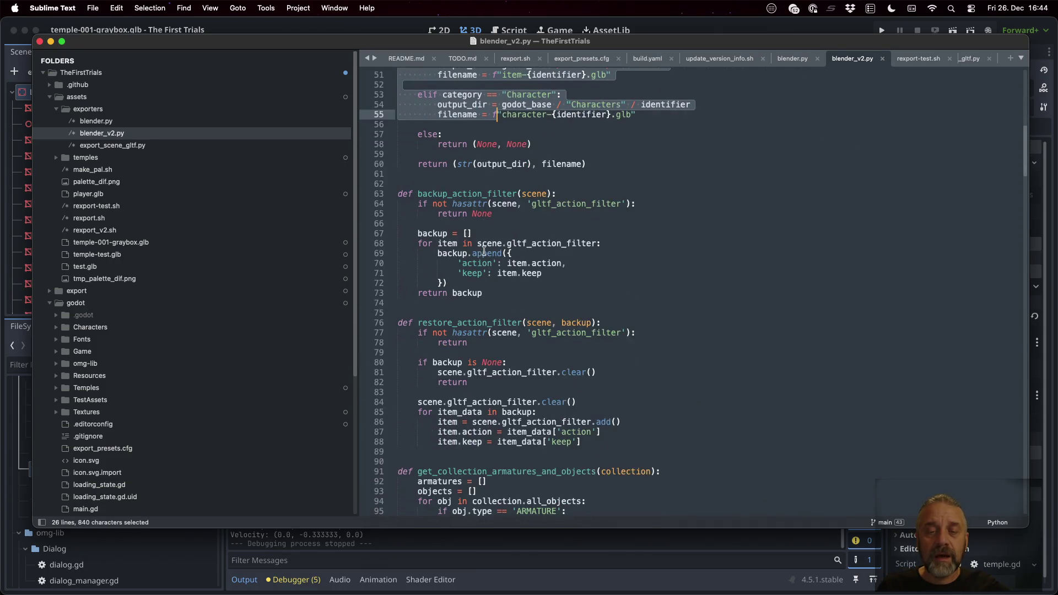
{"action": "double_click", "coordinate": [575, 203]}
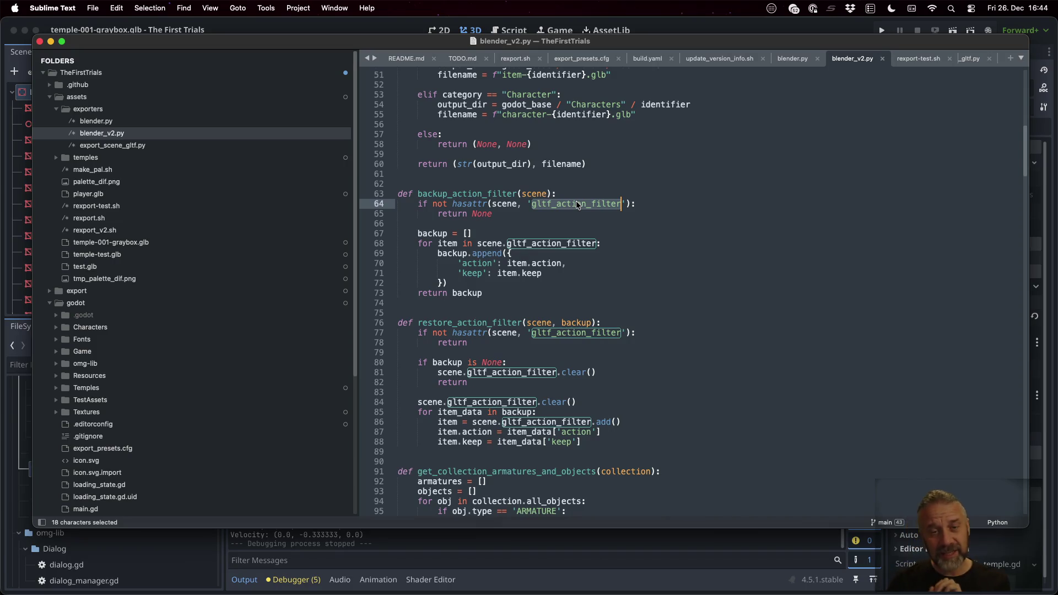
{"action": "scroll", "coordinate": [575, 203], "scroll_direction": "down", "scroll_amount": 20}
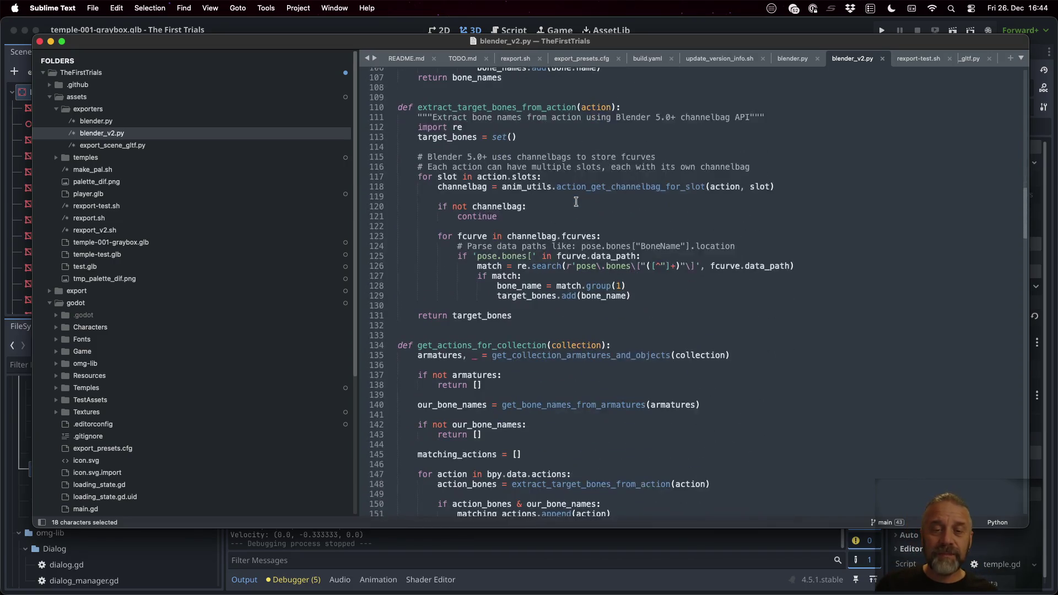
{"action": "scroll", "coordinate": [576, 201], "scroll_direction": "down", "scroll_amount": 20}
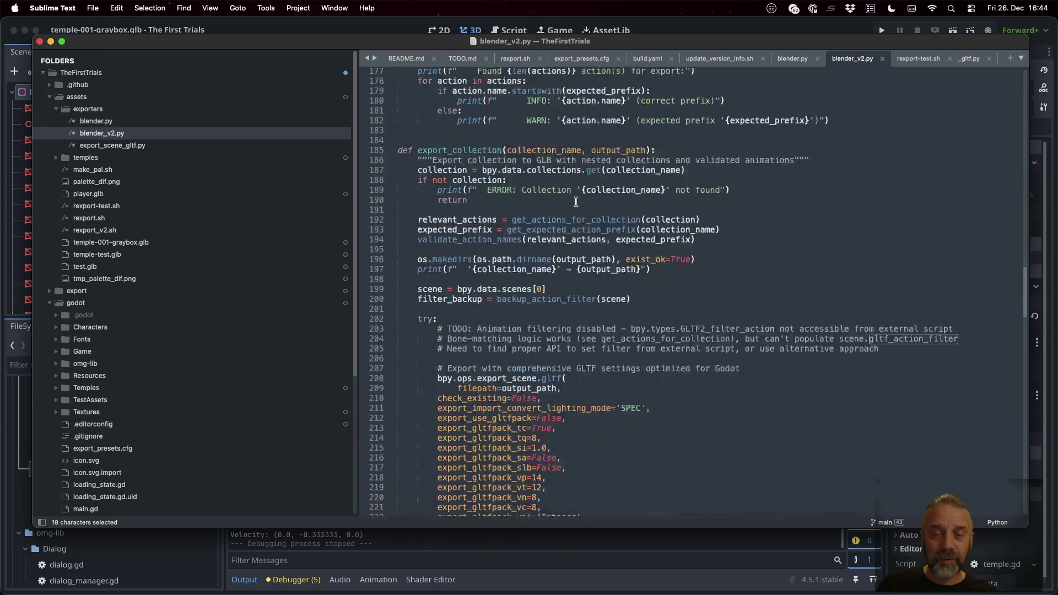
{"action": "double_click", "coordinate": [472, 144]}
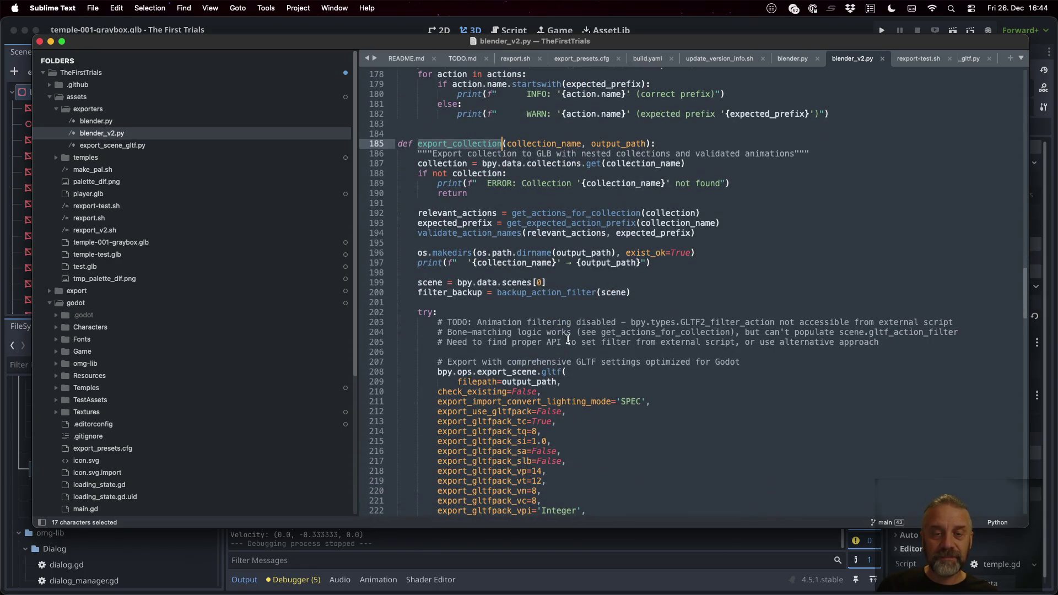
{"action": "left_click", "coordinate": [504, 223]}
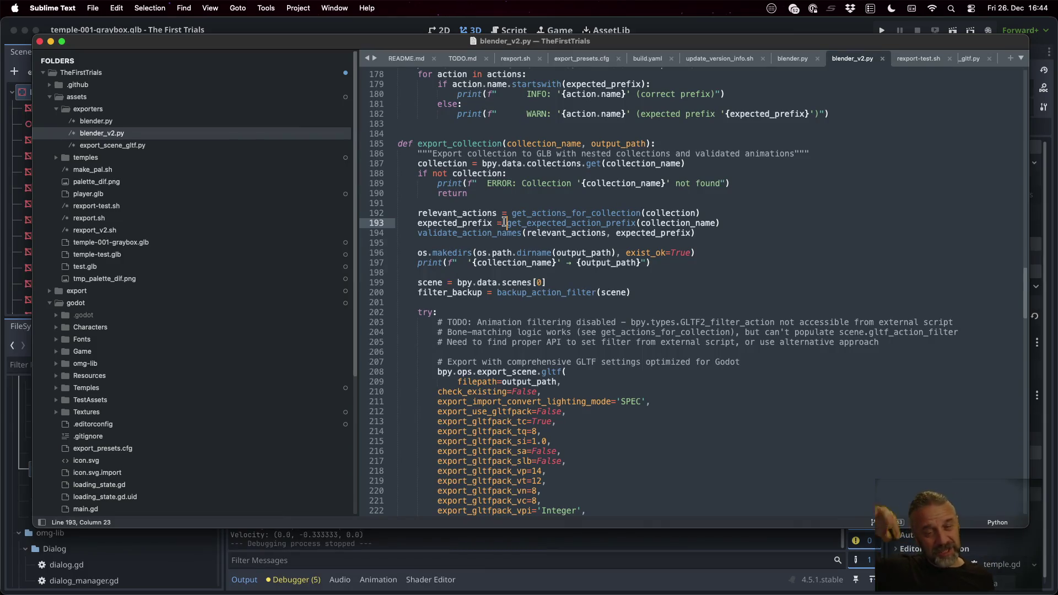
{"action": "key", "text": "super+Tab"}
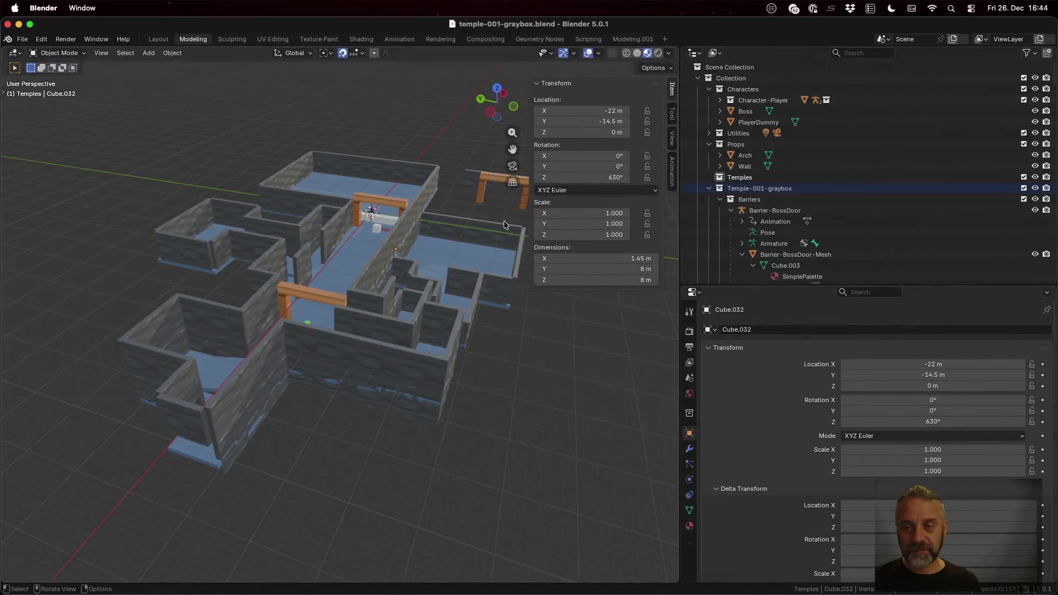
Step: Expand Character-Player, move to the Animation workspace and select PlayerRig
{"action": "left_click", "coordinate": [769, 102]}
{"action": "left_click", "coordinate": [719, 100]}
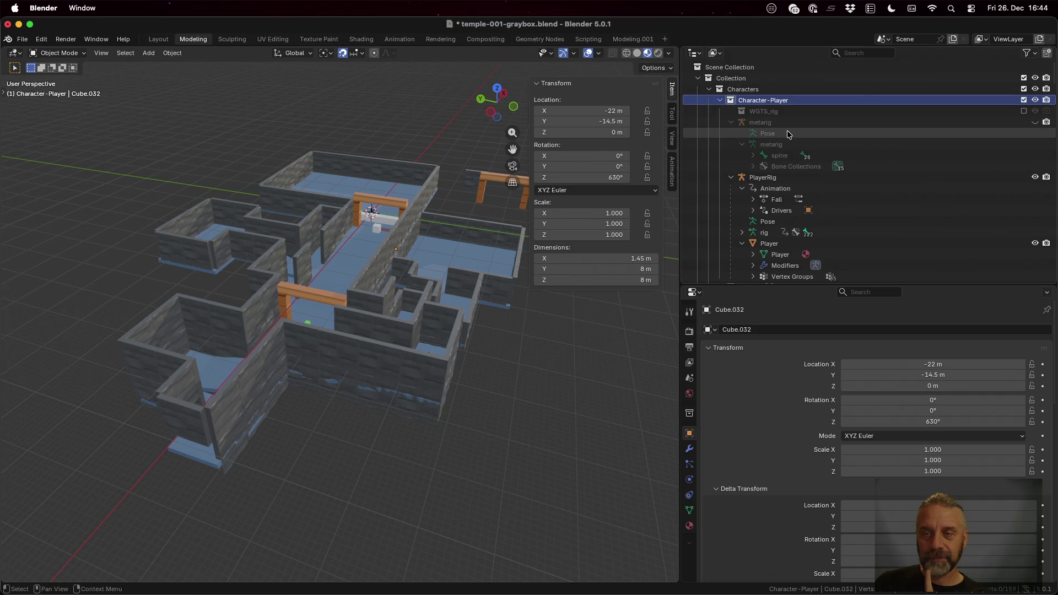
{"action": "left_click", "coordinate": [400, 39]}
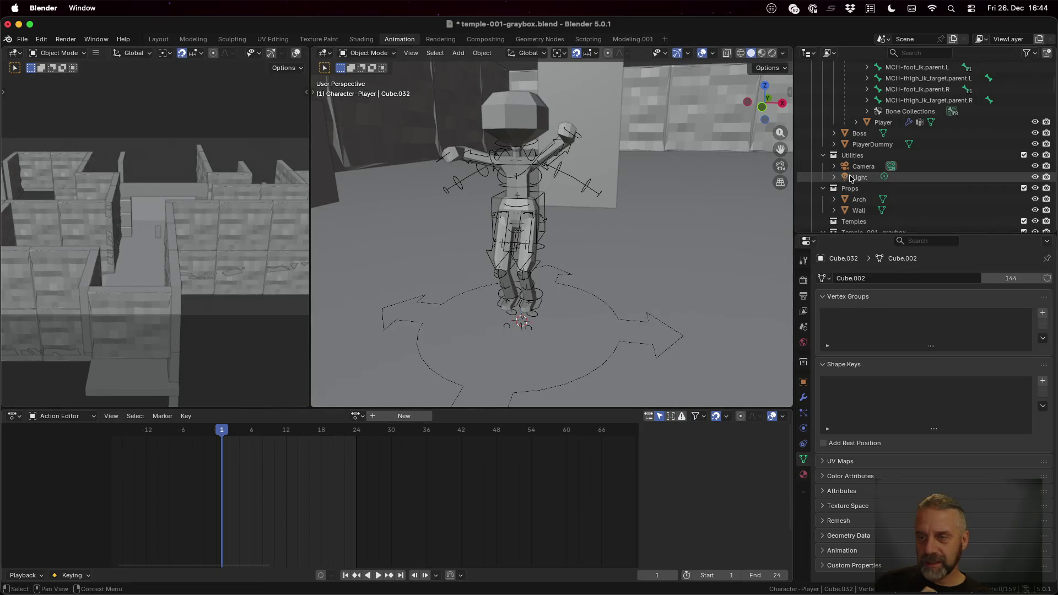
{"action": "scroll", "coordinate": [895, 180], "scroll_direction": "up", "scroll_amount": 10}
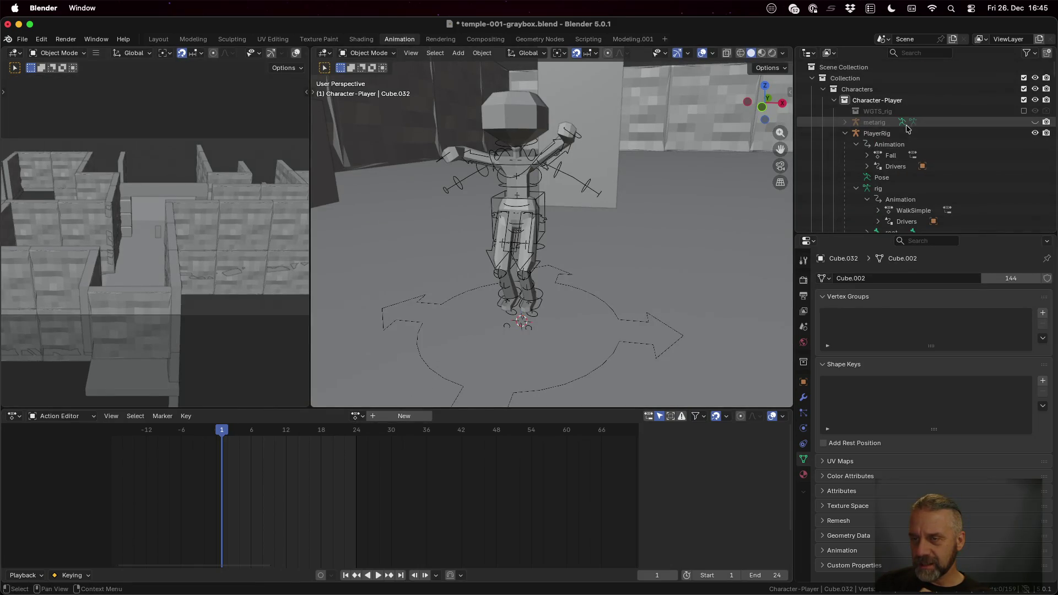
{"action": "left_click", "coordinate": [903, 135]}
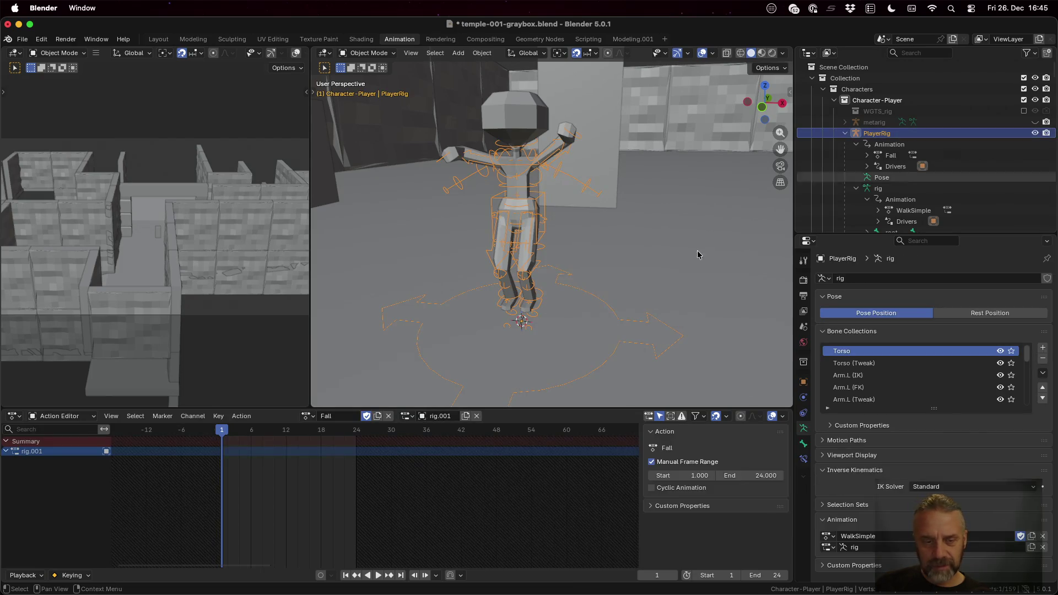
Step: Browse PlayerRig's seven actions in the Action Editor, keeping Fall assigned
{"action": "left_click", "coordinate": [311, 416]}
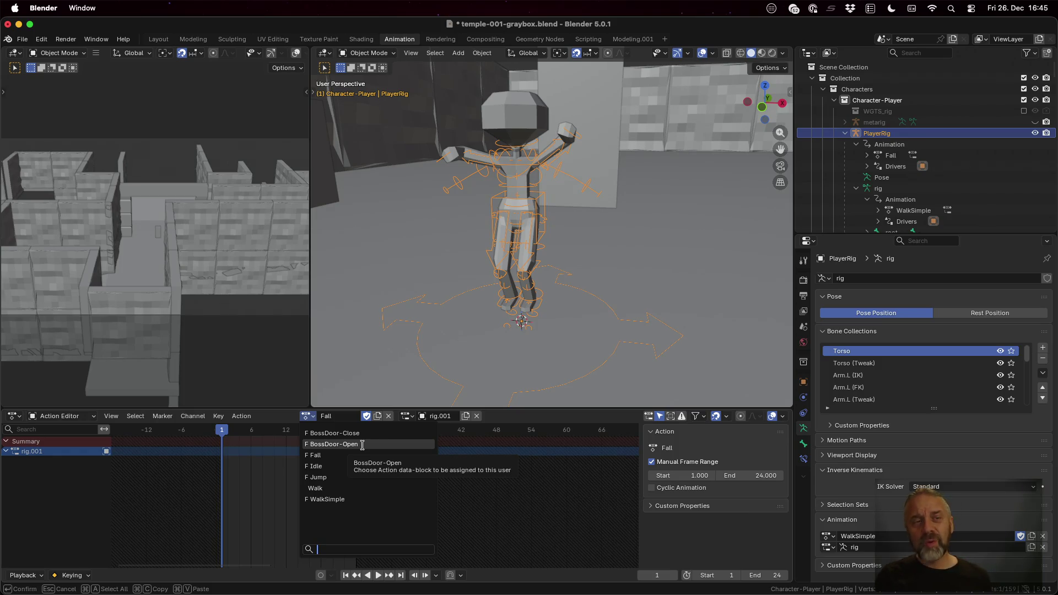
{"action": "left_click", "coordinate": [22, 43]}
{"action": "left_click", "coordinate": [22, 43]}
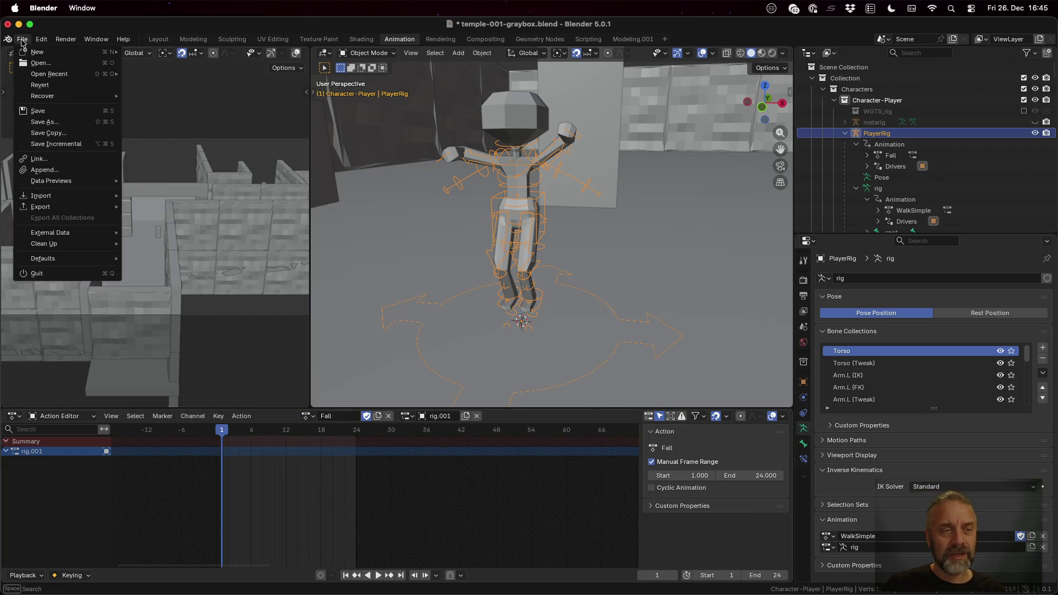
Step: Start a glTF 2.0 export and enable its Action Filter, enlarging the list to show all actions
{"action": "mouse_move", "coordinate": [70, 206]}
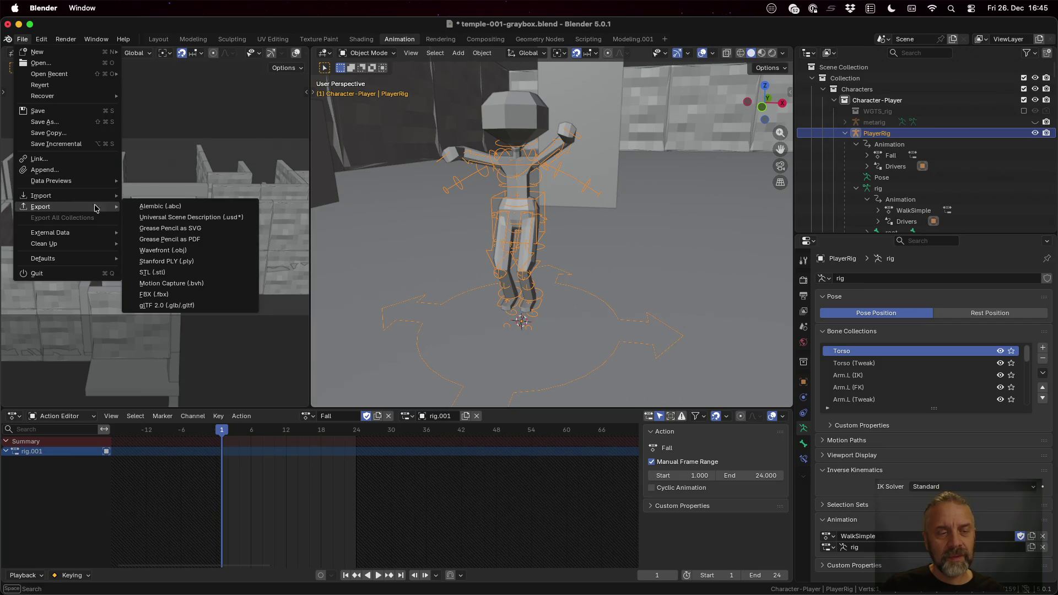
{"action": "left_click", "coordinate": [205, 306]}
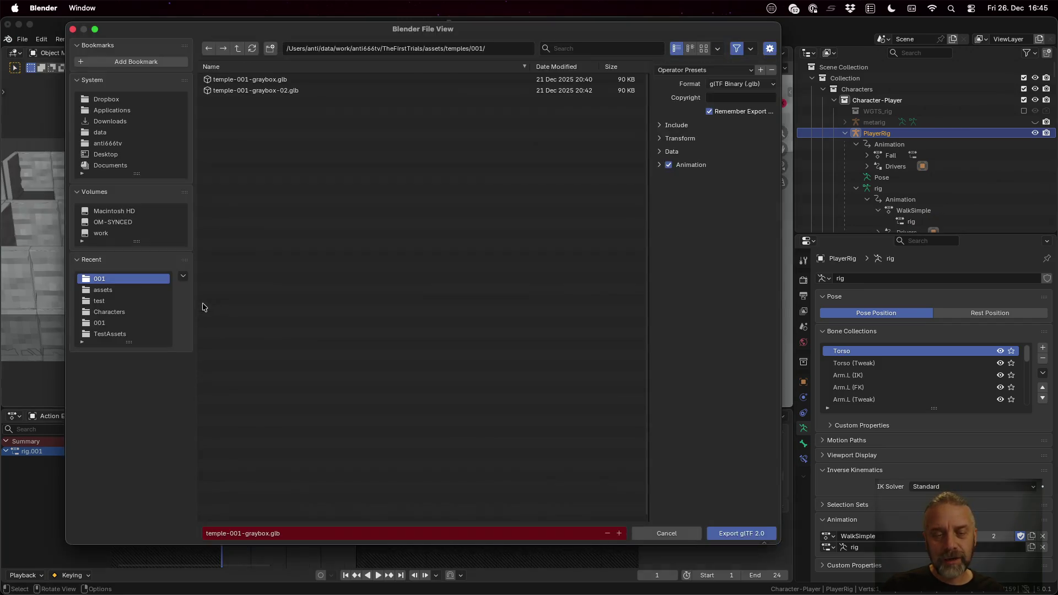
{"action": "left_click", "coordinate": [659, 165]}
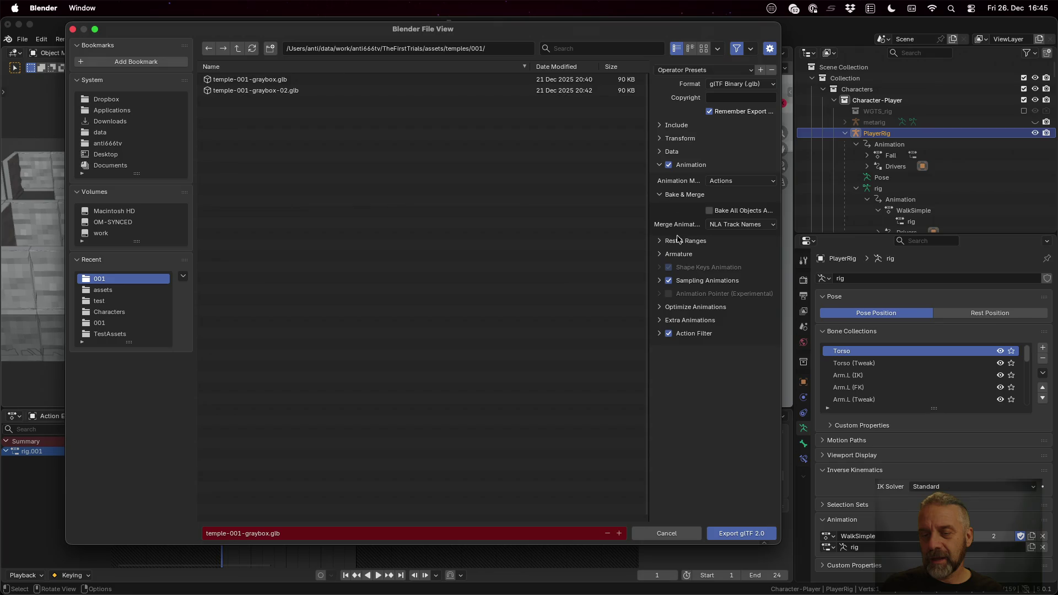
{"action": "left_click", "coordinate": [659, 334]}
{"action": "left_click", "coordinate": [668, 334]}
{"action": "left_click", "coordinate": [668, 334]}
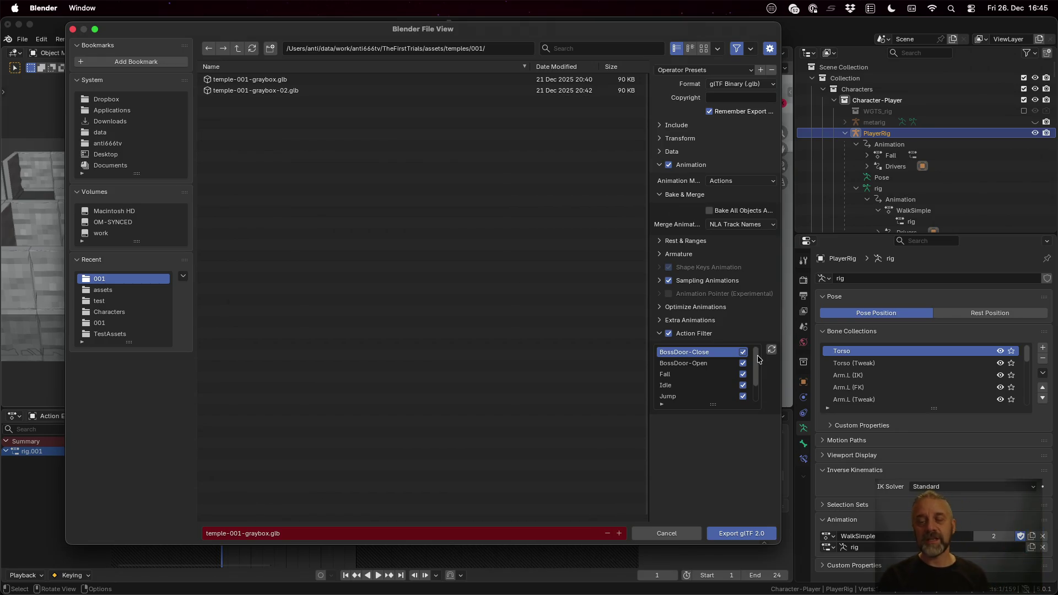
{"action": "scroll", "coordinate": [755, 355], "scroll_direction": "down", "scroll_amount": 2}
{"action": "scroll", "coordinate": [756, 355], "scroll_direction": "up", "scroll_amount": 2}
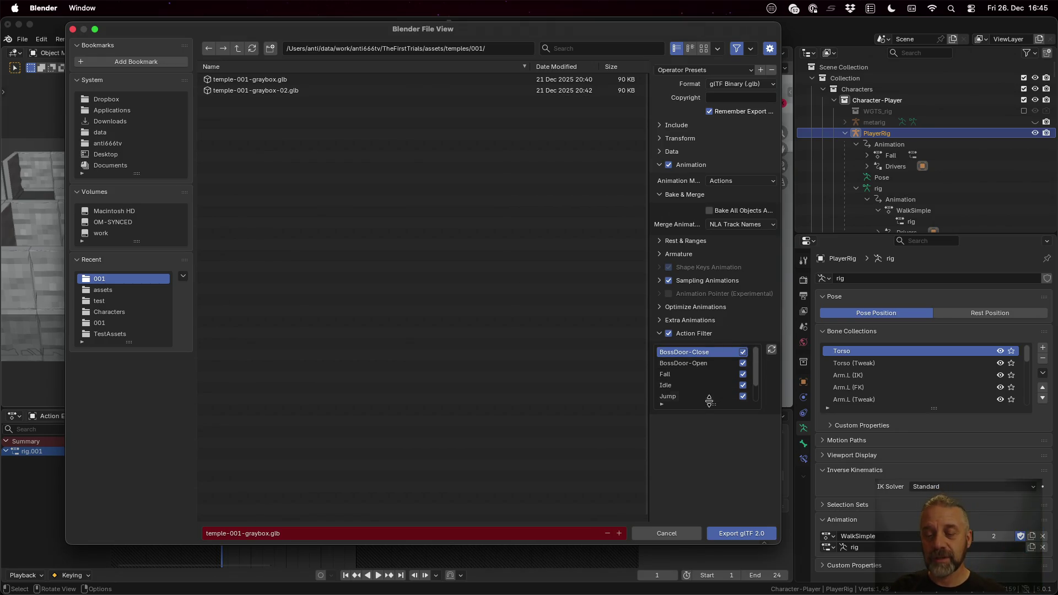
{"action": "left_click_drag", "start_coordinate": [713, 405], "coordinate": [713, 481]}
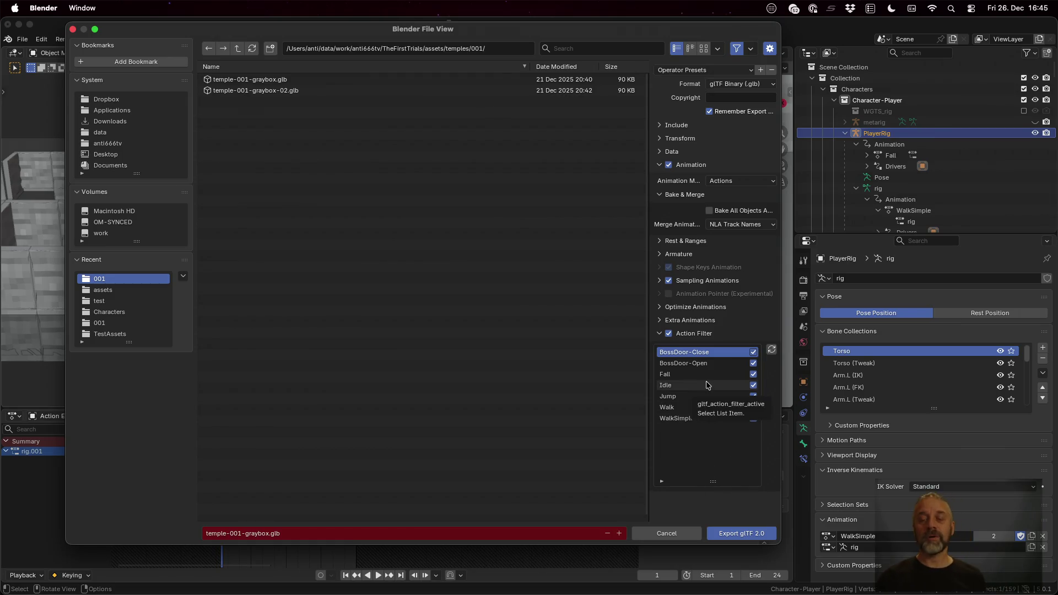
Step: Exclude BossDoor-Close and BossDoor-Open, toggle filtering off and on, and briefly exclude Walk
{"action": "left_click", "coordinate": [752, 352]}
{"action": "left_click", "coordinate": [752, 364]}
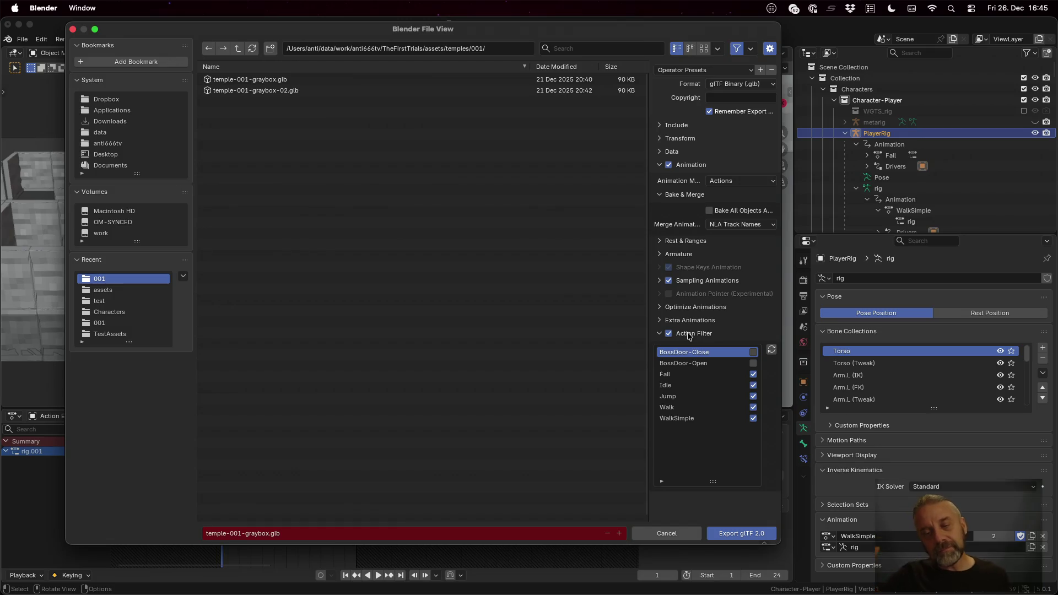
{"action": "left_click", "coordinate": [669, 334]}
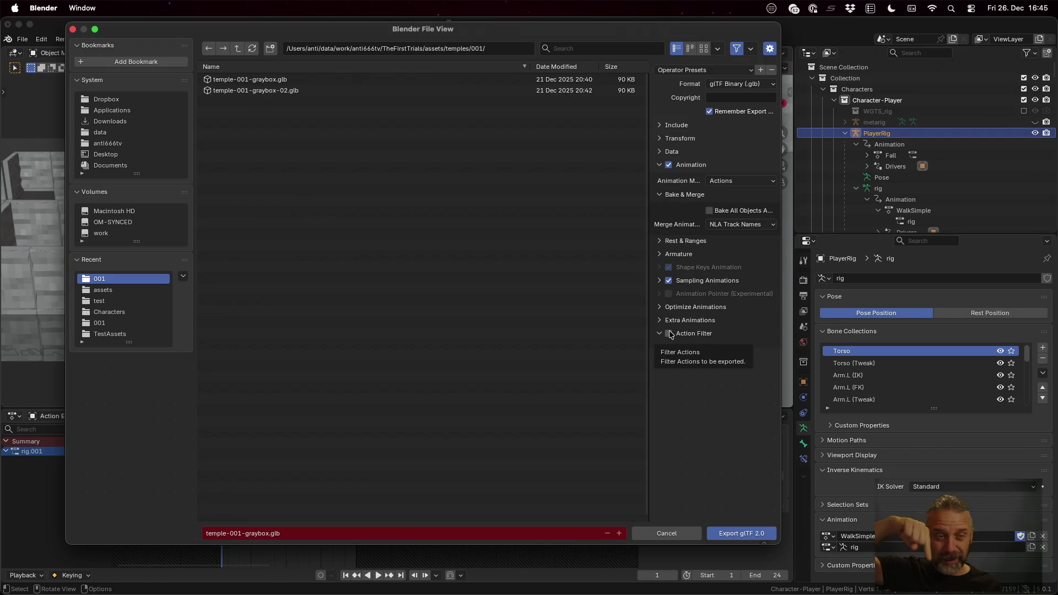
{"action": "left_click", "coordinate": [669, 334]}
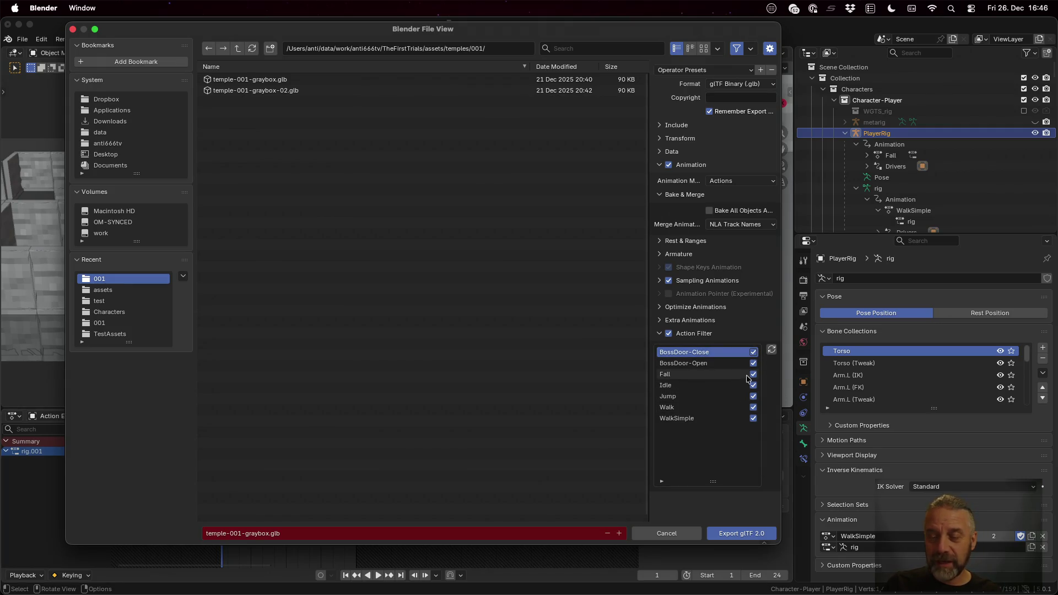
{"action": "left_click", "coordinate": [753, 351]}
{"action": "left_click", "coordinate": [753, 363]}
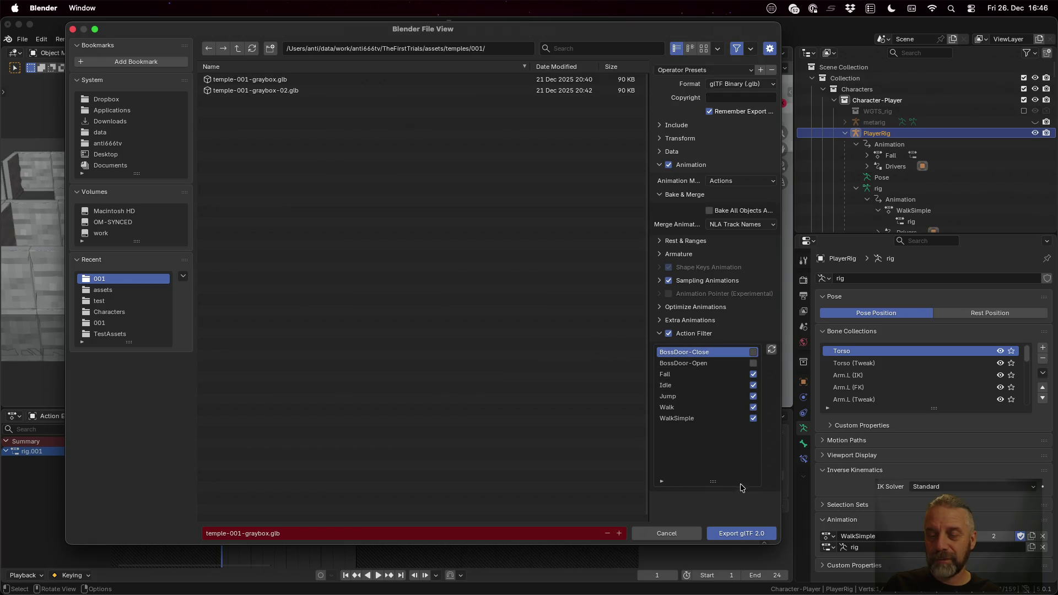
{"action": "left_click", "coordinate": [753, 407]}
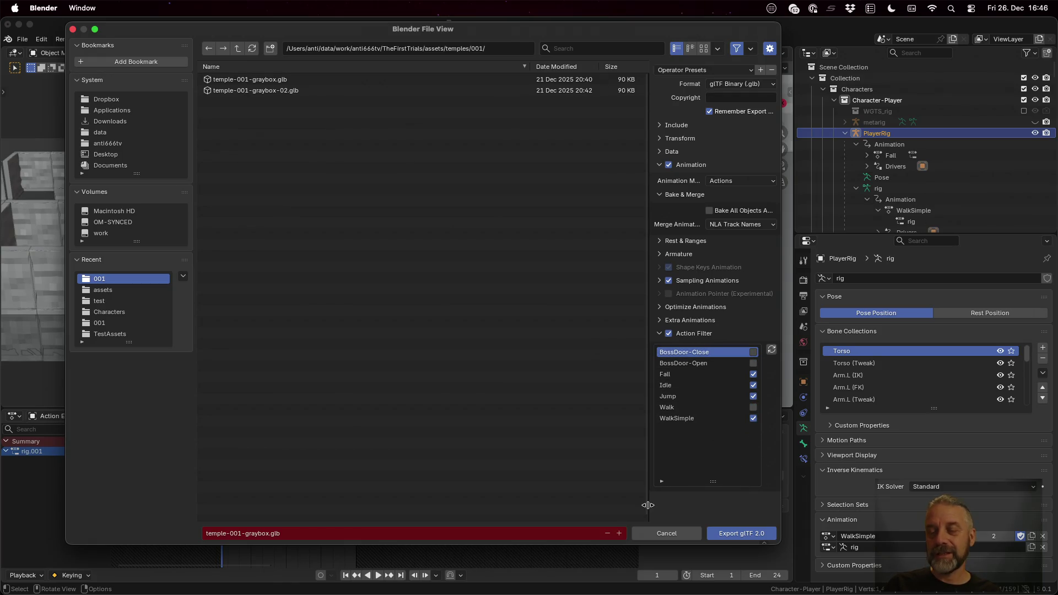
{"action": "left_click", "coordinate": [753, 407]}
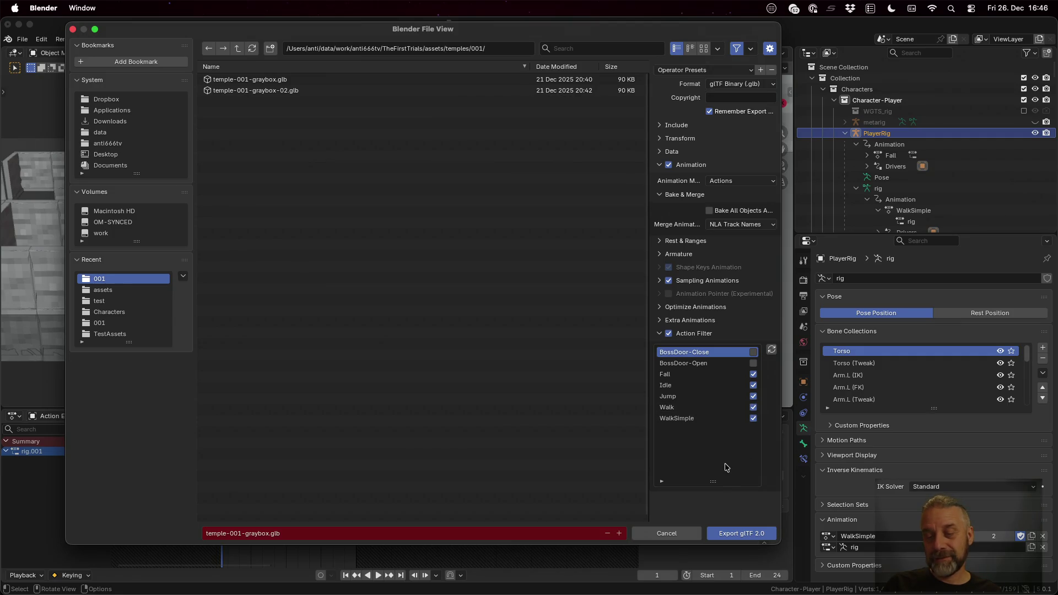
Step: Re-include the BossDoor actions, exclude Fall, Idle, Jump, Walk and WalkSimple, then cancel the export
{"action": "left_click", "coordinate": [753, 351]}
{"action": "left_click", "coordinate": [753, 374]}
{"action": "left_click", "coordinate": [753, 363]}
{"action": "left_click", "coordinate": [752, 385]}
{"action": "left_click", "coordinate": [753, 396]}
{"action": "left_click", "coordinate": [753, 407]}
{"action": "left_click", "coordinate": [753, 418]}
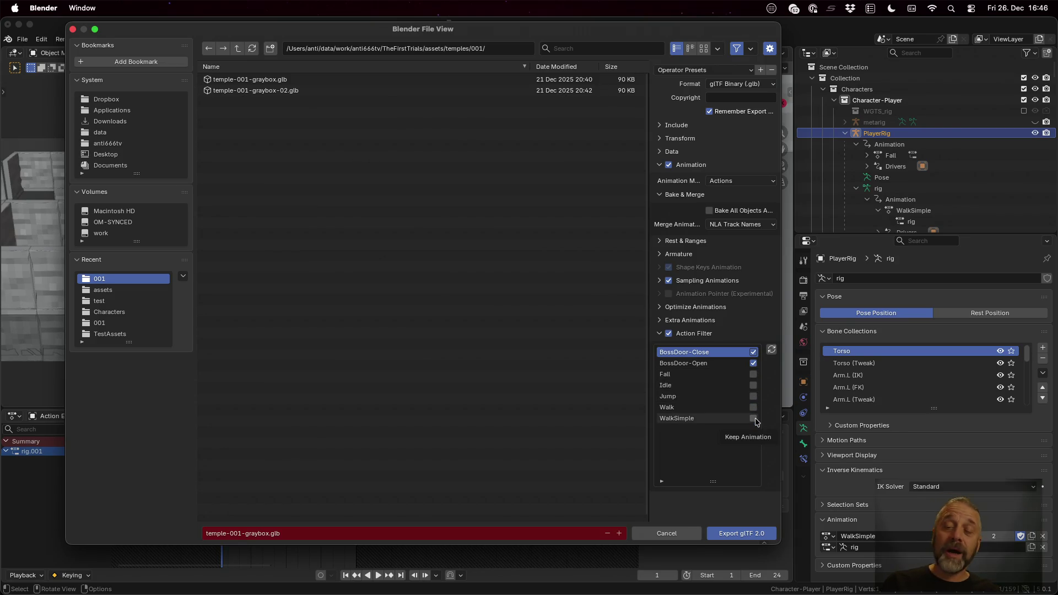
{"action": "left_click", "coordinate": [676, 530]}
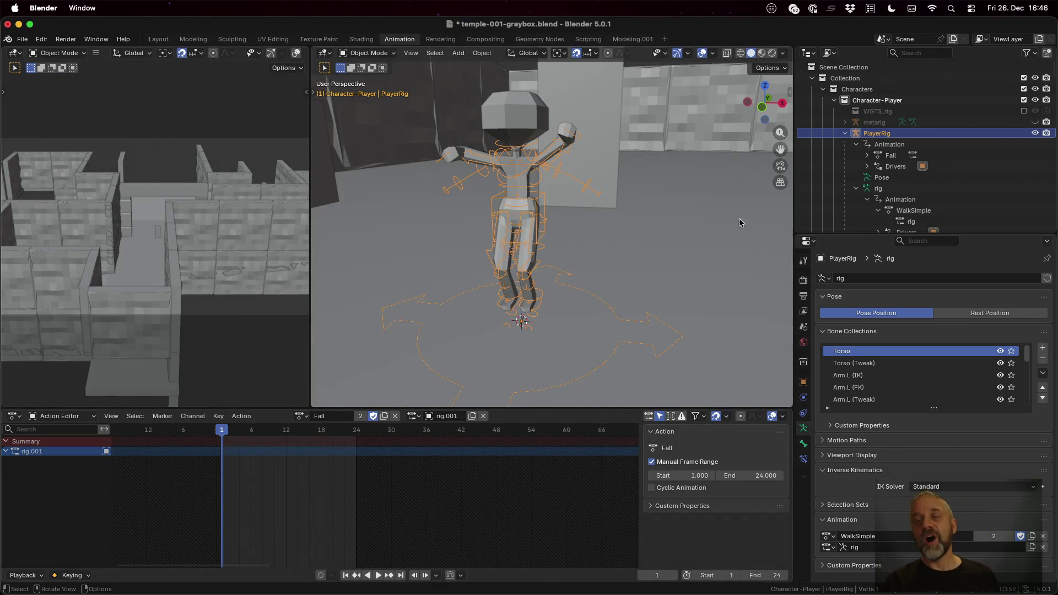
Step: Make Scene Collection active, switch the Outliner to Properties and back, then go to the script desktop
{"action": "left_click", "coordinate": [842, 62]}
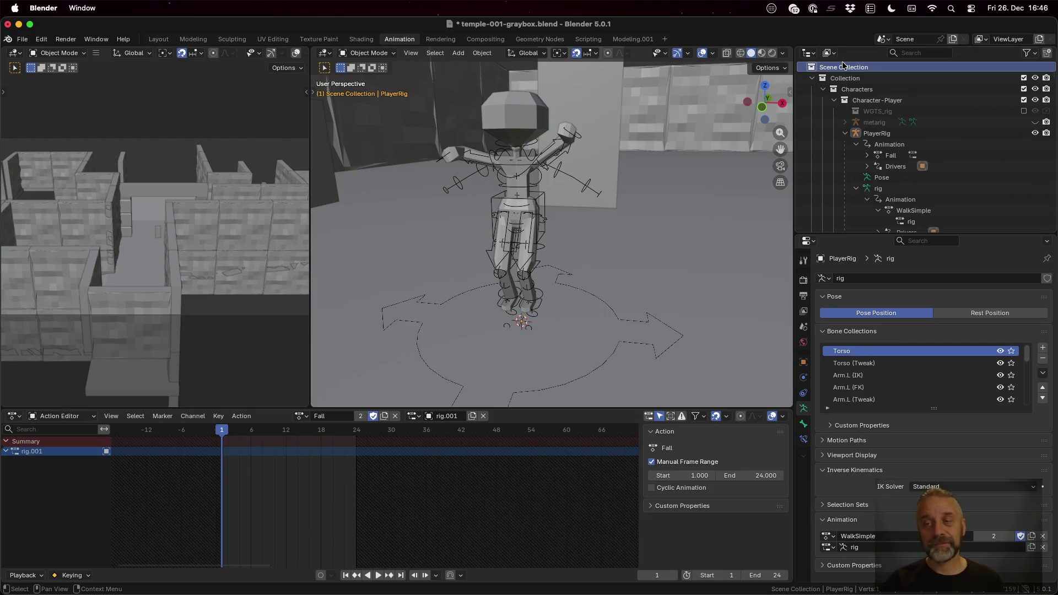
{"action": "left_click", "coordinate": [809, 53]}
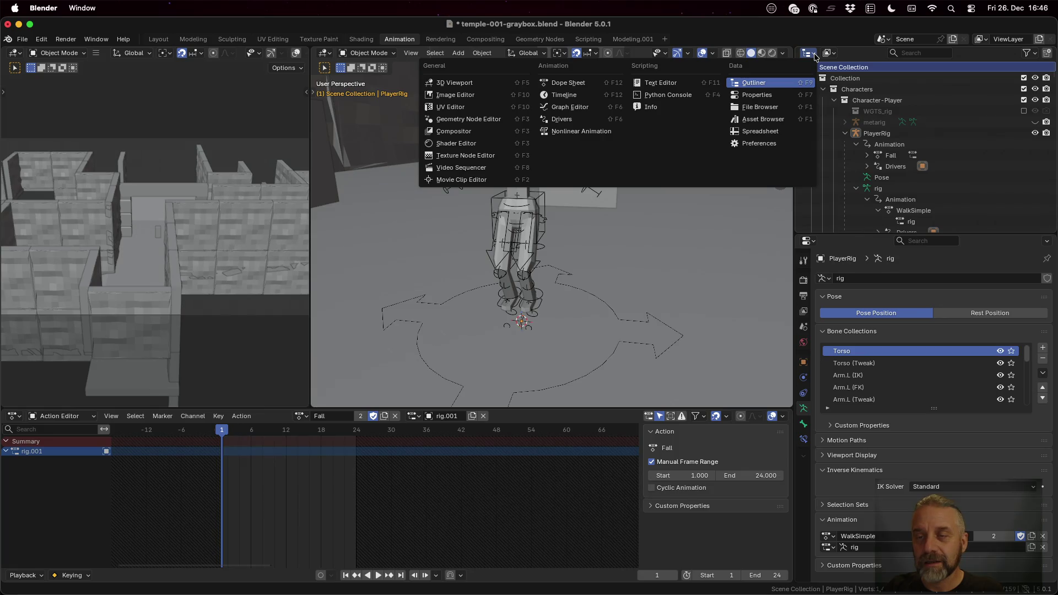
{"action": "left_click", "coordinate": [783, 94]}
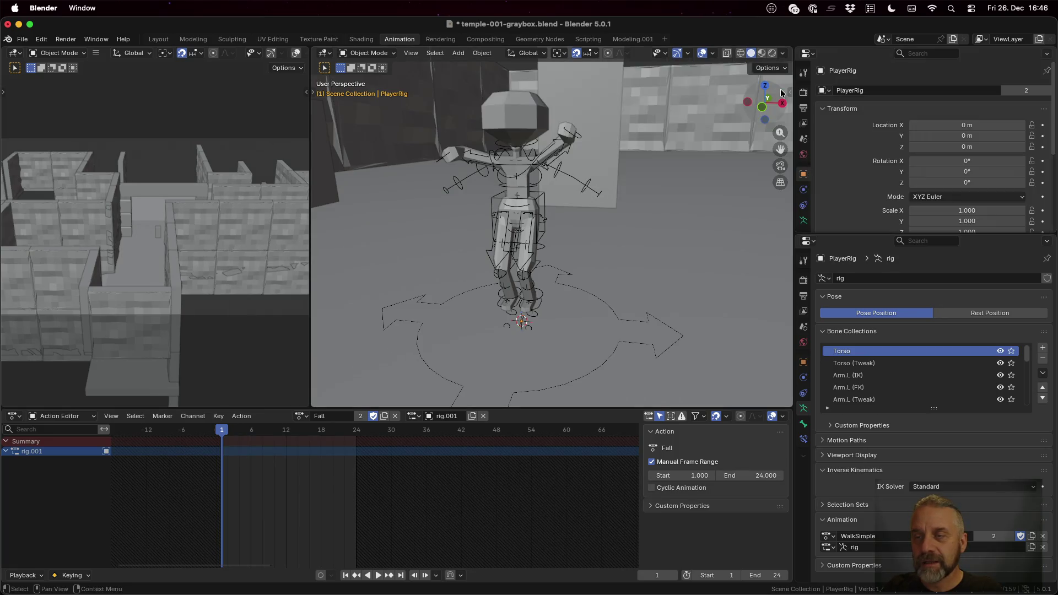
{"action": "left_click", "coordinate": [807, 53]}
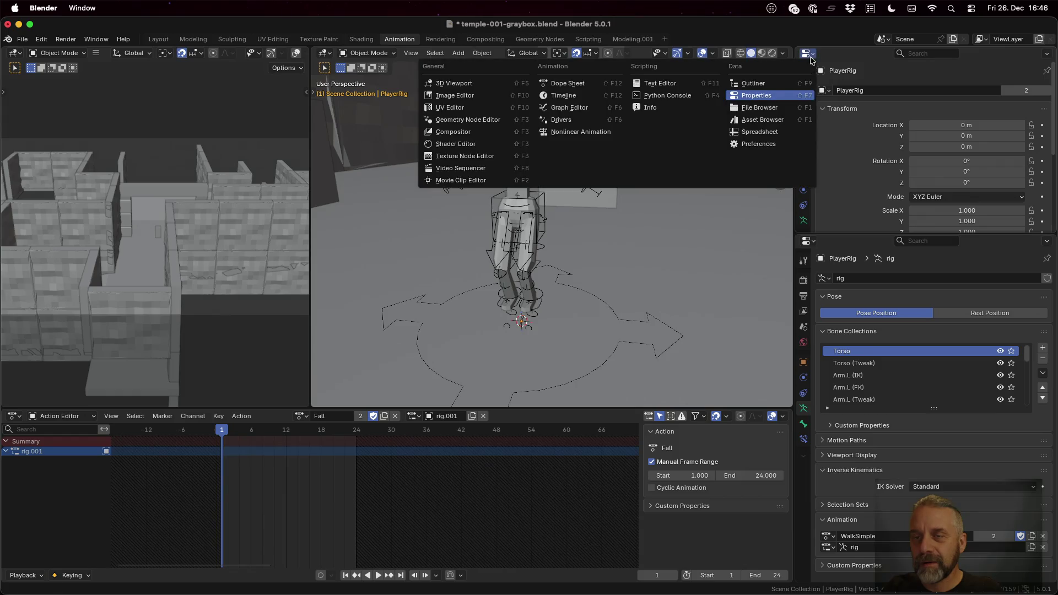
{"action": "left_click", "coordinate": [779, 85]}
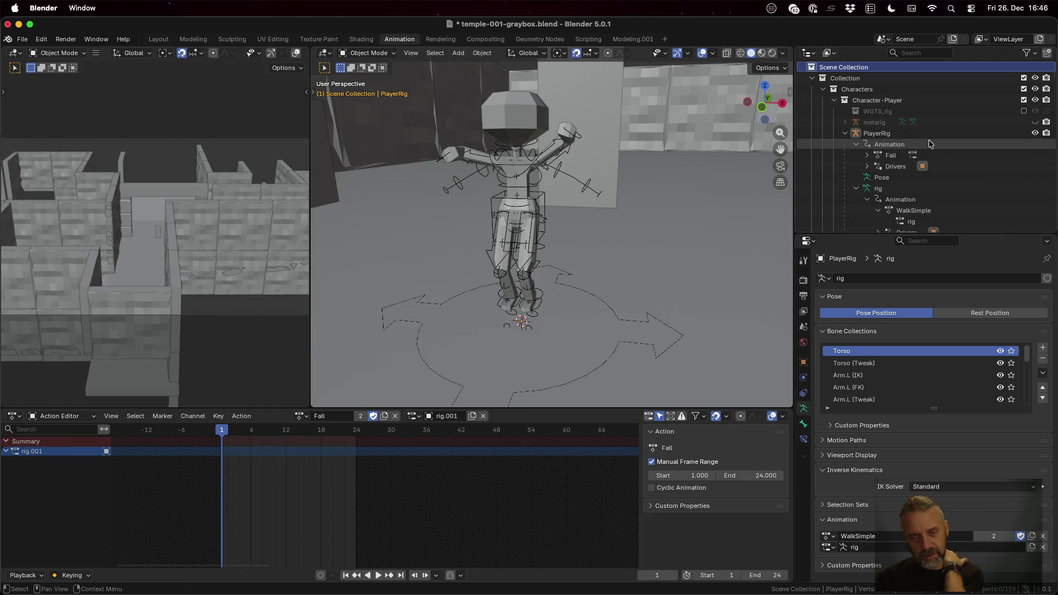
{"action": "key", "text": "ctrl+Left"}
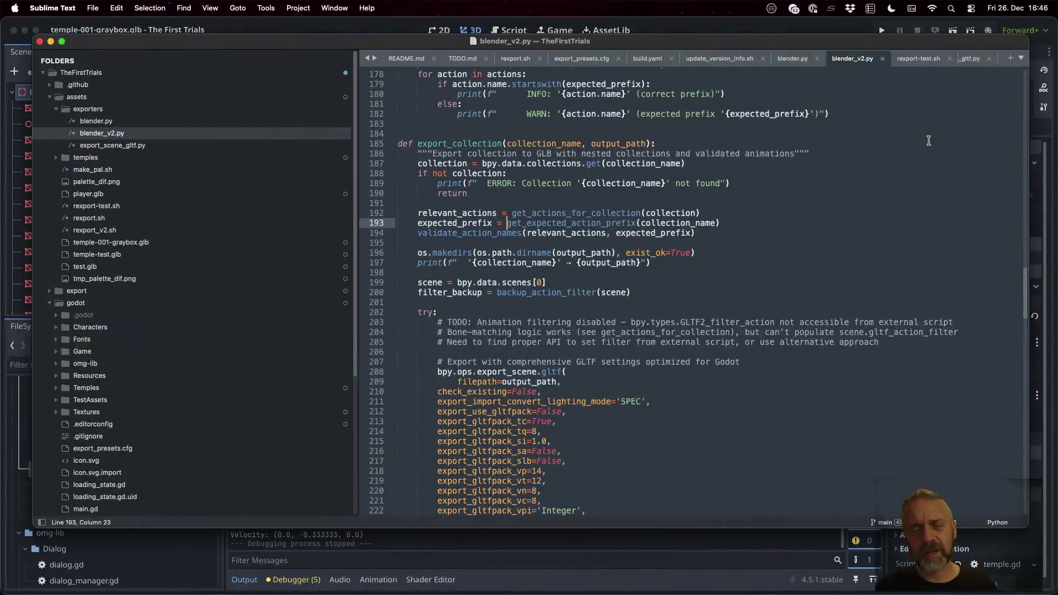
Step: Inspect the 'Add v2 of blender exporter. :WIP:' commit in Sublime Merge, then return to blender_v2.py
{"action": "key", "text": "ctrl+Right"}
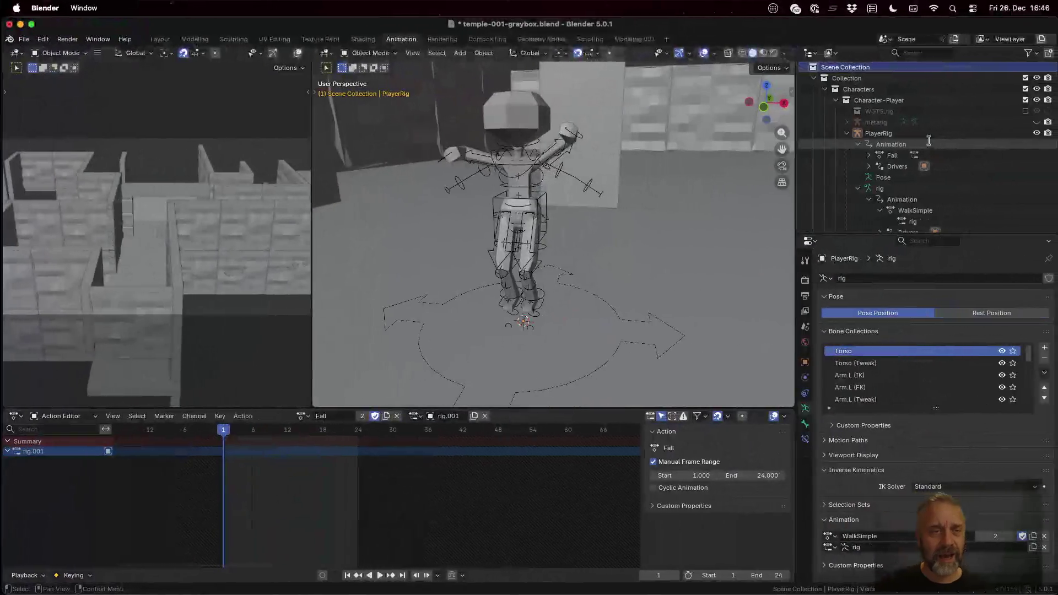
{"action": "key", "text": "ctrl+Up"}
{"action": "left_click", "coordinate": [544, 114]}
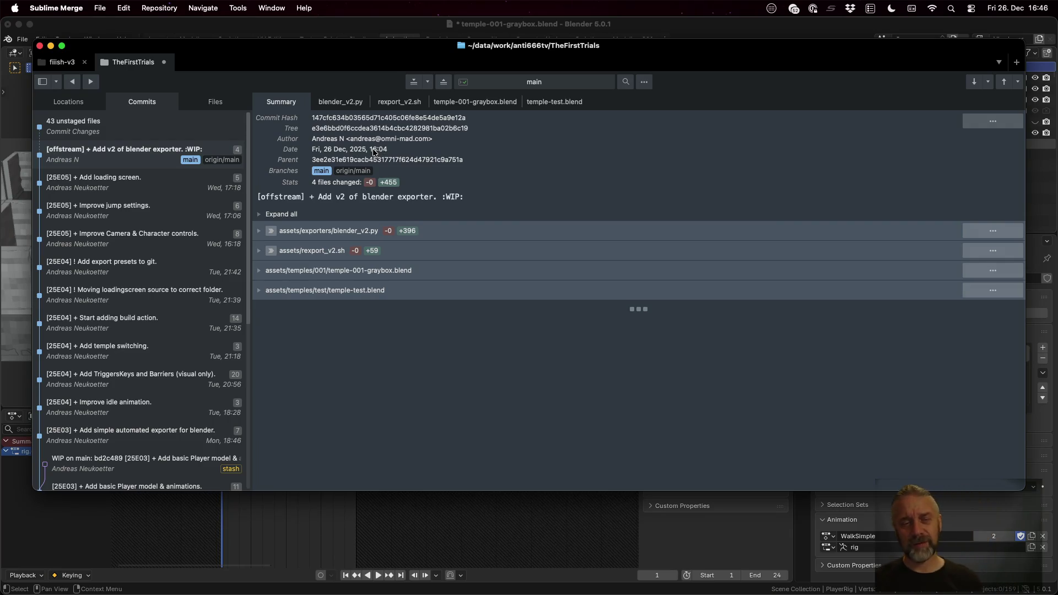
{"action": "key", "text": "super+Tab"}
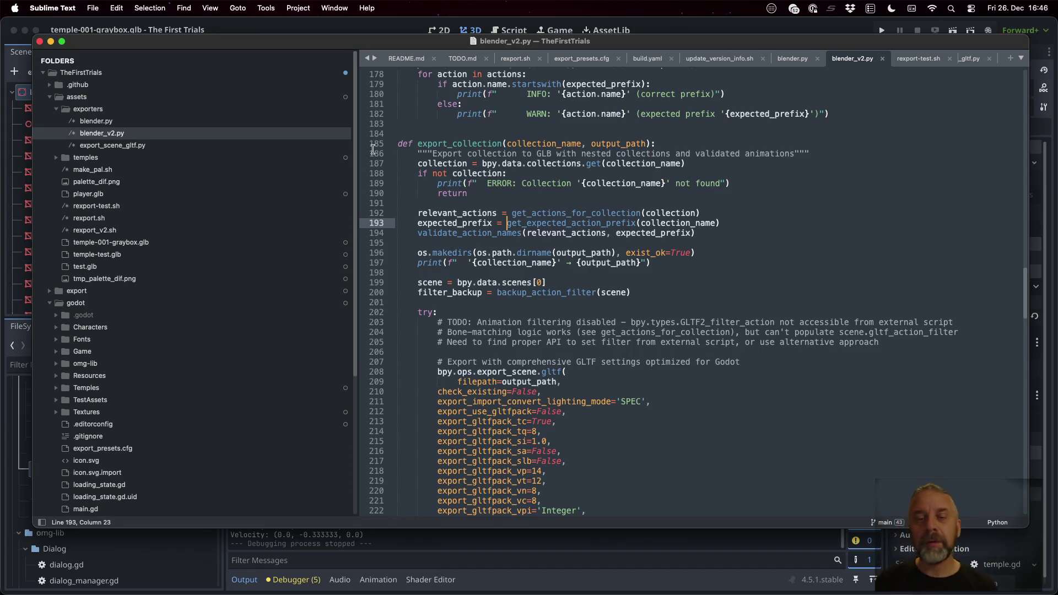
{"action": "double_click", "coordinate": [655, 215]}
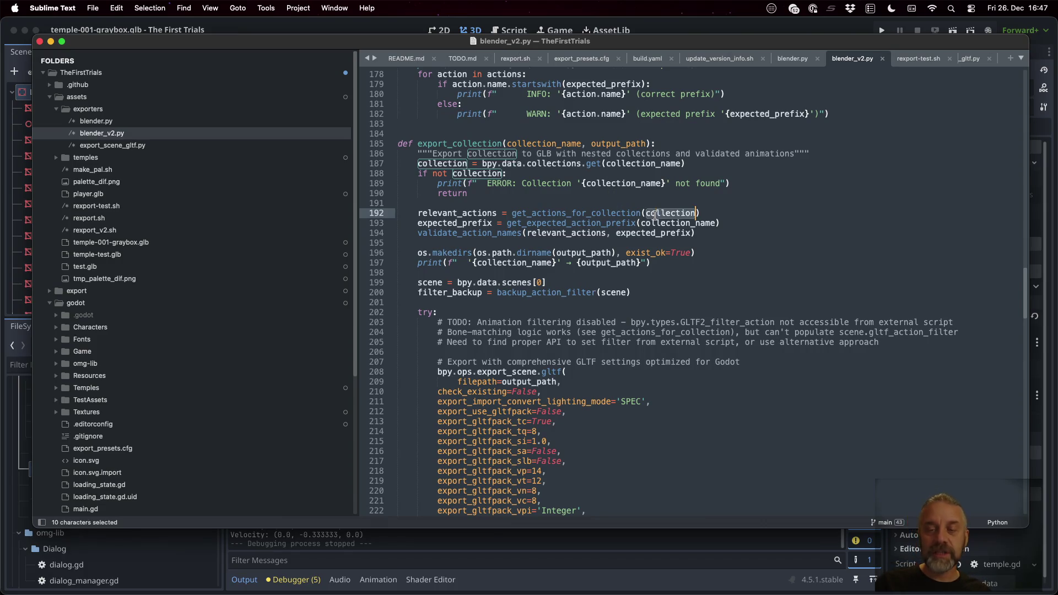
{"action": "double_click", "coordinate": [537, 213]}
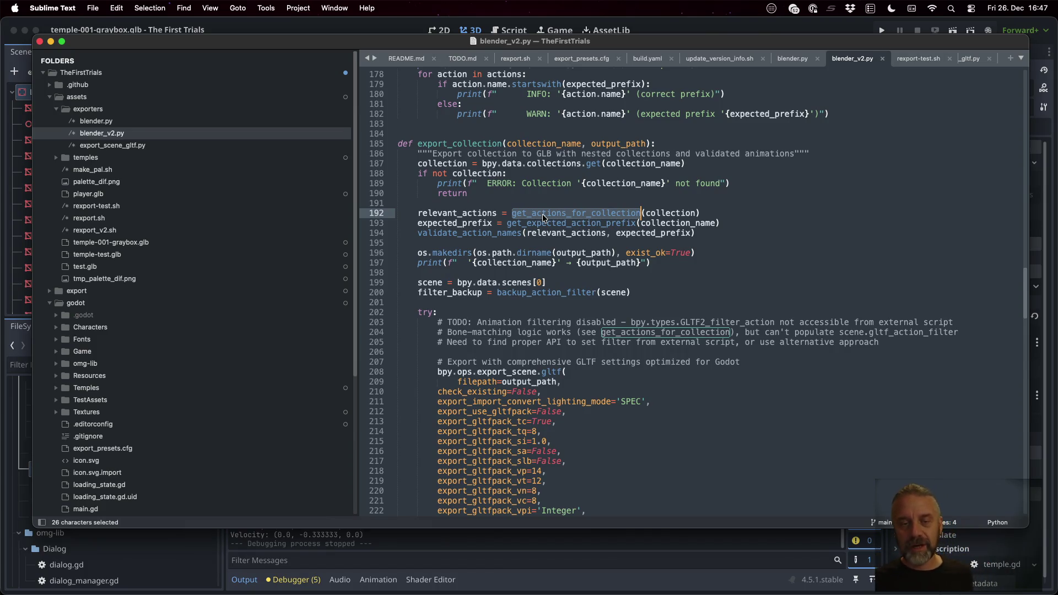
{"action": "left_click", "coordinate": [580, 223]}
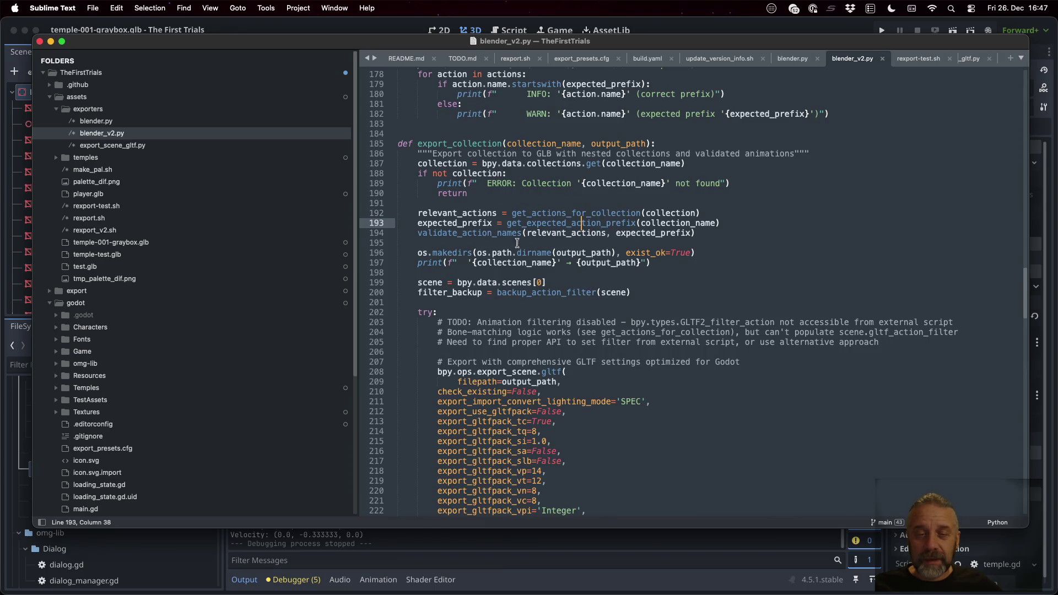
{"action": "double_click", "coordinate": [458, 233]}
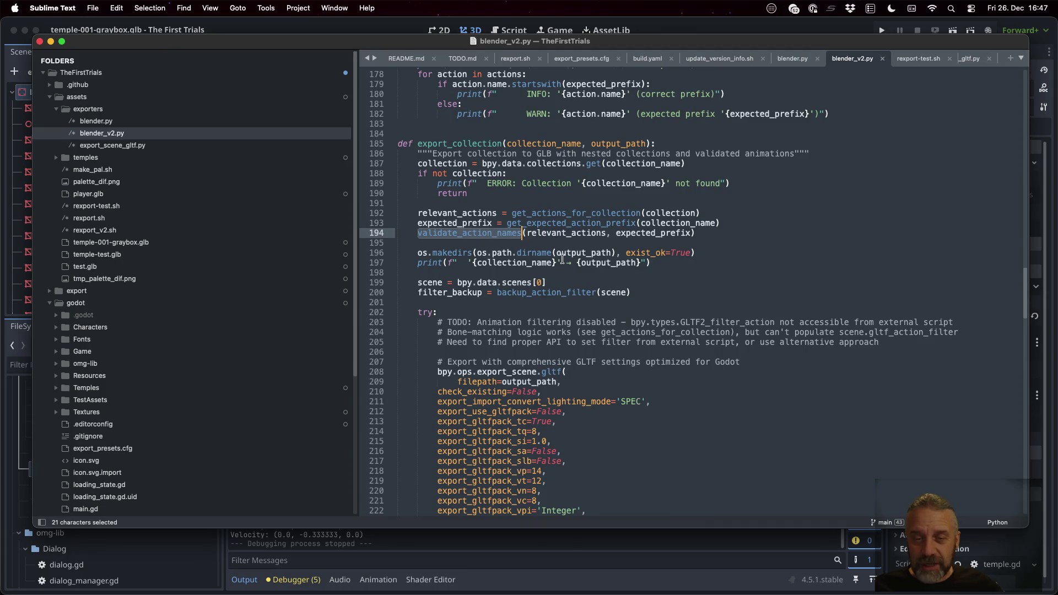
{"action": "double_click", "coordinate": [485, 214]}
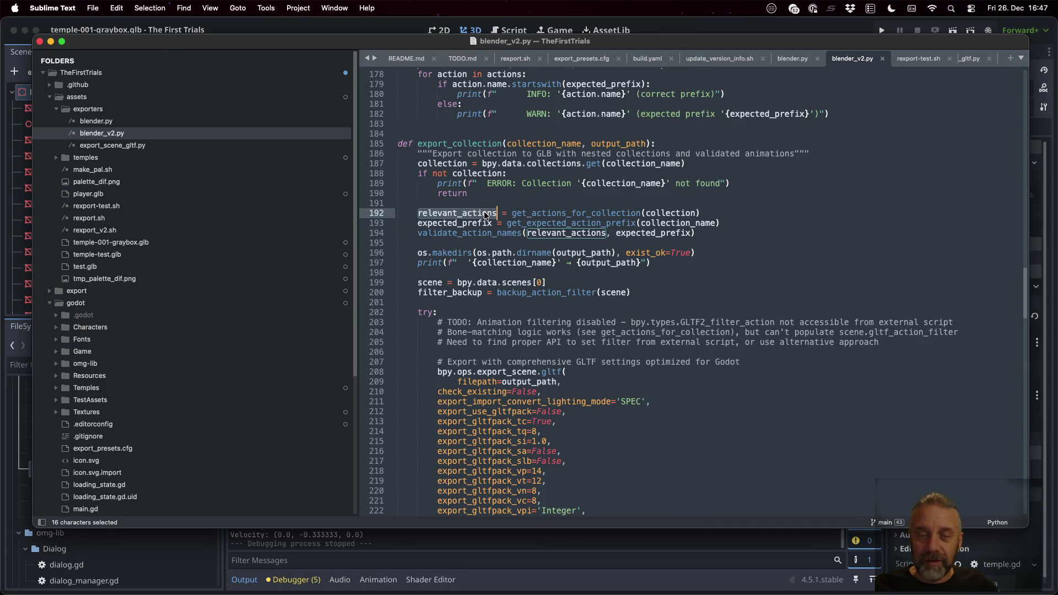
{"action": "double_click", "coordinate": [619, 233]}
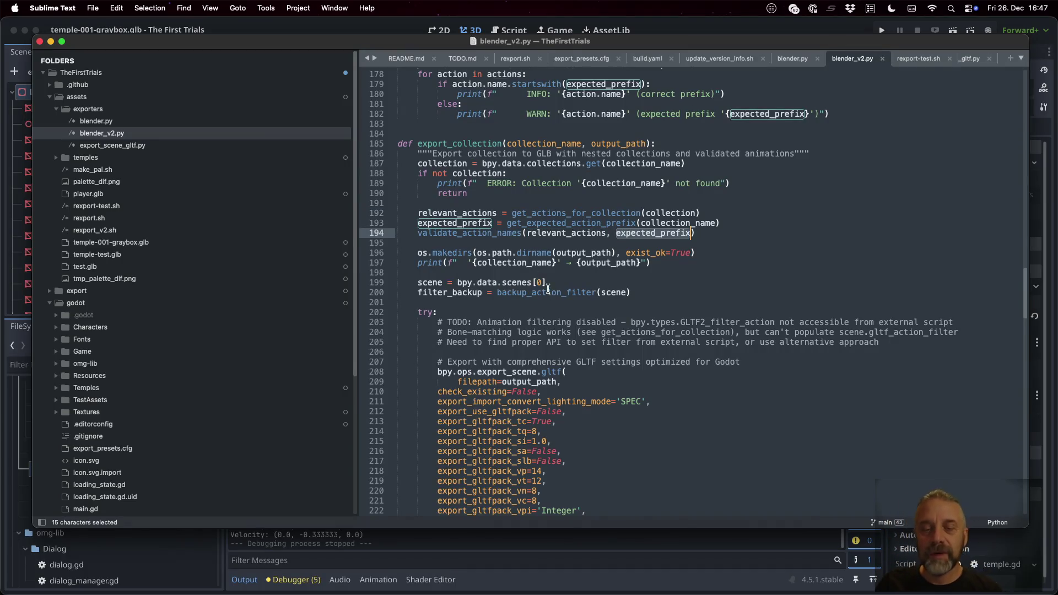
{"action": "scroll", "coordinate": [542, 263], "scroll_direction": "down", "scroll_amount": 2}
{"action": "scroll", "coordinate": [542, 264], "scroll_direction": "down", "scroll_amount": 15}
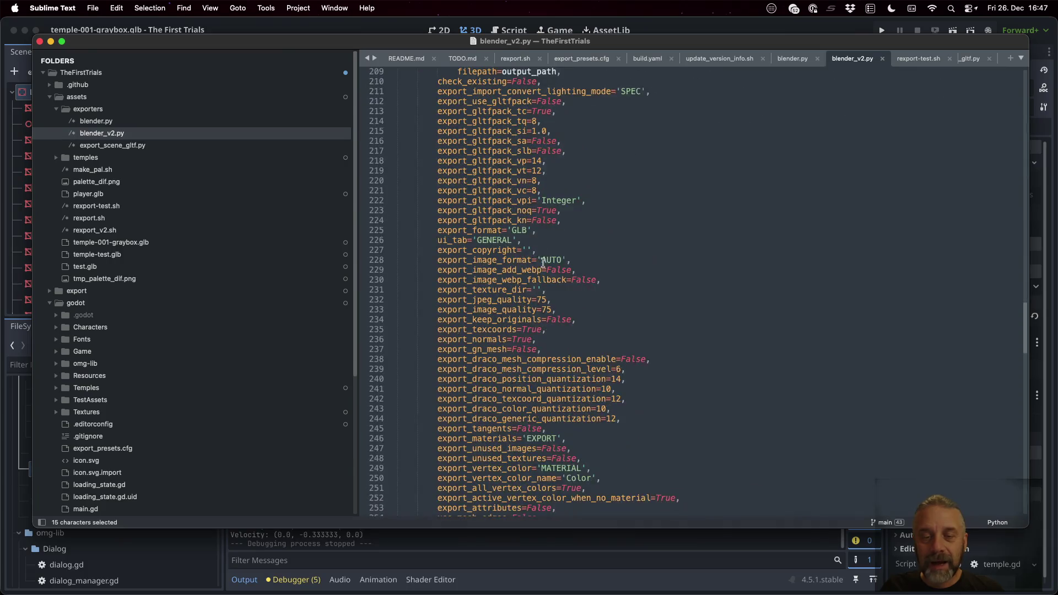
{"action": "scroll", "coordinate": [543, 253], "scroll_direction": "down", "scroll_amount": 10}
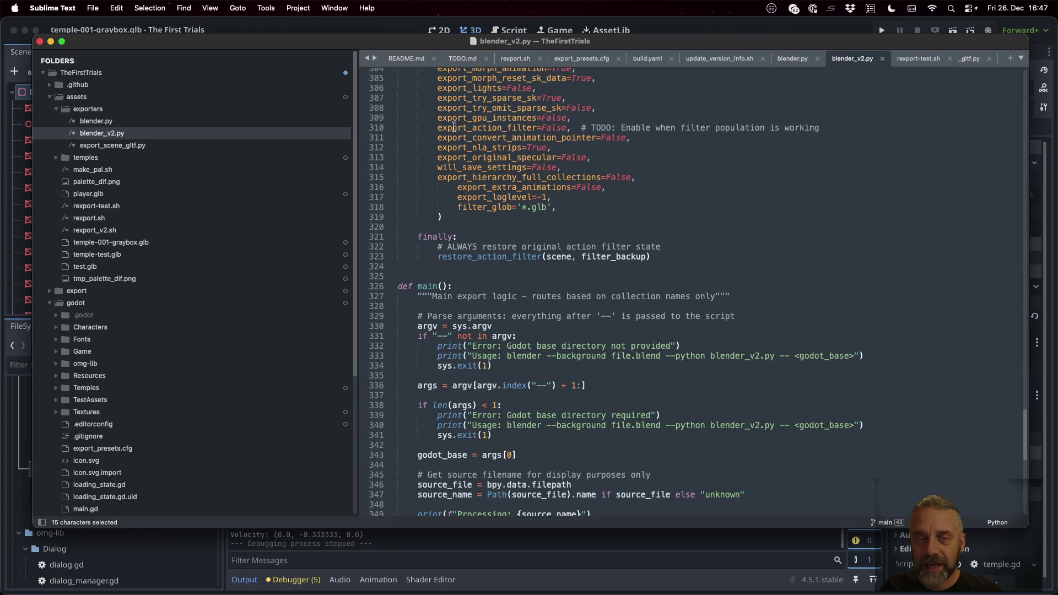
{"action": "left_click_drag", "start_coordinate": [431, 129], "coordinate": [872, 131]}
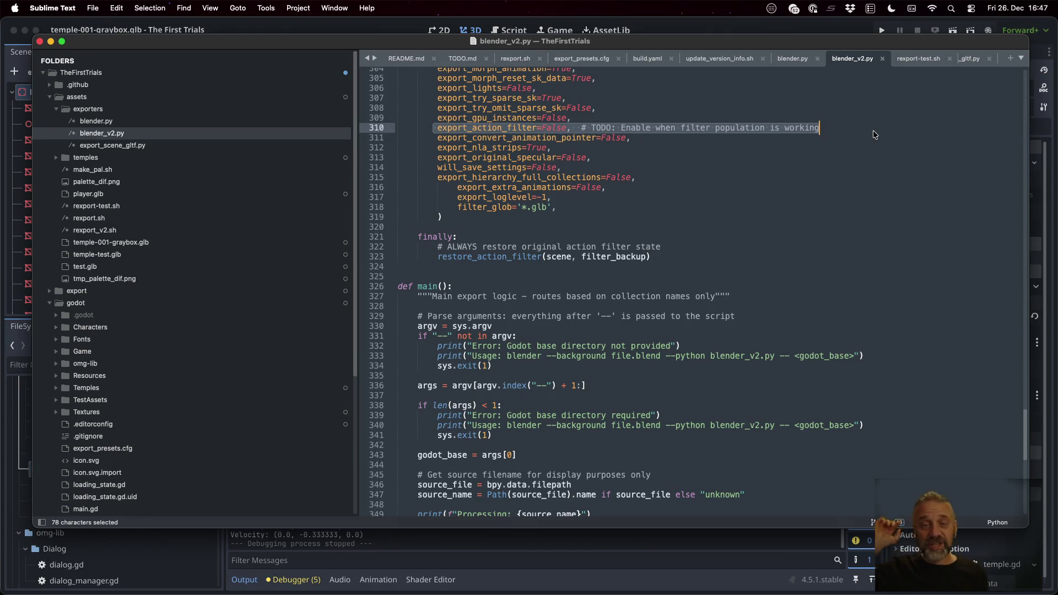
{"action": "scroll", "coordinate": [562, 209], "scroll_direction": "up", "scroll_amount": 1}
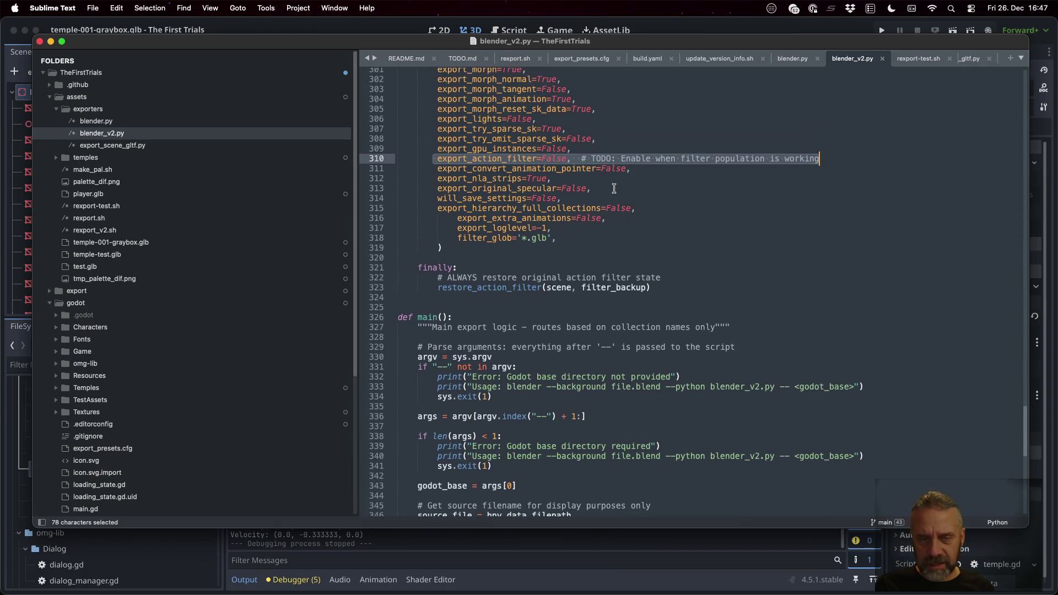
{"action": "left_click", "coordinate": [457, 218]}
{"action": "scroll", "coordinate": [519, 254], "scroll_direction": "up", "scroll_amount": 5}
{"action": "scroll", "coordinate": [519, 254], "scroll_direction": "up", "scroll_amount": 10}
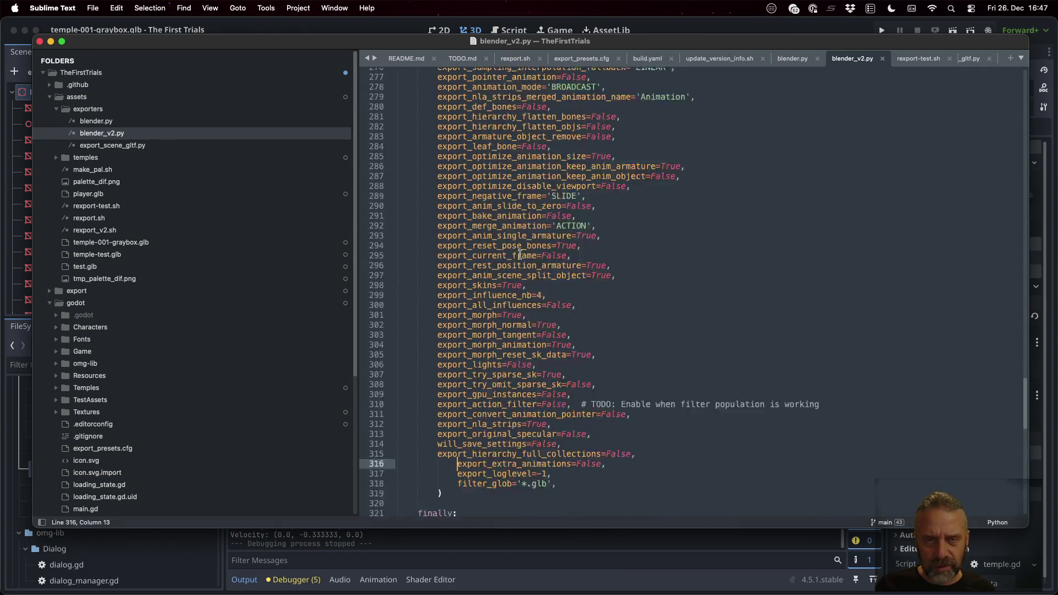
{"action": "scroll", "coordinate": [520, 253], "scroll_direction": "down", "scroll_amount": 10}
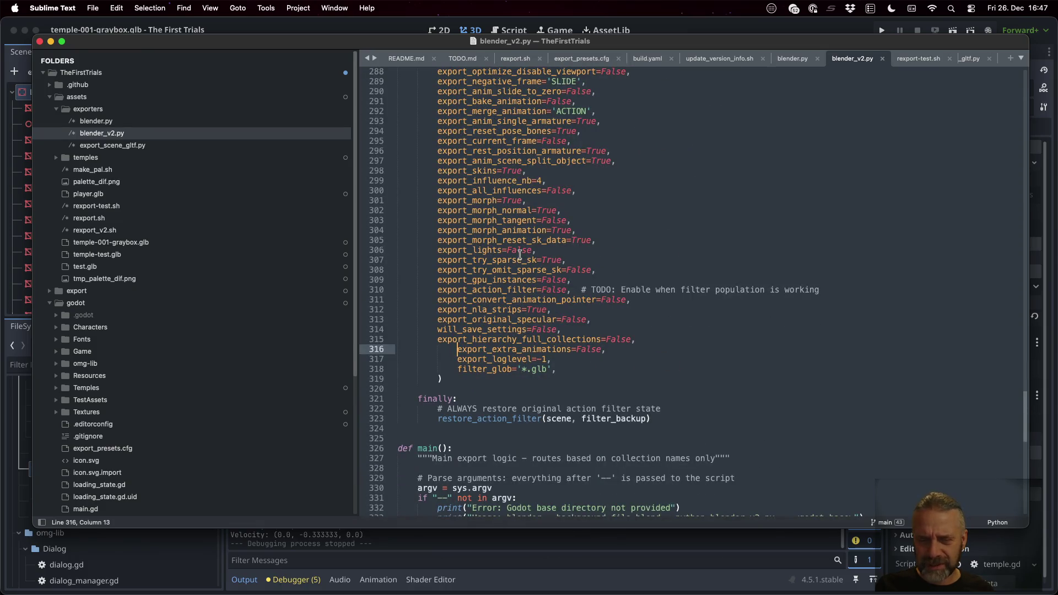
{"action": "scroll", "coordinate": [519, 254], "scroll_direction": "up", "scroll_amount": 15}
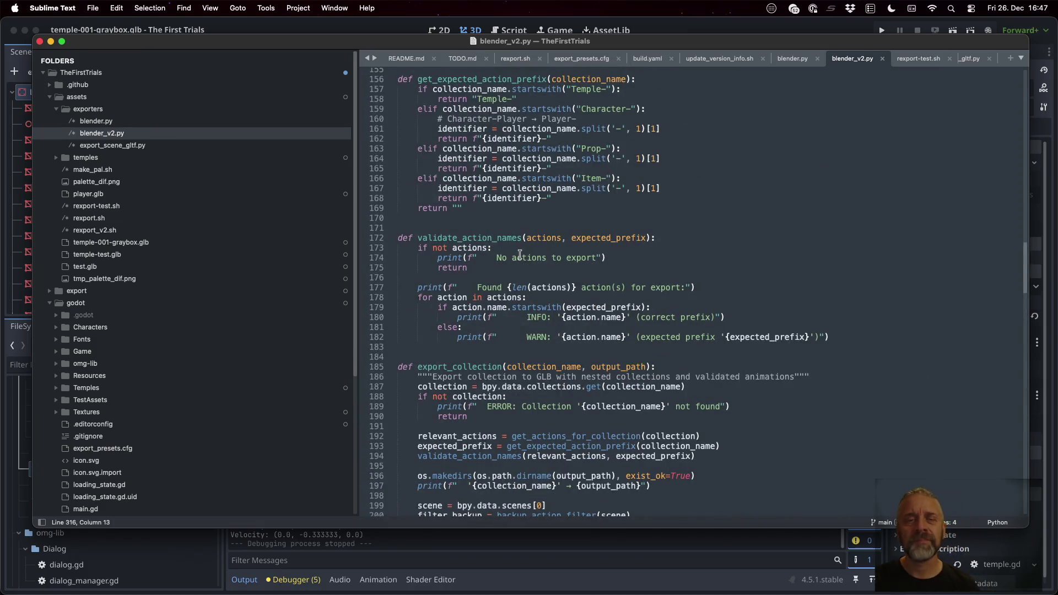
{"action": "scroll", "coordinate": [519, 255], "scroll_direction": "up", "scroll_amount": 15}
{"action": "scroll", "coordinate": [470, 236], "scroll_direction": "down", "scroll_amount": 5}
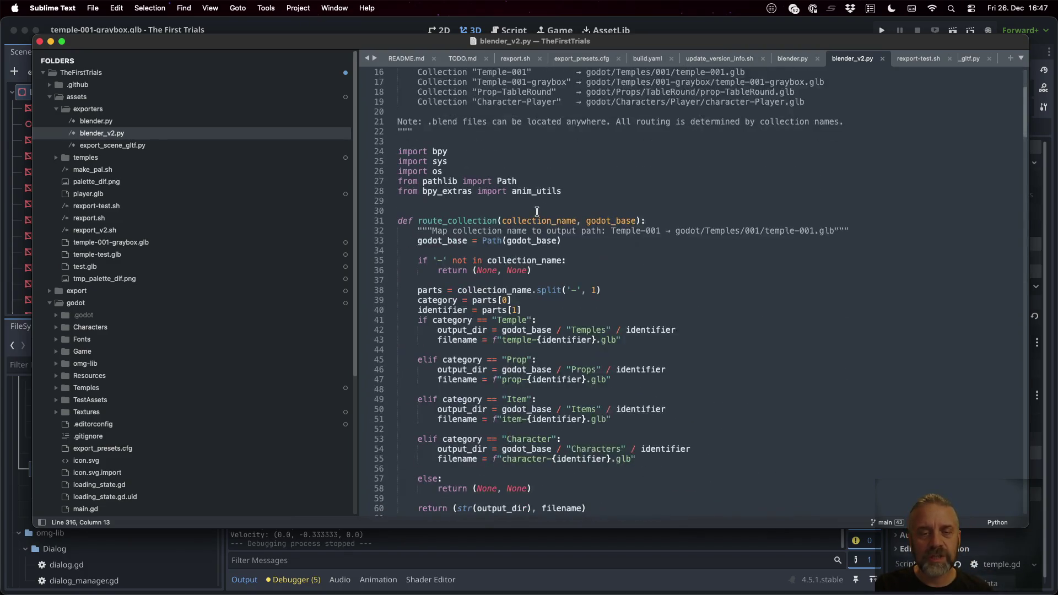
{"action": "scroll", "coordinate": [470, 236], "scroll_direction": "down", "scroll_amount": 10}
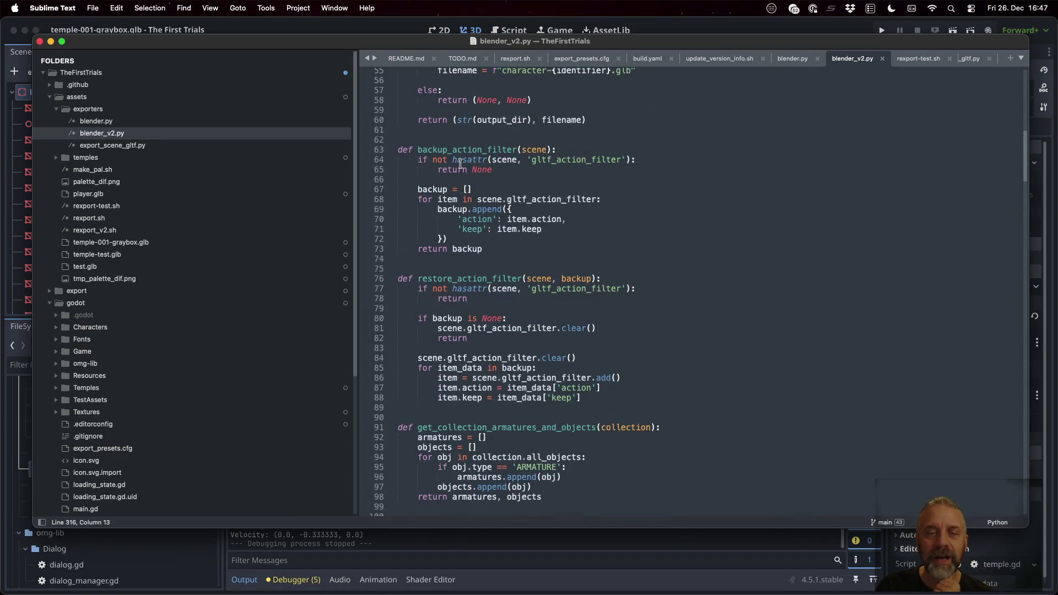
{"action": "double_click", "coordinate": [455, 145]}
{"action": "double_click", "coordinate": [560, 161]}
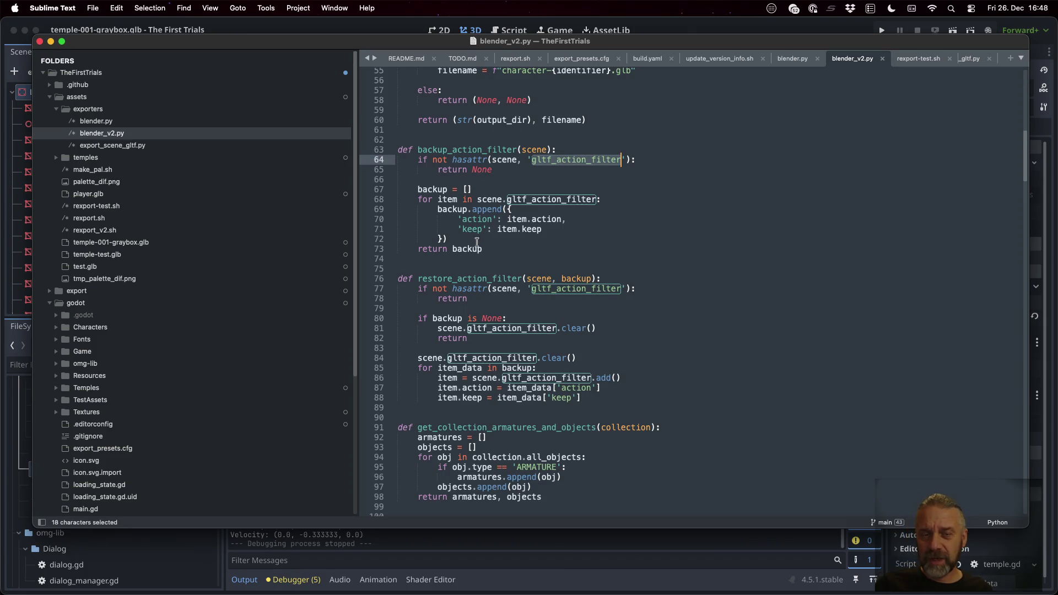
{"action": "double_click", "coordinate": [443, 150]}
{"action": "double_click", "coordinate": [488, 279]}
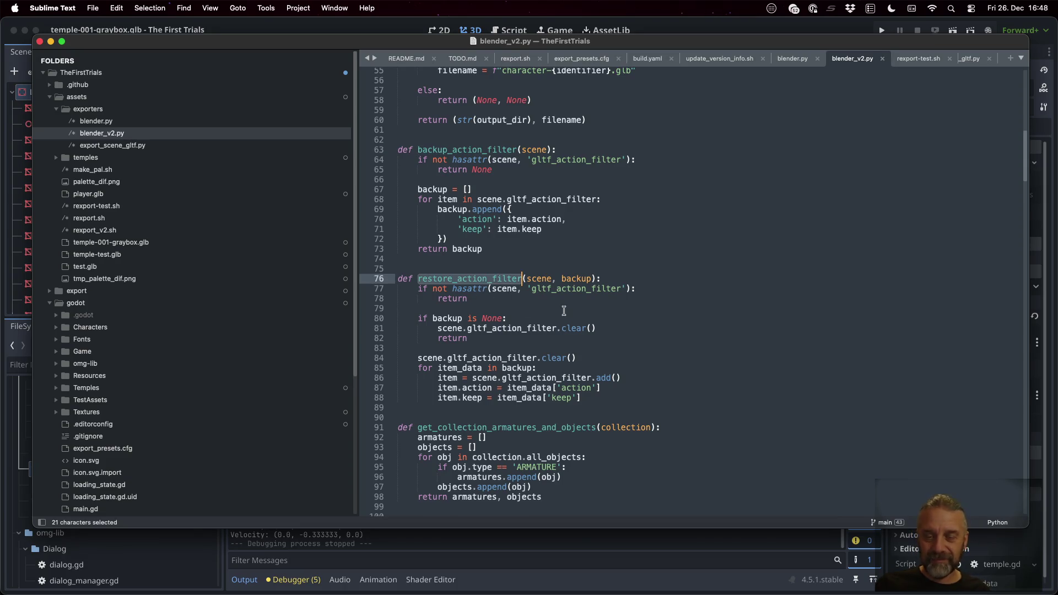
{"action": "scroll", "coordinate": [562, 310], "scroll_direction": "down", "scroll_amount": 1}
{"action": "scroll", "coordinate": [563, 311], "scroll_direction": "down", "scroll_amount": 5}
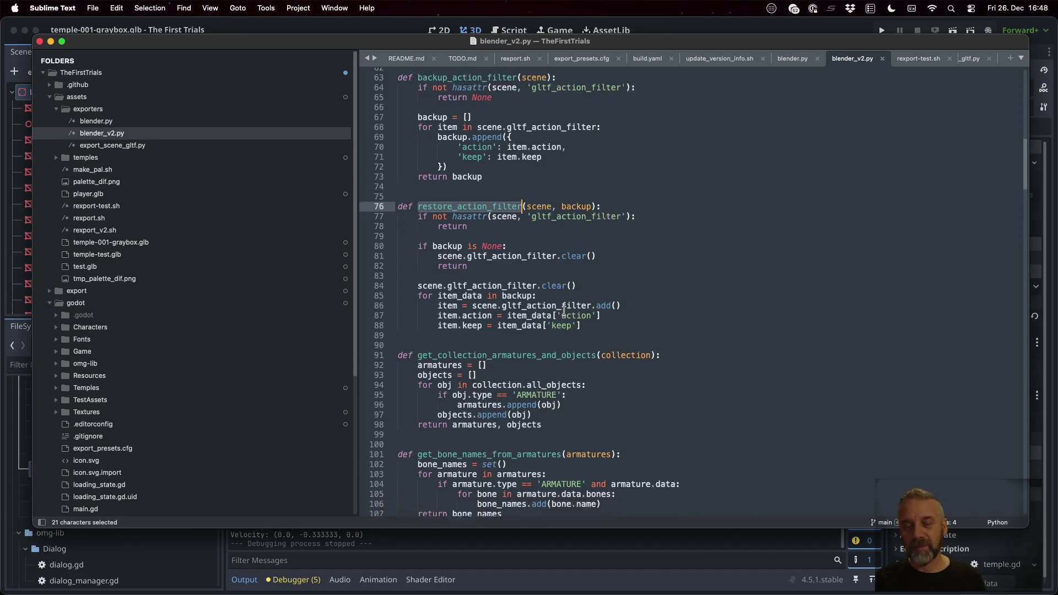
{"action": "scroll", "coordinate": [564, 311], "scroll_direction": "down", "scroll_amount": 3}
{"action": "double_click", "coordinate": [528, 244]}
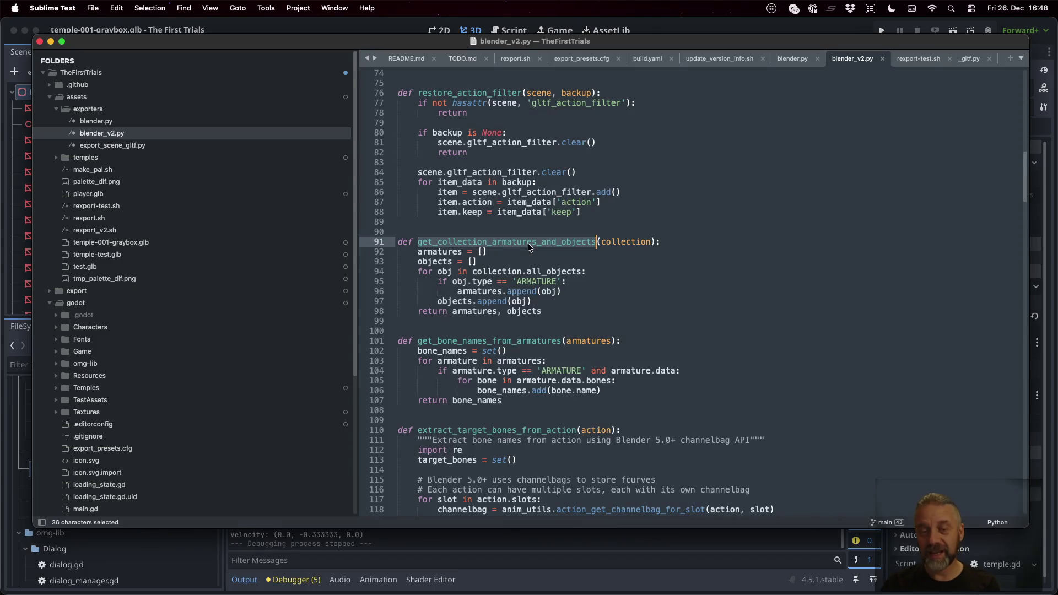
{"action": "double_click", "coordinate": [537, 282]}
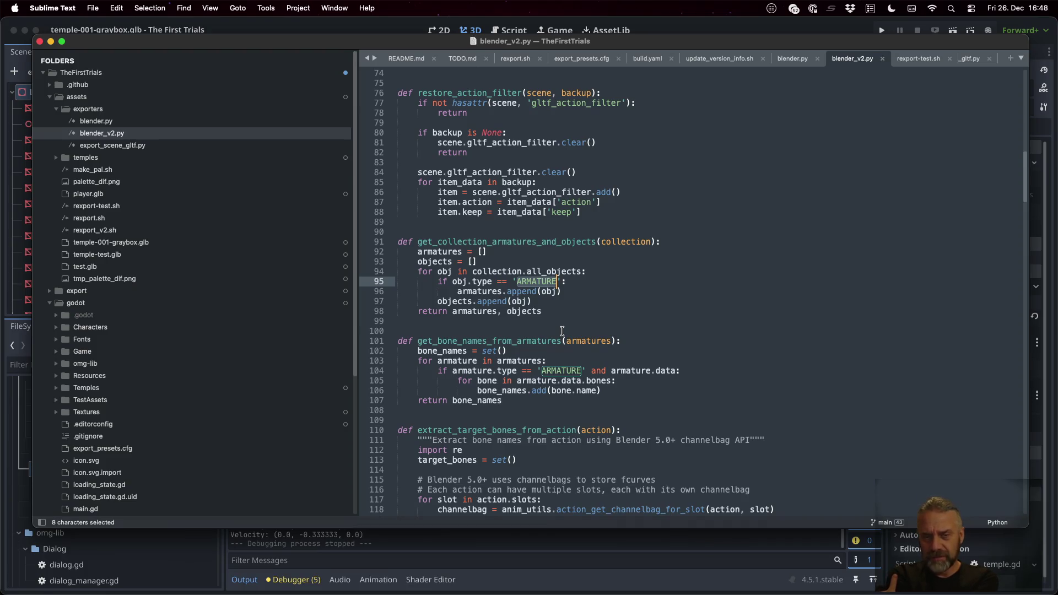
{"action": "scroll", "coordinate": [562, 331], "scroll_direction": "down", "scroll_amount": 1}
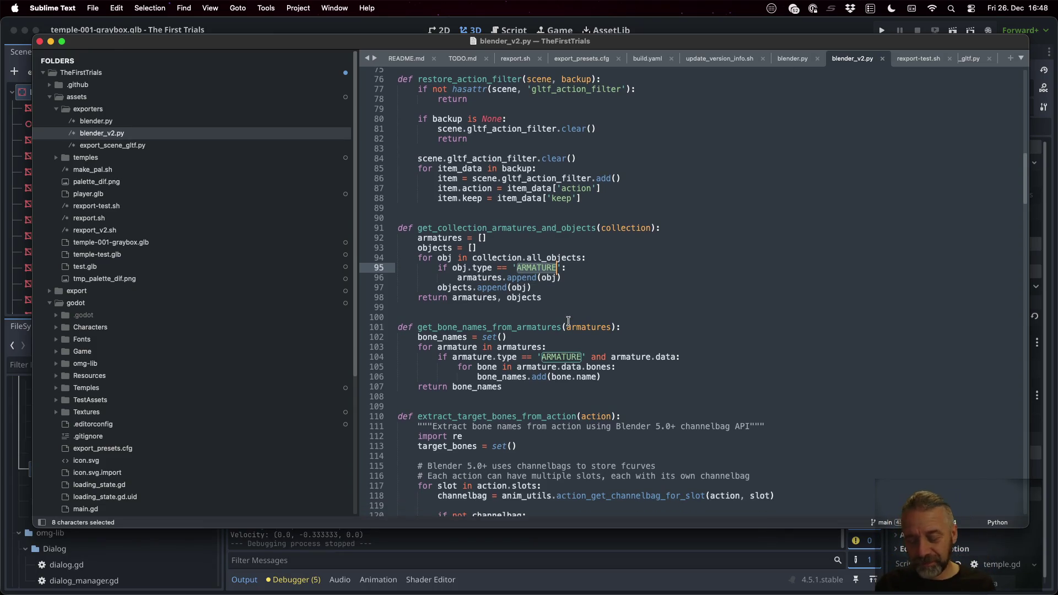
{"action": "key", "text": "super+Tab"}
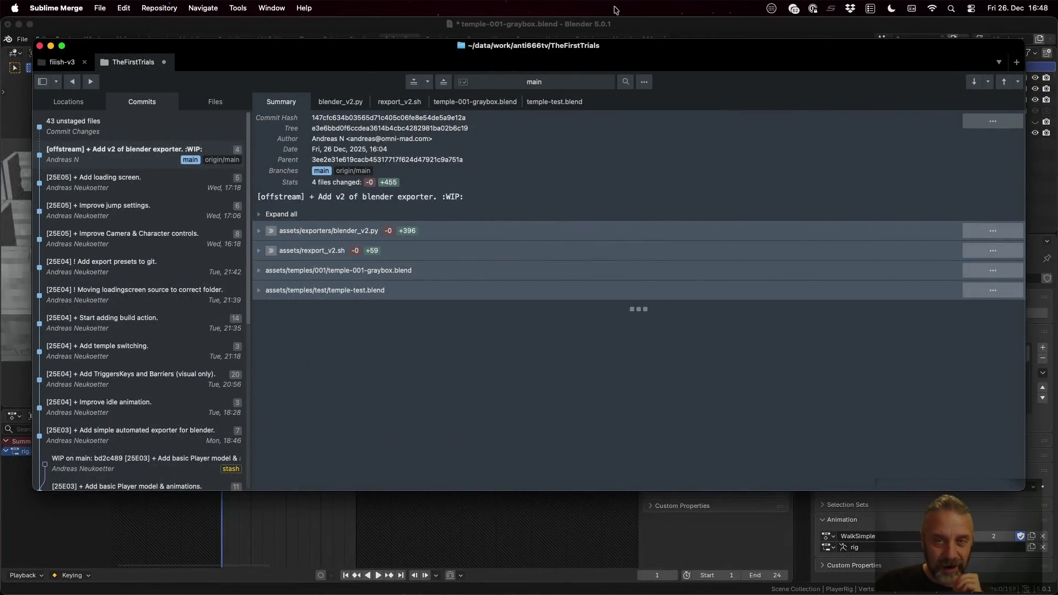
Step: Bring Blender forward, assign Idle to the player rig, then undo back to Fall
{"action": "left_click", "coordinate": [639, 22]}
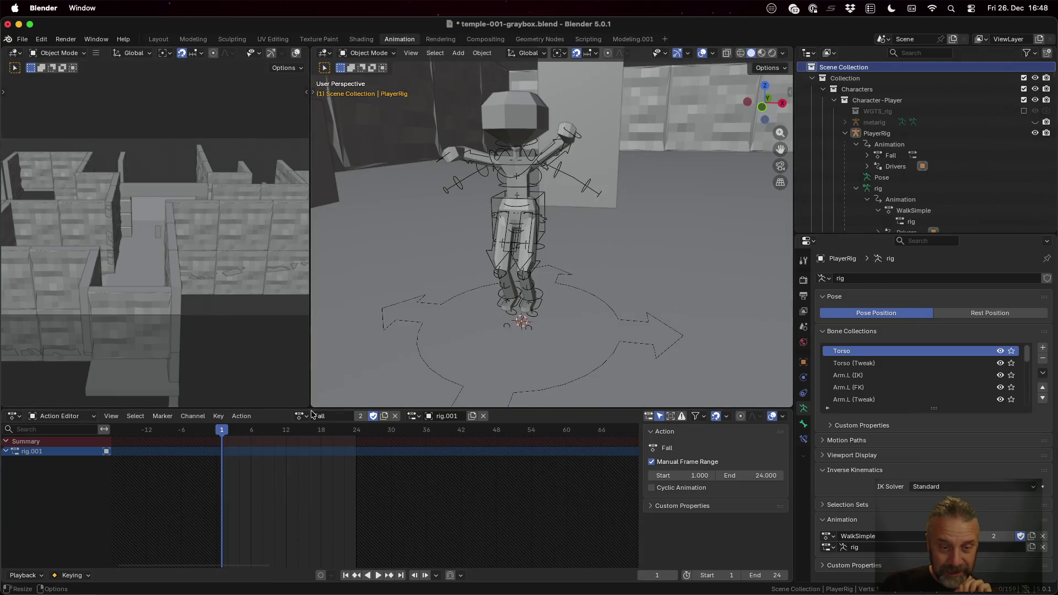
{"action": "left_click", "coordinate": [303, 416]}
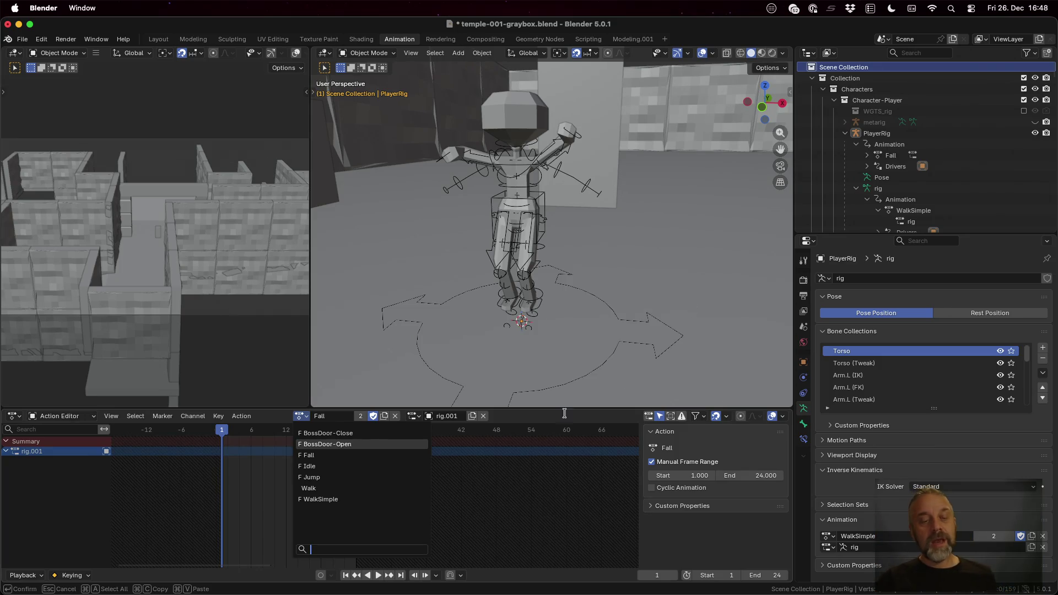
{"action": "left_click", "coordinate": [364, 466]}
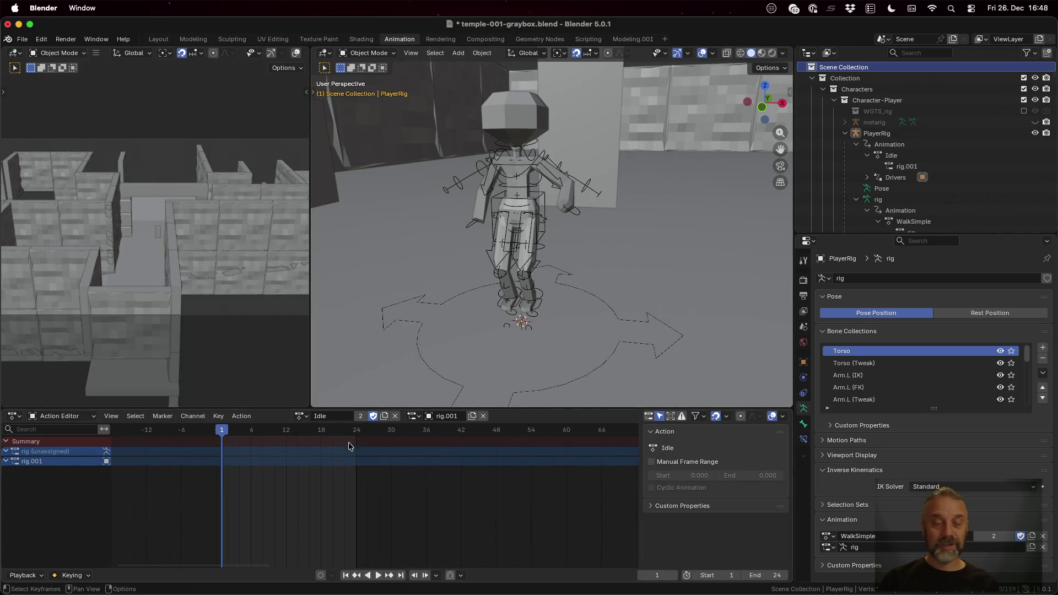
{"action": "key", "text": "super+z"}
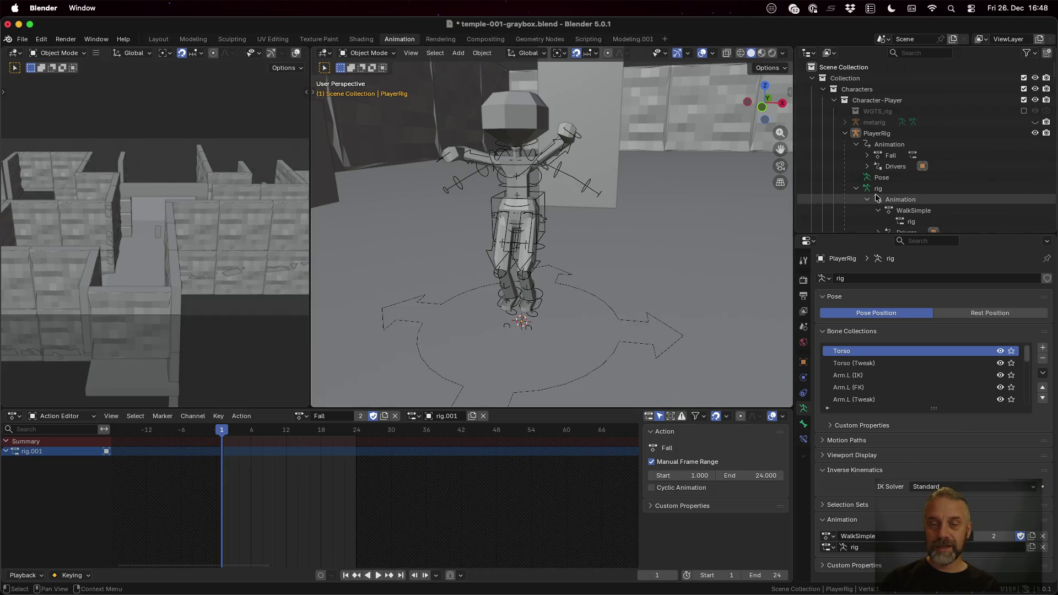
{"action": "left_click", "coordinate": [302, 415]}
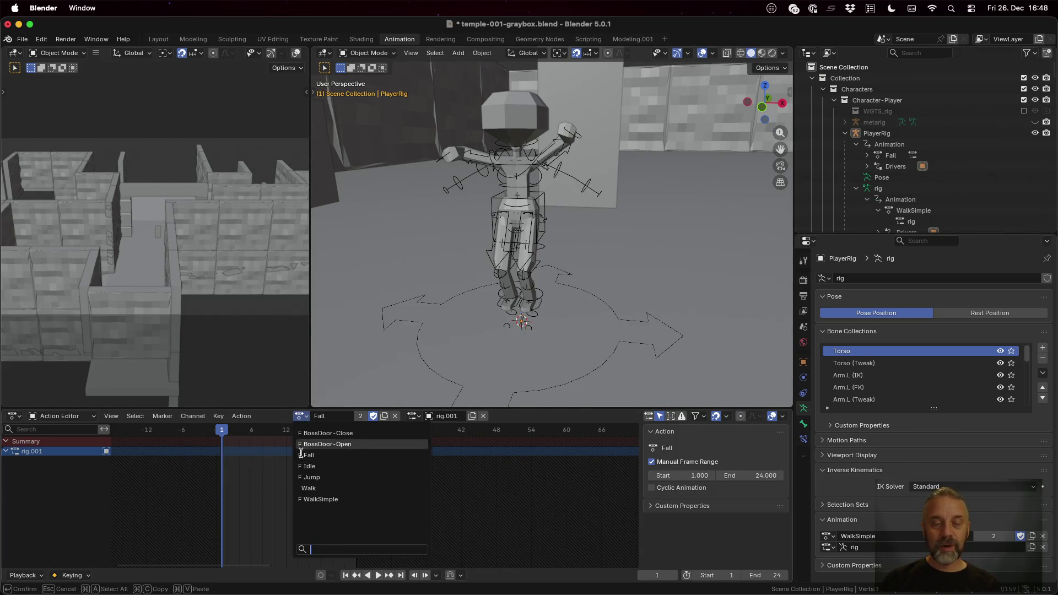
{"action": "left_click", "coordinate": [375, 417]}
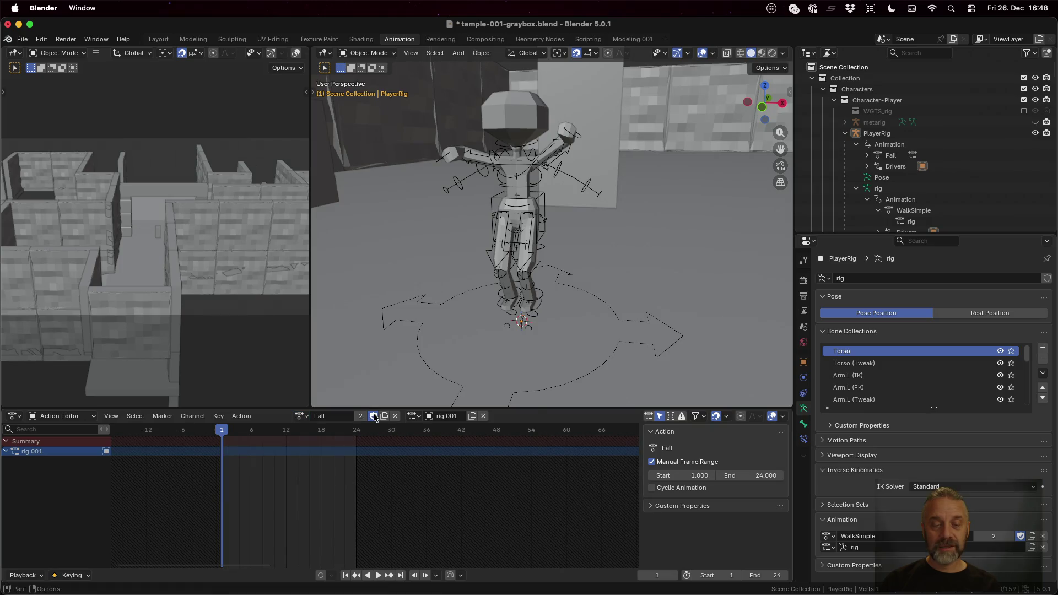
Step: Assign Idle to the rig again, then switch it back to the Fall action
{"action": "left_click", "coordinate": [301, 416]}
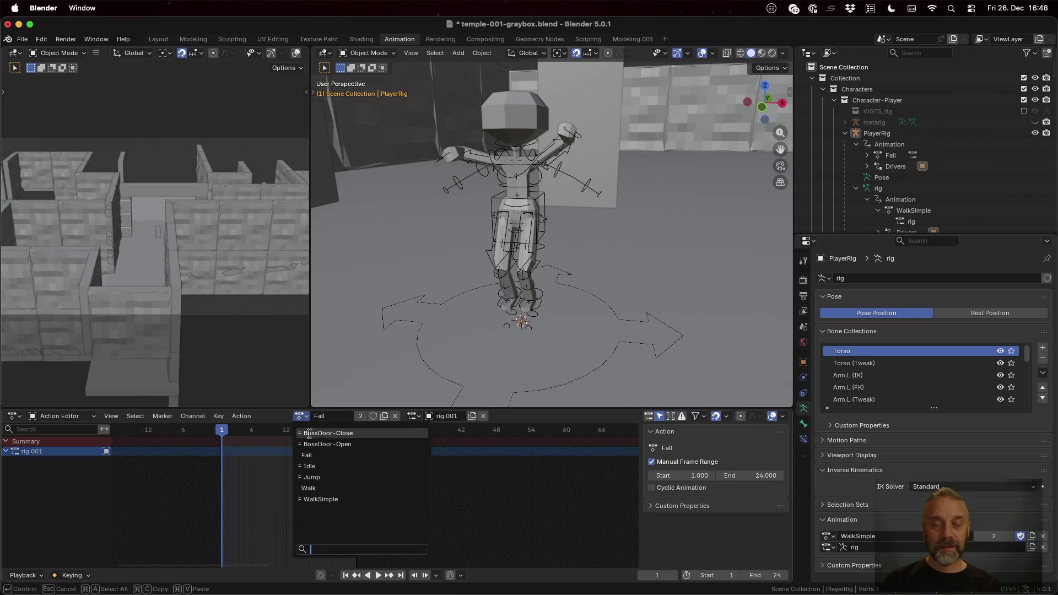
{"action": "left_click", "coordinate": [310, 464]}
{"action": "left_click", "coordinate": [301, 416]}
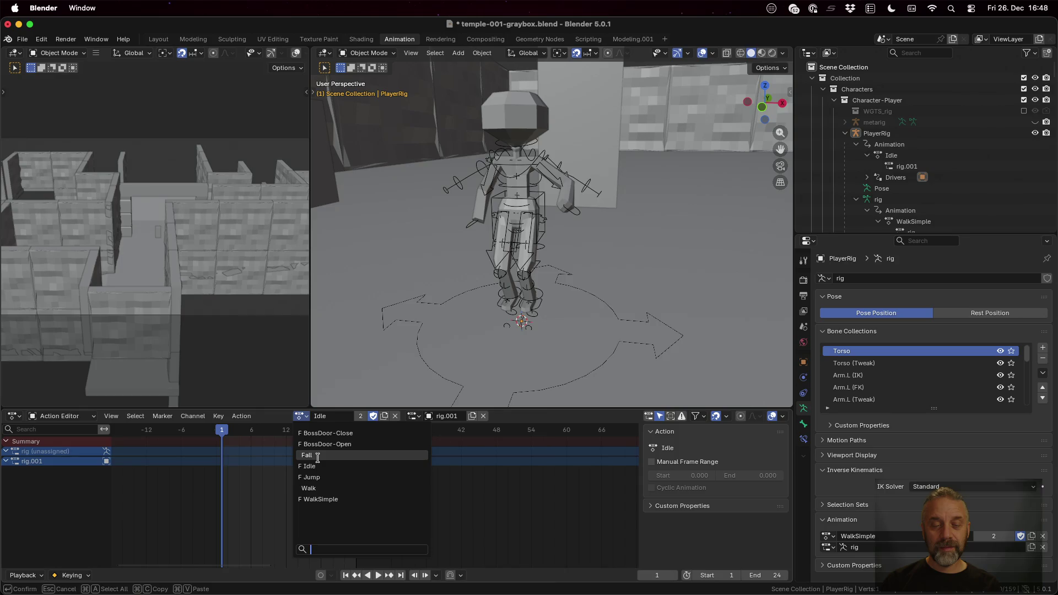
{"action": "left_click", "coordinate": [320, 461]}
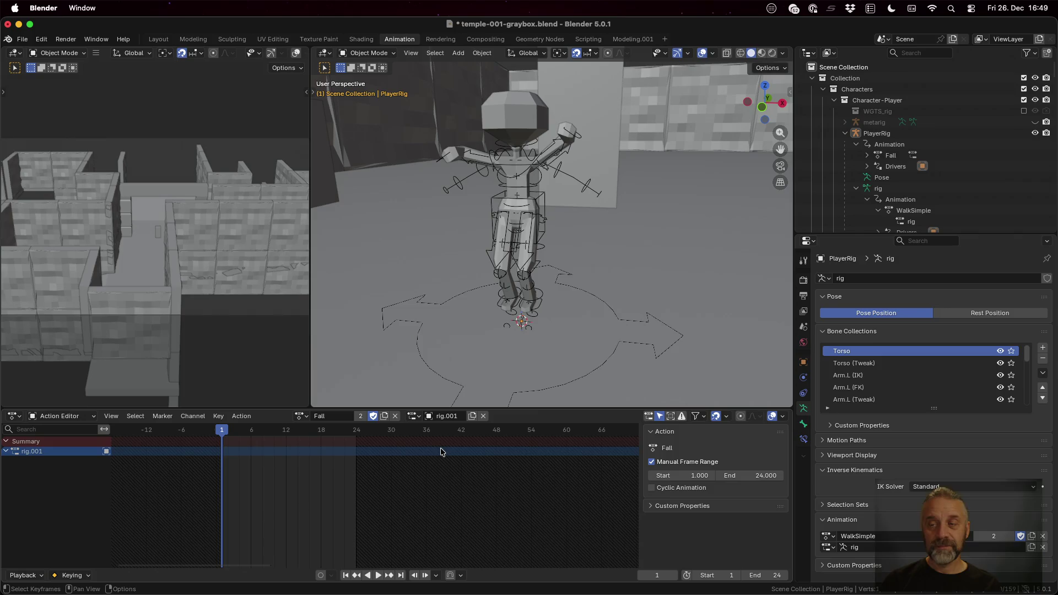
{"action": "left_click", "coordinate": [307, 419]}
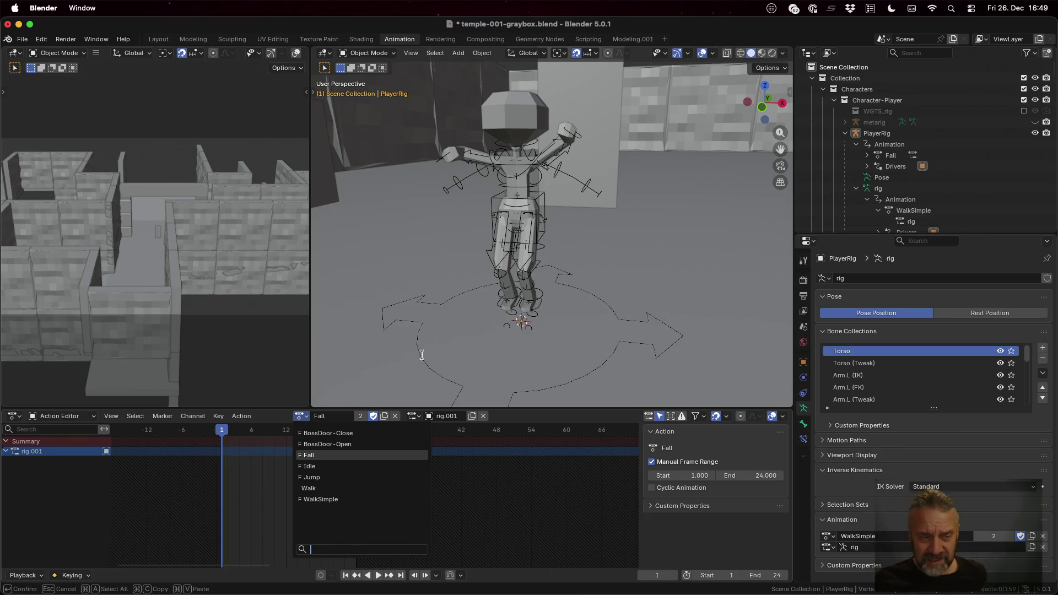
{"action": "left_click", "coordinate": [76, 417]}
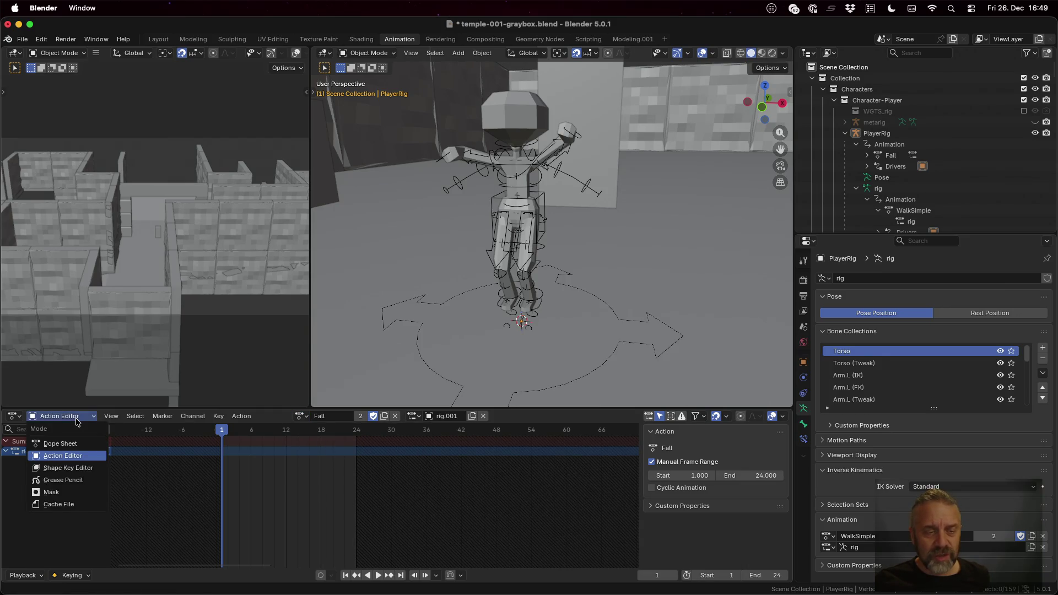
{"action": "left_click", "coordinate": [76, 419]}
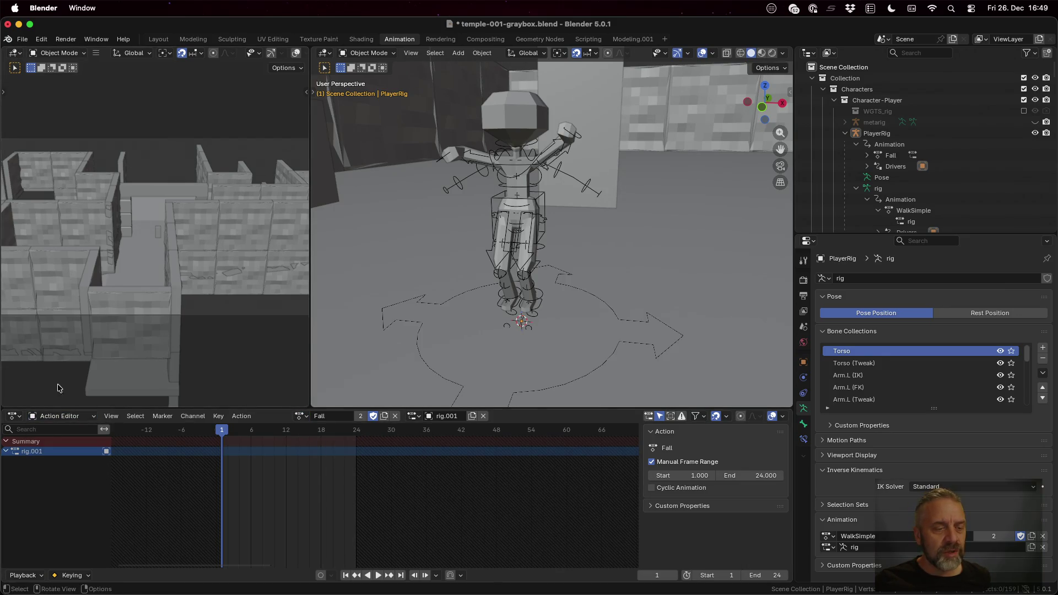
{"action": "left_click", "coordinate": [15, 417]}
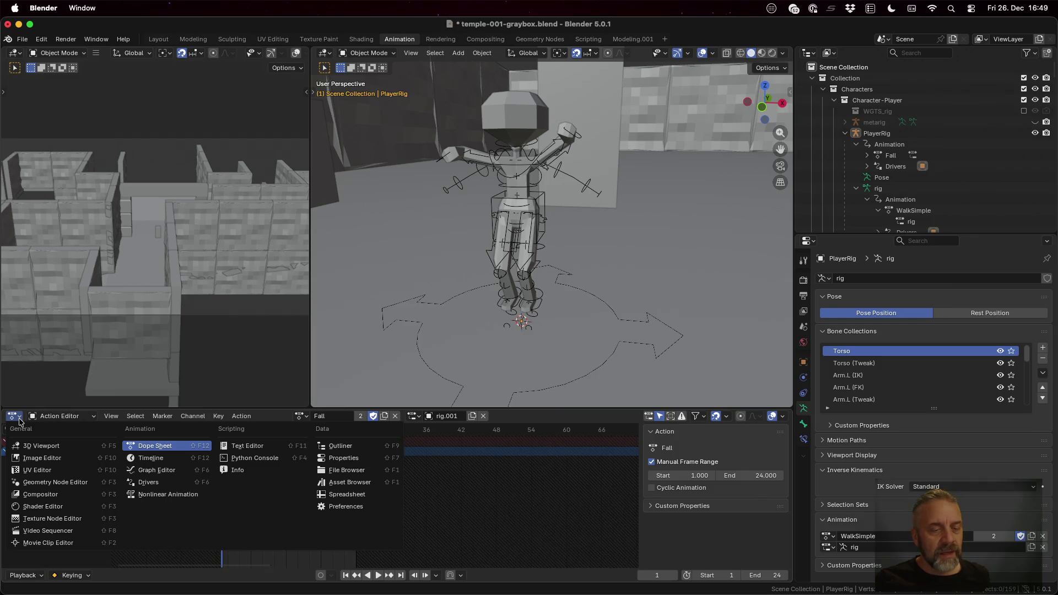
{"action": "left_click", "coordinate": [19, 422]}
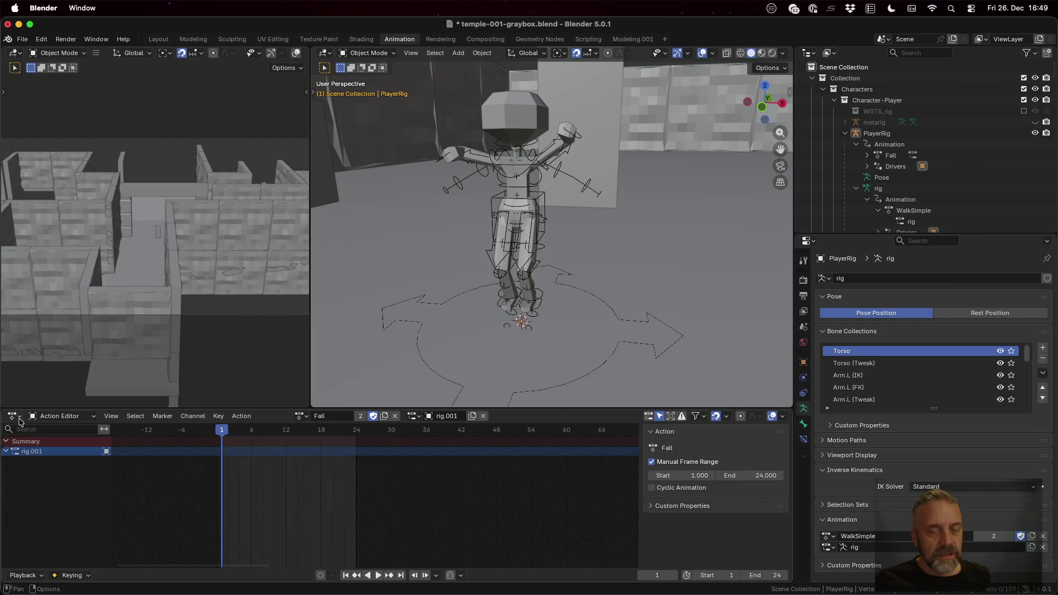
{"action": "left_click", "coordinate": [92, 420]}
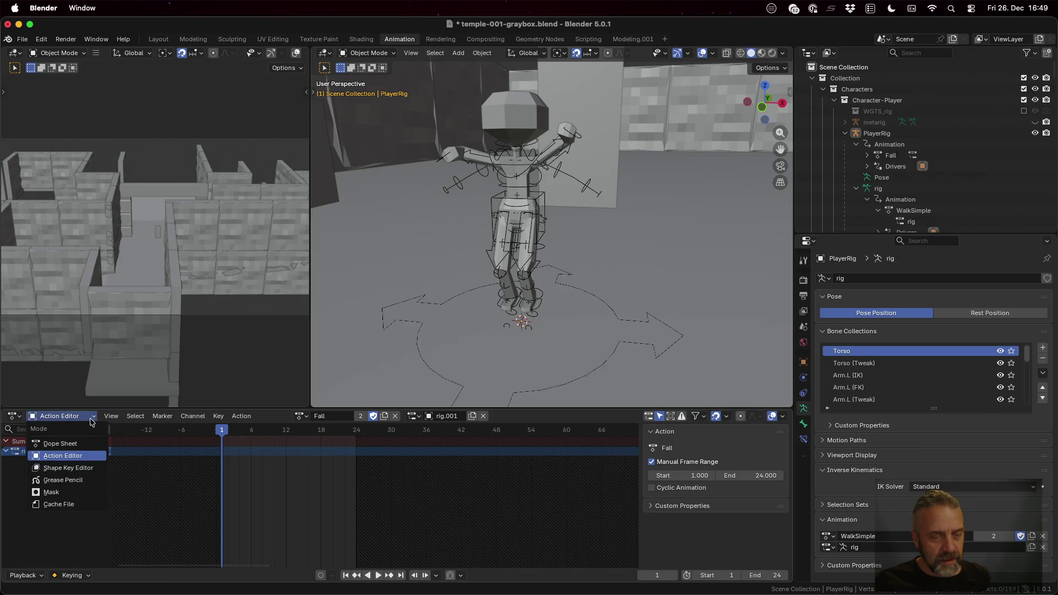
{"action": "left_click", "coordinate": [104, 455]}
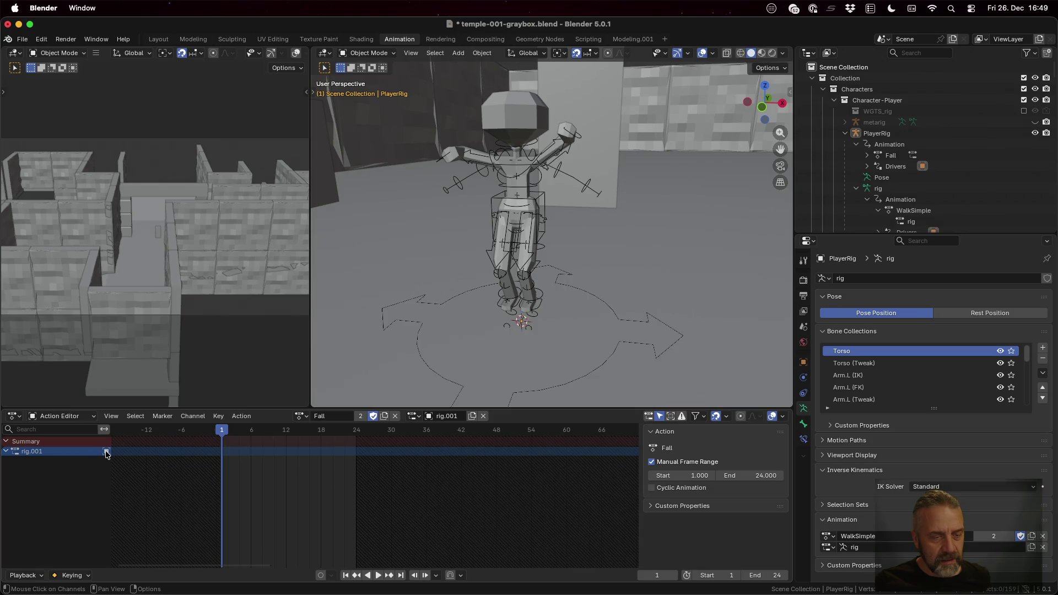
{"action": "left_click", "coordinate": [91, 420]}
{"action": "left_click", "coordinate": [81, 443]}
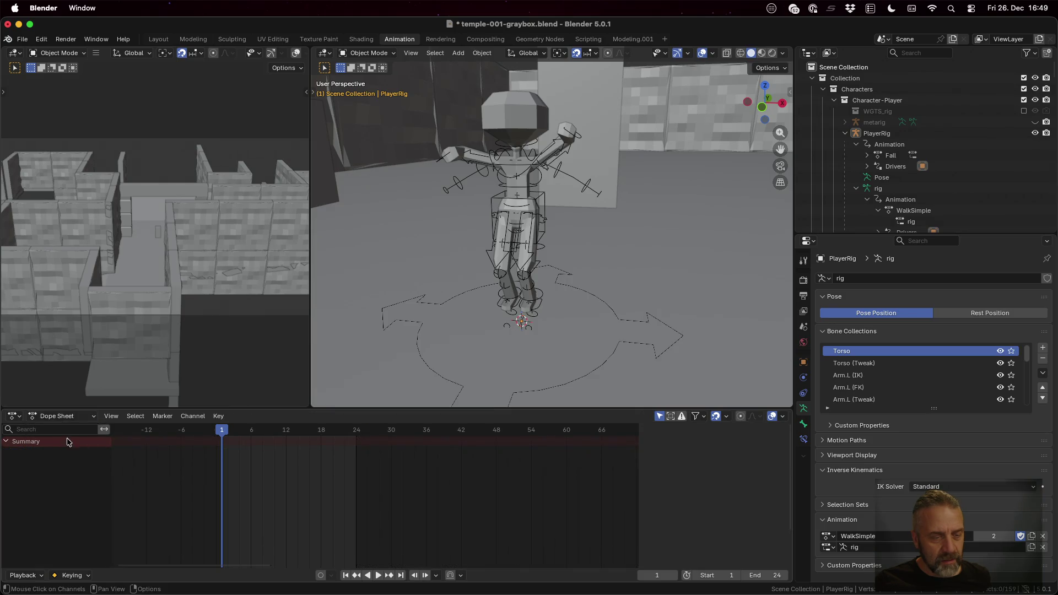
{"action": "left_click", "coordinate": [83, 421]}
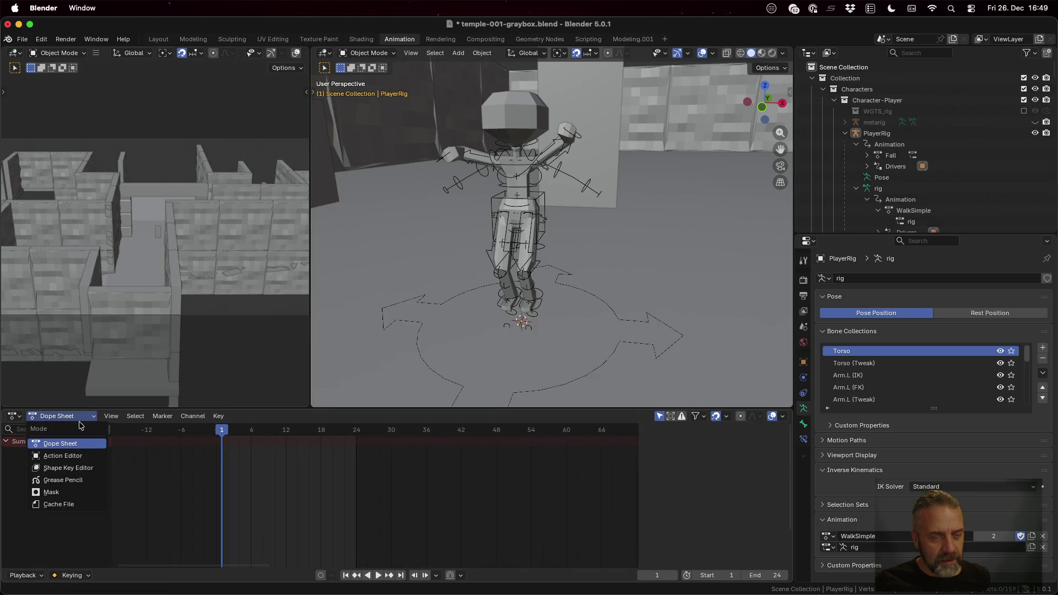
{"action": "left_click", "coordinate": [81, 457]}
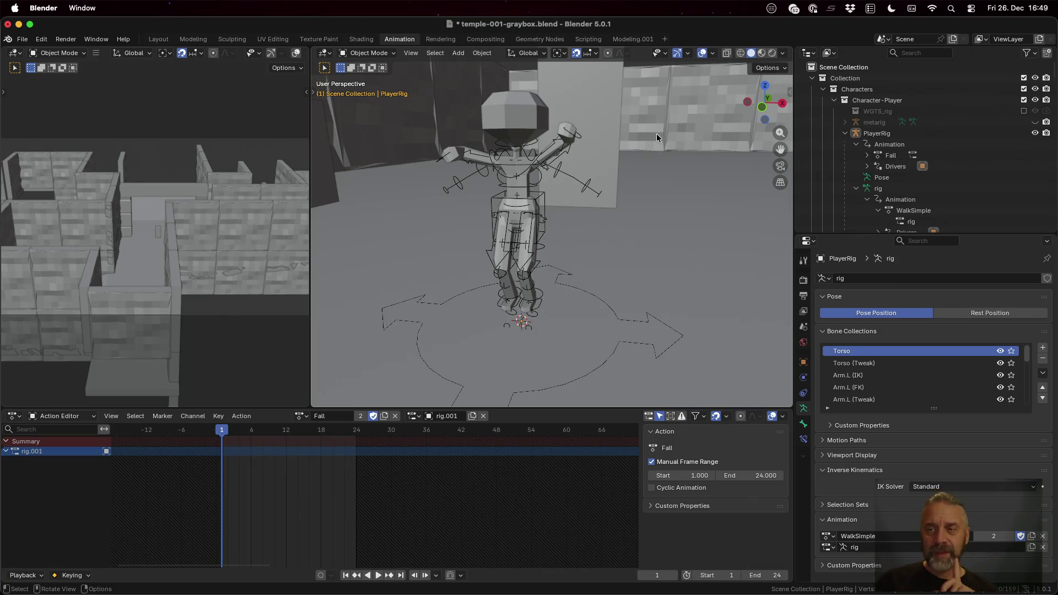
Step: Browse the WalkSimple action in the Outliner, then select PlayerRig and switch it into Edit Mode
{"action": "left_click", "coordinate": [909, 190]}
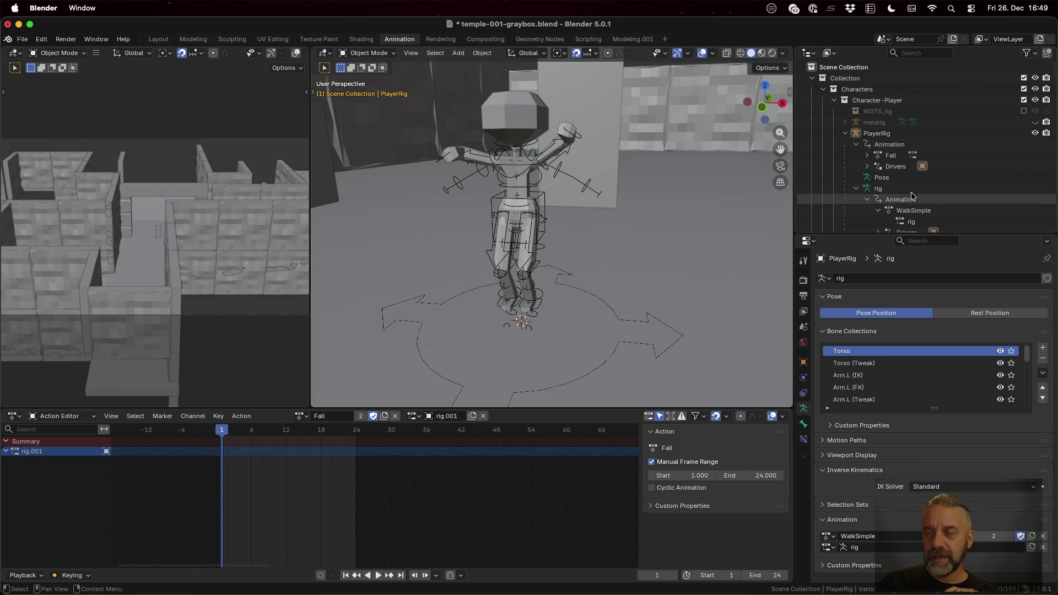
{"action": "left_click", "coordinate": [911, 221]}
{"action": "scroll", "coordinate": [927, 175], "scroll_direction": "down", "scroll_amount": 3}
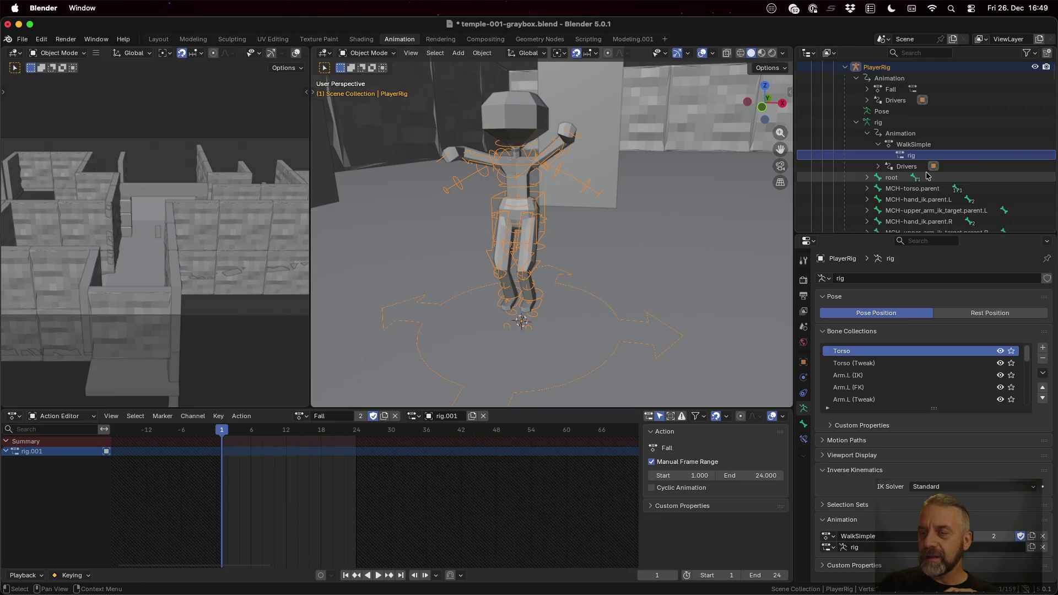
{"action": "scroll", "coordinate": [914, 179], "scroll_direction": "down", "scroll_amount": 6}
{"action": "scroll", "coordinate": [895, 182], "scroll_direction": "up", "scroll_amount": 2}
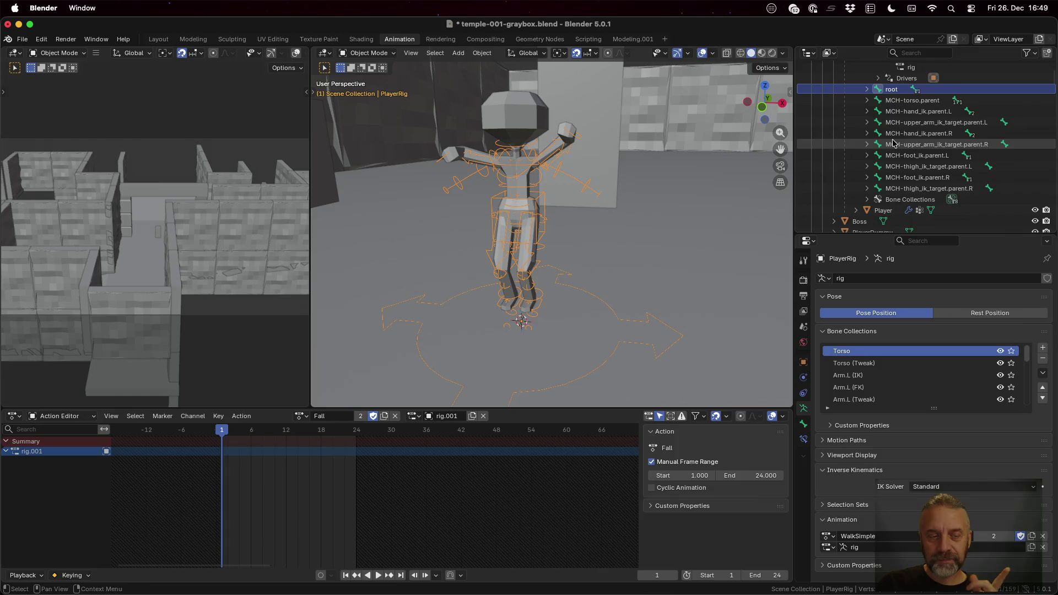
{"action": "scroll", "coordinate": [897, 148], "scroll_direction": "up", "scroll_amount": 5}
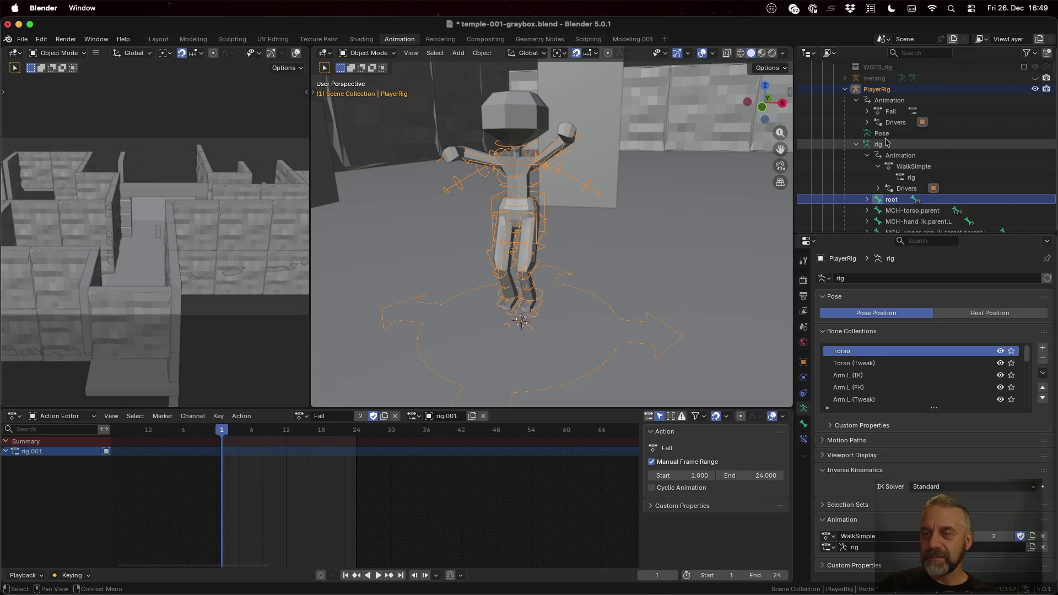
{"action": "left_click", "coordinate": [912, 167]}
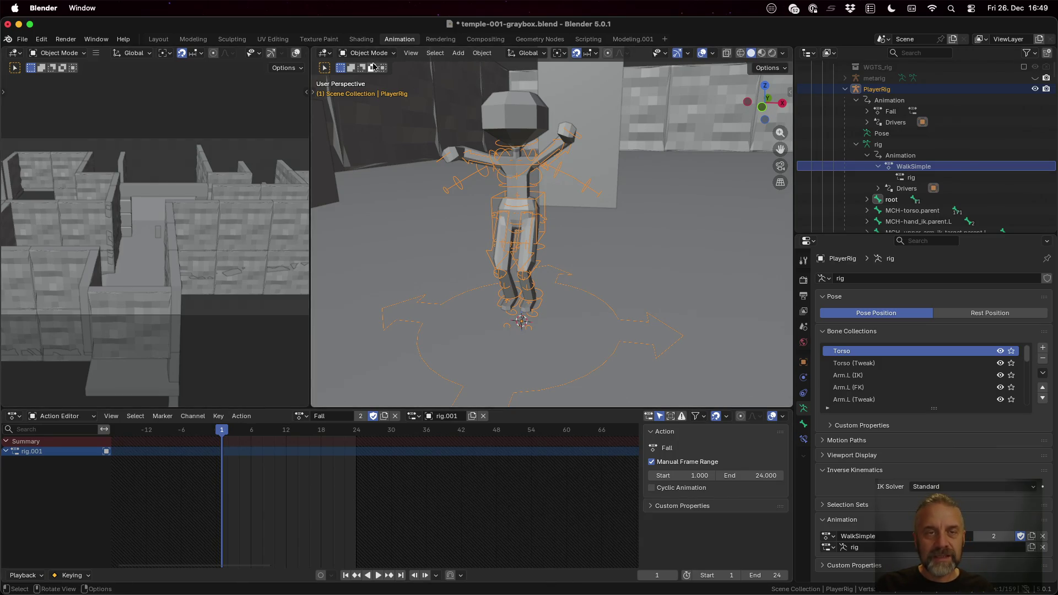
{"action": "left_click", "coordinate": [876, 88]}
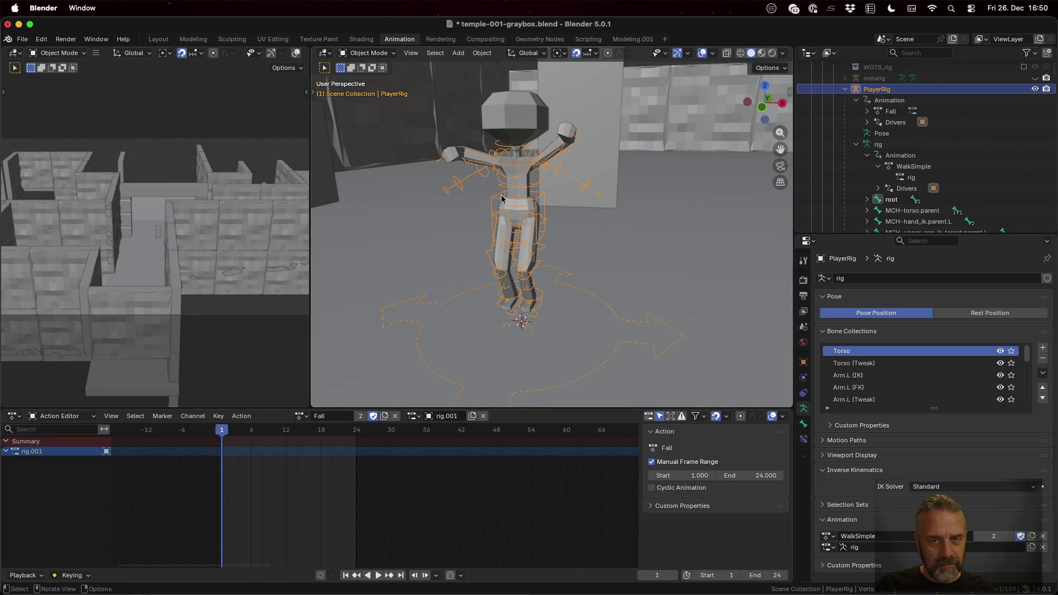
{"action": "key", "text": "Tab"}
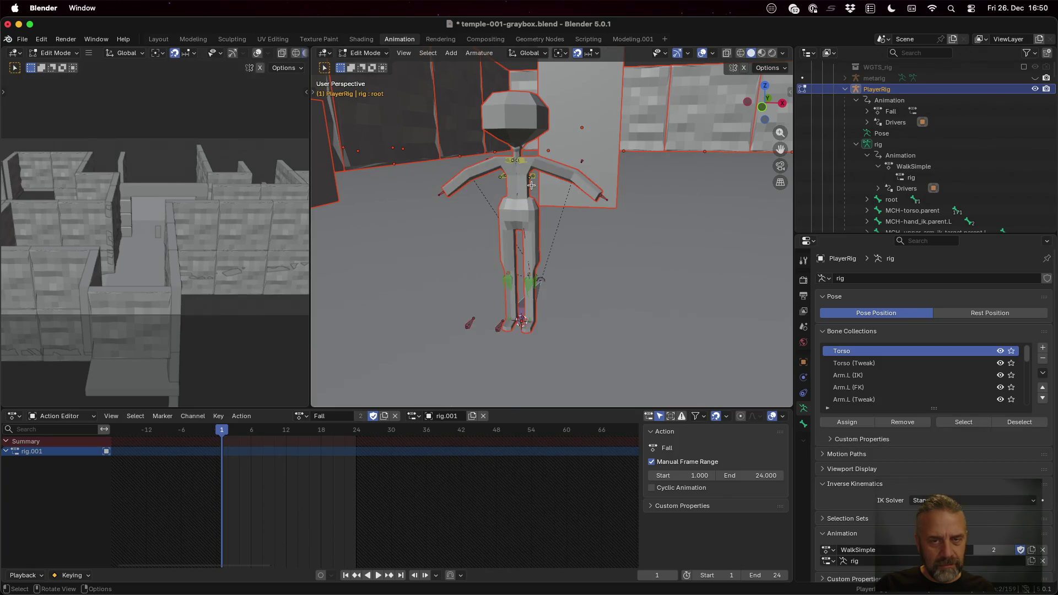
Step: Switch the rig to Pose Mode, select the hand_ik.L bone and expand its keyframe channels
{"action": "left_click", "coordinate": [364, 53]}
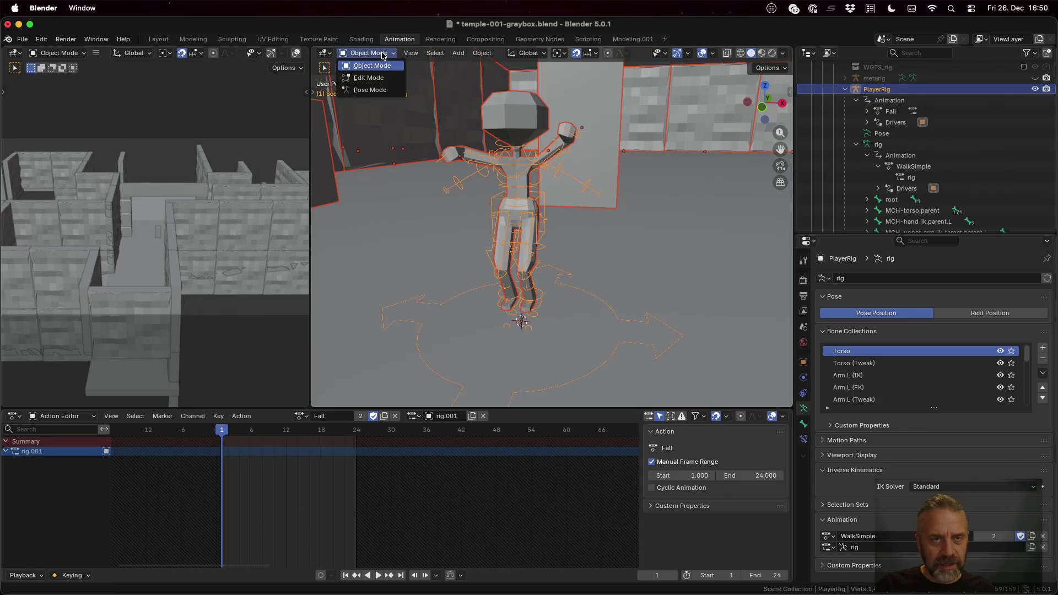
{"action": "left_click", "coordinate": [386, 90]}
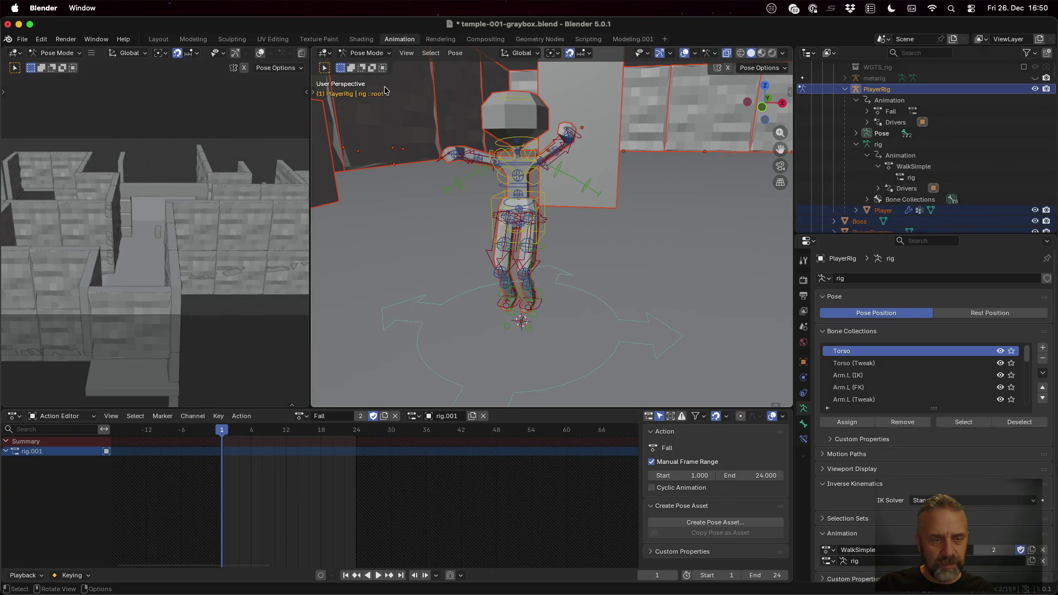
{"action": "left_click", "coordinate": [580, 138]}
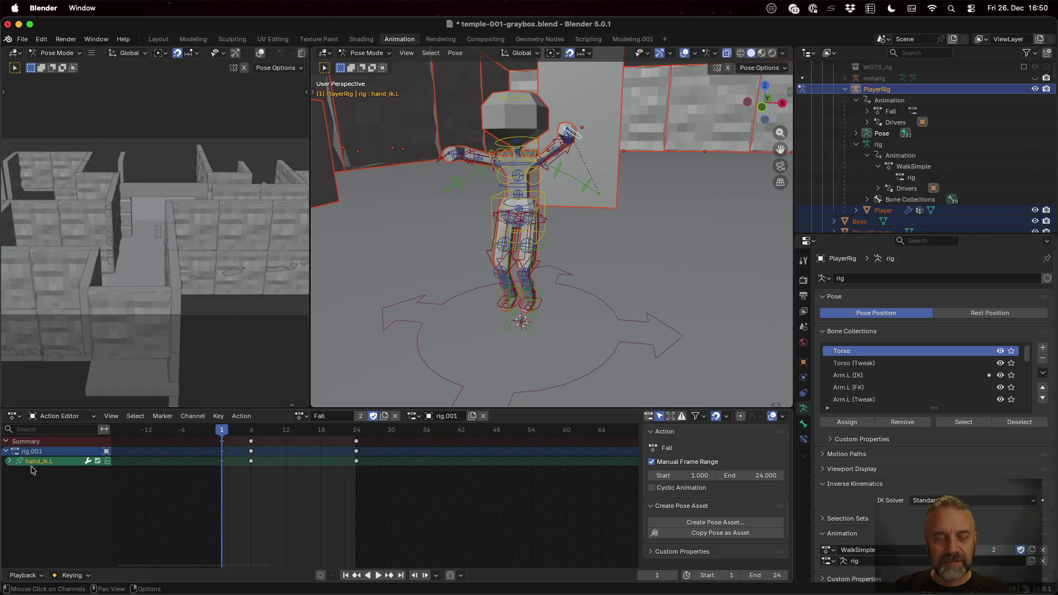
{"action": "left_click", "coordinate": [9, 463]}
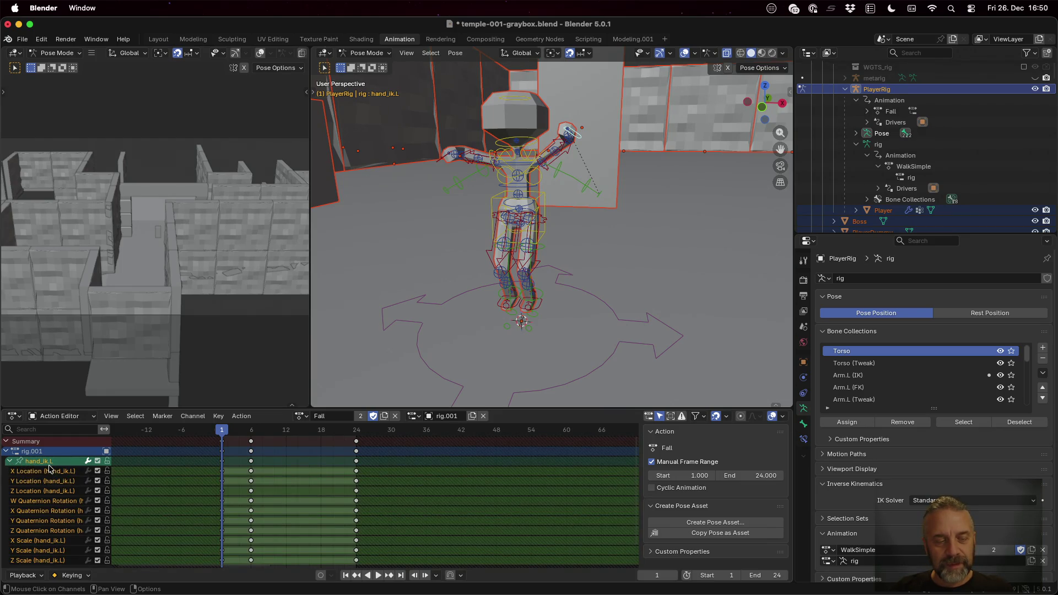
{"action": "scroll", "coordinate": [51, 531], "scroll_direction": "down", "scroll_amount": 2}
{"action": "scroll", "coordinate": [51, 530], "scroll_direction": "up", "scroll_amount": 2}
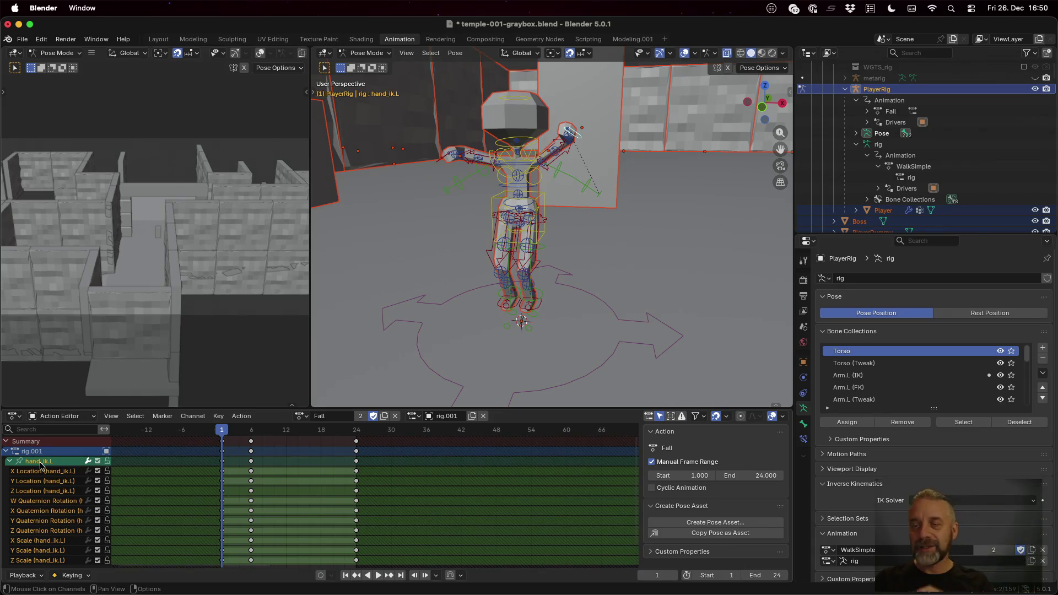
Step: Inspect the Player mesh's vertex groups and PlayerRig's pose bones in the Outliner, then go to blender_v2.py
{"action": "left_click", "coordinate": [855, 210]}
{"action": "scroll", "coordinate": [856, 212], "scroll_direction": "down", "scroll_amount": 3}
{"action": "left_click", "coordinate": [866, 177]}
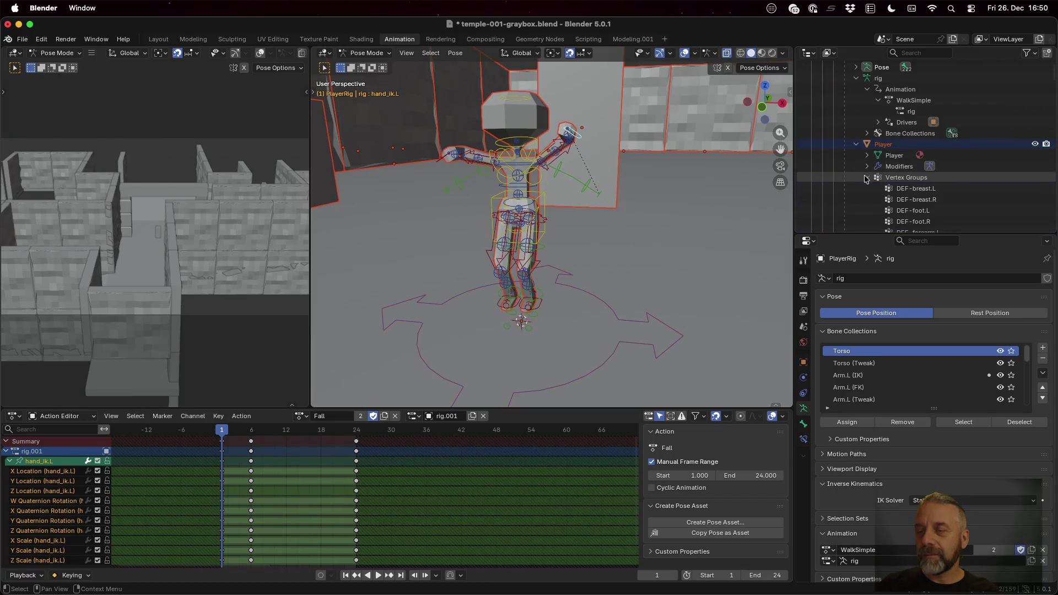
{"action": "scroll", "coordinate": [876, 182], "scroll_direction": "down", "scroll_amount": 5}
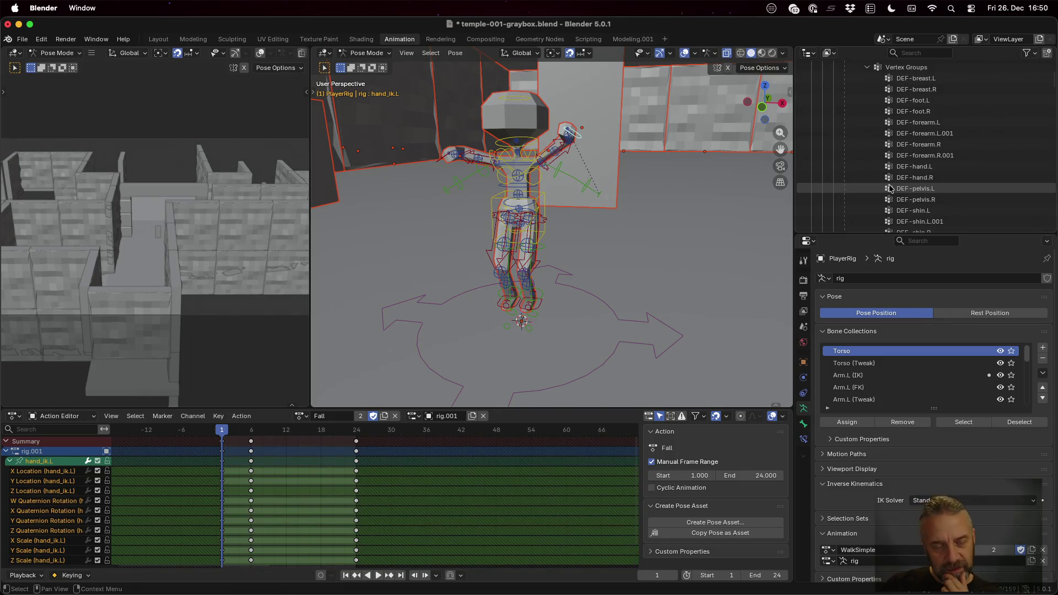
{"action": "scroll", "coordinate": [936, 137], "scroll_direction": "down", "scroll_amount": 4}
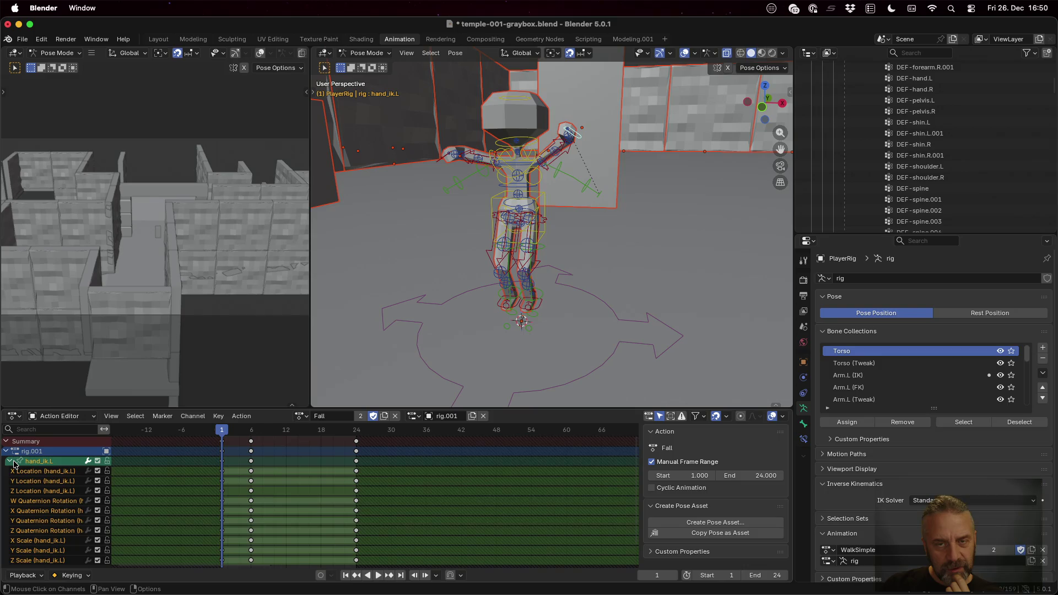
{"action": "scroll", "coordinate": [27, 460], "scroll_direction": "down", "scroll_amount": 2}
{"action": "scroll", "coordinate": [28, 460], "scroll_direction": "up", "scroll_amount": 2}
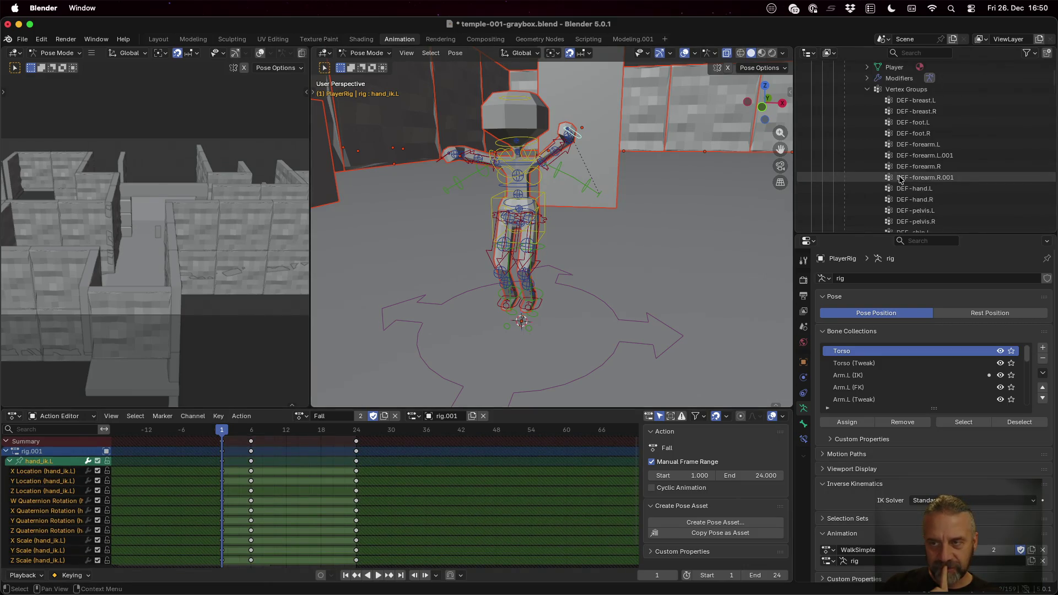
{"action": "scroll", "coordinate": [900, 179], "scroll_direction": "up", "scroll_amount": 10}
{"action": "scroll", "coordinate": [900, 179], "scroll_direction": "up", "scroll_amount": 3}
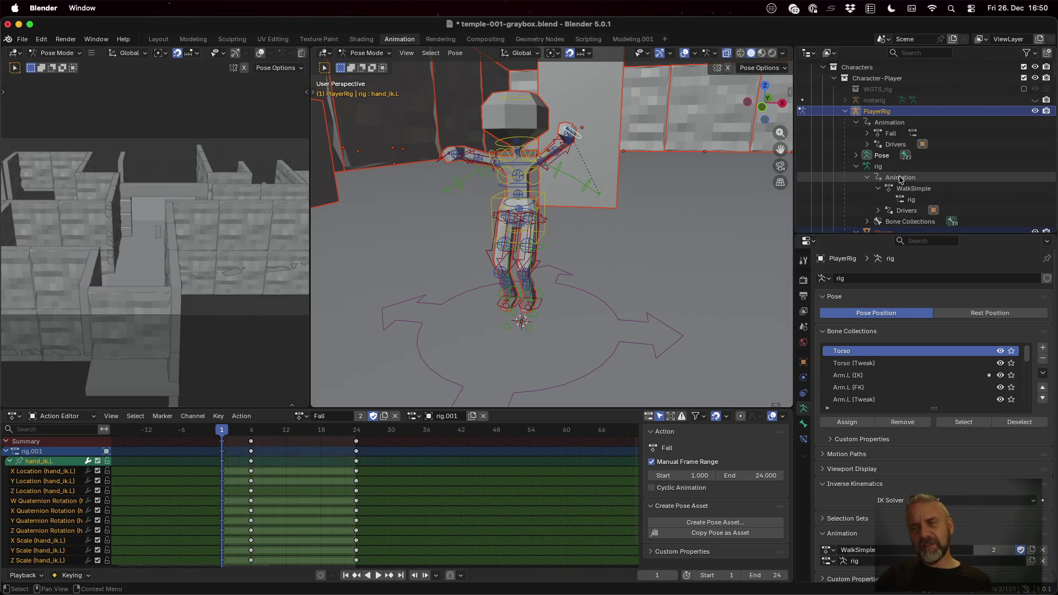
{"action": "left_click", "coordinate": [856, 156]}
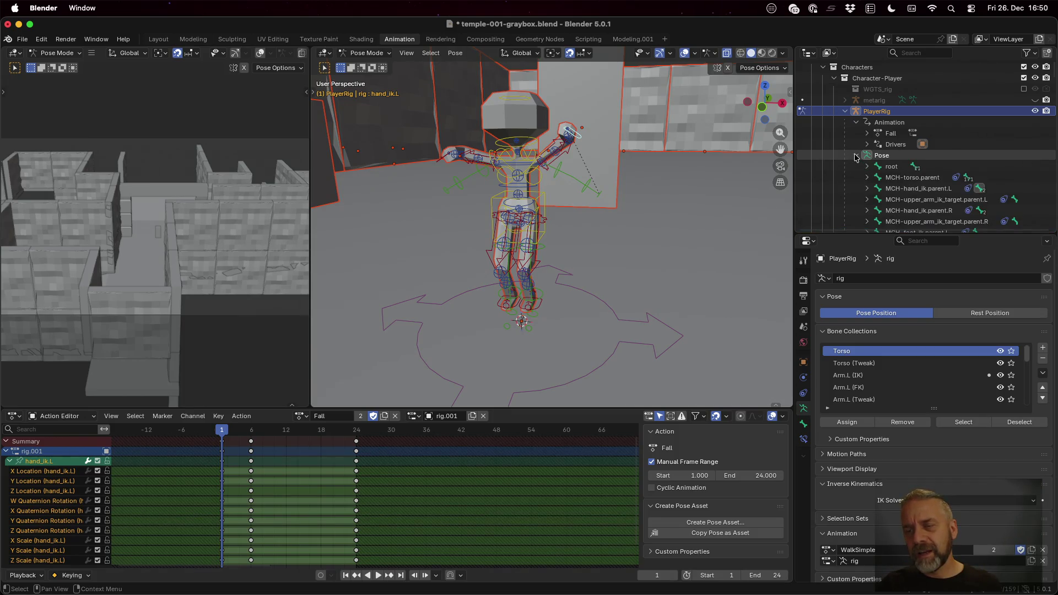
{"action": "scroll", "coordinate": [856, 156], "scroll_direction": "down", "scroll_amount": 3}
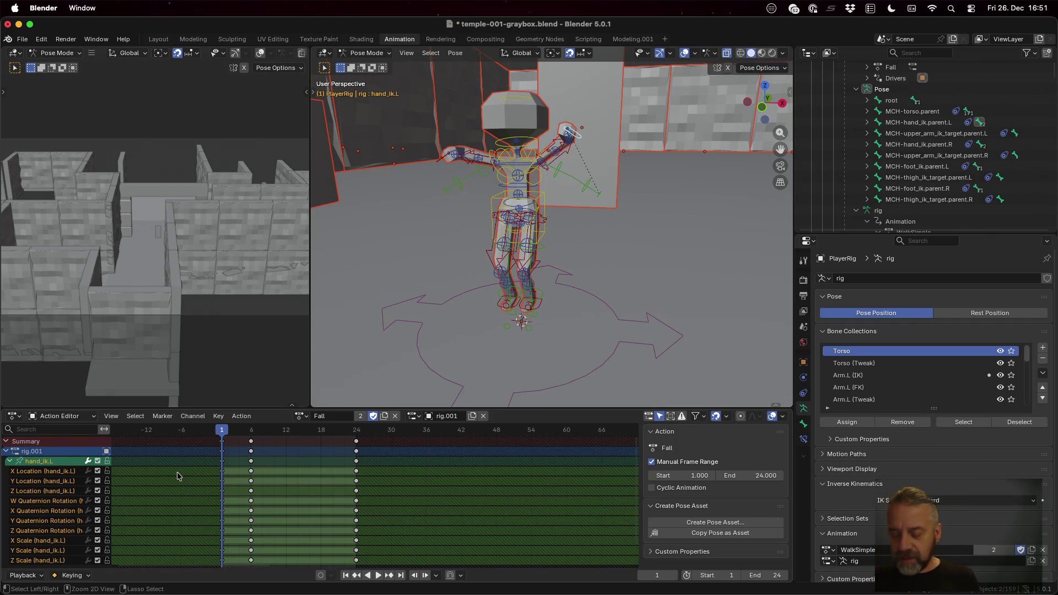
{"action": "key", "text": "super+Tab"}
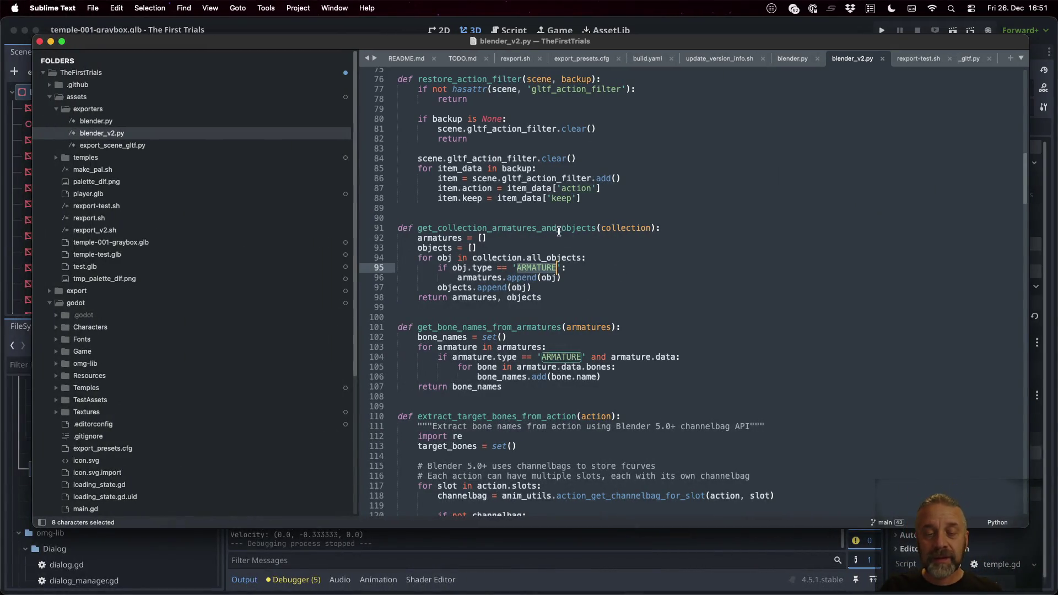
Step: Highlight the get_collection_armatures_and_objects, get_bone_names_from_armatures and extract_target_bones_from_action function names
{"action": "double_click", "coordinate": [558, 230]}
{"action": "double_click", "coordinate": [521, 328]}
{"action": "scroll", "coordinate": [521, 330], "scroll_direction": "down", "scroll_amount": 4}
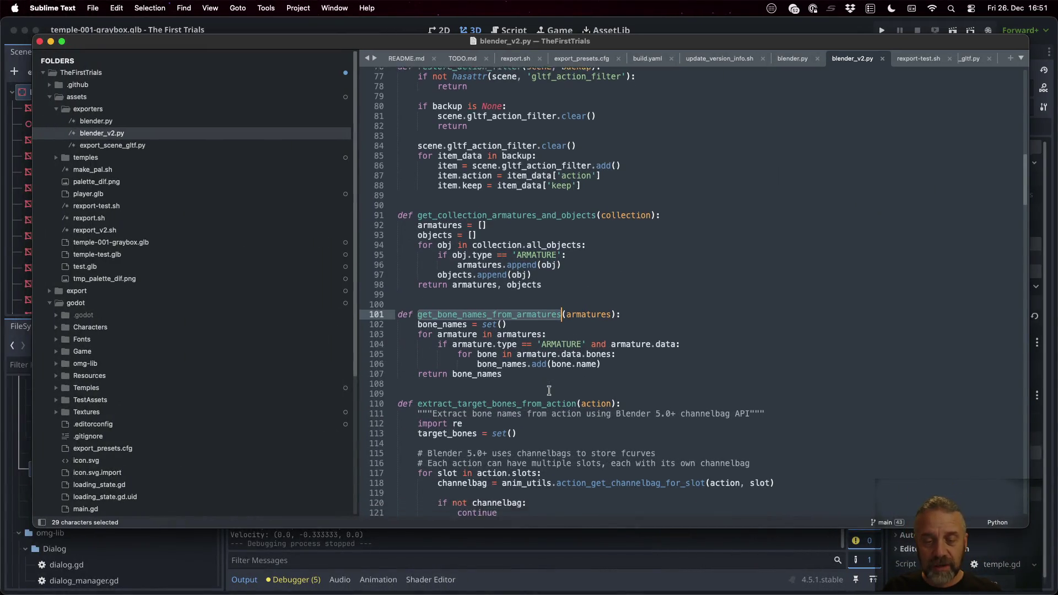
{"action": "double_click", "coordinate": [540, 333]}
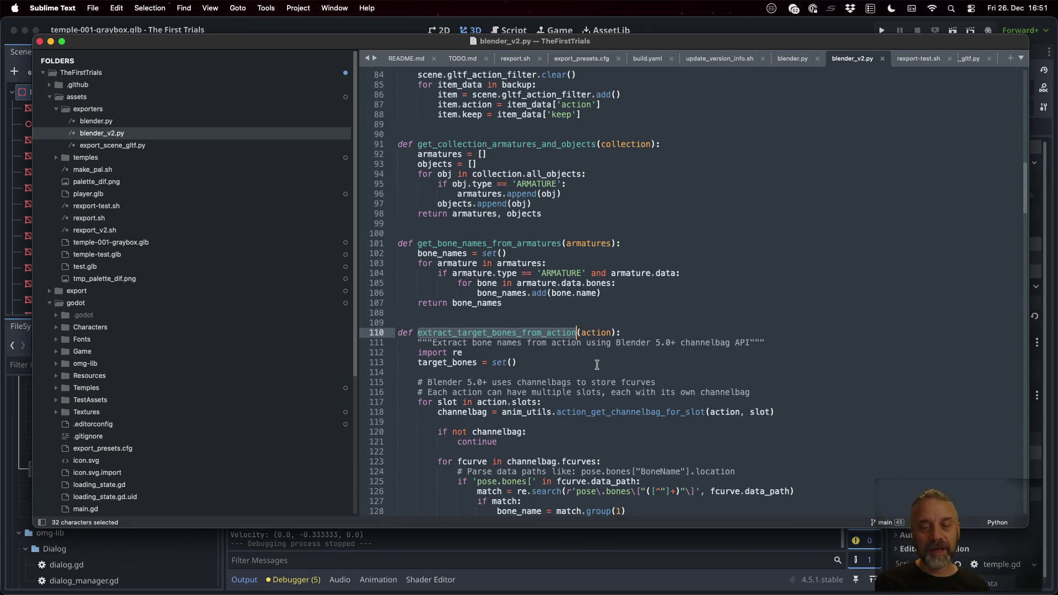
Step: Return to Blender and collapse the hand_ik.L channels in the Action Editor
{"action": "key", "text": "super+Tab"}
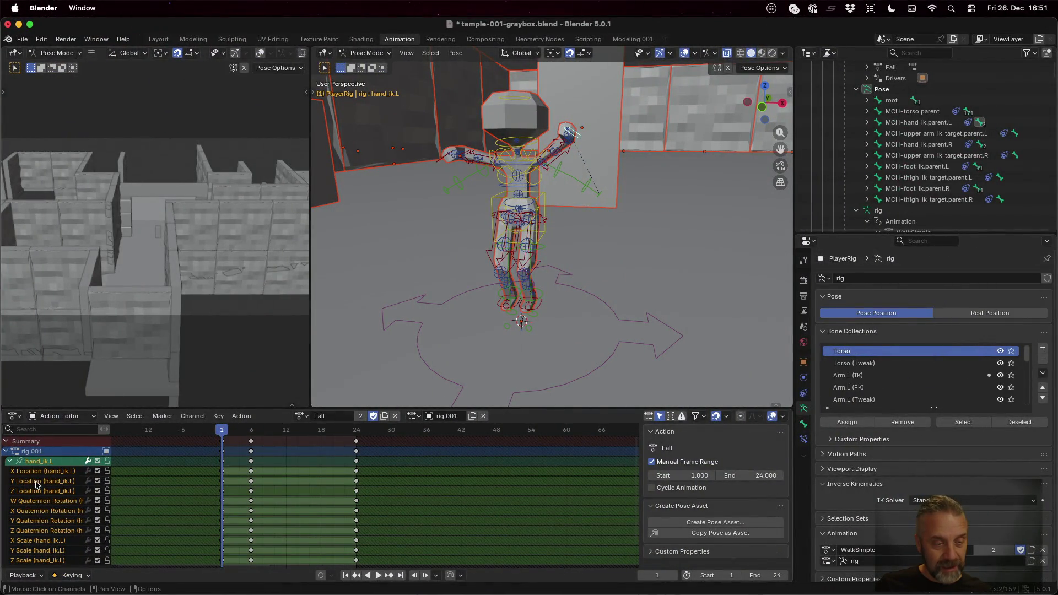
{"action": "key", "text": "super+Tab"}
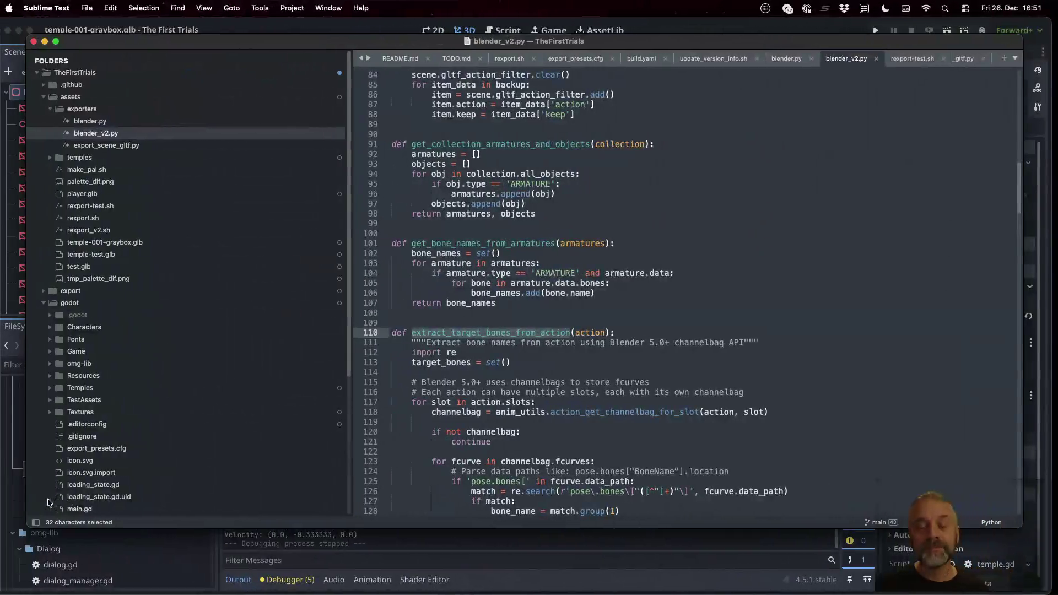
{"action": "key", "text": "super+Tab"}
{"action": "left_click", "coordinate": [10, 461]}
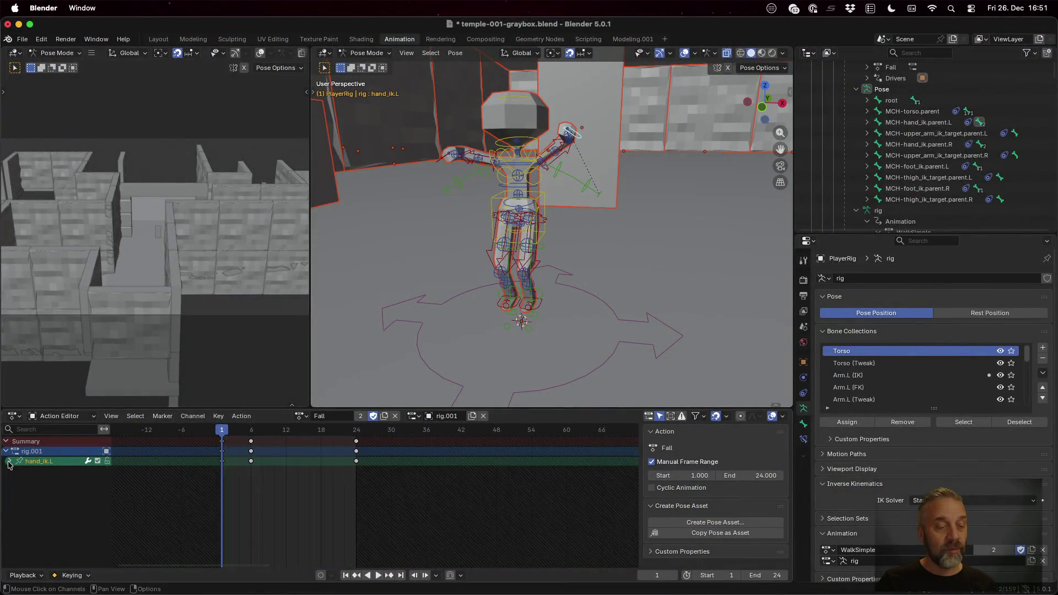
Step: Select every bone of the rig so all bones' keyframe channels are listed
{"action": "key", "text": "alt+a"}
{"action": "key", "text": "a"}
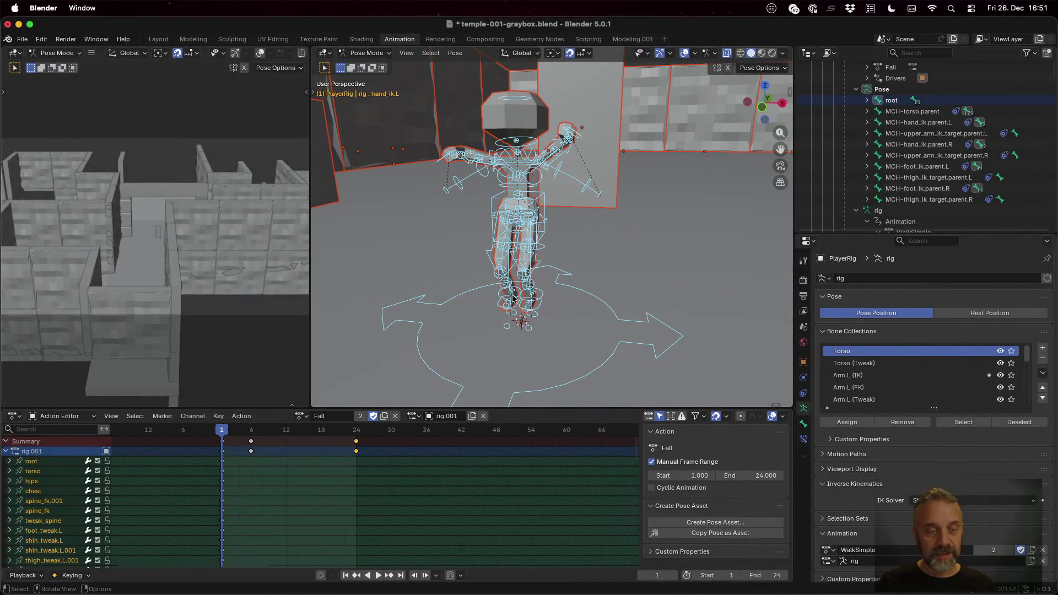
{"action": "scroll", "coordinate": [27, 507], "scroll_direction": "down", "scroll_amount": 10}
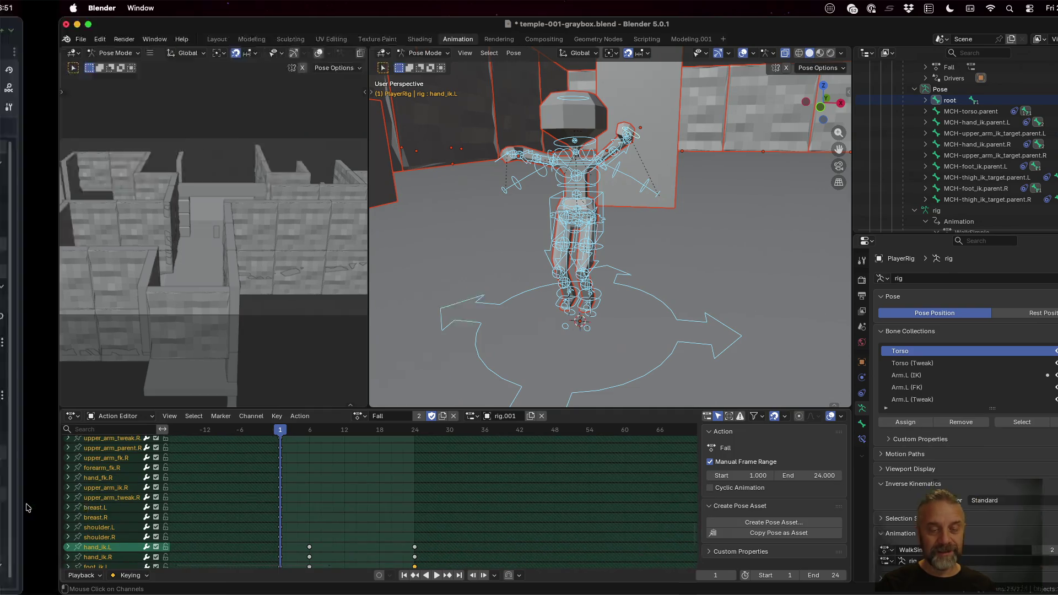
Step: Switch to blender_v2.py and move the caret to line 108
{"action": "key", "text": "super+Tab"}
{"action": "left_click", "coordinate": [502, 315]}
{"action": "scroll", "coordinate": [495, 297], "scroll_direction": "down", "scroll_amount": 3}
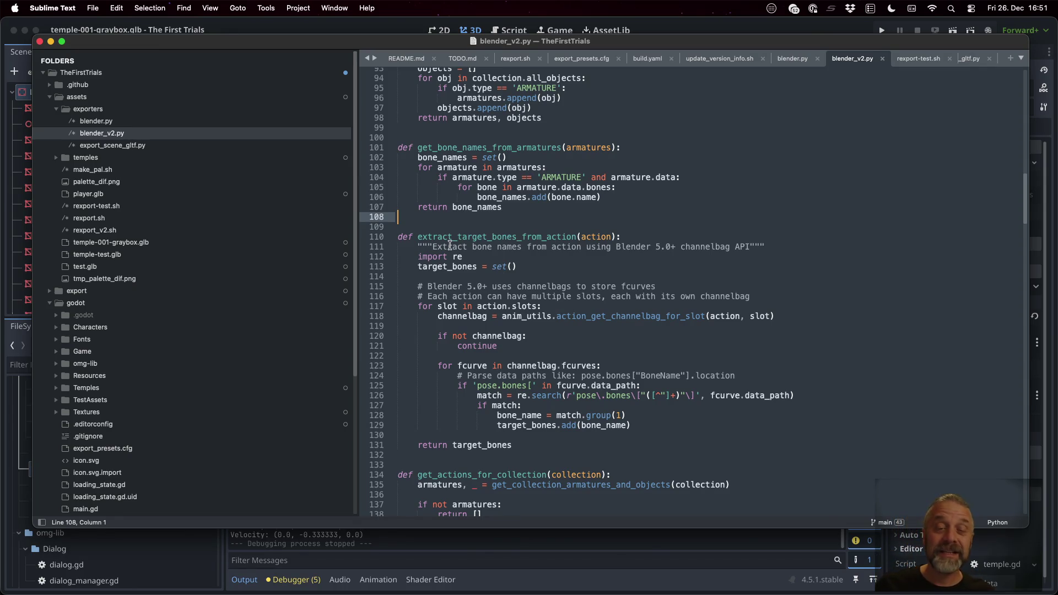
Step: Select the channelbags comment on line 115 and highlight the slot loop variable on line 117
{"action": "left_click_drag", "start_coordinate": [428, 287], "coordinate": [729, 281]}
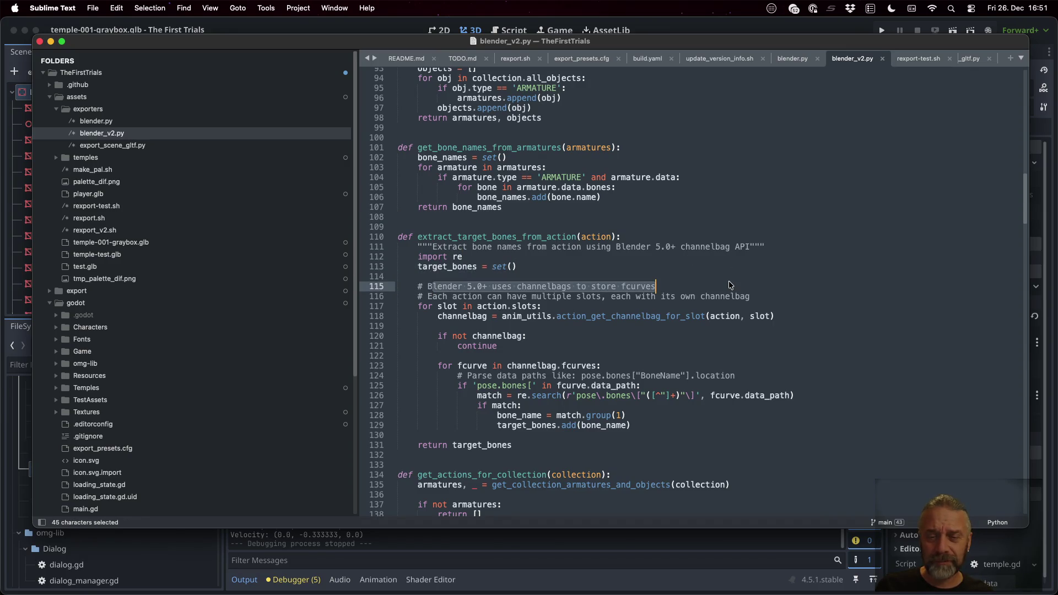
{"action": "key", "text": "super+Tab"}
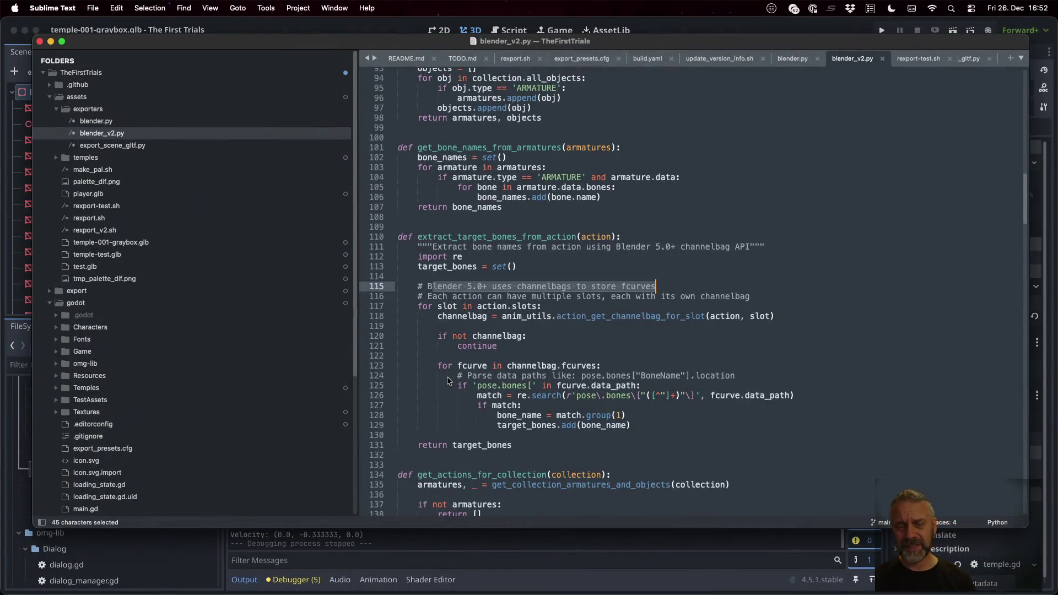
{"action": "left_click", "coordinate": [562, 296]}
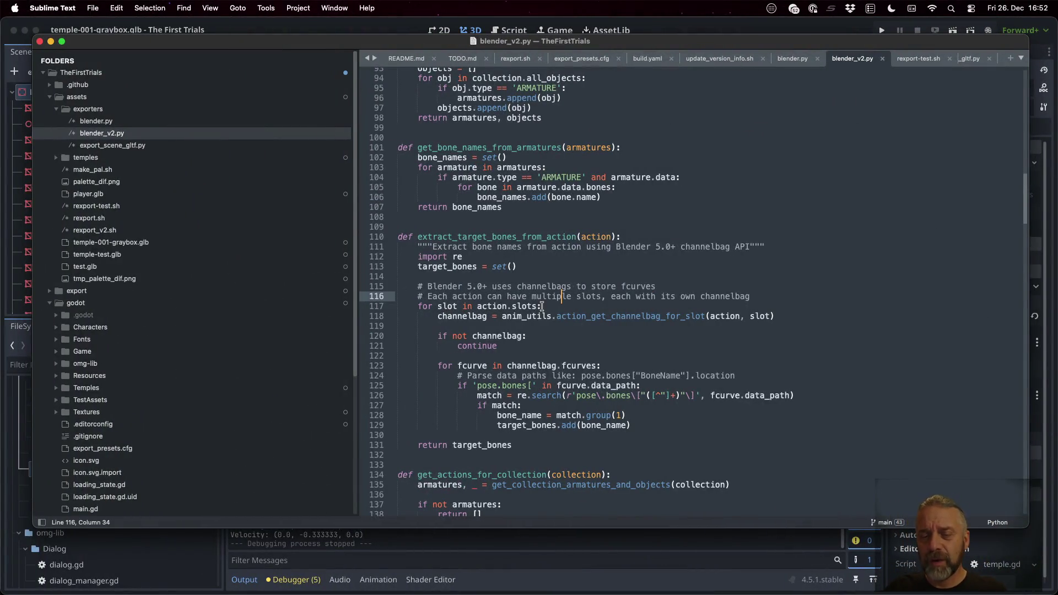
{"action": "left_click", "coordinate": [446, 305]}
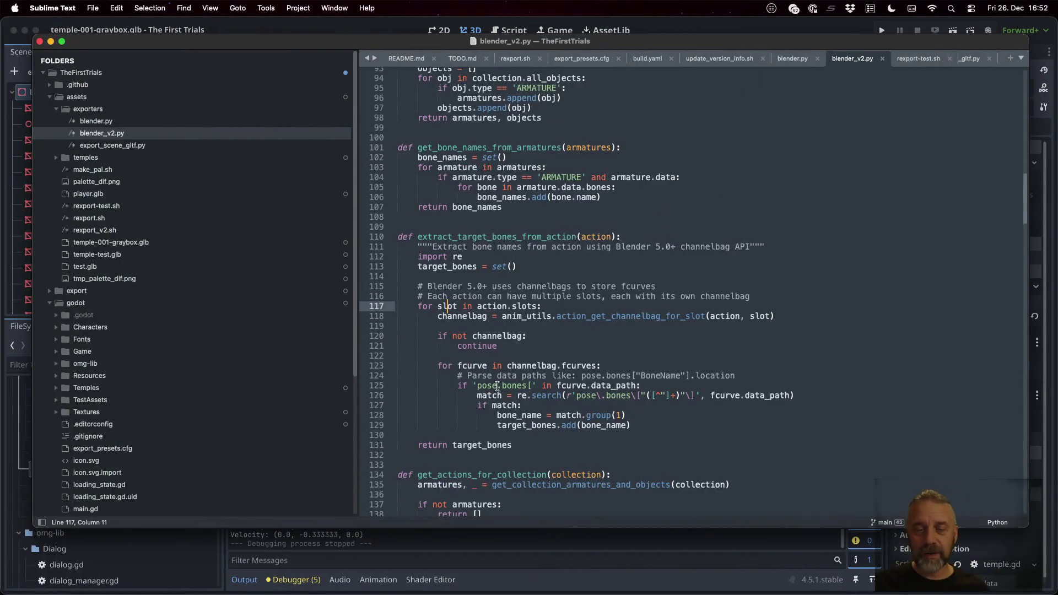
{"action": "double_click", "coordinate": [527, 307]}
{"action": "double_click", "coordinate": [444, 307]}
Step: Highlight every use of channelbag, the continue statement and fcurve, then move to Blender
{"action": "left_click", "coordinate": [748, 317]}
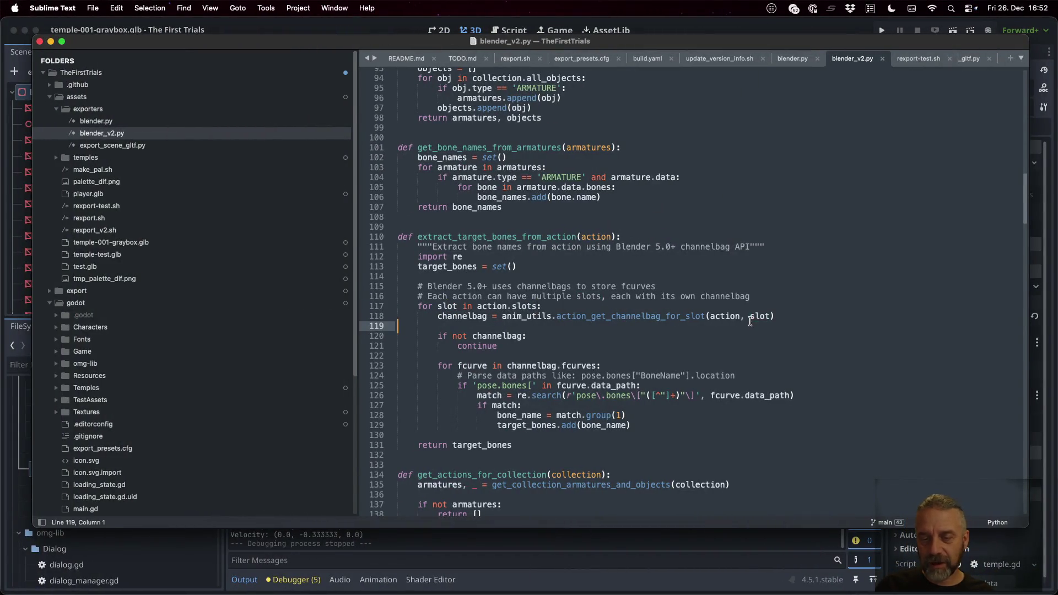
{"action": "double_click", "coordinate": [457, 317]}
{"action": "double_click", "coordinate": [477, 345]}
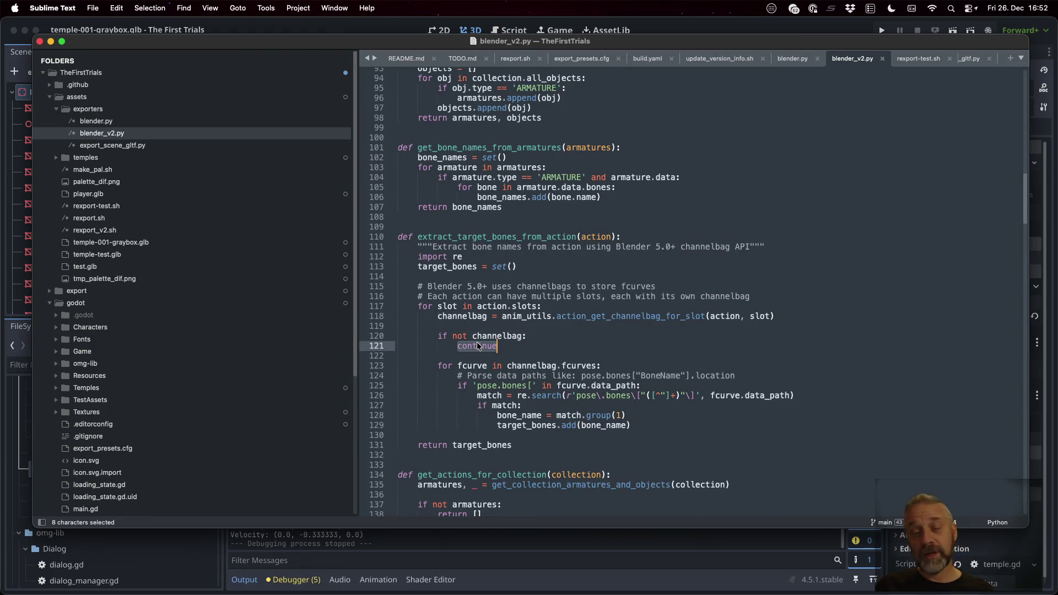
{"action": "double_click", "coordinate": [472, 365]}
{"action": "key", "text": "ctrl+Right"}
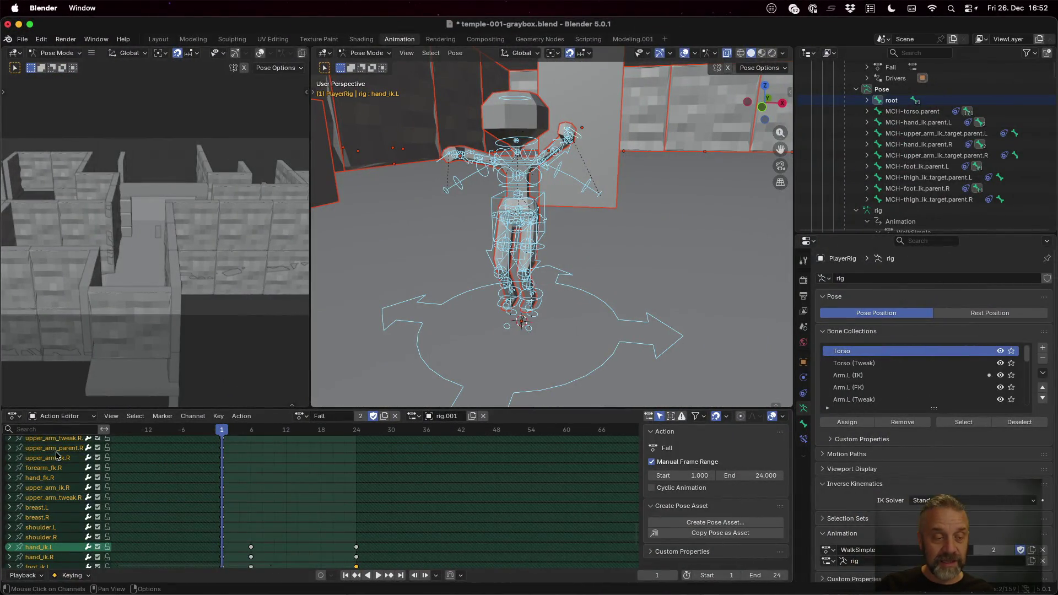
Step: Expand the hand_tweak.R channel group and select its X Location channel
{"action": "scroll", "coordinate": [11, 460], "scroll_direction": "up", "scroll_amount": 3}
{"action": "left_click", "coordinate": [8, 452]}
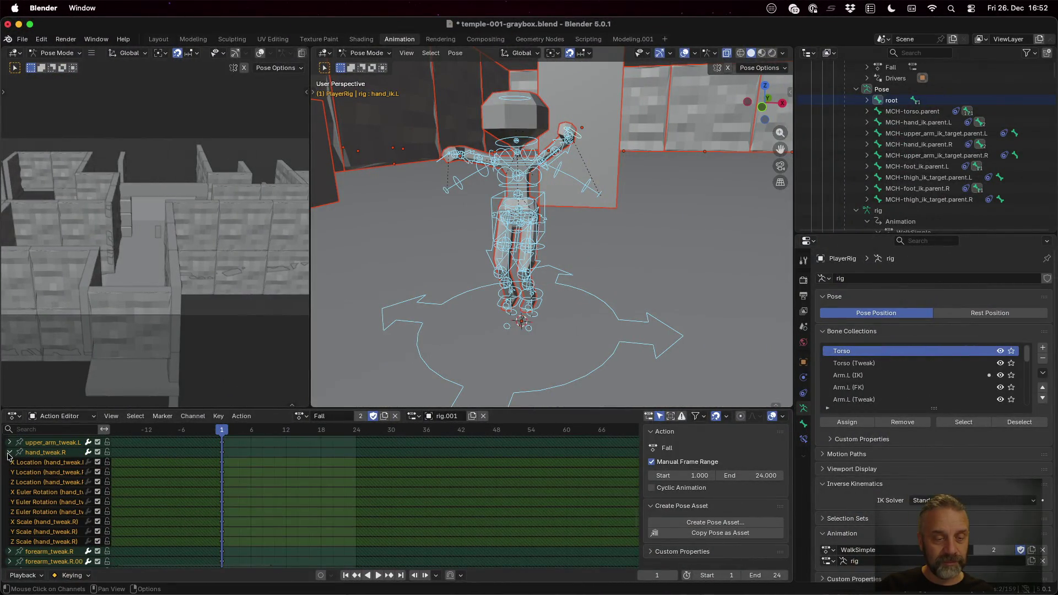
{"action": "left_click", "coordinate": [61, 466]}
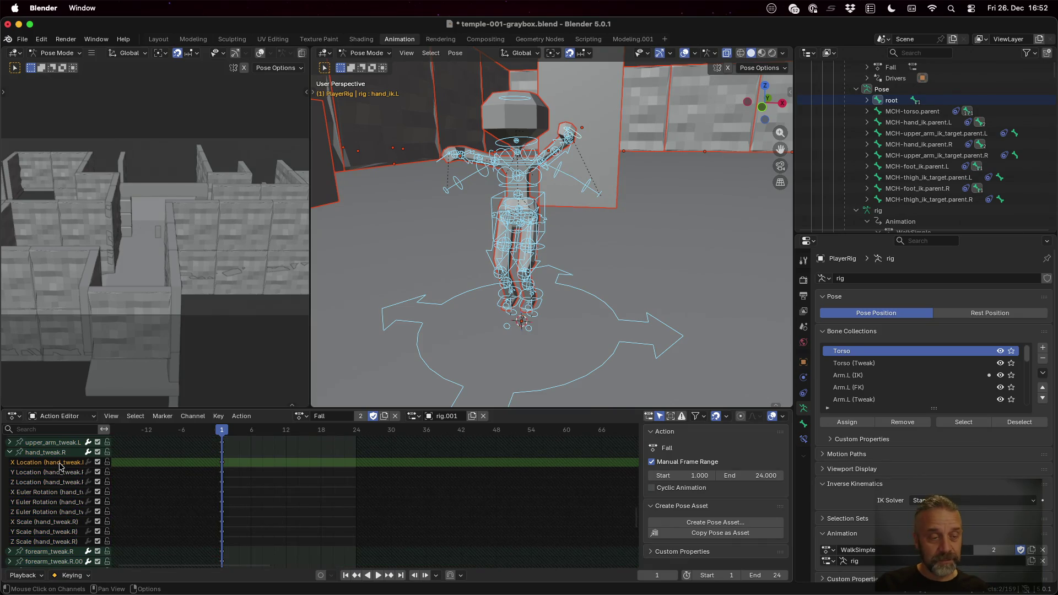
Step: Switch the editor to Dope Sheet, expand hand_ik.L and select its X Location channel
{"action": "left_click", "coordinate": [71, 417]}
{"action": "left_click", "coordinate": [73, 445]}
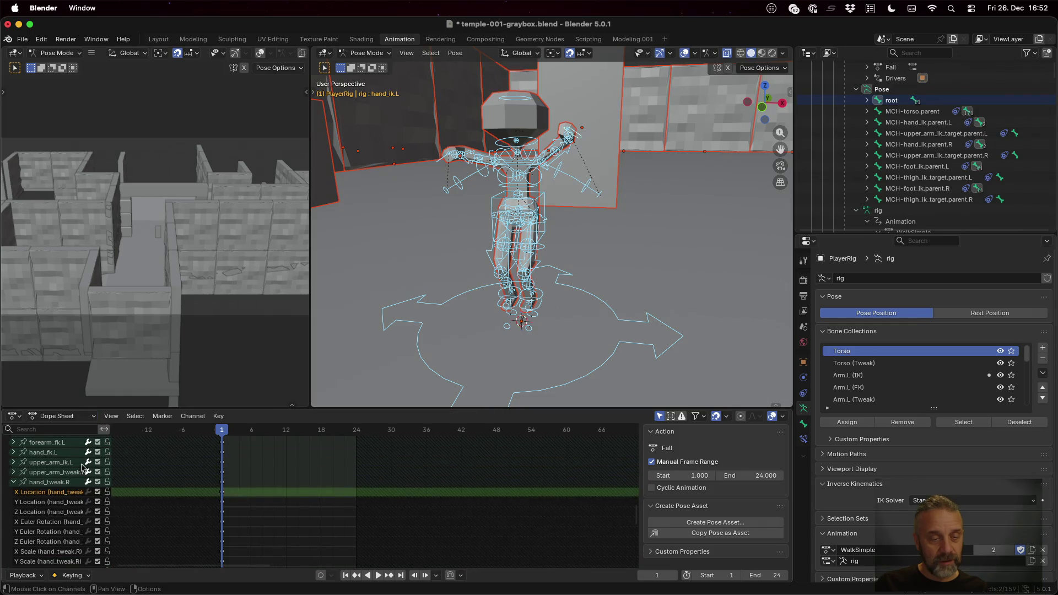
{"action": "scroll", "coordinate": [98, 511], "scroll_direction": "up", "scroll_amount": 3}
{"action": "scroll", "coordinate": [96, 511], "scroll_direction": "down", "scroll_amount": 6}
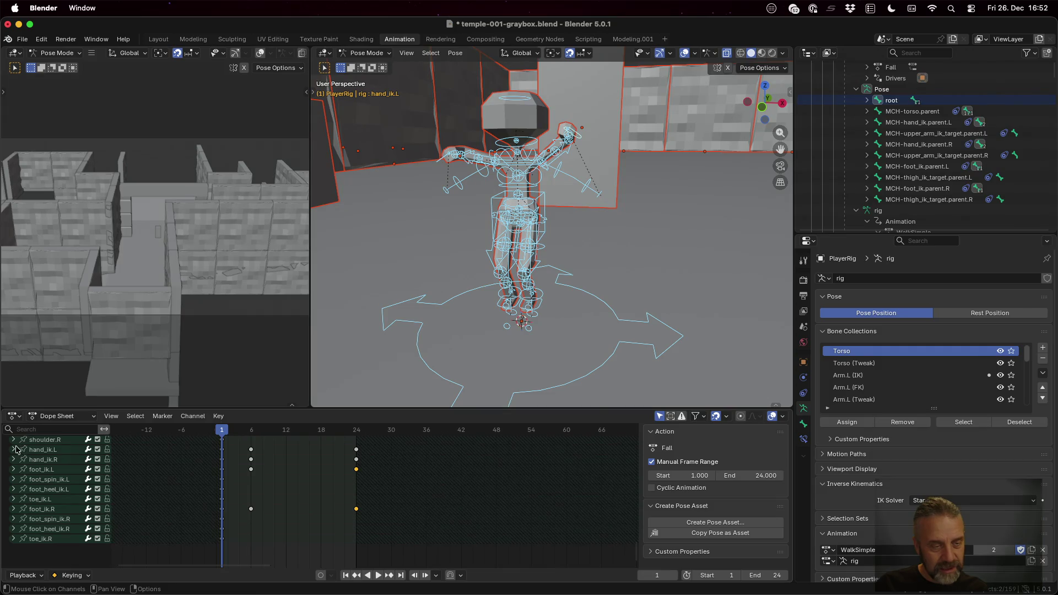
{"action": "left_click", "coordinate": [14, 449]}
{"action": "left_click", "coordinate": [55, 460]}
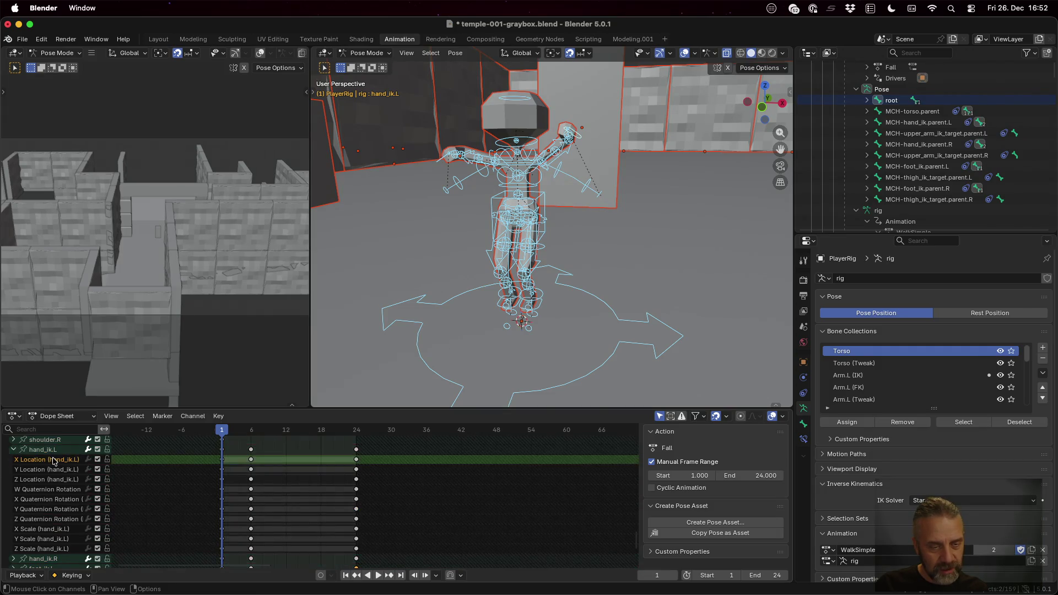
Step: Leave the editor mode unchanged, return to blender_v2.py and place the caret in the channelbag comment
{"action": "left_click", "coordinate": [73, 418]}
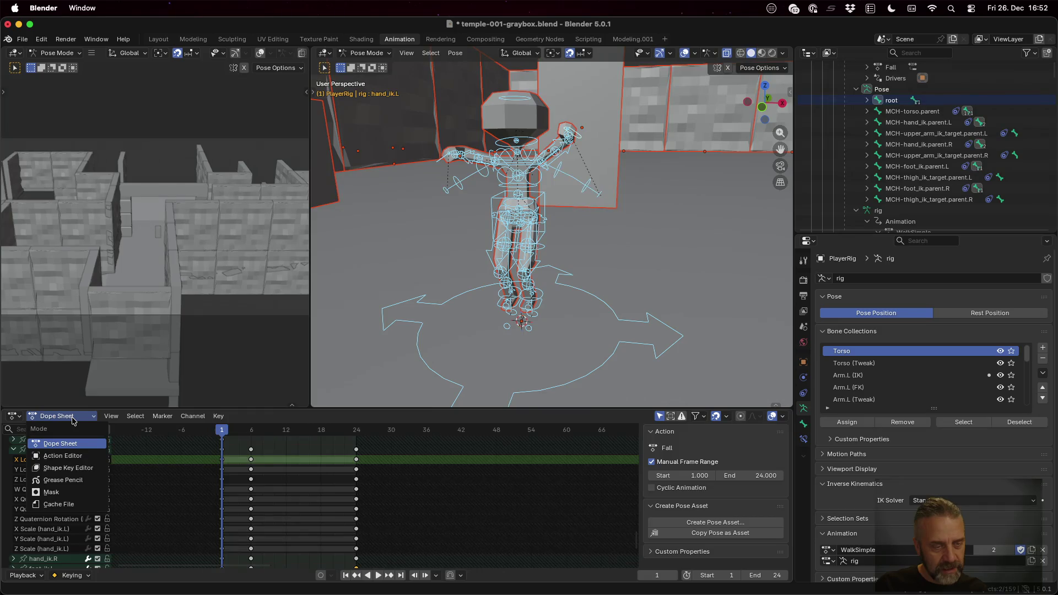
{"action": "left_click", "coordinate": [74, 418]}
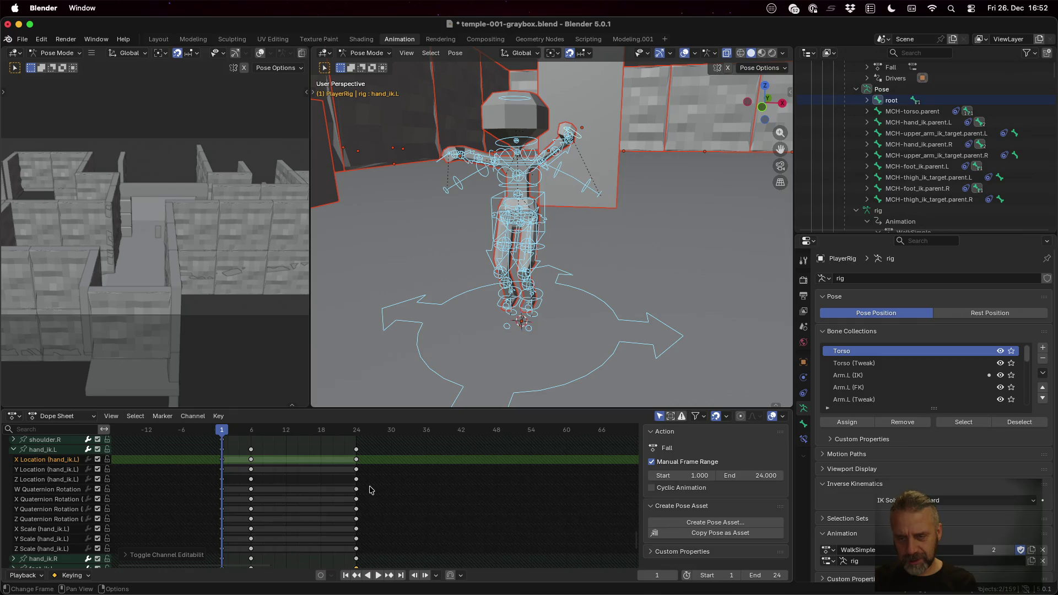
{"action": "key", "text": "super+Tab"}
{"action": "left_click", "coordinate": [638, 298]}
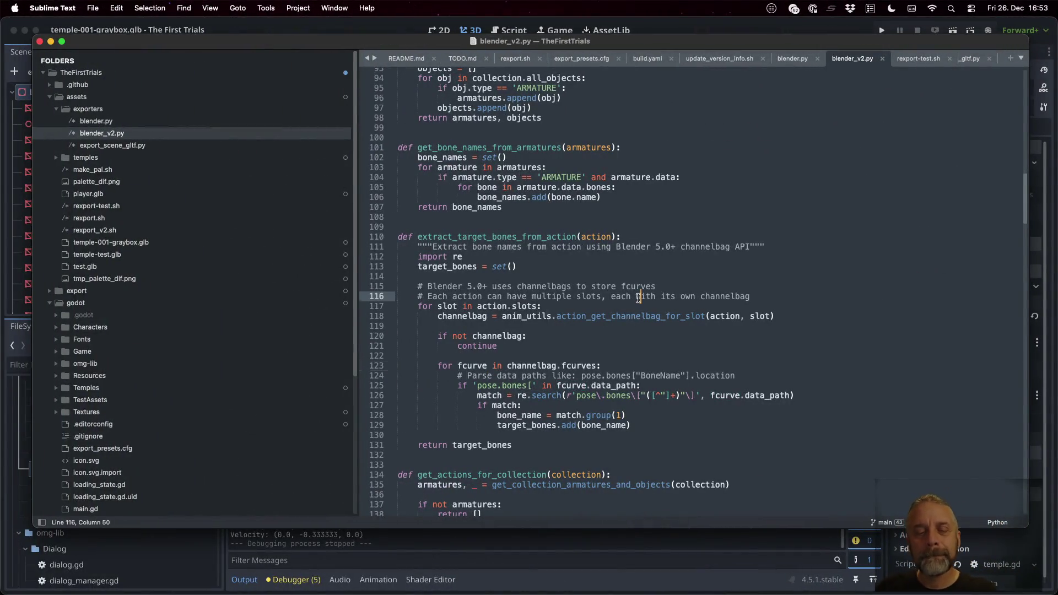
Step: Select the pose.bones[ data path check in extract_target_bones_from_action
{"action": "scroll", "coordinate": [639, 298], "scroll_direction": "down", "scroll_amount": 3}
{"action": "left_click_drag", "start_coordinate": [477, 350], "coordinate": [532, 351]}
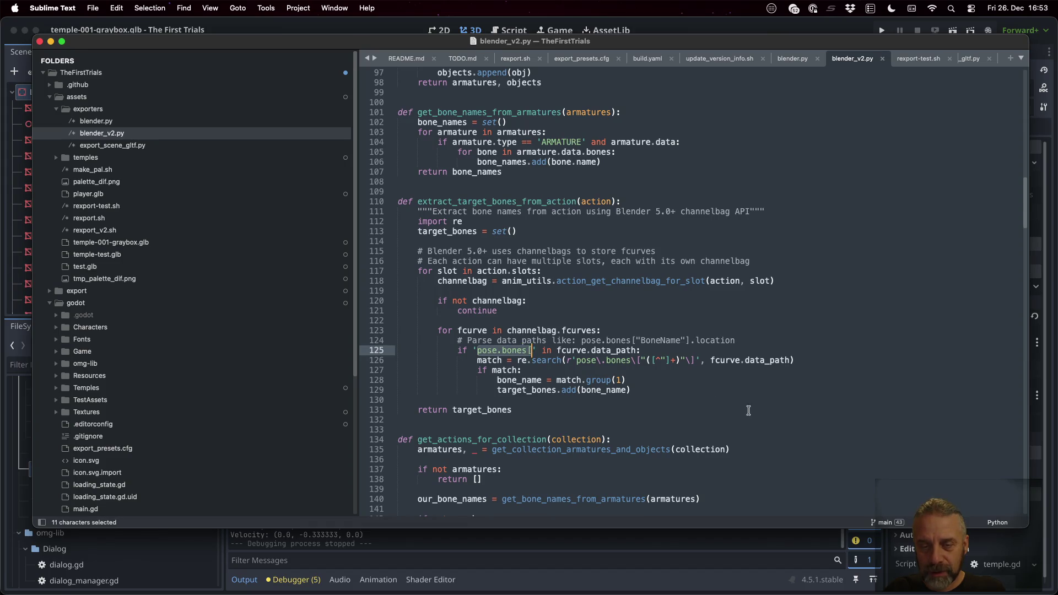
{"action": "scroll", "coordinate": [736, 400], "scroll_direction": "down", "scroll_amount": 1}
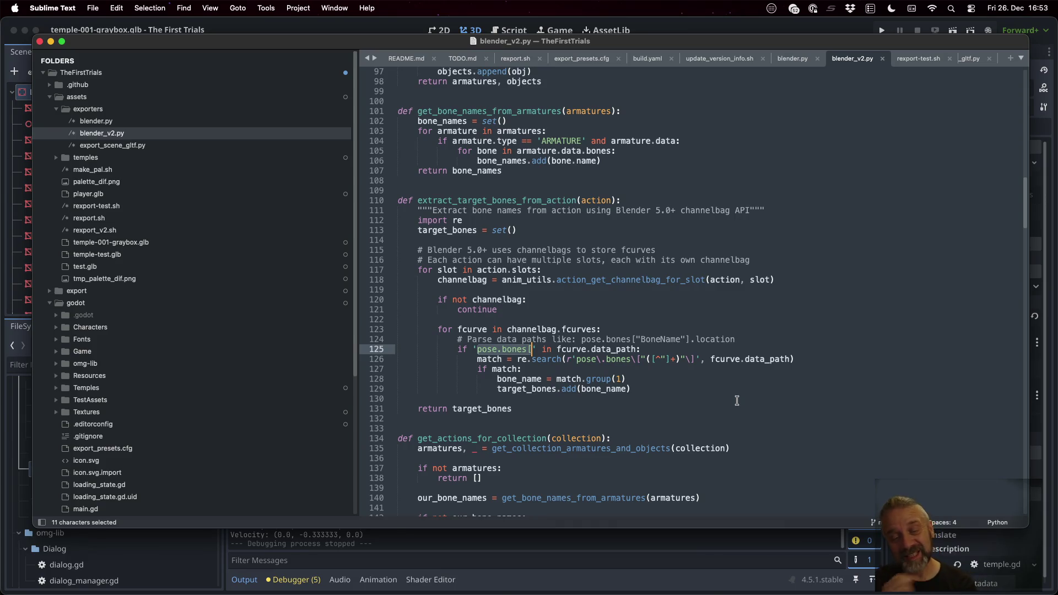
{"action": "scroll", "coordinate": [736, 401], "scroll_direction": "down", "scroll_amount": 7}
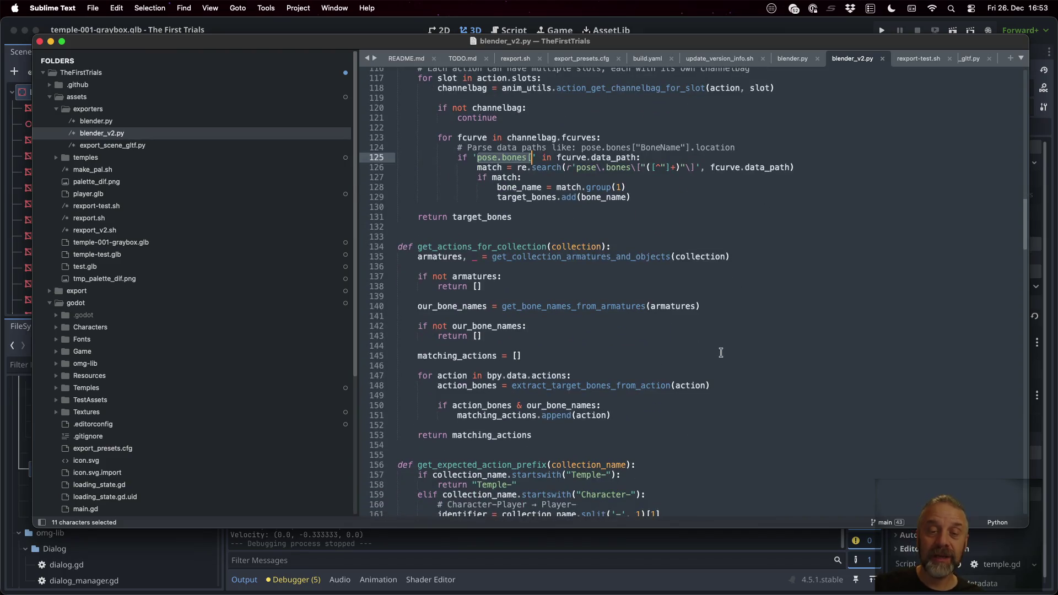
Step: Highlight get_actions_for_collection and its calls to the armature, bone-name and action-bone helpers
{"action": "double_click", "coordinate": [494, 249]}
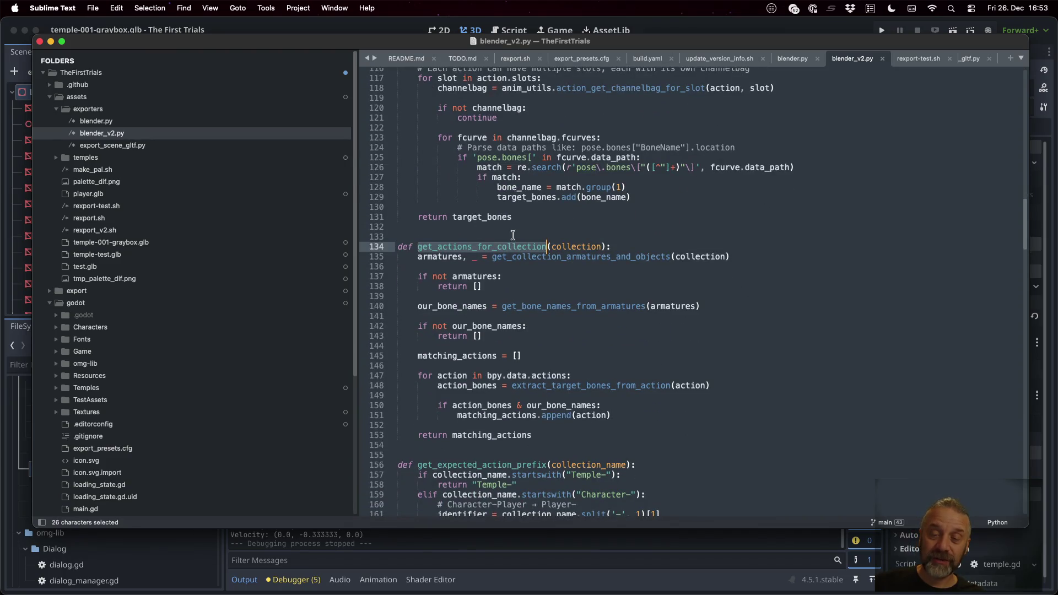
{"action": "double_click", "coordinate": [573, 259]}
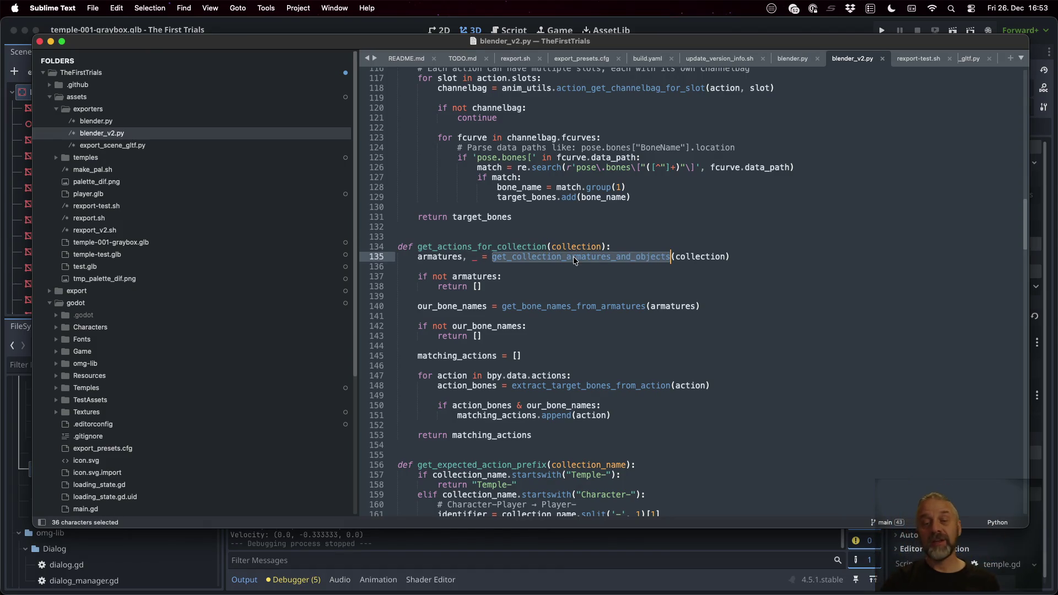
{"action": "double_click", "coordinate": [571, 304]}
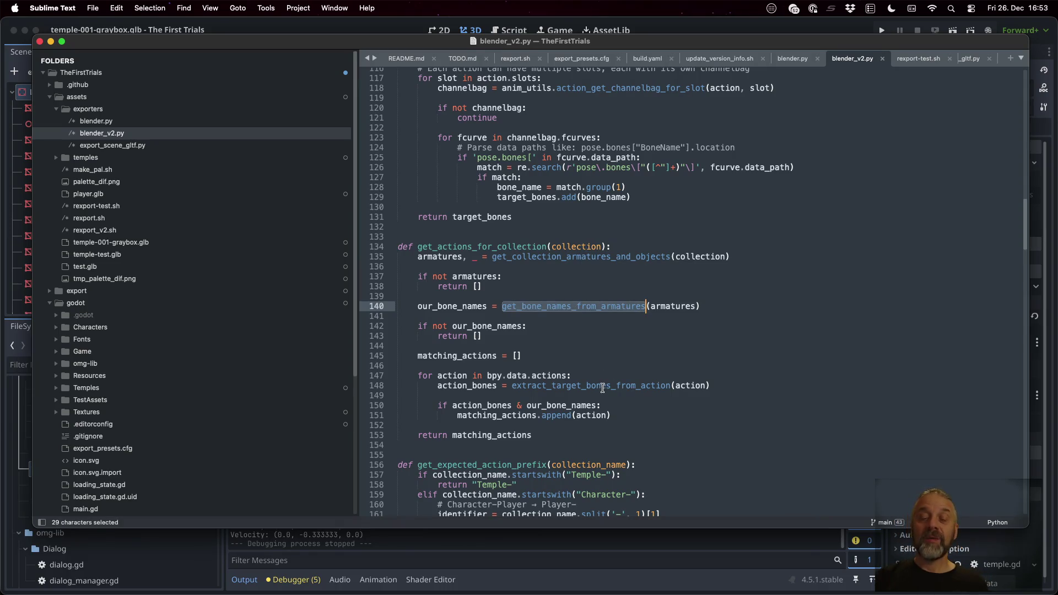
{"action": "double_click", "coordinate": [603, 385]}
Step: Highlight action_bones, the appended action and matching_actions in get_actions_for_collection
{"action": "scroll", "coordinate": [603, 387], "scroll_direction": "down", "scroll_amount": 2}
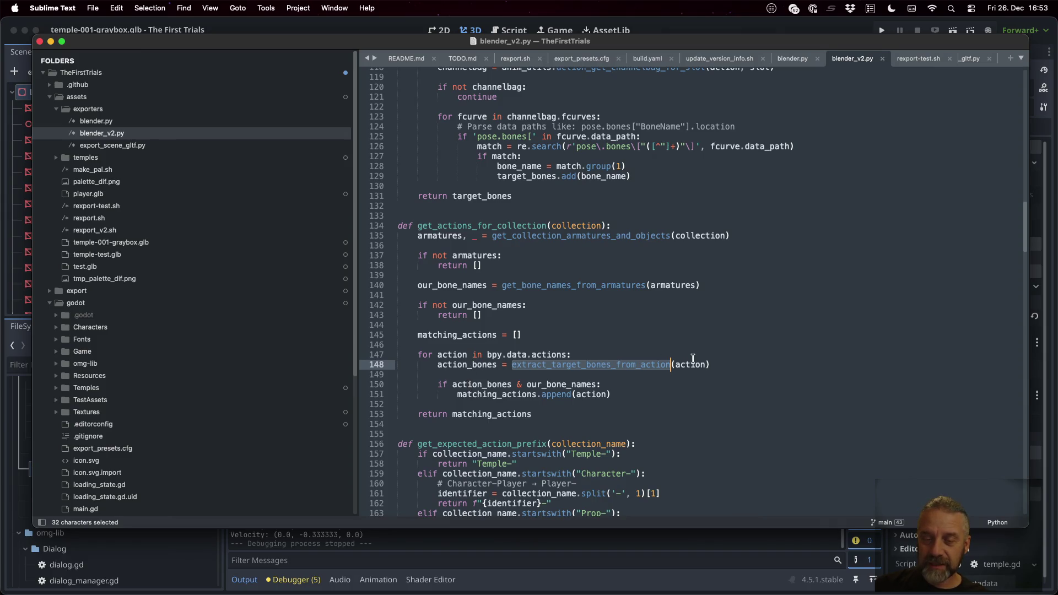
{"action": "mouse_move", "coordinate": [596, 365]}
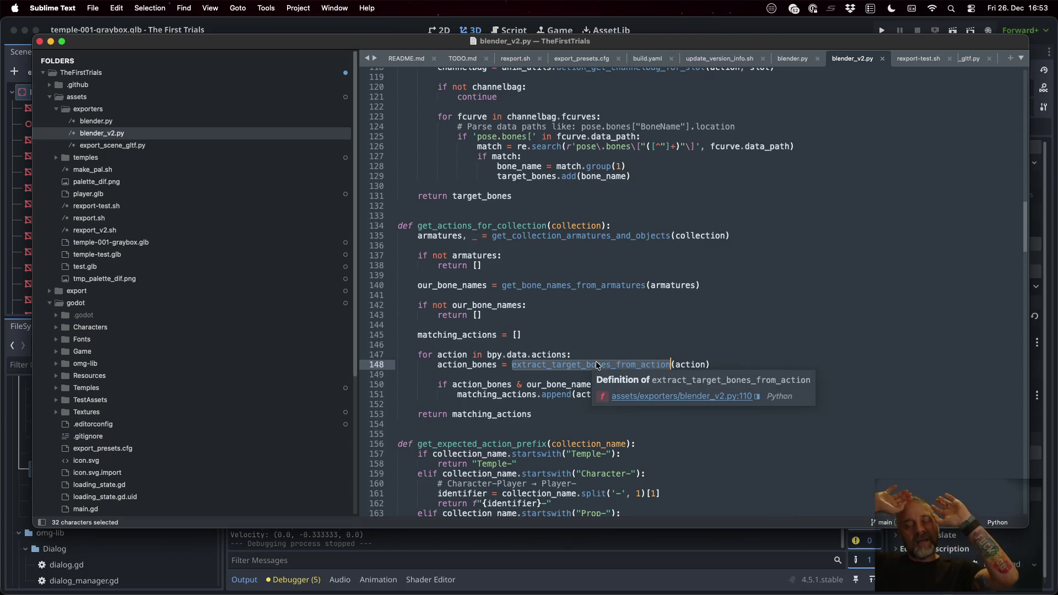
{"action": "left_click", "coordinate": [584, 329]}
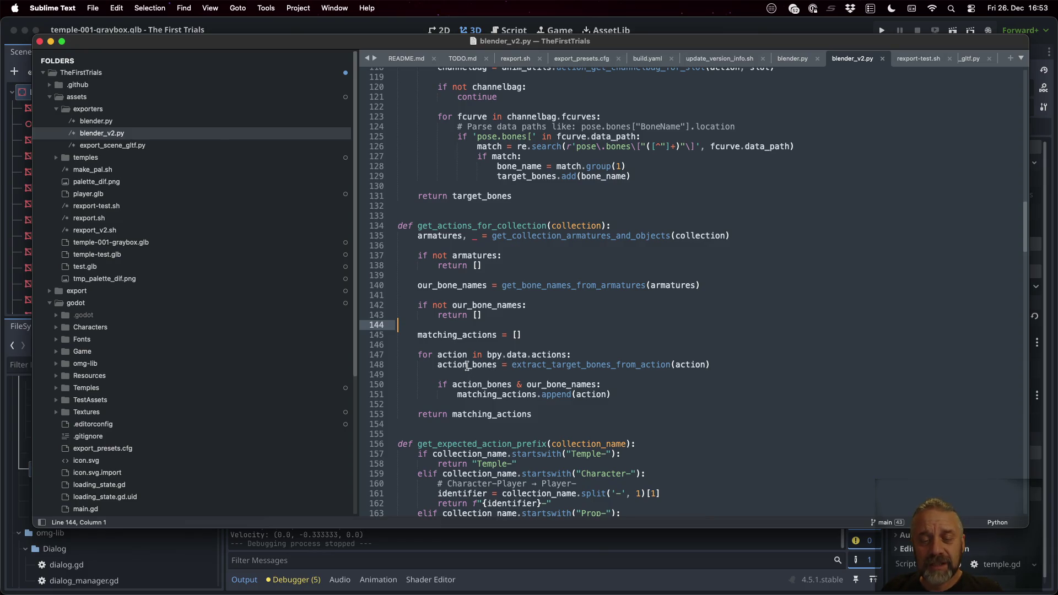
{"action": "double_click", "coordinate": [467, 366]}
{"action": "double_click", "coordinate": [586, 395]}
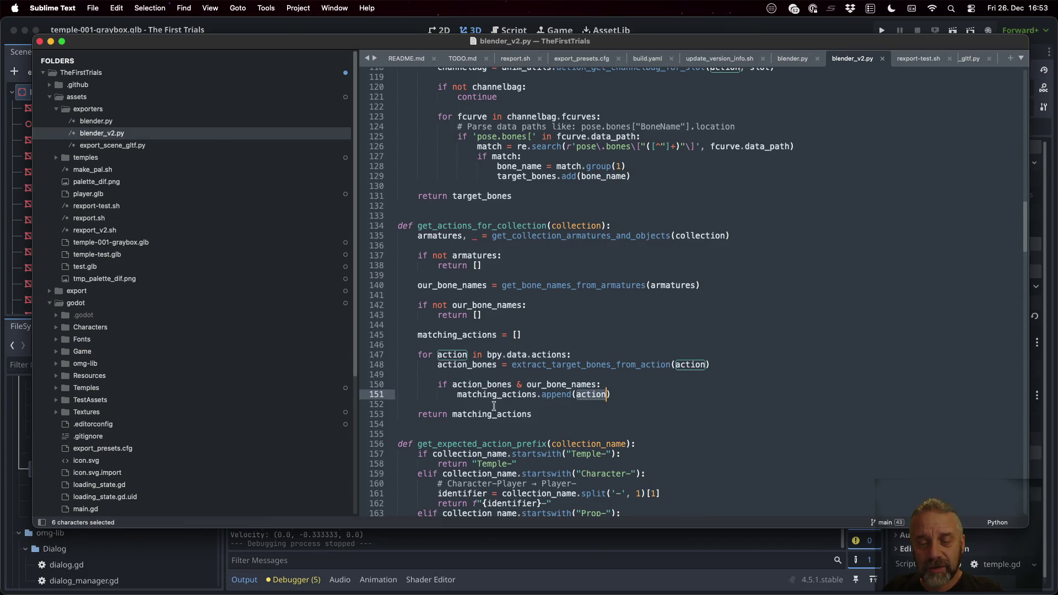
{"action": "double_click", "coordinate": [477, 415]}
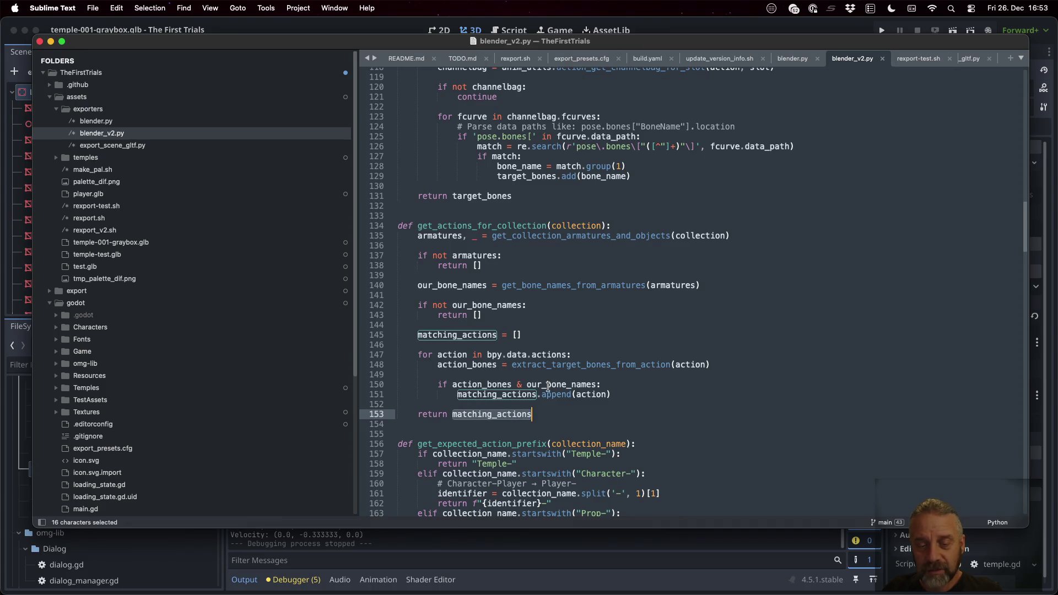
{"action": "scroll", "coordinate": [543, 398], "scroll_direction": "down", "scroll_amount": 1}
{"action": "scroll", "coordinate": [533, 380], "scroll_direction": "down", "scroll_amount": 2}
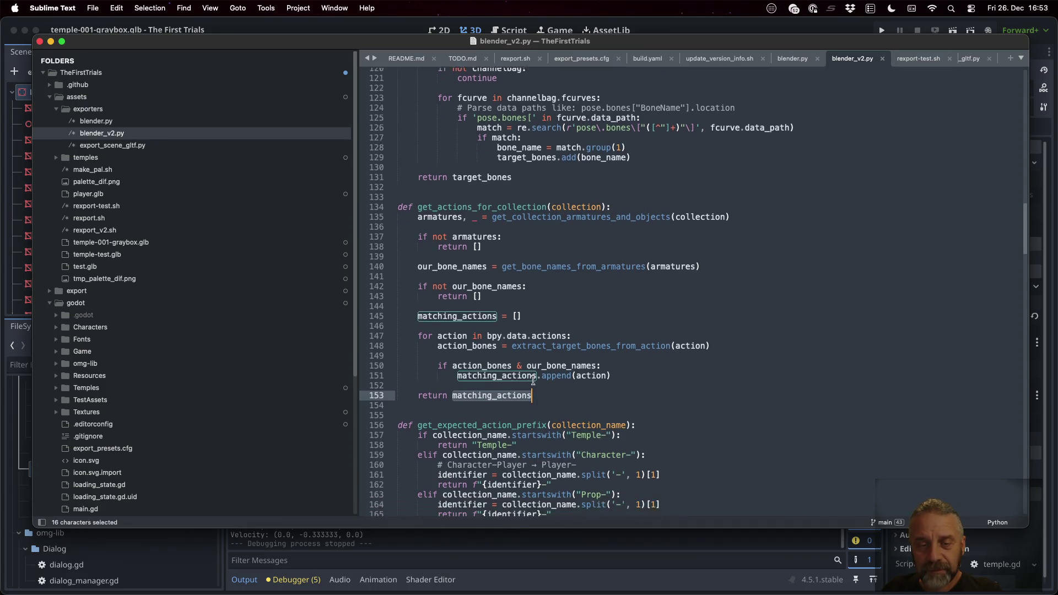
{"action": "scroll", "coordinate": [518, 350], "scroll_direction": "down", "scroll_amount": 3}
{"action": "scroll", "coordinate": [518, 350], "scroll_direction": "down", "scroll_amount": 2}
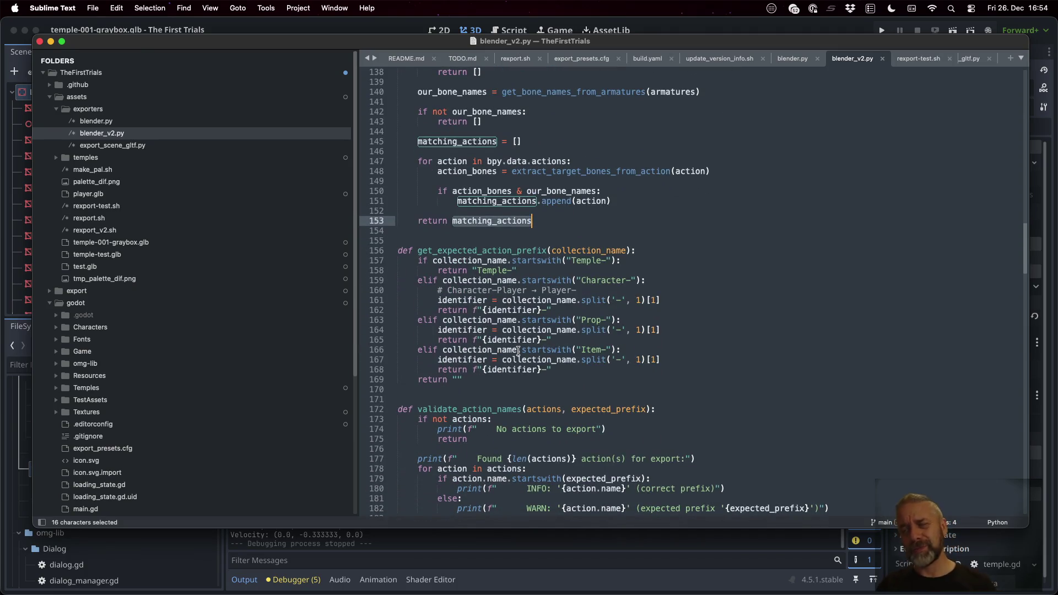
Step: Highlight get_expected_action_prefix and mark its Temple- and Prop- prefix checks
{"action": "double_click", "coordinate": [528, 249]}
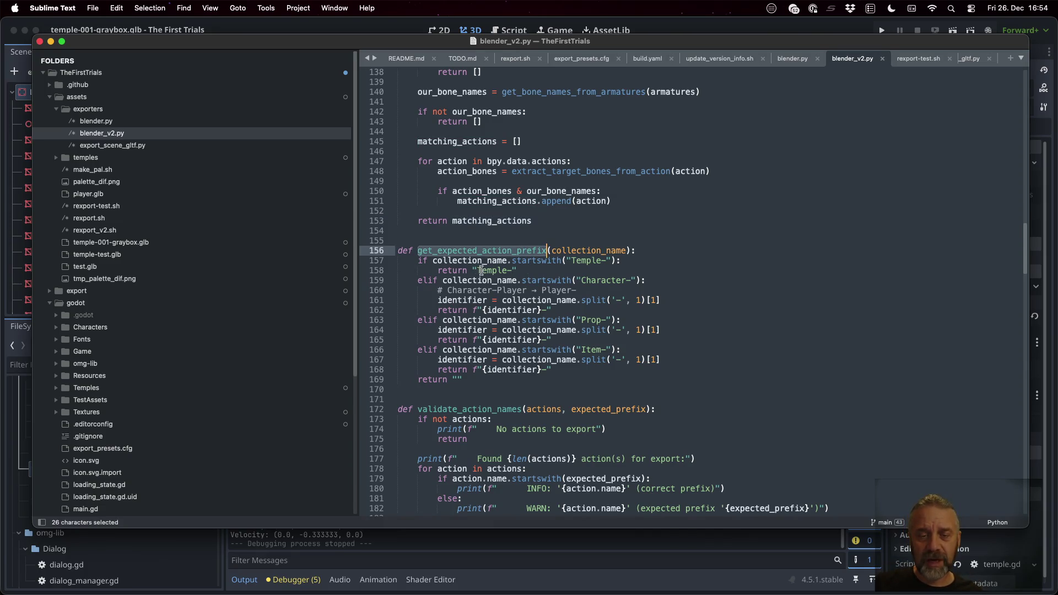
{"action": "left_click_drag", "start_coordinate": [477, 270], "coordinate": [497, 270]}
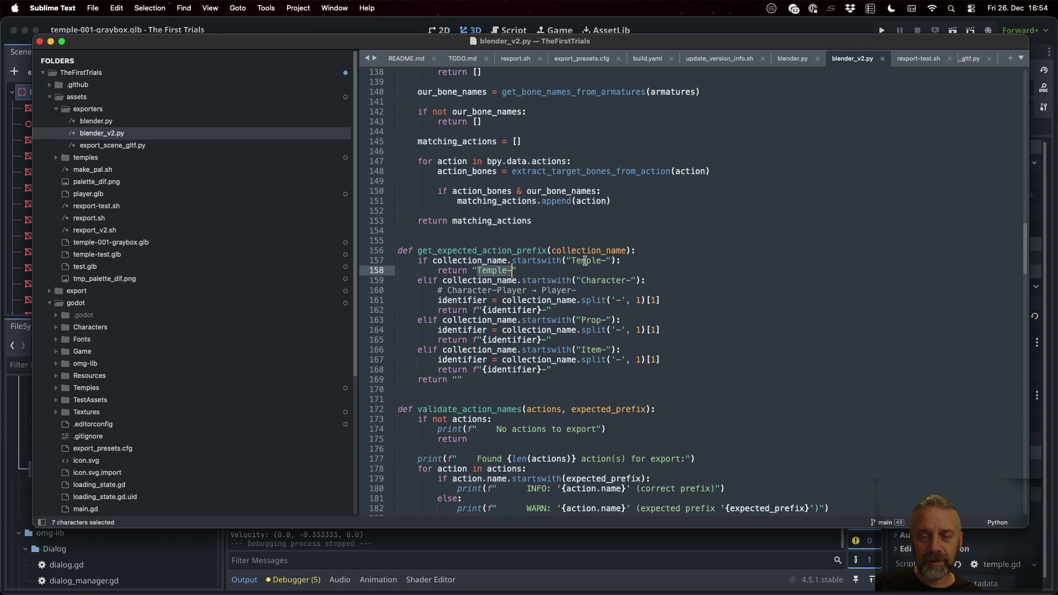
{"action": "mouse_move", "coordinate": [573, 259]}
{"action": "left_mouse_down"}
{"action": "mouse_move", "coordinate": [601, 260]}
{"action": "mouse_move", "coordinate": [582, 279]}
{"action": "mouse_move", "coordinate": [640, 280]}
{"action": "left_mouse_up"}
{"action": "left_click_drag", "start_coordinate": [582, 319], "coordinate": [601, 320]}
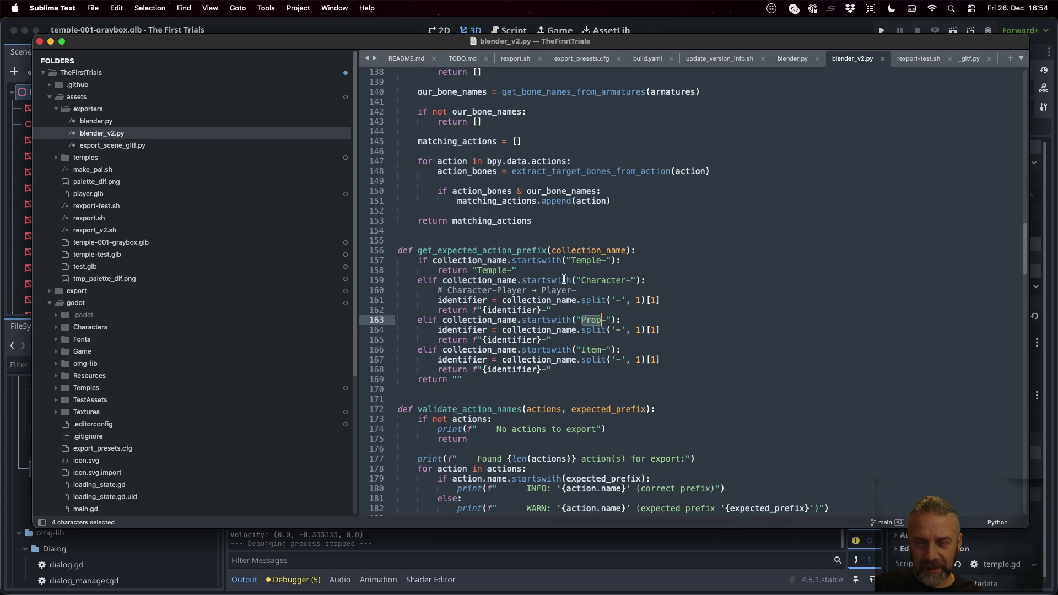
{"action": "left_click", "coordinate": [635, 253]}
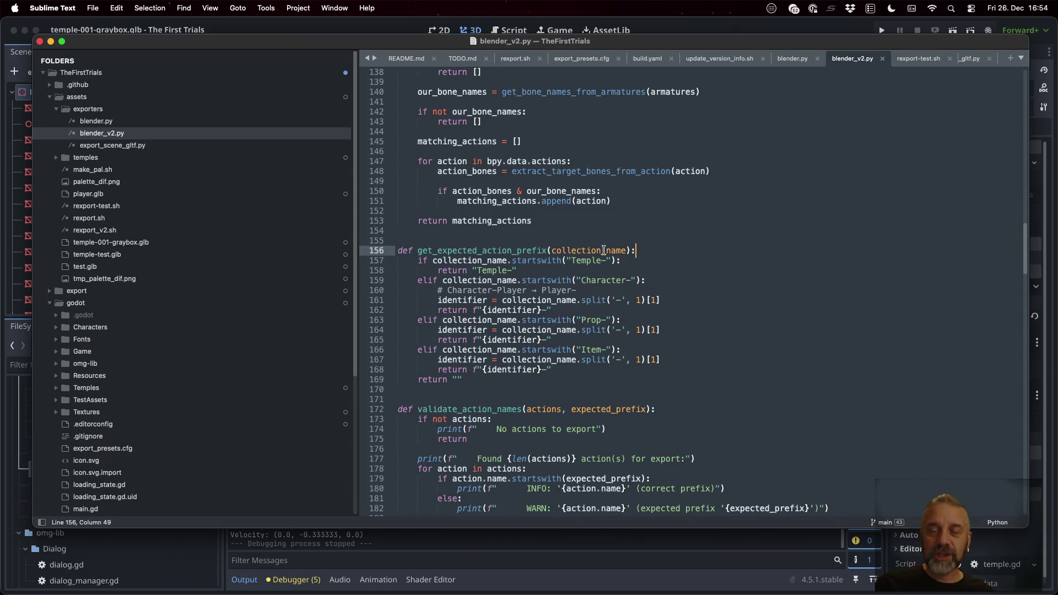
Step: Select the Temple, Character, Prop and Item prefixes checked against collection_name
{"action": "left_click_drag", "start_coordinate": [432, 261], "coordinate": [512, 261]}
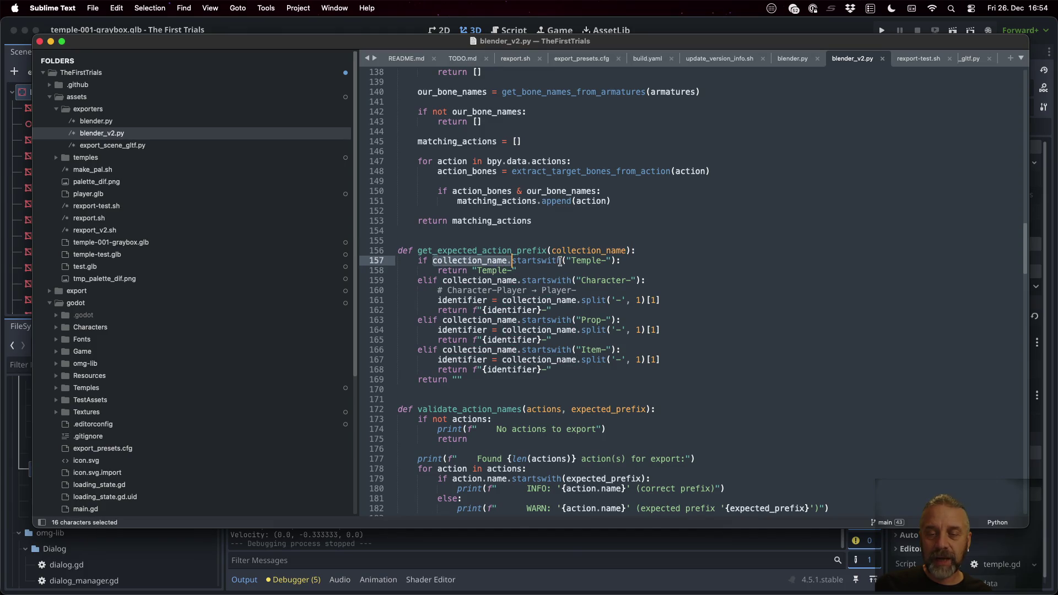
{"action": "left_click", "coordinate": [606, 262]}
{"action": "double_click", "coordinate": [589, 262]}
{"action": "double_click", "coordinate": [589, 280]}
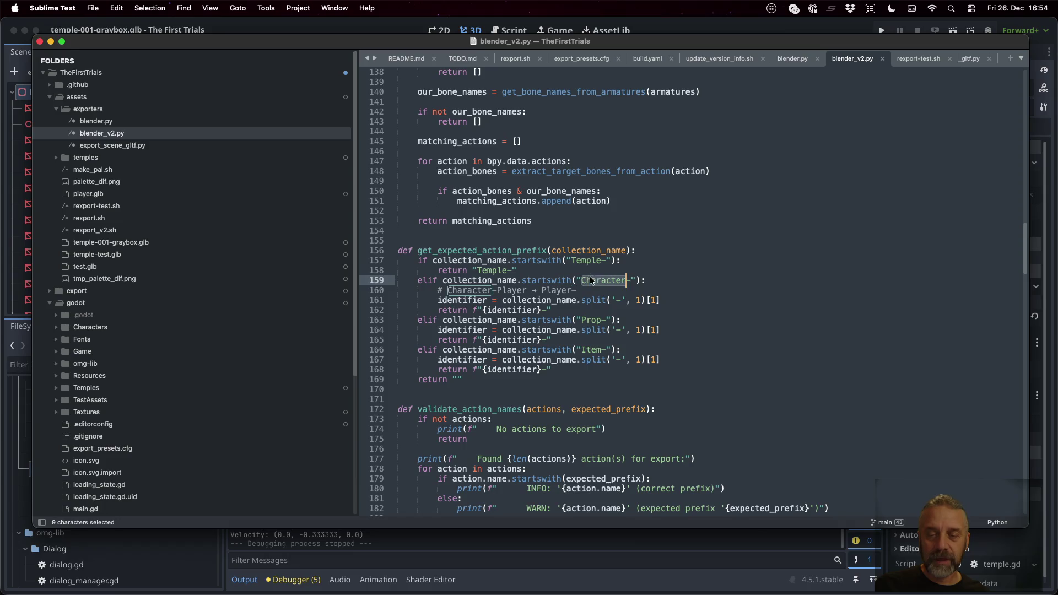
{"action": "double_click", "coordinate": [590, 320]}
{"action": "double_click", "coordinate": [590, 350]}
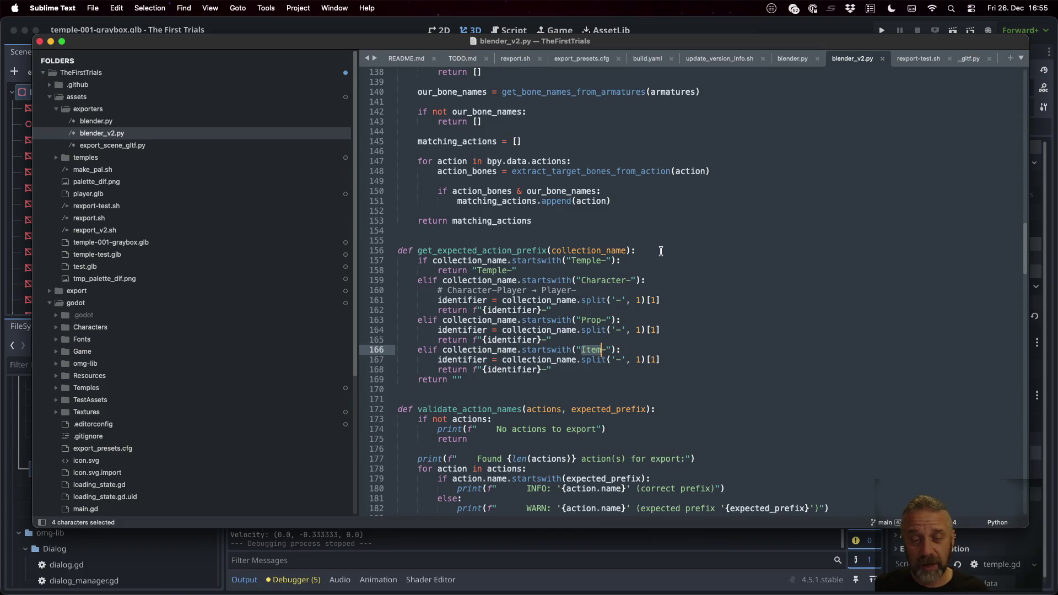
Step: Scroll through export_collection, then show all windows and bring the terminal forward
{"action": "scroll", "coordinate": [661, 251], "scroll_direction": "down", "scroll_amount": 5}
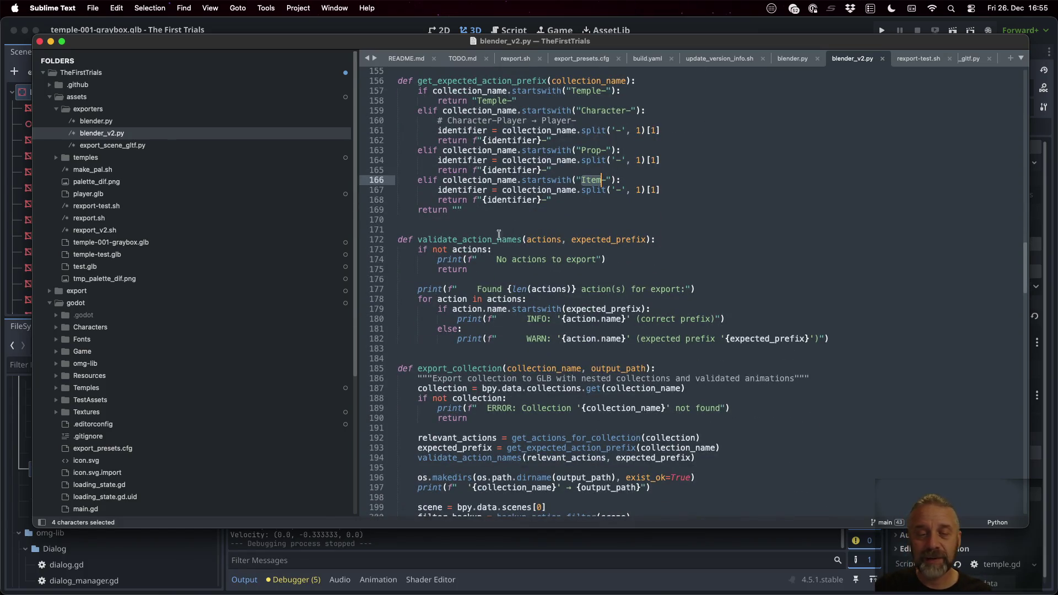
{"action": "mouse_move", "coordinate": [460, 245]}
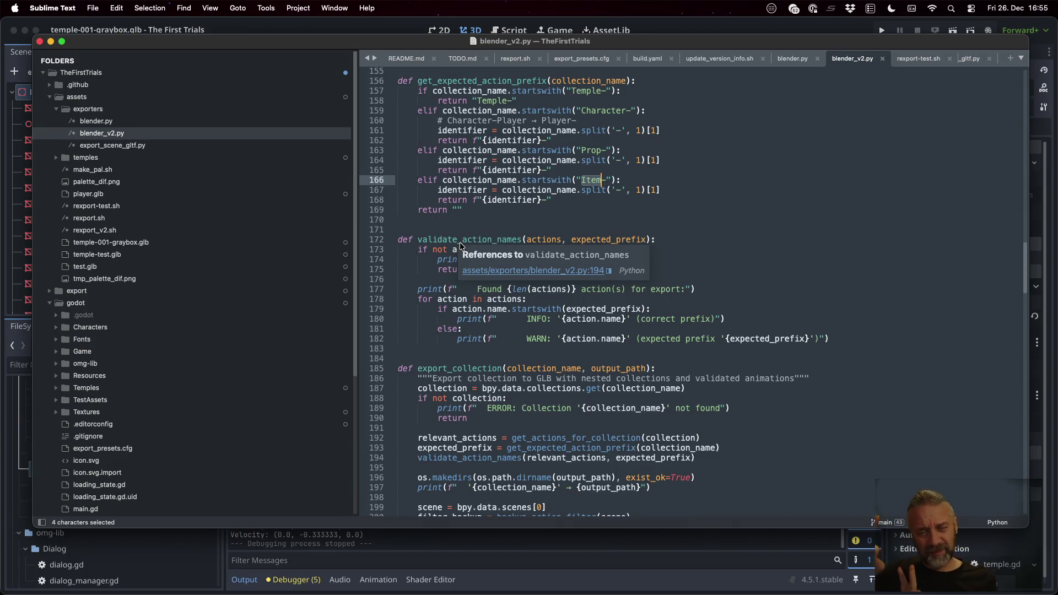
{"action": "scroll", "coordinate": [745, 346], "scroll_direction": "down", "scroll_amount": 4}
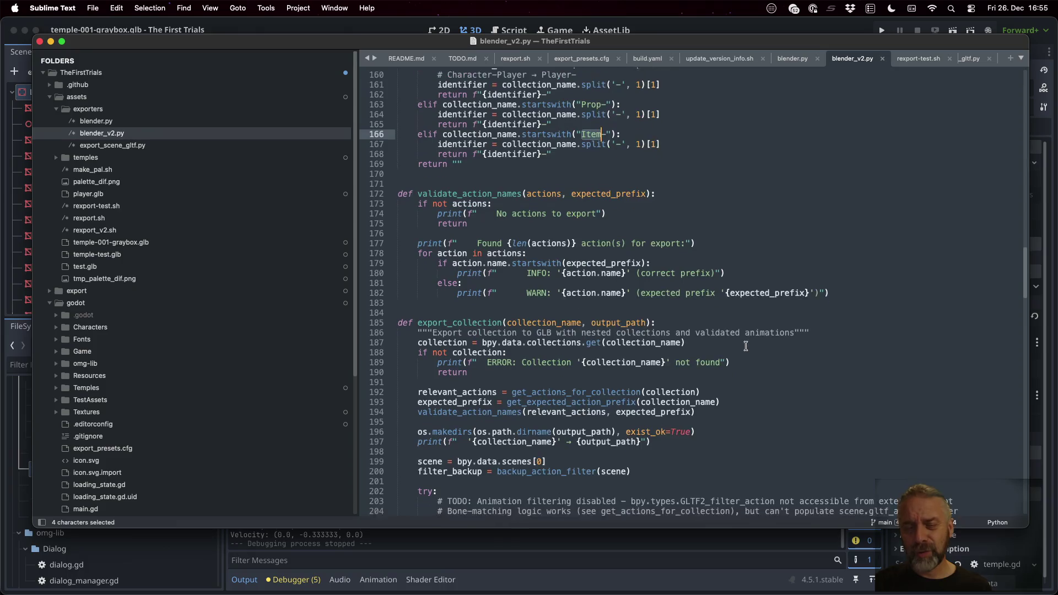
{"action": "scroll", "coordinate": [745, 346], "scroll_direction": "down", "scroll_amount": 3}
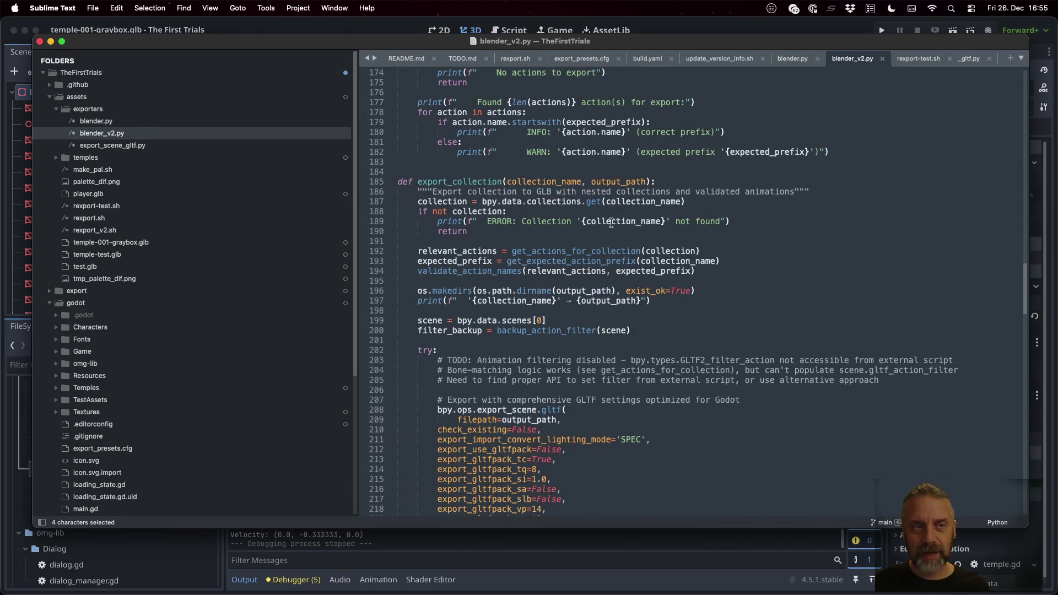
{"action": "key", "text": "ctrl+Up"}
{"action": "left_click", "coordinate": [312, 386]}
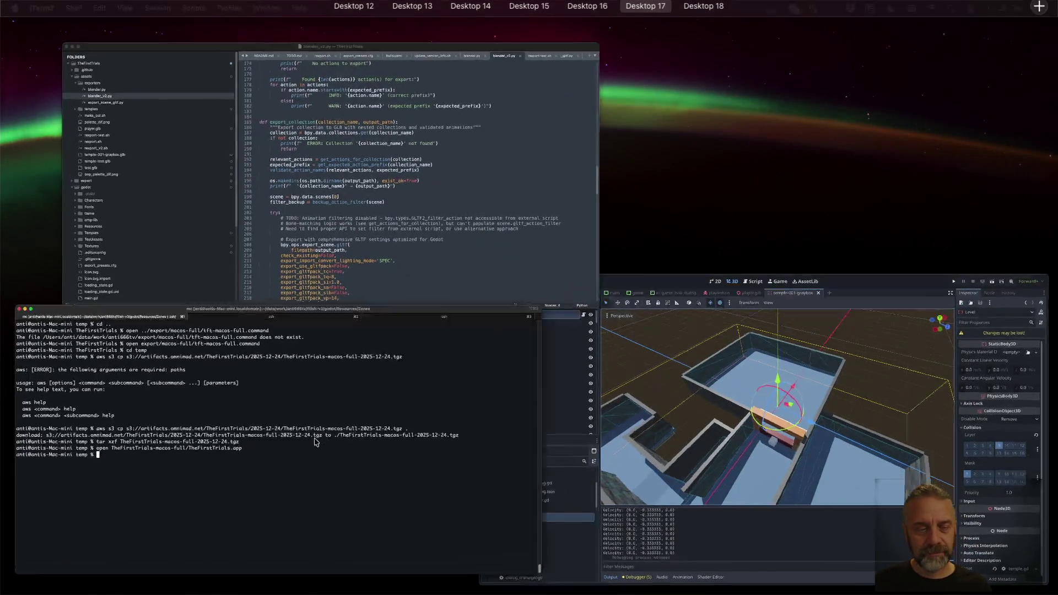
Step: Change to ../assets and run ./rexport_v2.sh |bat to view its usage
{"action": "type", "text": "cd .."}
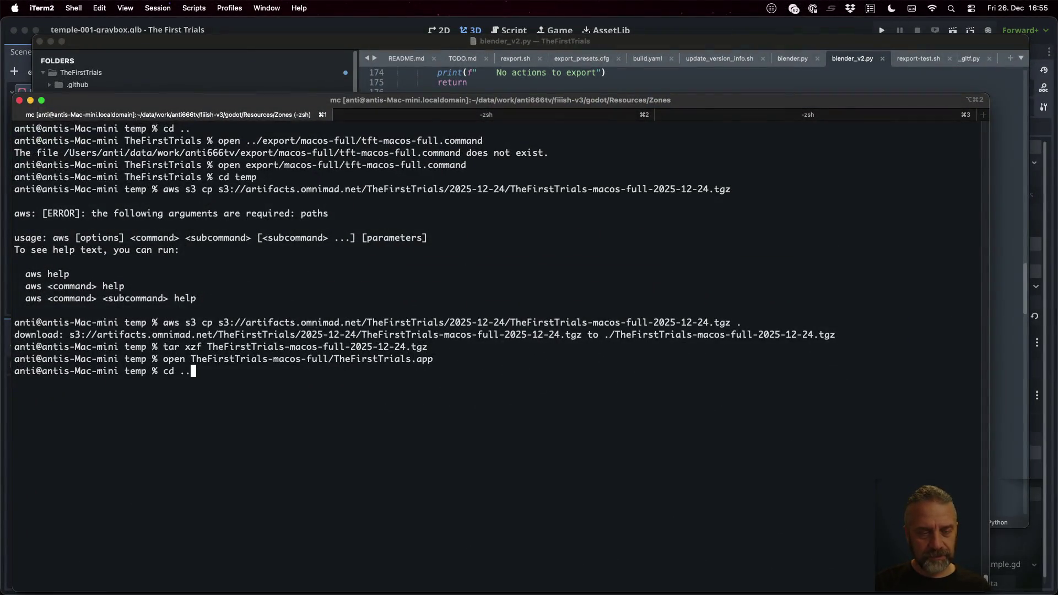
{"action": "type", "text": "/assets/"}
{"action": "key", "text": "Return"}
{"action": "type", "text": "./re"}
{"action": "key", "text": "Tab"}
{"action": "type", "text": "."}
{"action": "key", "text": "Tab"}
{"action": "type", "text": "bat"}
{"action": "key", "text": "Return"}
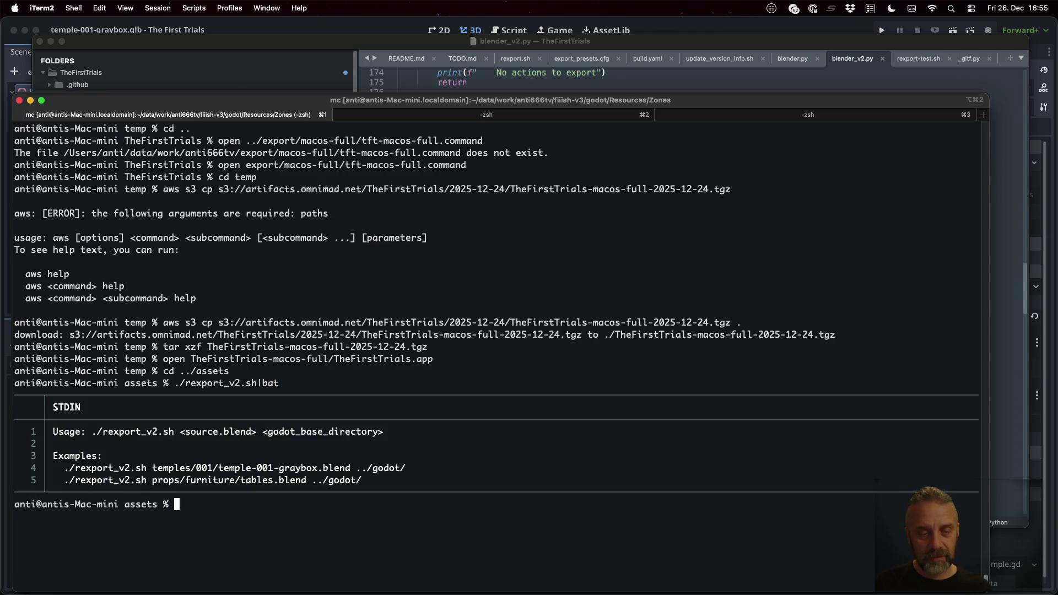
Step: Export temples/test/temple-test.blend into ../godot with rexport_v2.sh, piped through bat
{"action": "key", "text": "Up"}
{"action": "key", "text": "Left"}
{"action": "key", "text": "Left"}
{"action": "key", "text": "Left"}
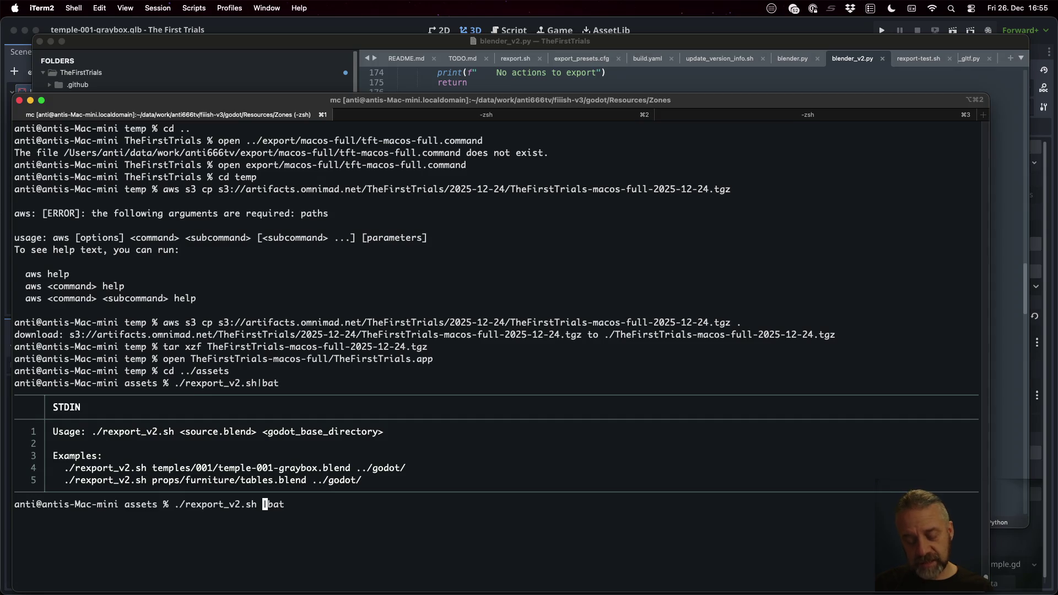
{"action": "type", "text": "te"}
{"action": "key", "text": "Tab"}
{"action": "type", "text": "mple"}
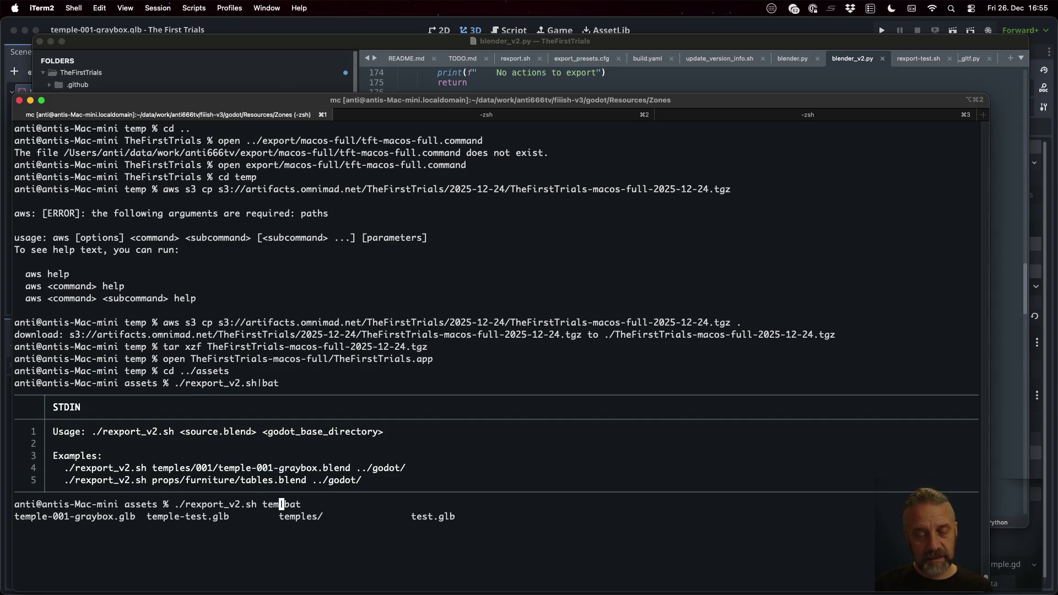
{"action": "type", "text": "s/test/"}
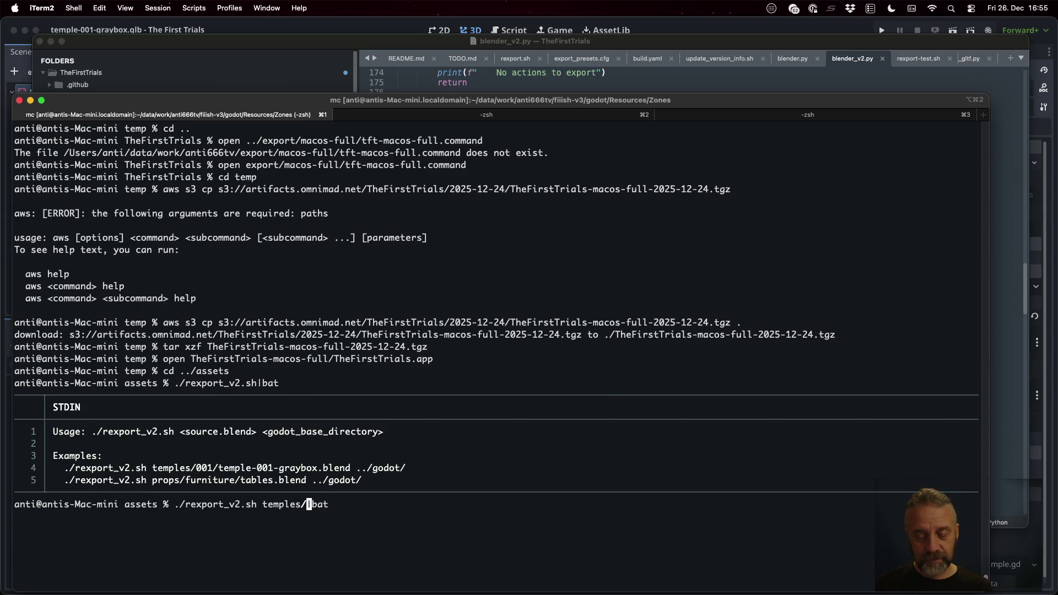
{"action": "key", "text": "Tab"}
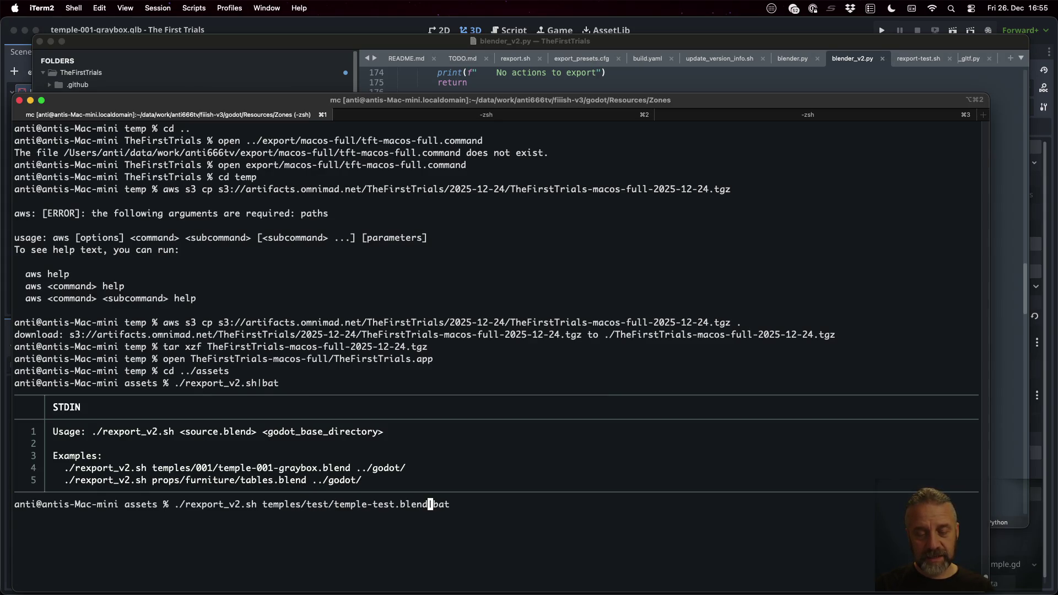
{"action": "type", "text": "../godot/"}
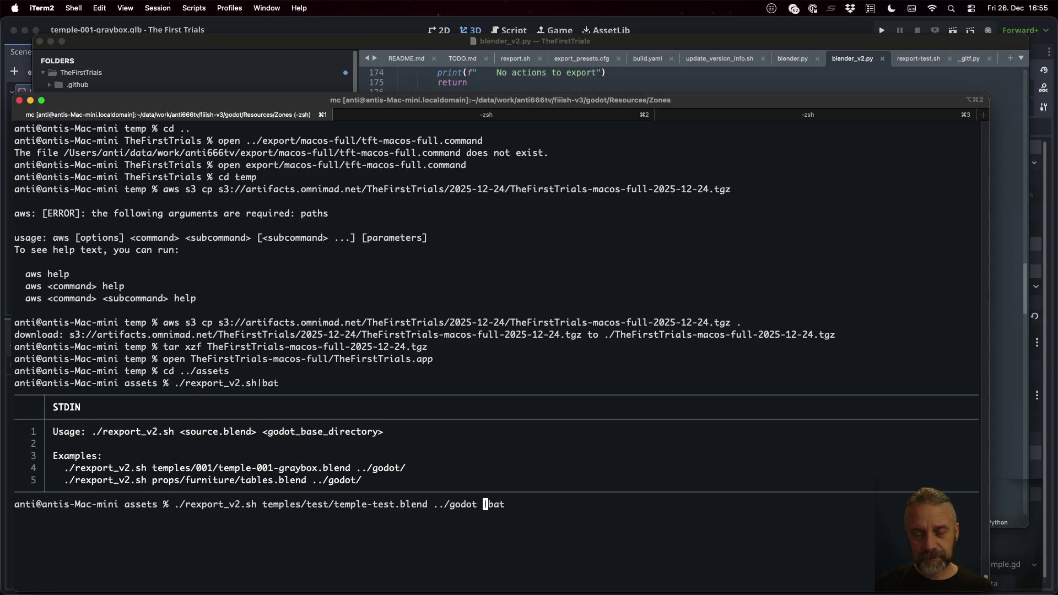
{"action": "key", "text": "Return"}
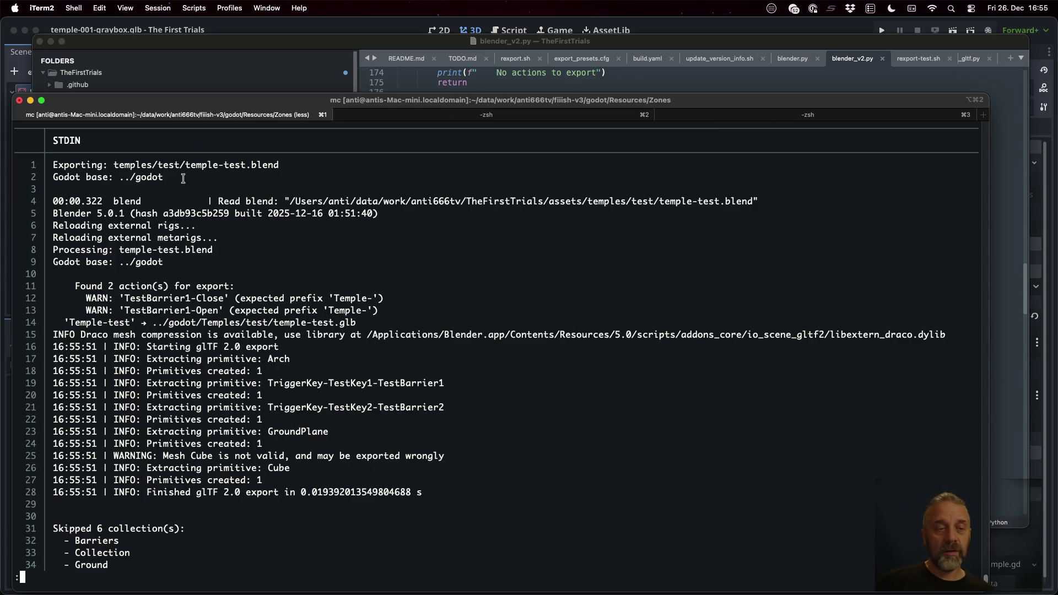
Step: Search the export log for the blend path and scroll through the output
{"action": "left_click_drag", "start_coordinate": [114, 164], "coordinate": [209, 168]}
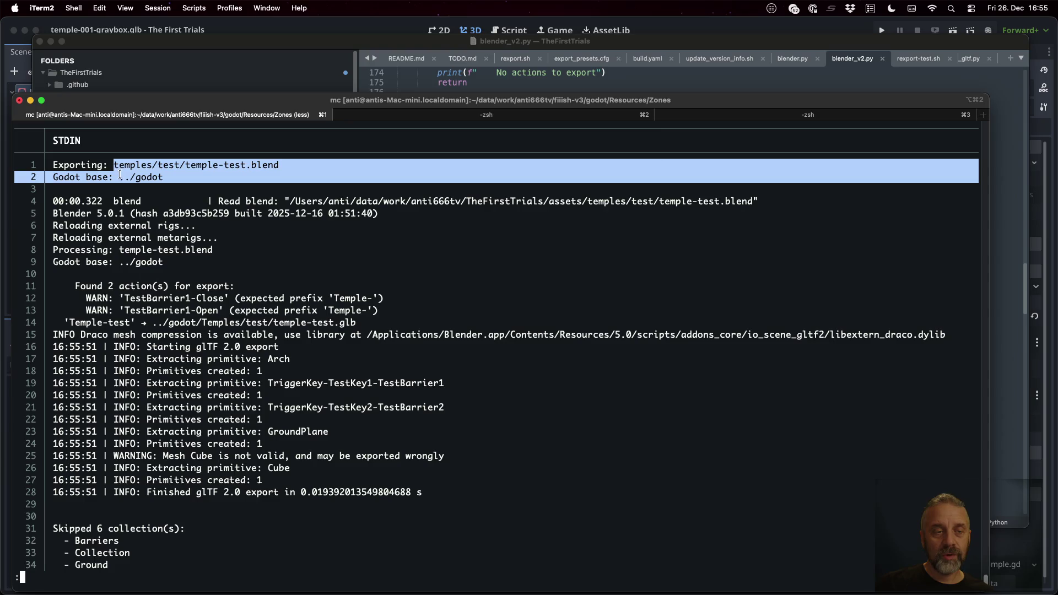
{"action": "key", "text": "super+v"}
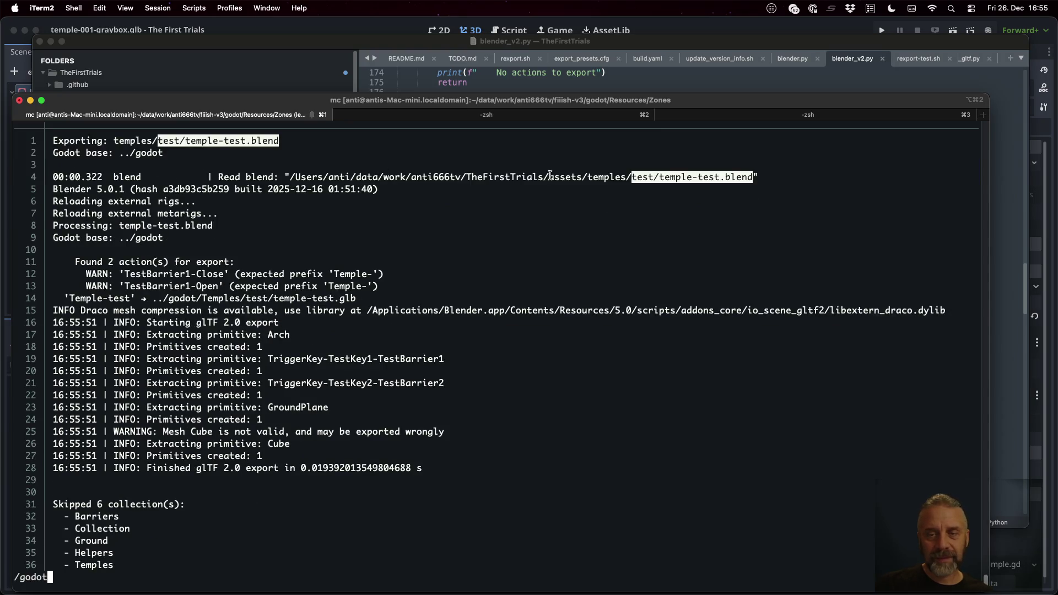
{"action": "key", "text": "BackSpace"}
{"action": "key", "text": "BackSpace"}
{"action": "key", "text": "BackSpace"}
{"action": "key", "text": "BackSpace"}
{"action": "key", "text": "BackSpace"}
{"action": "scroll", "coordinate": [304, 290], "scroll_direction": "up", "scroll_amount": 4}
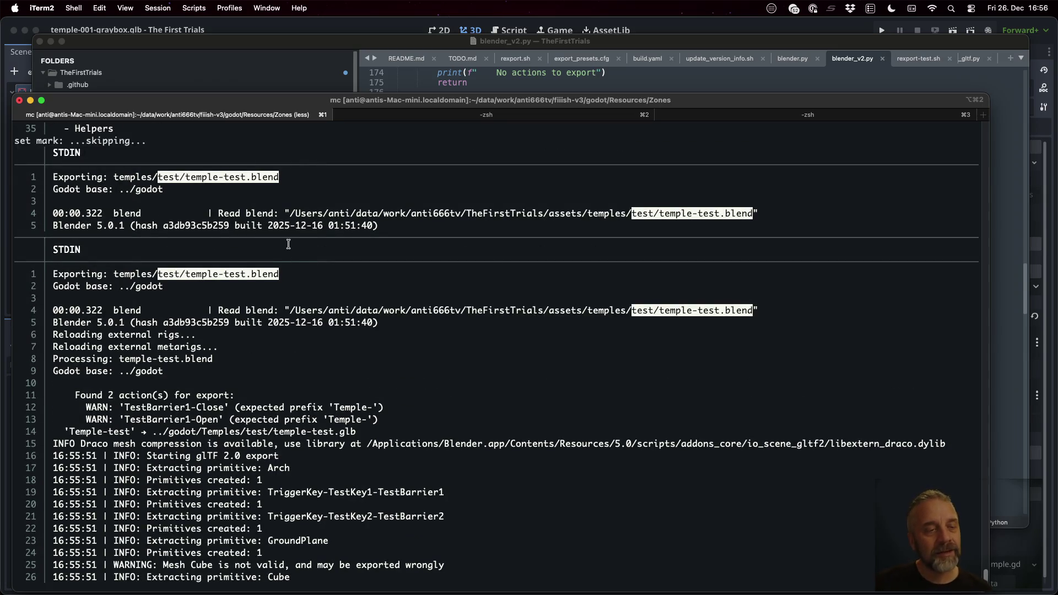
{"action": "scroll", "coordinate": [309, 277], "scroll_direction": "down", "scroll_amount": 2}
{"action": "scroll", "coordinate": [277, 223], "scroll_direction": "down", "scroll_amount": 2}
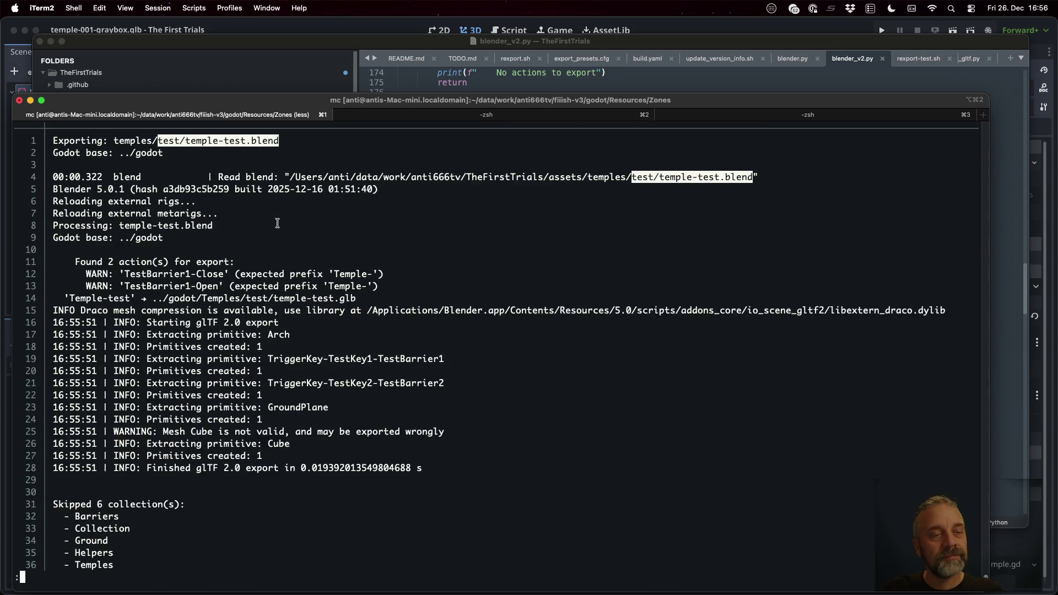
{"action": "scroll", "coordinate": [277, 222], "scroll_direction": "up", "scroll_amount": 1}
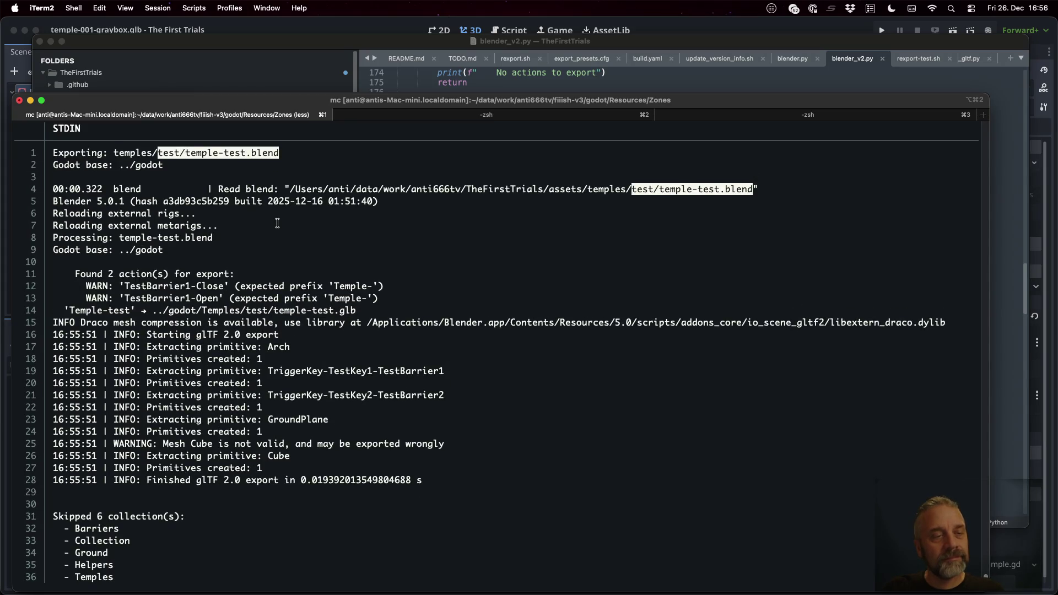
{"action": "scroll", "coordinate": [246, 215], "scroll_direction": "down", "scroll_amount": 1}
{"action": "scroll", "coordinate": [245, 214], "scroll_direction": "up", "scroll_amount": 1}
{"action": "scroll", "coordinate": [246, 214], "scroll_direction": "down", "scroll_amount": 1}
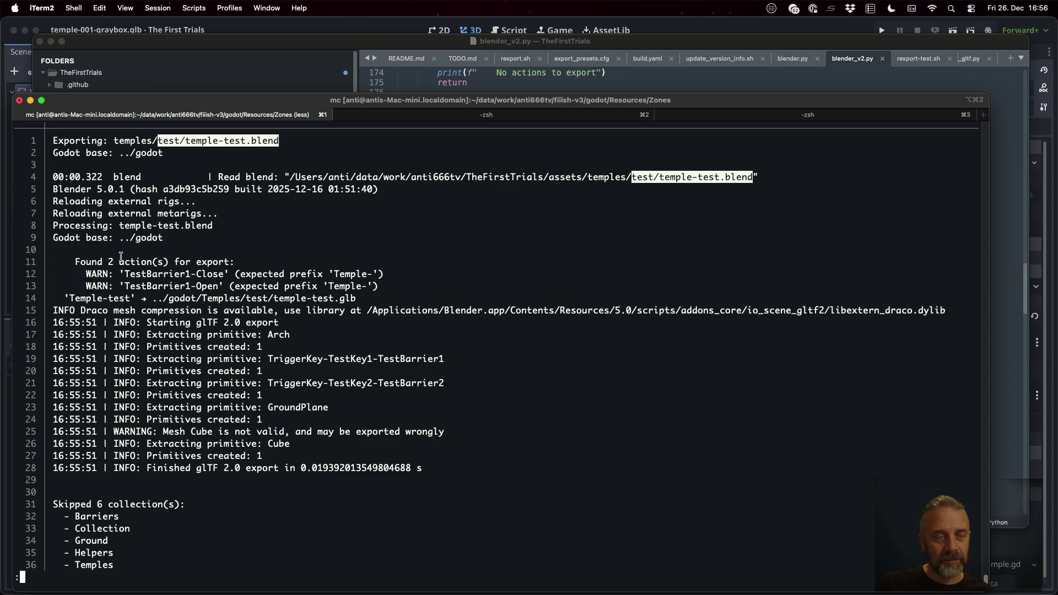
Step: Mark the TestBarrier1-Close/Open actions, glTF export start and six skipped collections, then quit the pager
{"action": "left_click_drag", "start_coordinate": [124, 273], "coordinate": [223, 274]}
{"action": "left_click", "coordinate": [126, 284]}
{"action": "left_click_drag", "start_coordinate": [126, 283], "coordinate": [218, 283]}
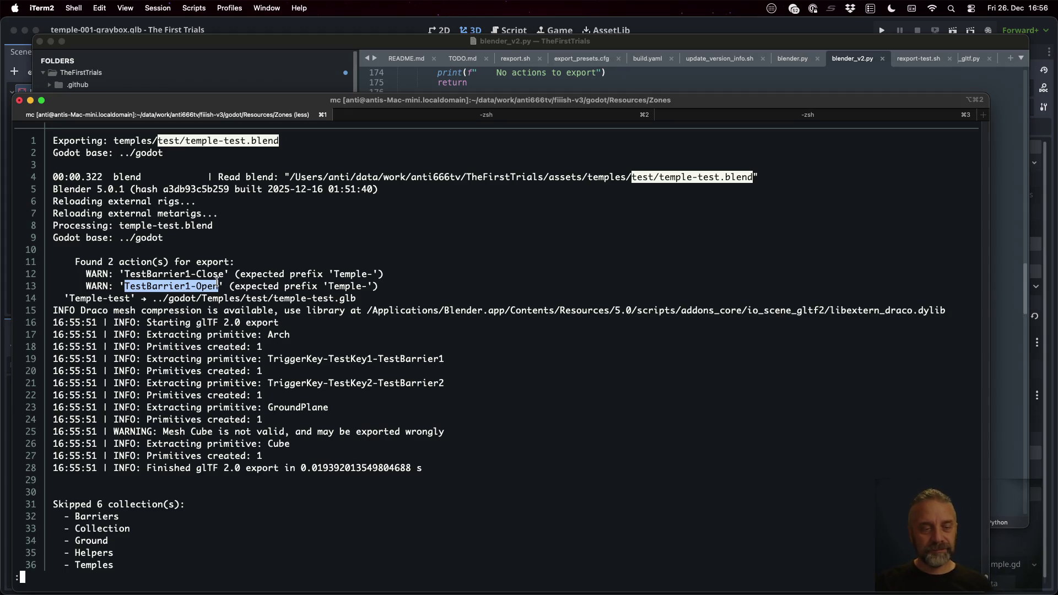
{"action": "left_click_drag", "start_coordinate": [197, 323], "coordinate": [280, 319]}
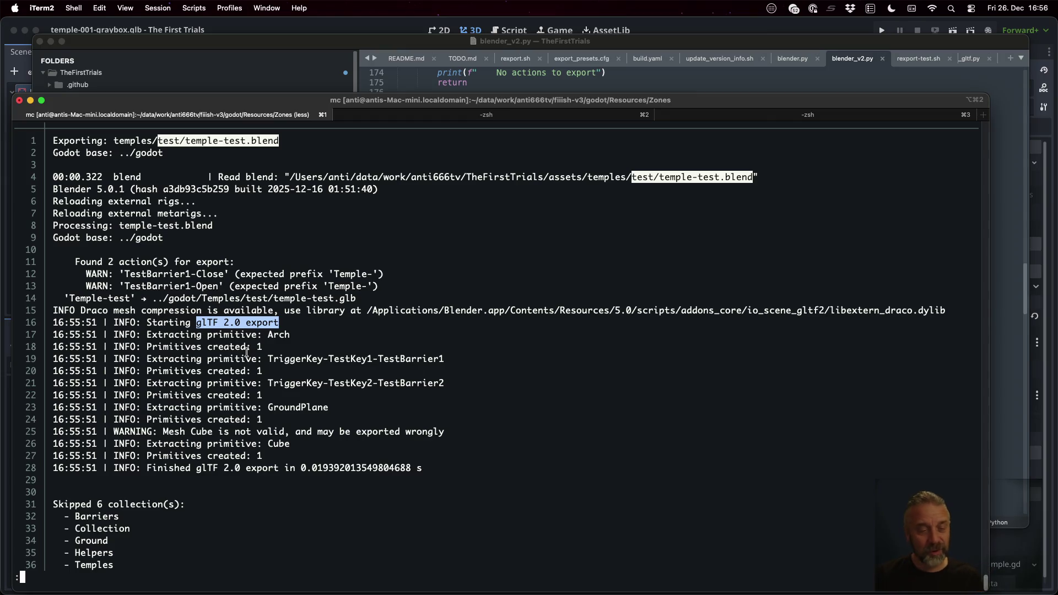
{"action": "key", "text": "Down"}
{"action": "key", "text": "Down"}
{"action": "key", "text": "Down"}
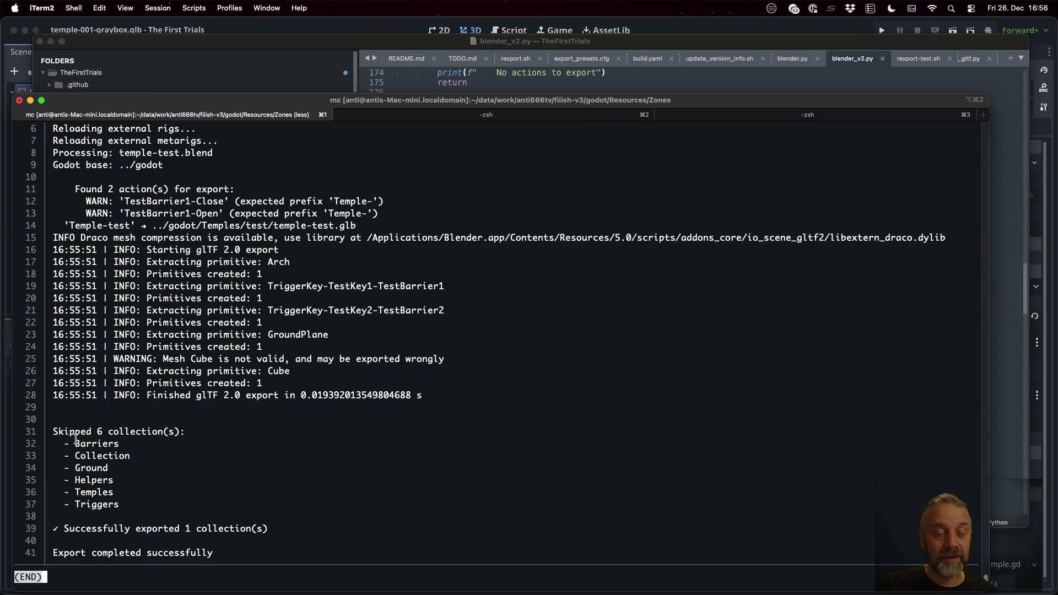
{"action": "mouse_move", "coordinate": [75, 439]}
{"action": "left_mouse_down"}
{"action": "mouse_move", "coordinate": [102, 457]}
{"action": "mouse_move", "coordinate": [125, 501]}
{"action": "left_mouse_up"}
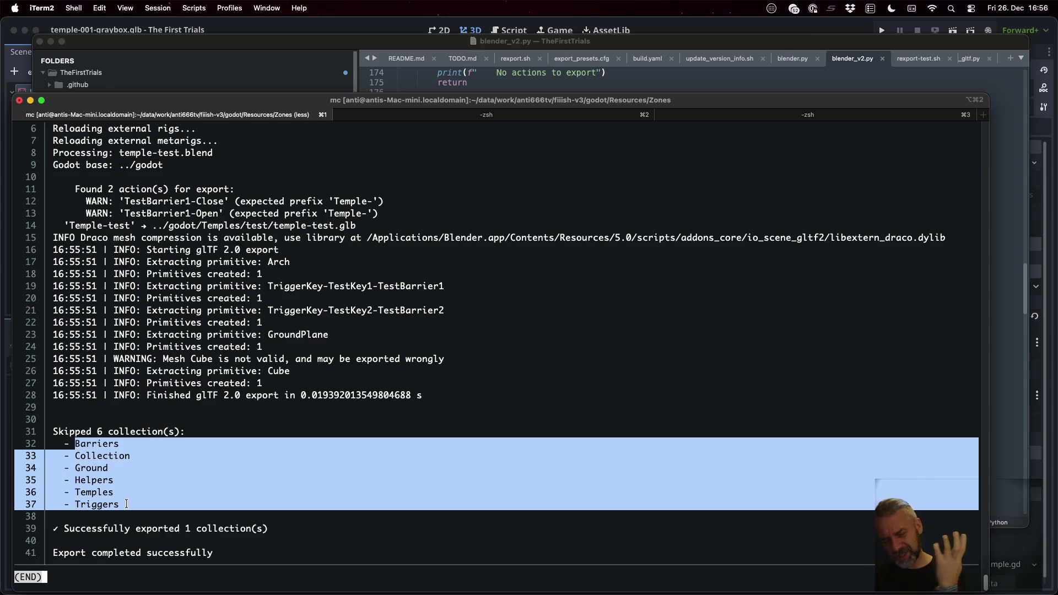
{"action": "key", "text": "q"}
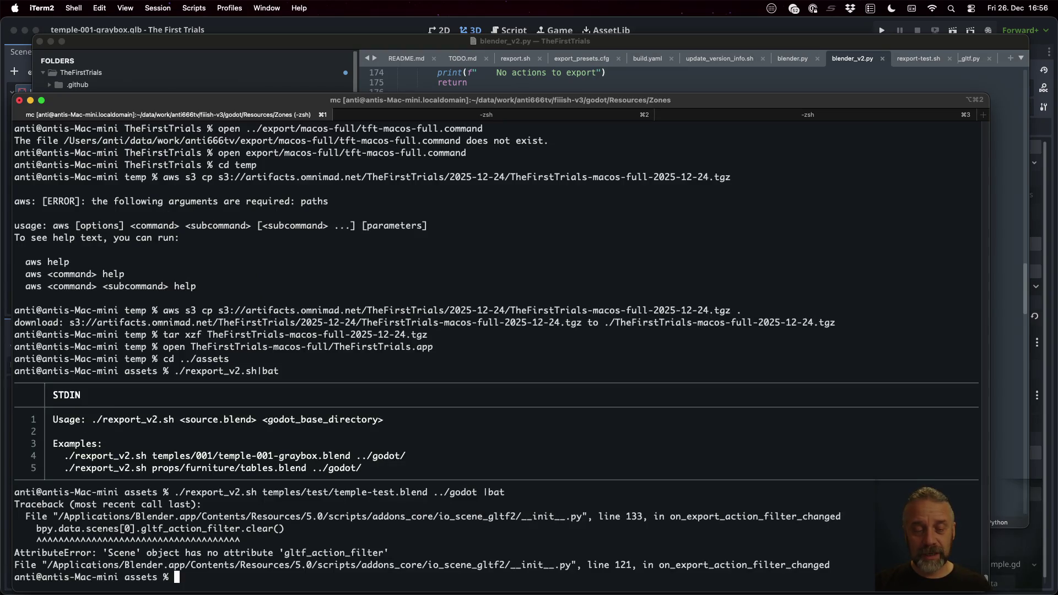
Step: Rerun the temple-test.blend export with stderr merged via 2>&1, correcting the mistyped 2>71 redirect
{"action": "key", "text": "Up"}
{"action": "key", "text": "Left"}
{"action": "key", "text": "Left"}
{"action": "key", "text": "Left"}
{"action": "type", "text": "2>71"}
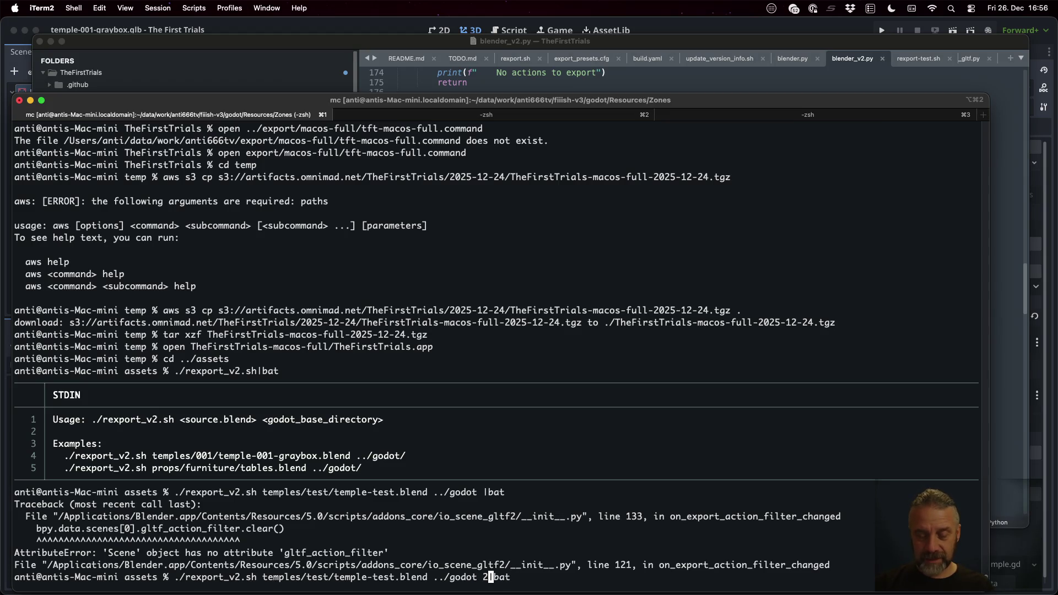
{"action": "key", "text": "Return"}
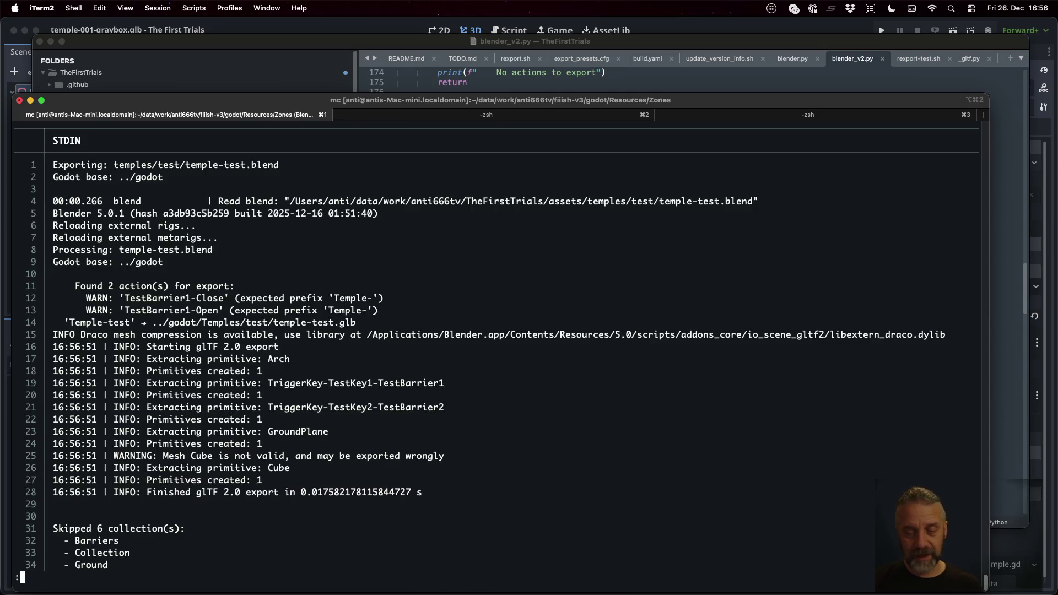
{"action": "key", "text": "q"}
{"action": "key", "text": "Up"}
{"action": "key", "text": "Left"}
{"action": "key", "text": "Left"}
{"action": "key", "text": "Left"}
{"action": "key", "text": "BackSpace"}
{"action": "key", "text": "BackSpace"}
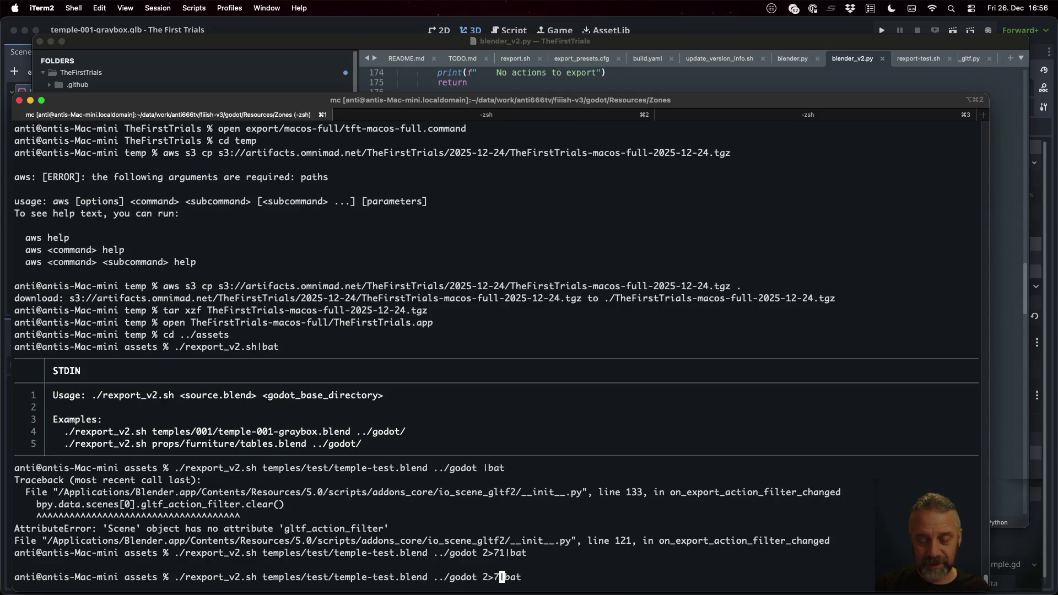
{"action": "type", "text": "&1"}
{"action": "key", "text": "Return"}
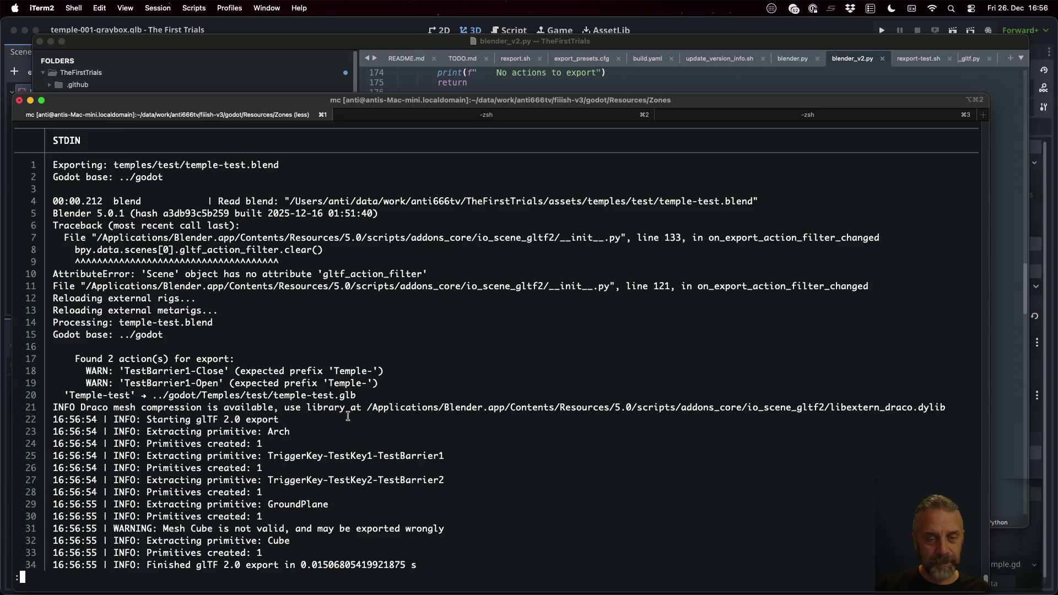
Step: Review the full log, highlighting the TestBarrier1-Close action and the expected Temple- prefix, then exit to the prompt
{"action": "left_click_drag", "start_coordinate": [128, 372], "coordinate": [222, 368]}
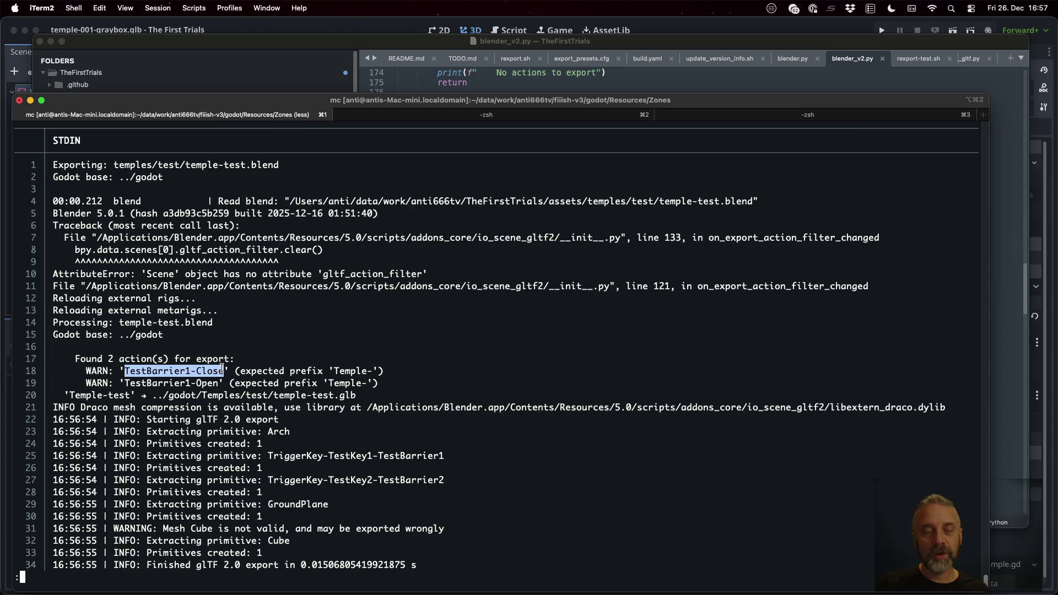
{"action": "left_click_drag", "start_coordinate": [334, 371], "coordinate": [371, 369]}
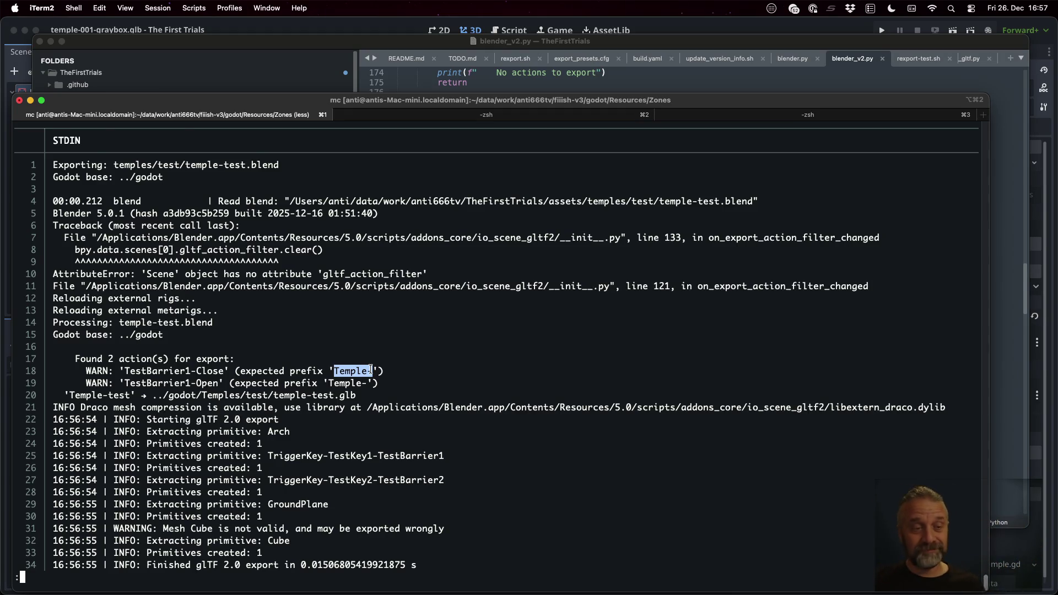
{"action": "key", "text": "space"}
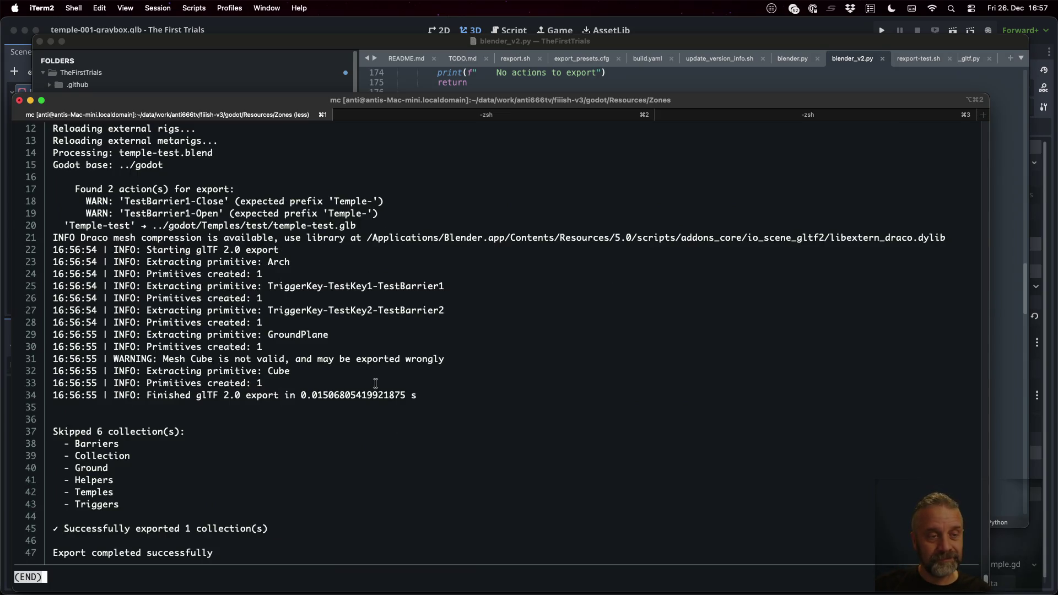
{"action": "key", "text": "q"}
{"action": "key", "text": "Up"}
{"action": "key", "text": "Left"}
{"action": "key", "text": "Left"}
{"action": "key", "text": "Left"}
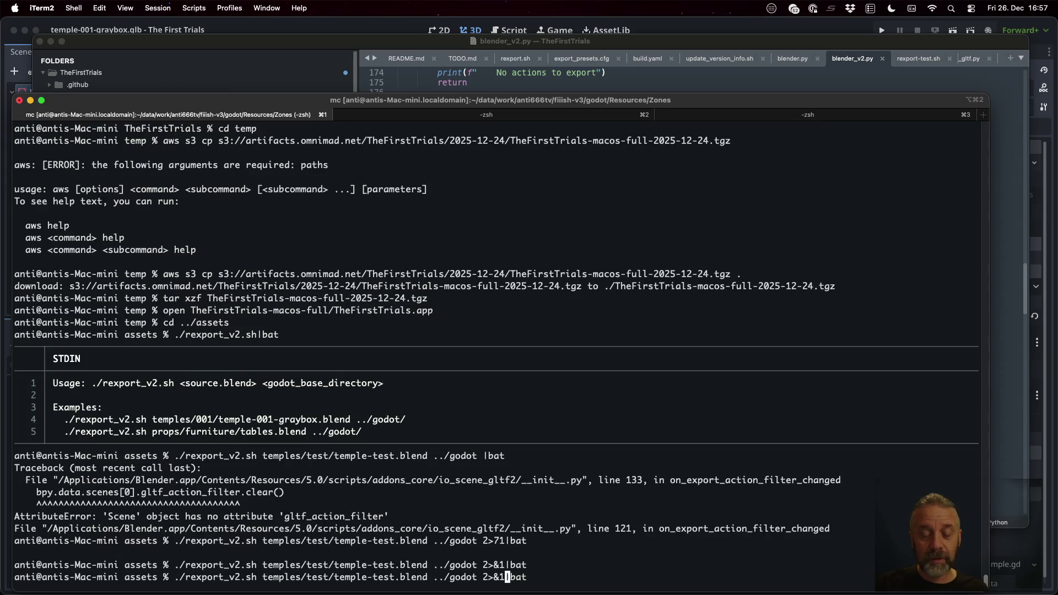
Step: Export temples/001/temple-001-graybox.blend to glTF with the recalled rexport_v2.sh command
{"action": "key", "text": "BackSpace"}
{"action": "key", "text": "BackSpace"}
{"action": "key", "text": "BackSpace"}
{"action": "key", "text": "BackSpace"}
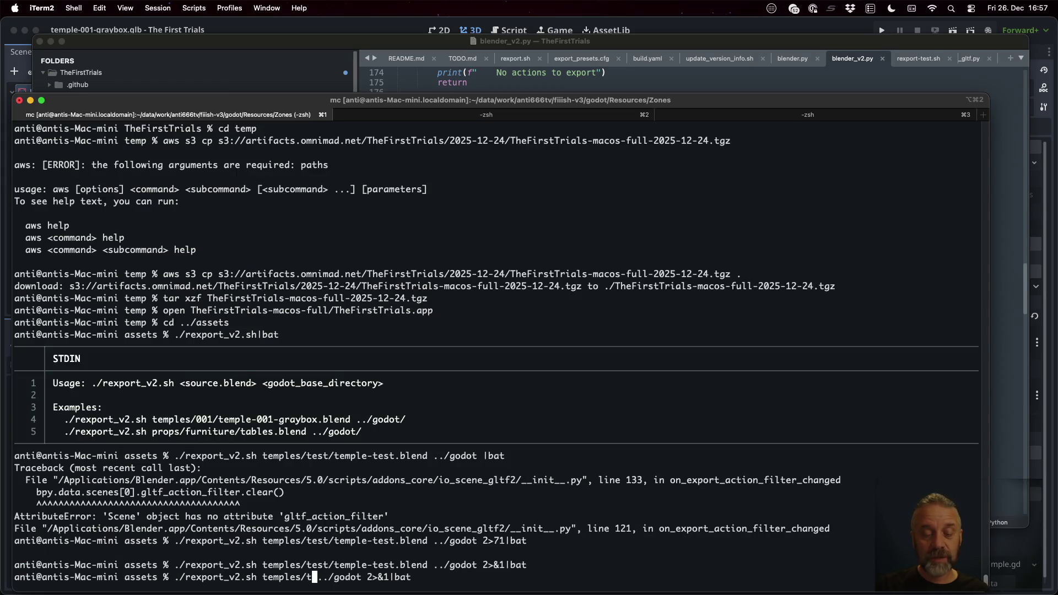
{"action": "type", "text": "0"}
{"action": "key", "text": "Tab"}
{"action": "key", "text": "Tab"}
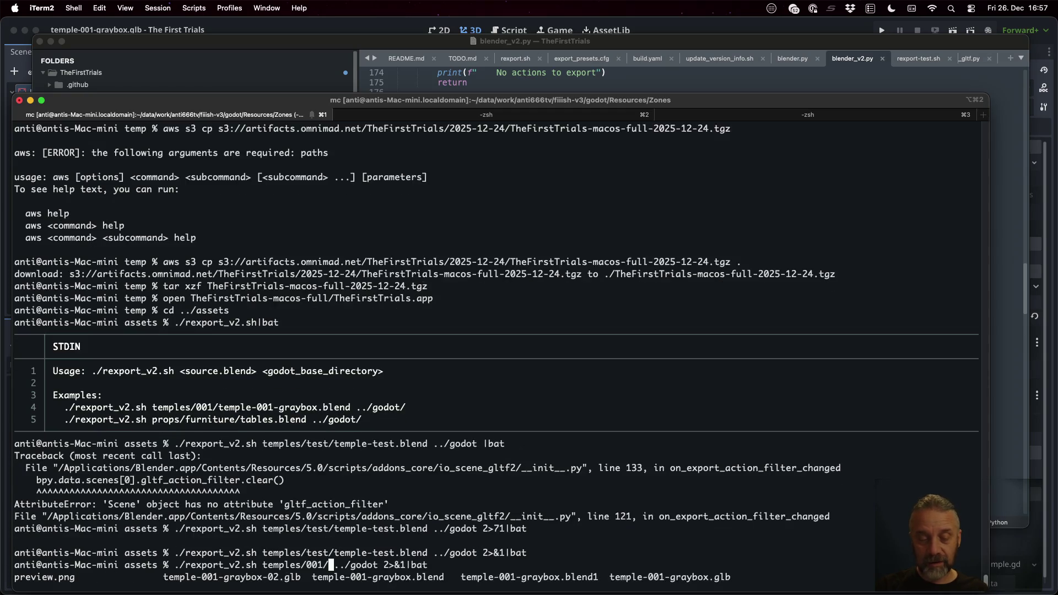
{"action": "type", "text": "t"}
{"action": "key", "text": "Tab"}
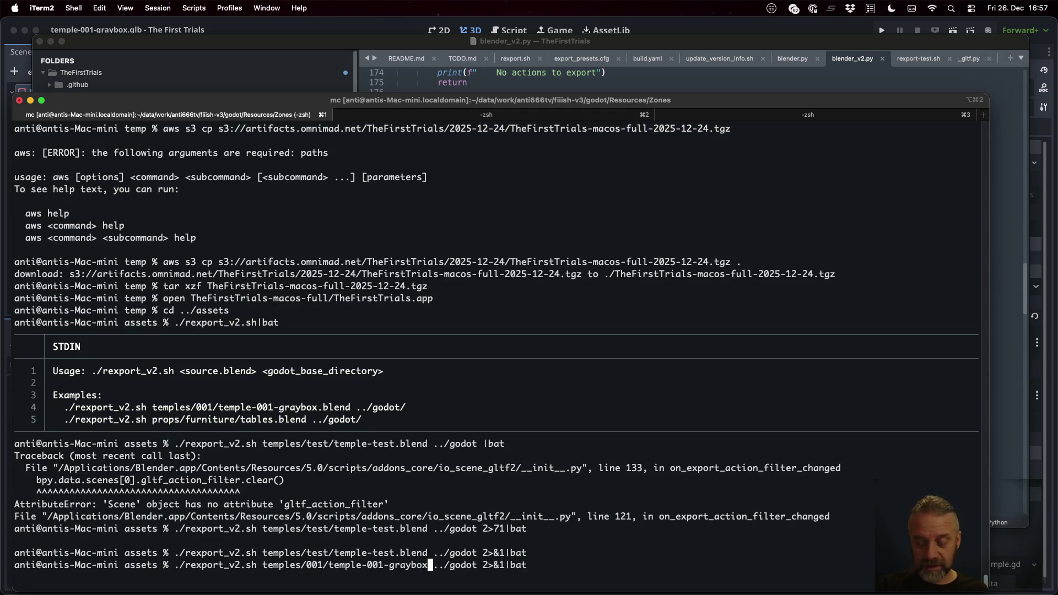
{"action": "type", "text": ".blend"}
{"action": "key", "text": "Return"}
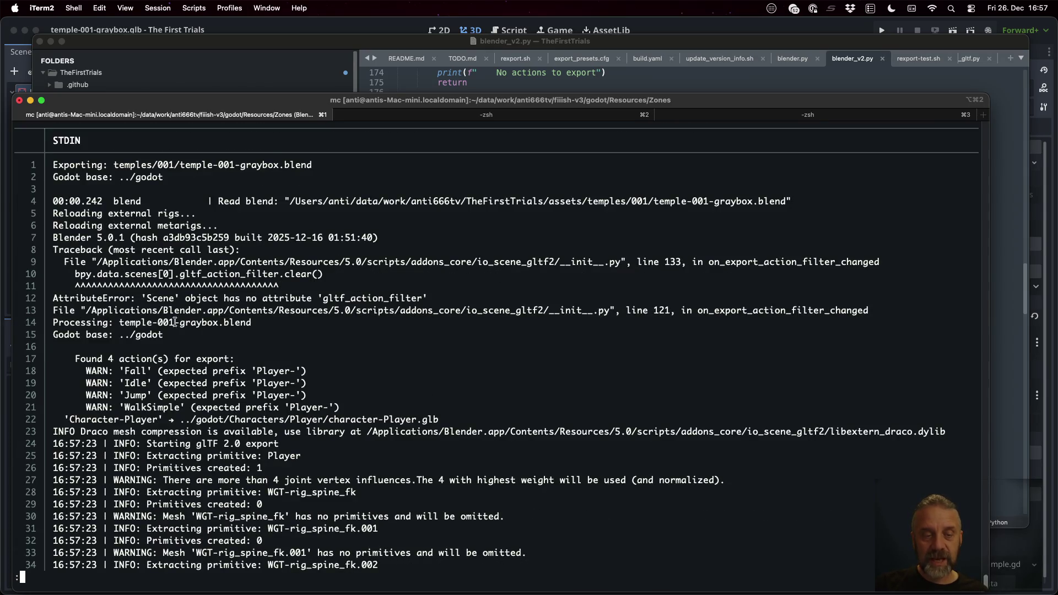
Step: Check the Fall action's missing Player- prefix and the Character-Player collection against Blender's scene
{"action": "double_click", "coordinate": [127, 370]}
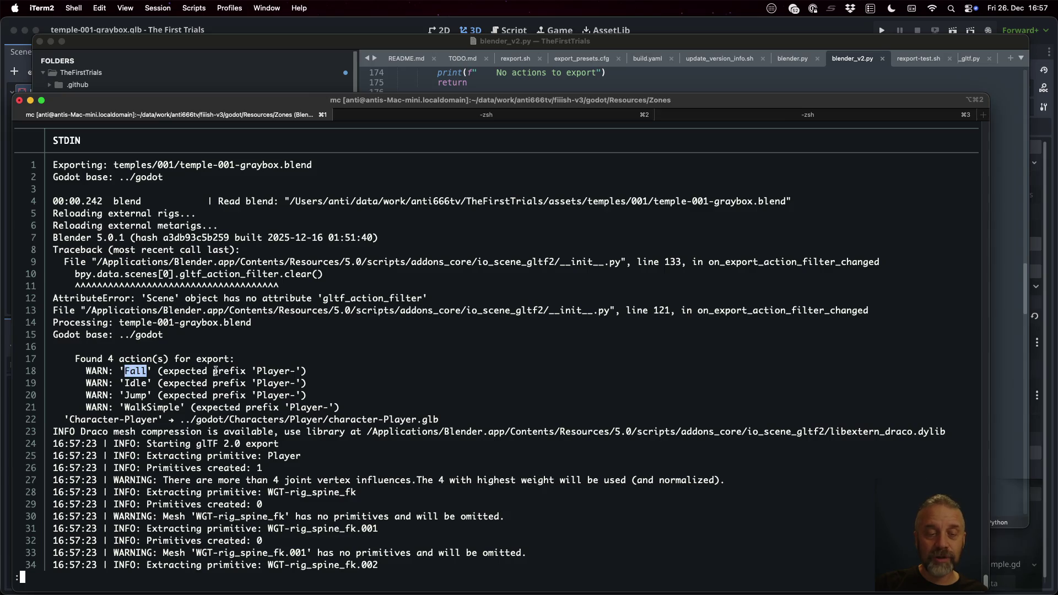
{"action": "left_click_drag", "start_coordinate": [252, 370], "coordinate": [285, 370]}
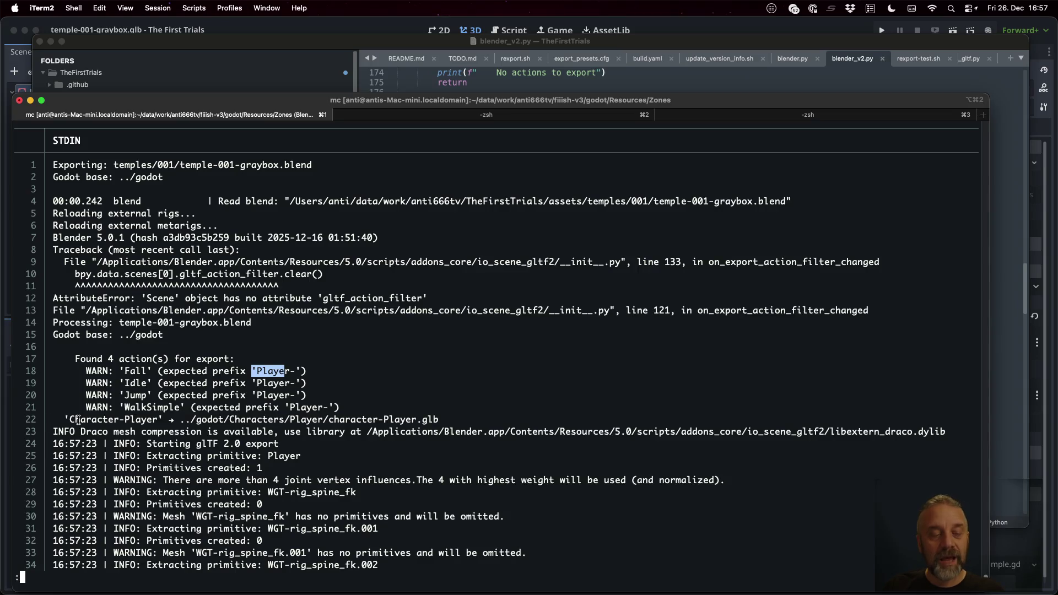
{"action": "left_click_drag", "start_coordinate": [69, 419], "coordinate": [156, 418]}
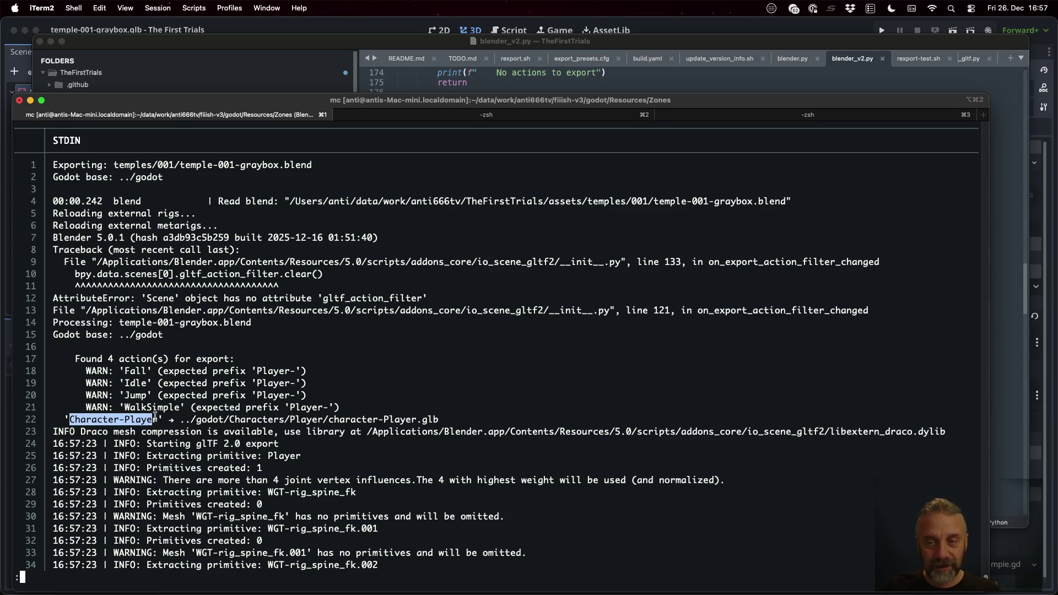
{"action": "key", "text": "super+Tab"}
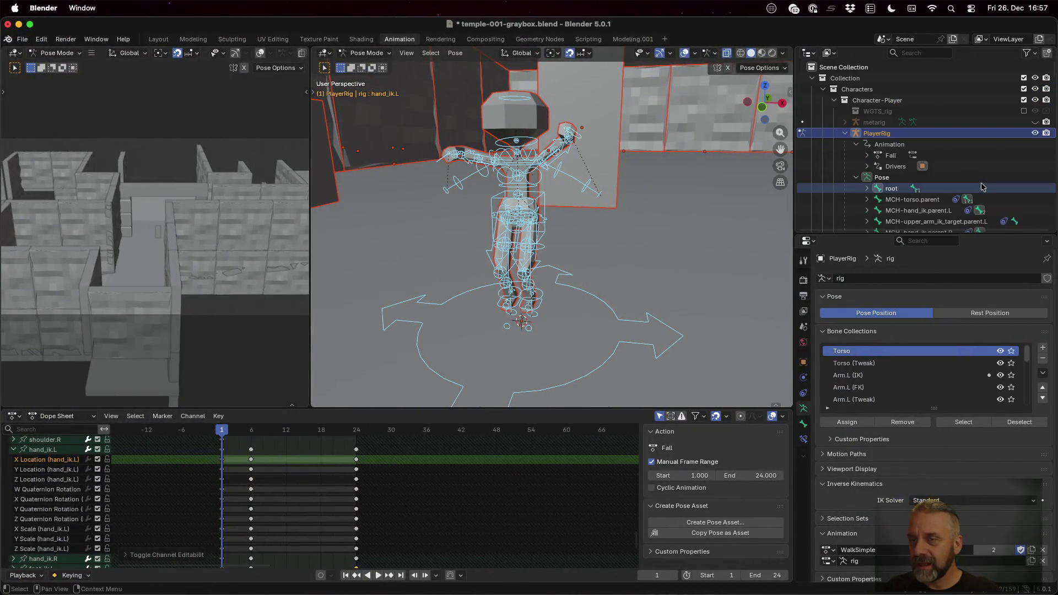
{"action": "left_click", "coordinate": [873, 103]}
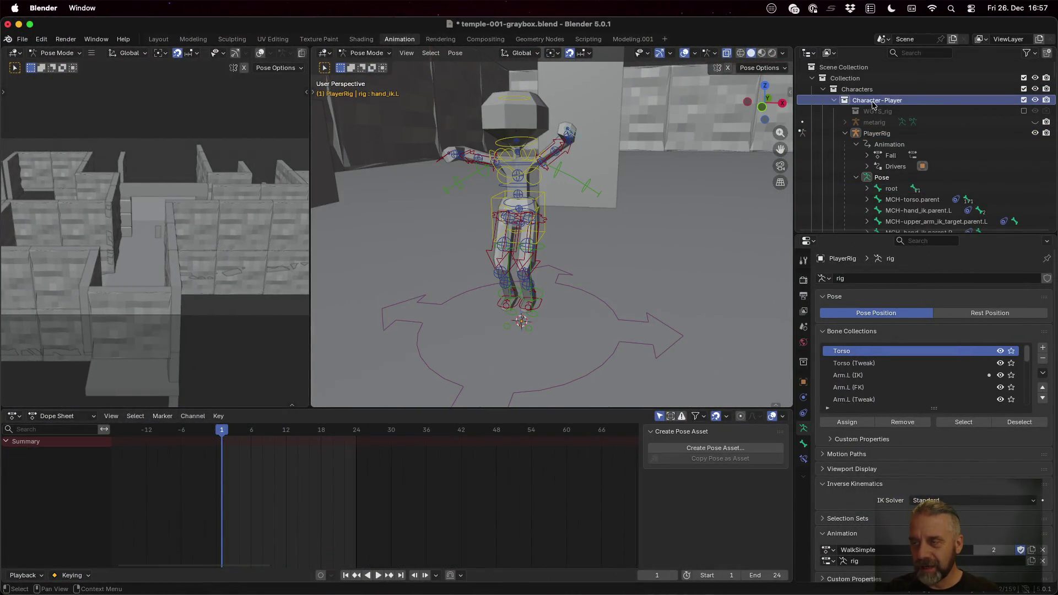
{"action": "key", "text": "super+Tab"}
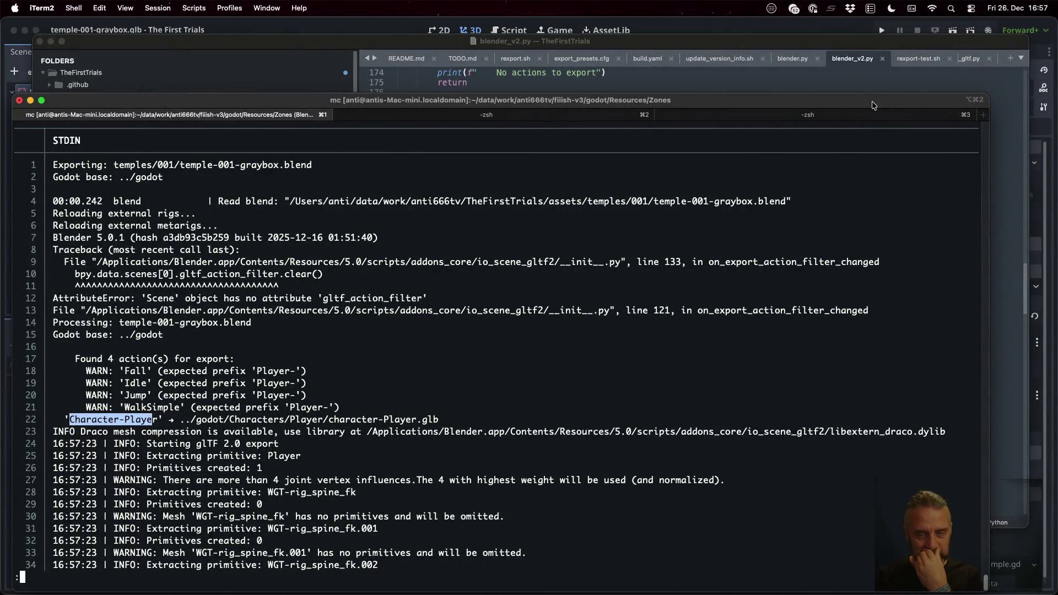
{"action": "left_click", "coordinate": [233, 419]}
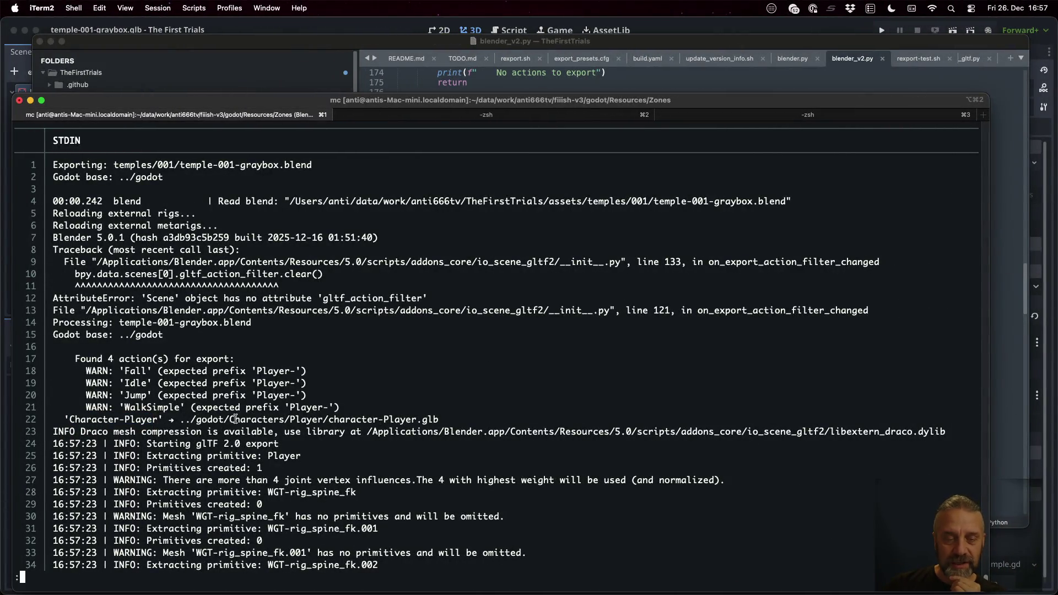
{"action": "left_click_drag", "start_coordinate": [291, 419], "coordinate": [420, 415]}
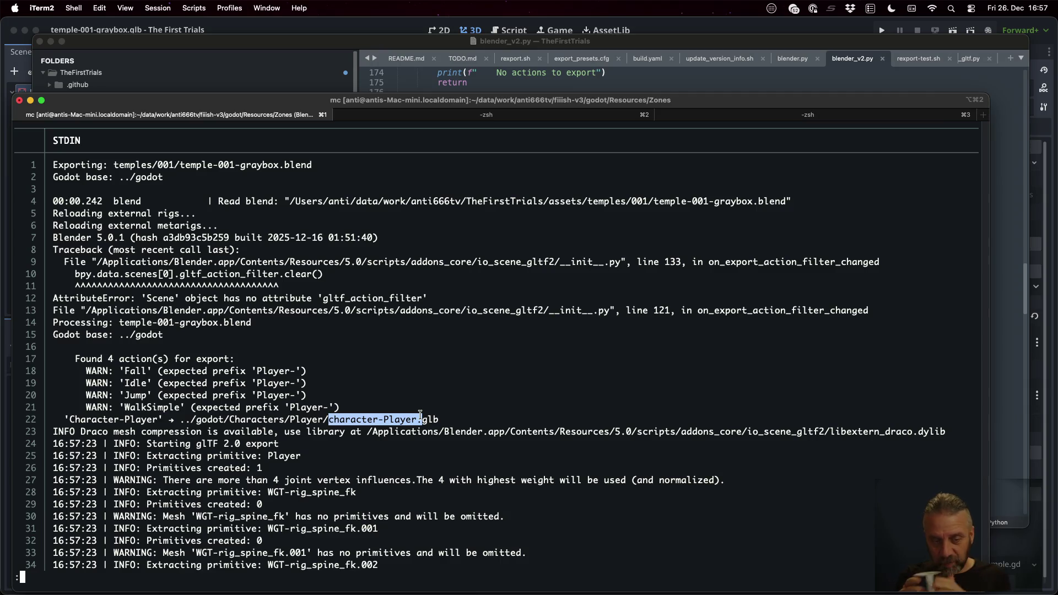
Step: Page through the log past the omitted WGT mesh warnings to the animation warnings
{"action": "key", "text": "Page_Down"}
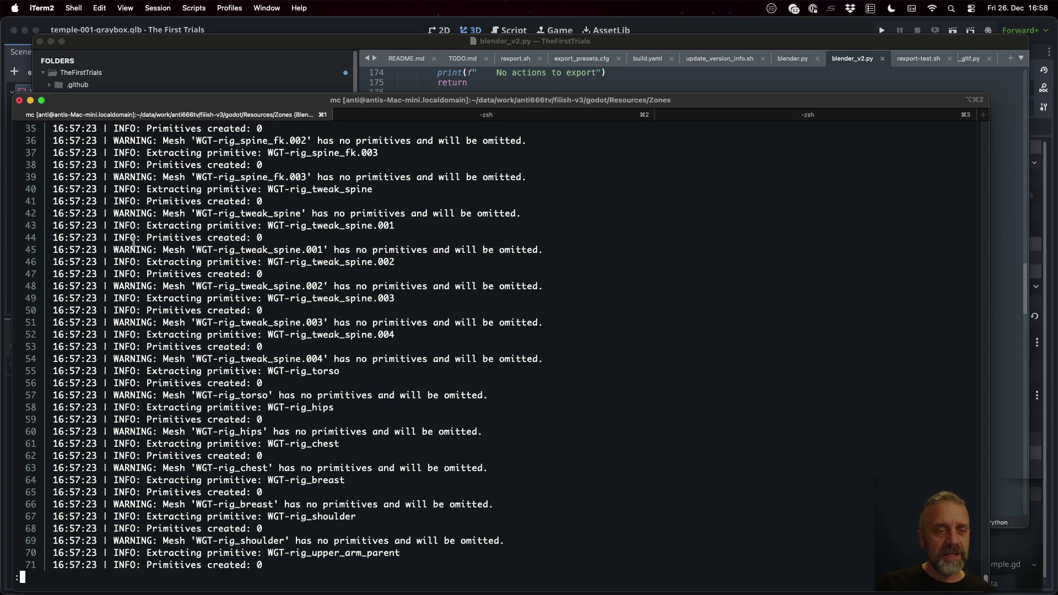
{"action": "left_click_drag", "start_coordinate": [115, 249], "coordinate": [398, 267]}
{"action": "left_click", "coordinate": [458, 274]}
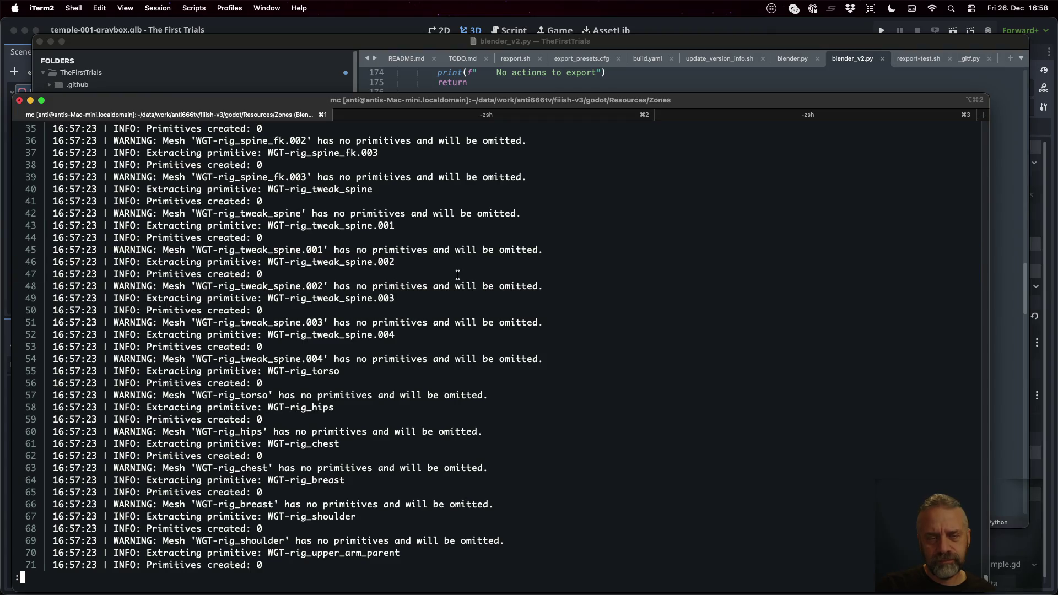
{"action": "key", "text": "space"}
{"action": "key", "text": "space"}
{"action": "key", "text": "space"}
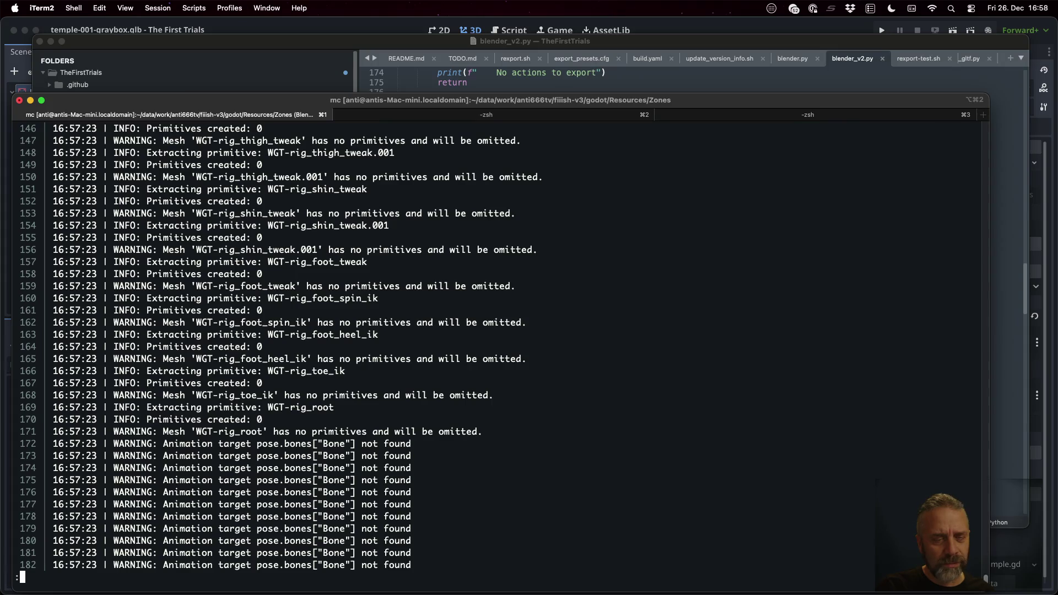
{"action": "key", "text": "super+Tab"}
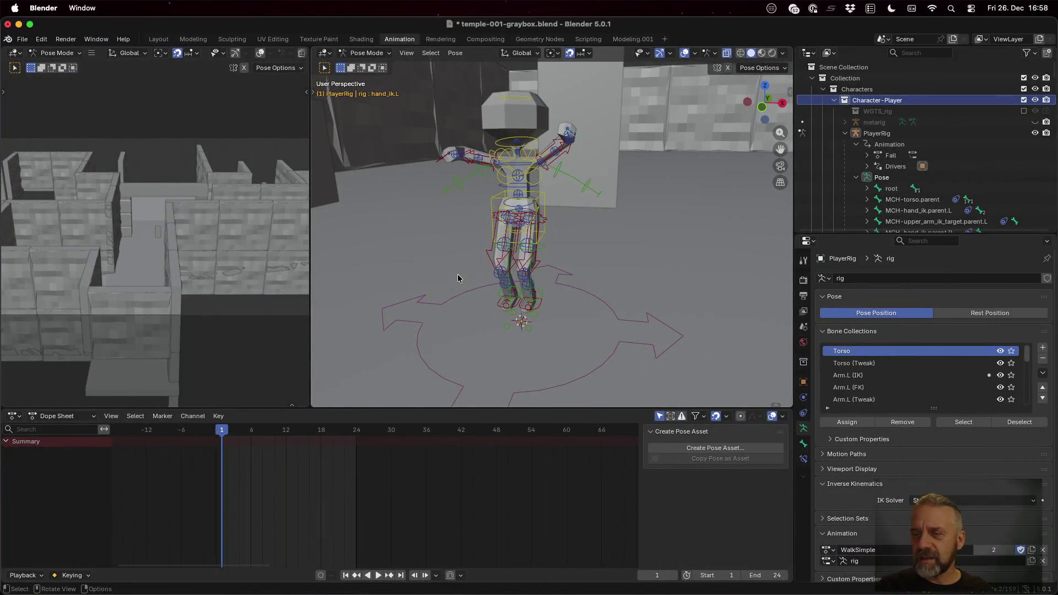
Step: Expand the rig's bone collections and the metarig's spine bones in the Outliner
{"action": "scroll", "coordinate": [904, 114], "scroll_direction": "down", "scroll_amount": 3}
{"action": "scroll", "coordinate": [903, 114], "scroll_direction": "down", "scroll_amount": 6}
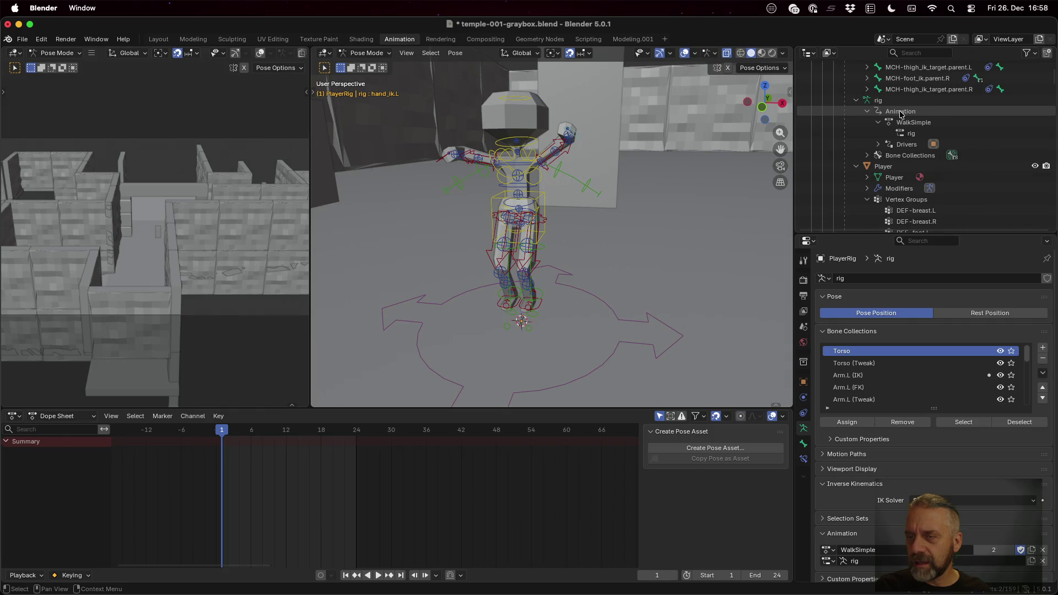
{"action": "left_click", "coordinate": [867, 156]}
{"action": "scroll", "coordinate": [867, 158], "scroll_direction": "down", "scroll_amount": 10}
{"action": "scroll", "coordinate": [867, 158], "scroll_direction": "up", "scroll_amount": 15}
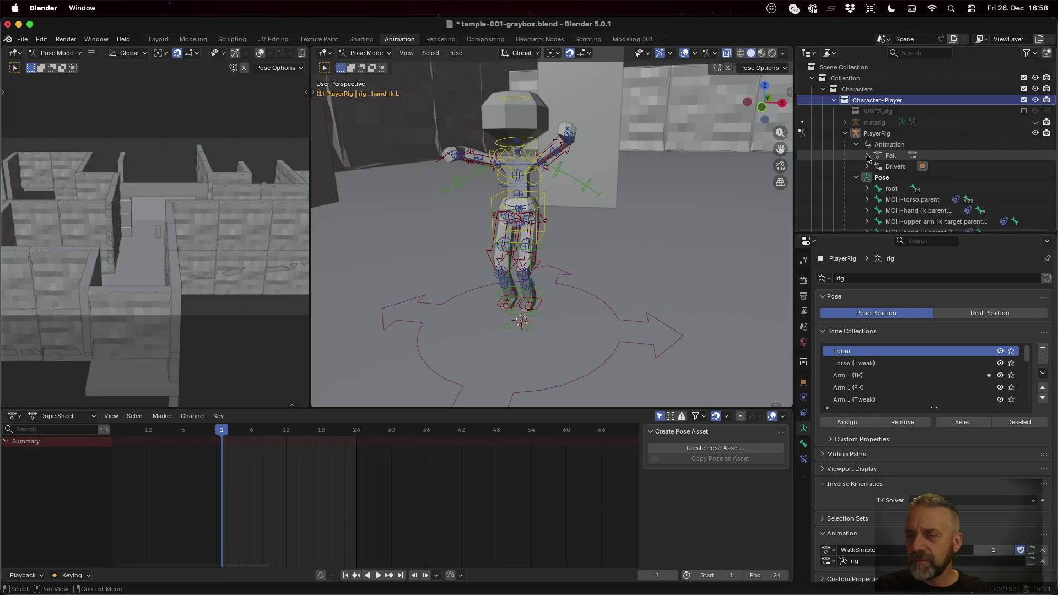
{"action": "left_click", "coordinate": [845, 122]}
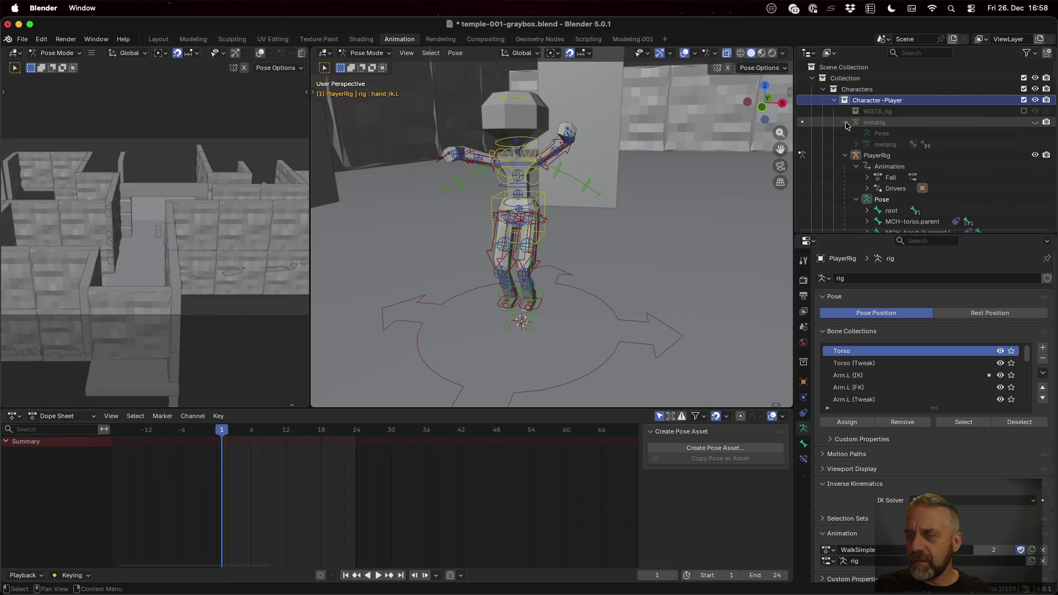
{"action": "left_click", "coordinate": [855, 144]}
{"action": "left_click", "coordinate": [867, 156]}
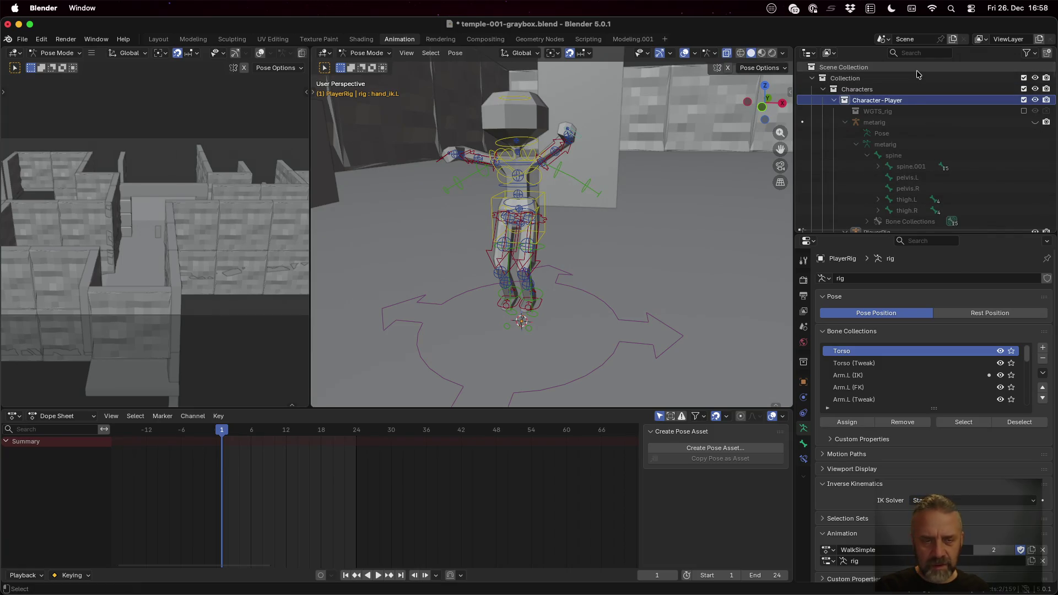
Step: Filter the Outliner by 'WGT-' to compare against the terminal export log
{"action": "key", "text": "super+Tab"}
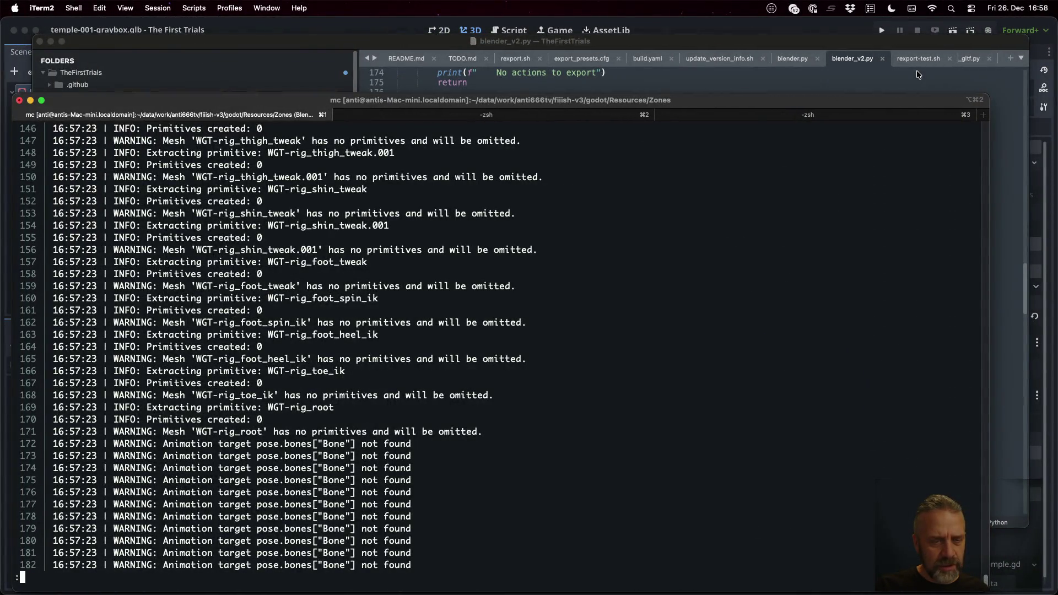
{"action": "key", "text": "super+Tab"}
{"action": "left_click", "coordinate": [914, 53]}
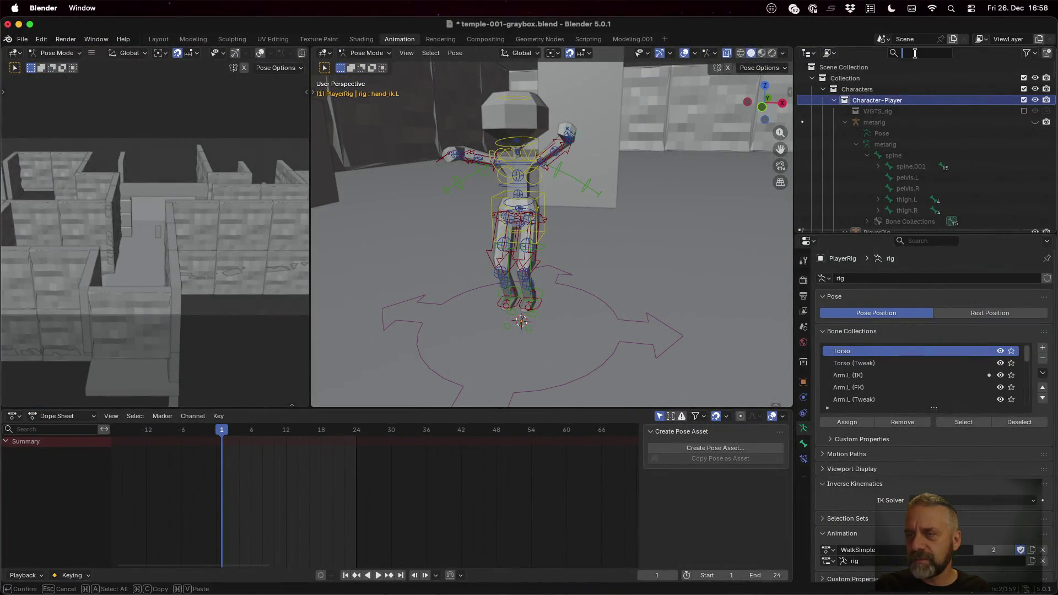
{"action": "type", "text": "WGT"}
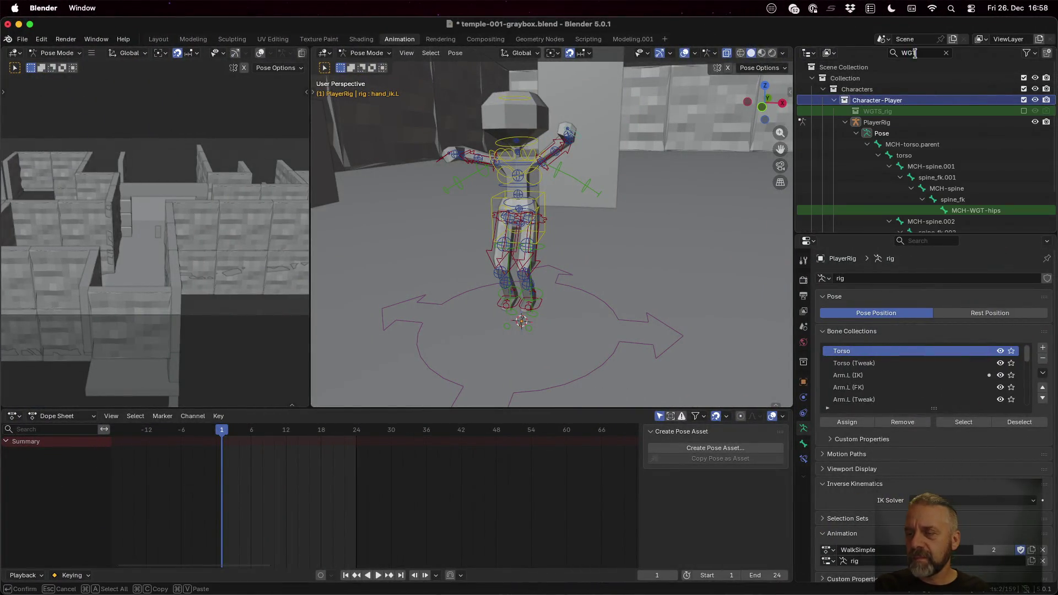
{"action": "type", "text": "-"}
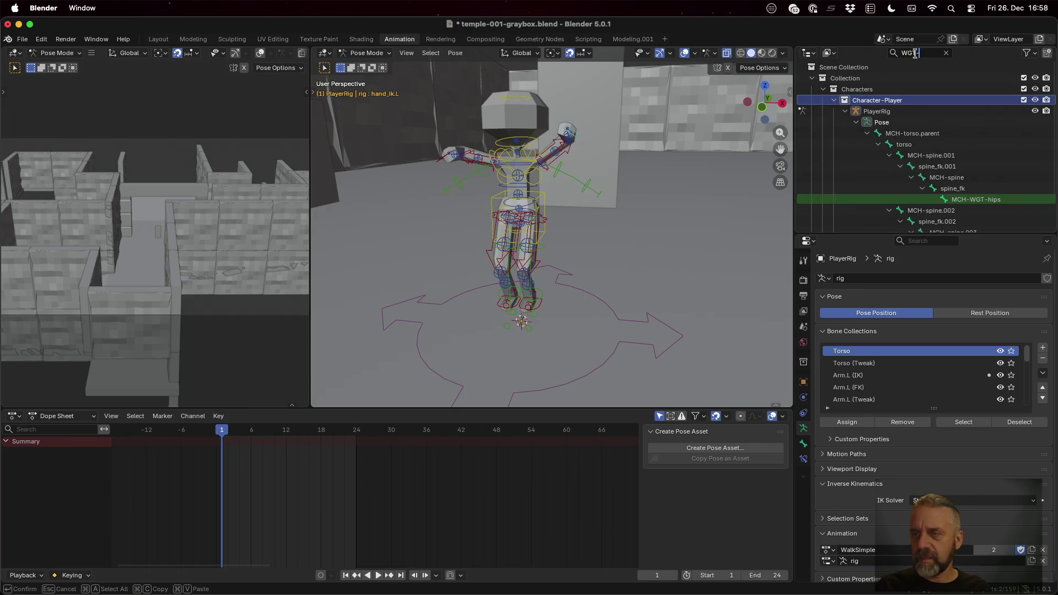
{"action": "key", "text": "super+Tab"}
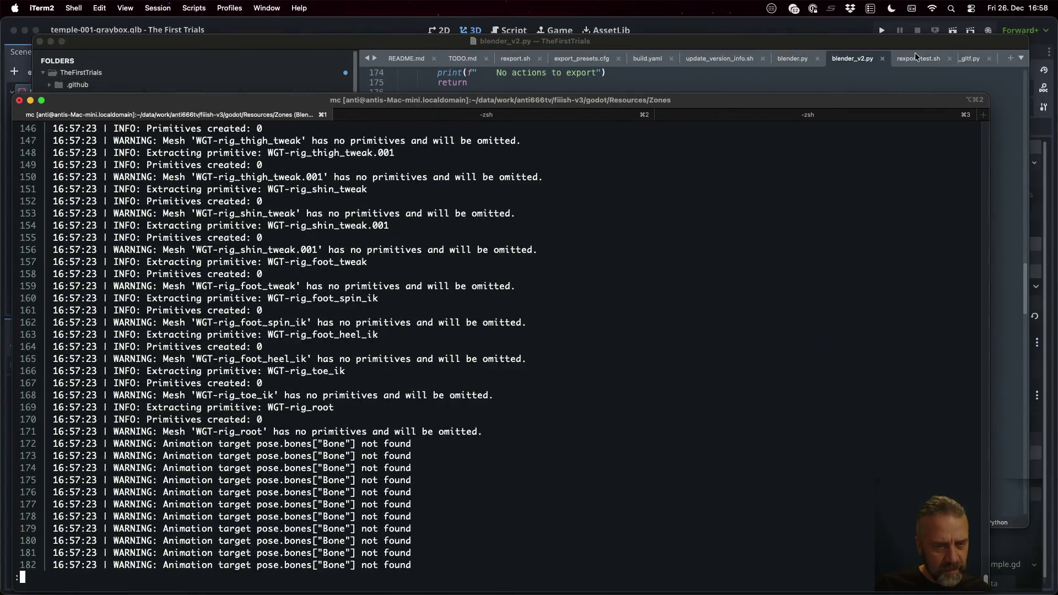
{"action": "key", "text": "super+Tab"}
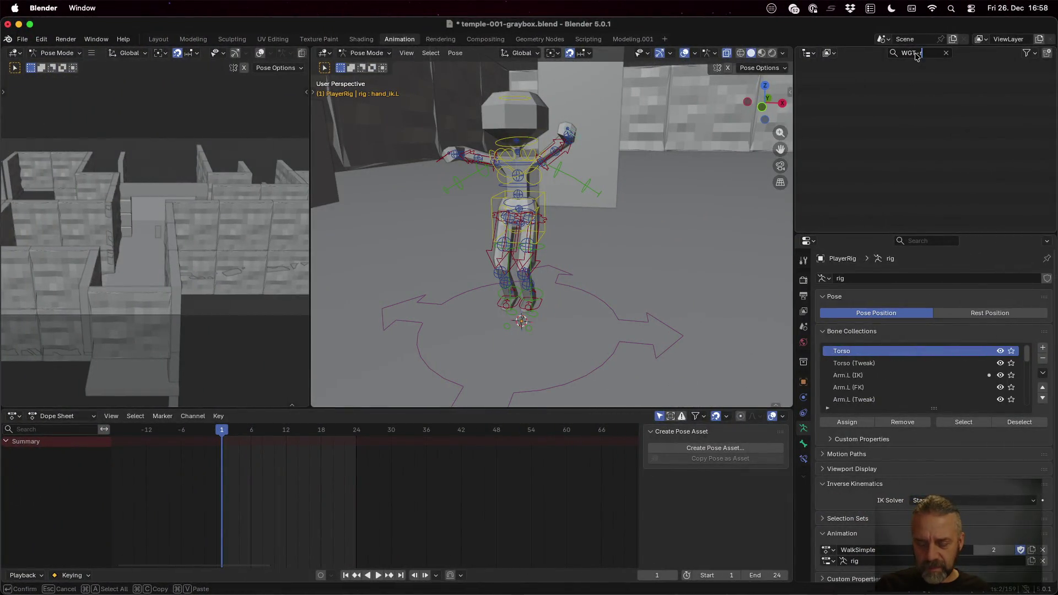
Step: Clear the WGT- filter and browse the rig's WalkSimple action and bone collections like Torso and Arm.L (IK)
{"action": "left_click", "coordinate": [946, 53]}
{"action": "scroll", "coordinate": [980, 166], "scroll_direction": "down", "scroll_amount": 5}
{"action": "left_click", "coordinate": [863, 112]}
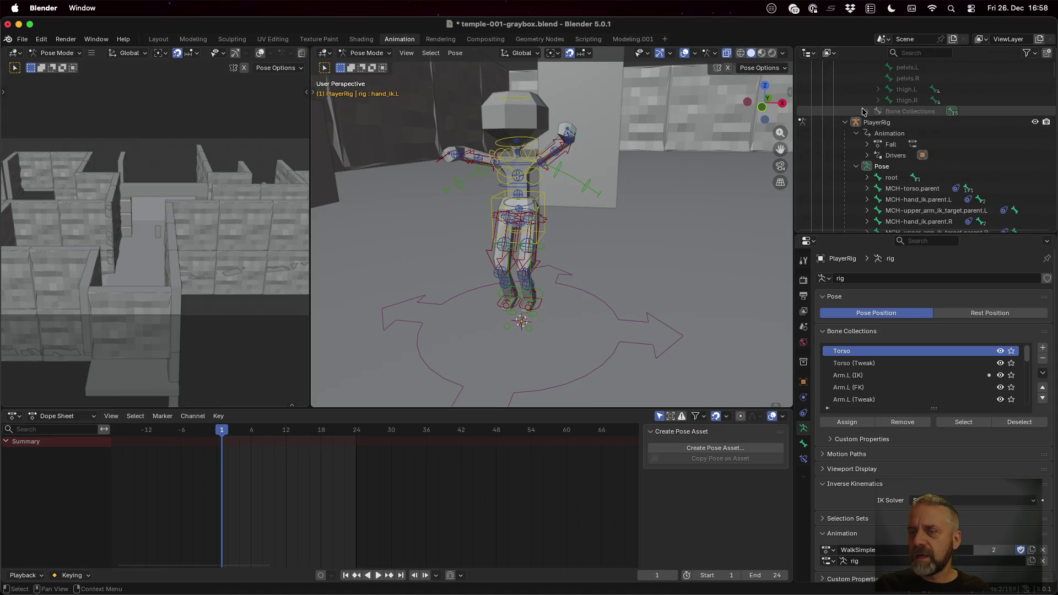
{"action": "left_click", "coordinate": [863, 111]}
{"action": "scroll", "coordinate": [937, 154], "scroll_direction": "up", "scroll_amount": 5}
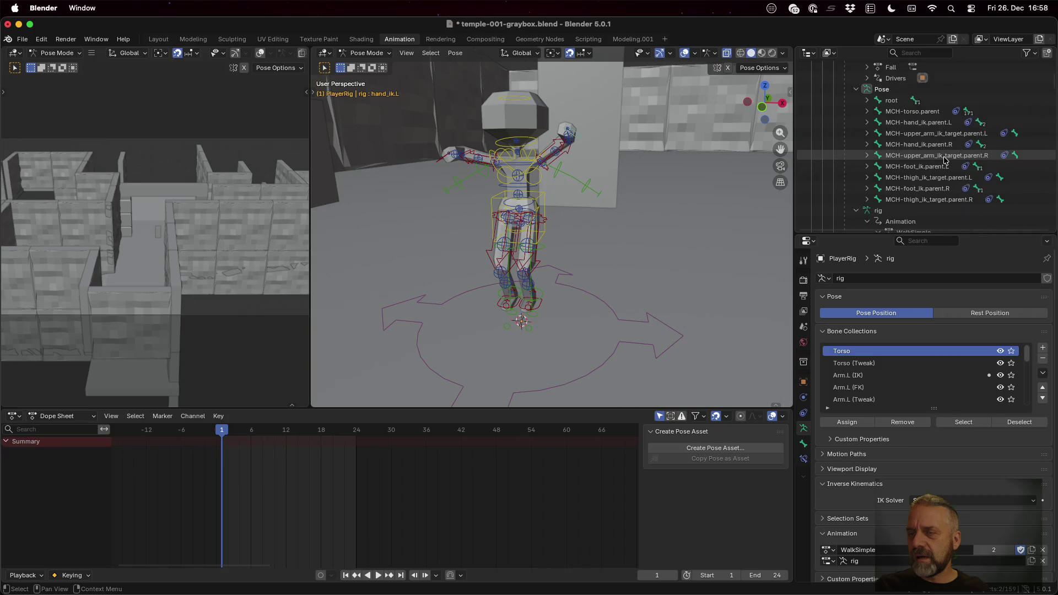
{"action": "scroll", "coordinate": [944, 160], "scroll_direction": "down", "scroll_amount": 3}
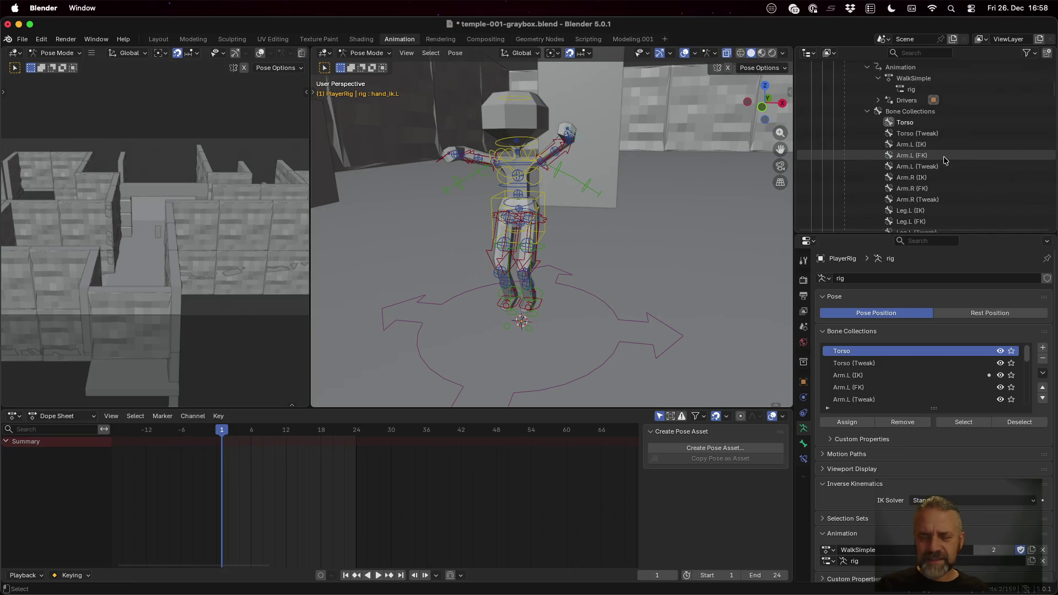
{"action": "key", "text": "super+Tab"}
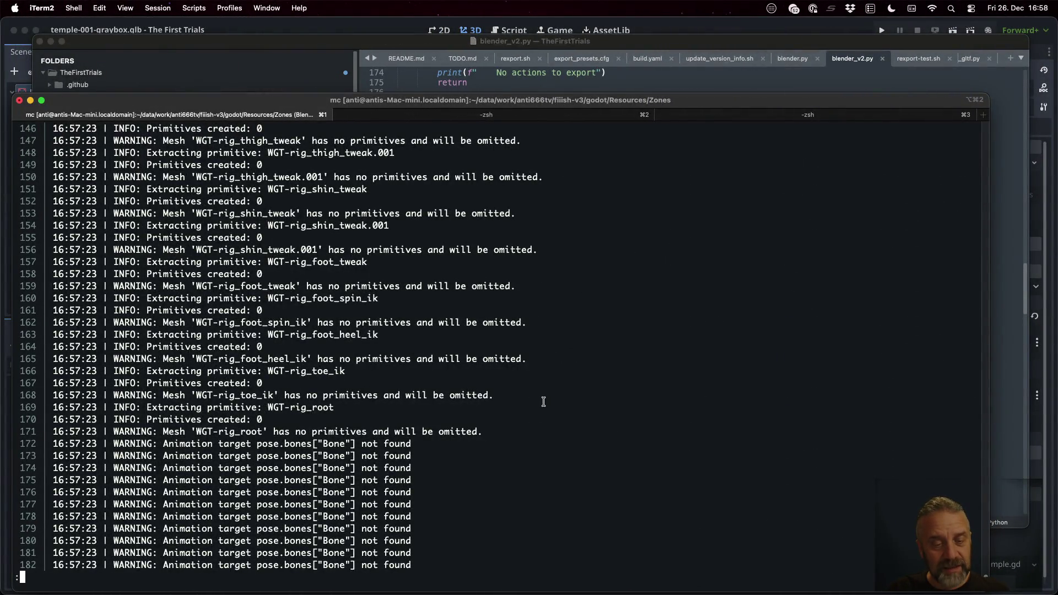
Step: Highlight the failing gltf_action_filter traceback line, the Temple-001-graybox export line and the expected Temple- prefix
{"action": "key", "text": "space"}
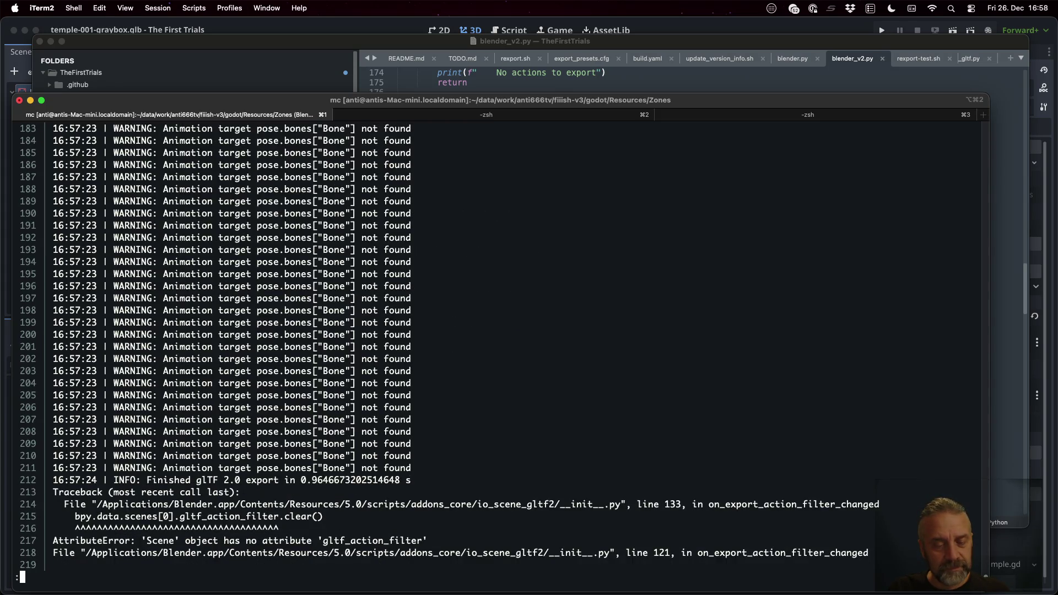
{"action": "key", "text": "space"}
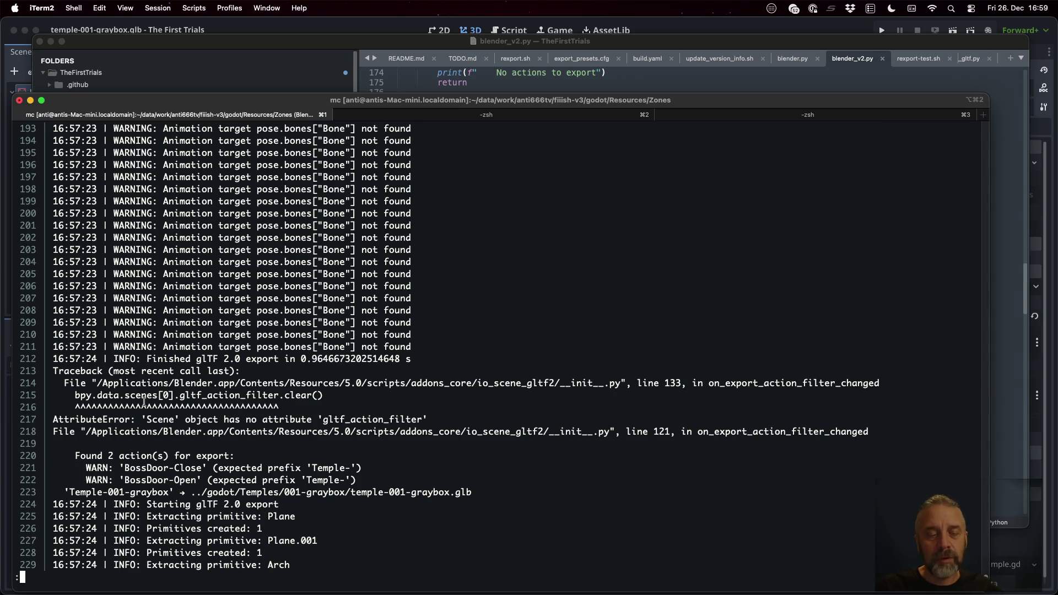
{"action": "left_click_drag", "start_coordinate": [75, 395], "coordinate": [315, 395]}
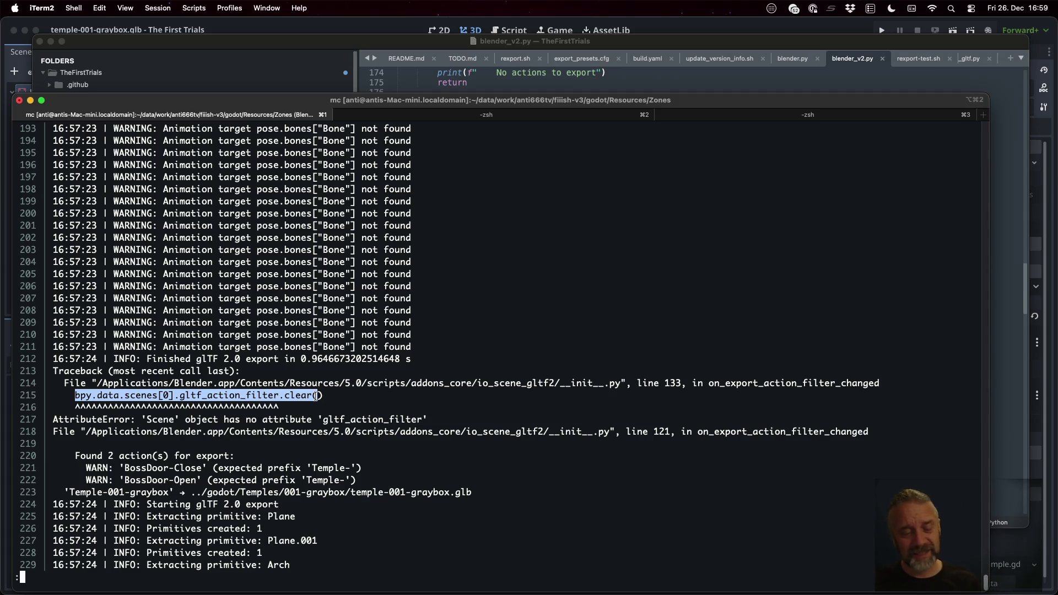
{"action": "scroll", "coordinate": [275, 386], "scroll_direction": "down", "scroll_amount": 3}
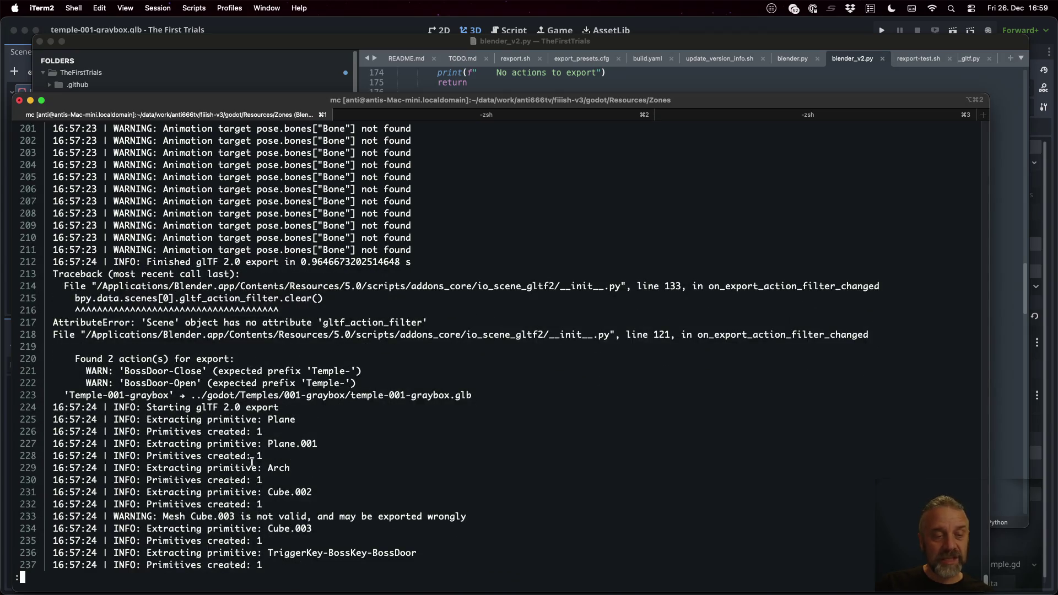
{"action": "mouse_move", "coordinate": [71, 395]}
{"action": "left_mouse_down"}
{"action": "mouse_move", "coordinate": [158, 395]}
{"action": "mouse_move", "coordinate": [127, 371]}
{"action": "mouse_move", "coordinate": [170, 371]}
{"action": "mouse_move", "coordinate": [152, 382]}
{"action": "left_mouse_up"}
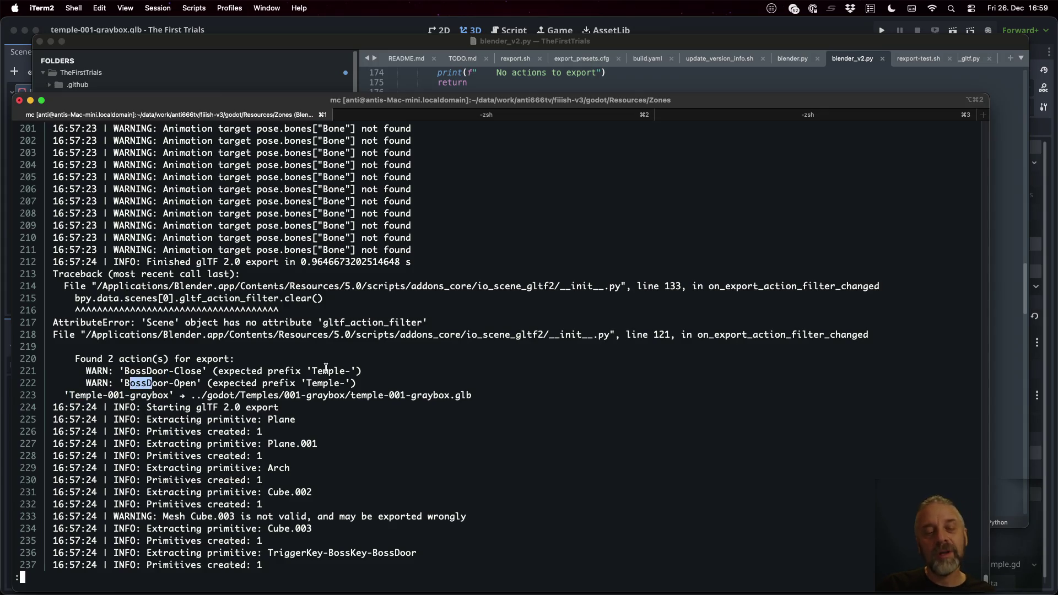
{"action": "left_click_drag", "start_coordinate": [311, 370], "coordinate": [352, 370]}
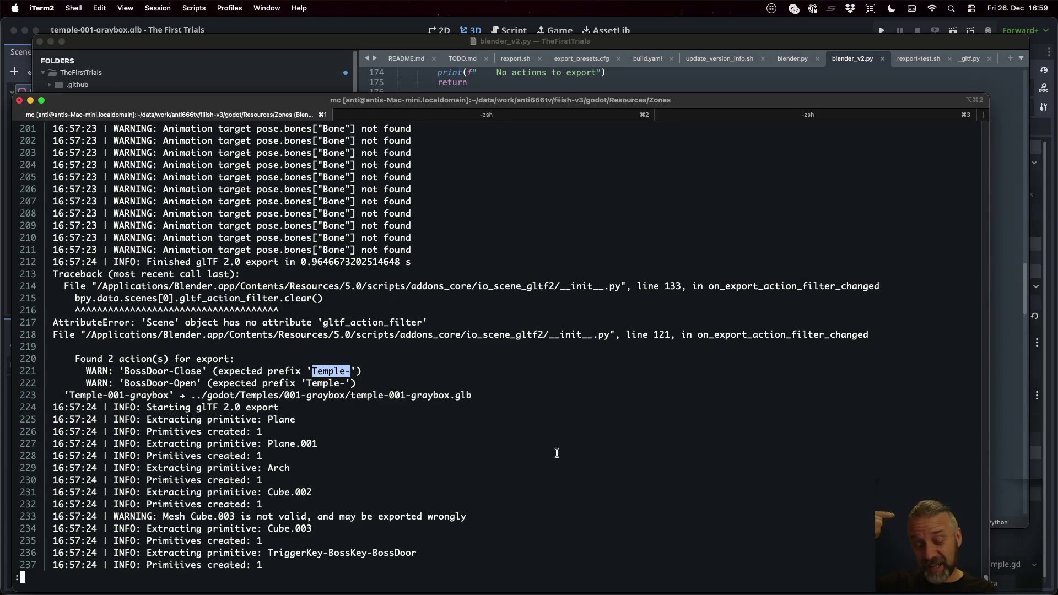
Step: Page through the BossDoor-Close/Open prefix warnings to the end of the log and quit to the shell
{"action": "key", "text": "space"}
{"action": "key", "text": "space"}
{"action": "key", "text": "space"}
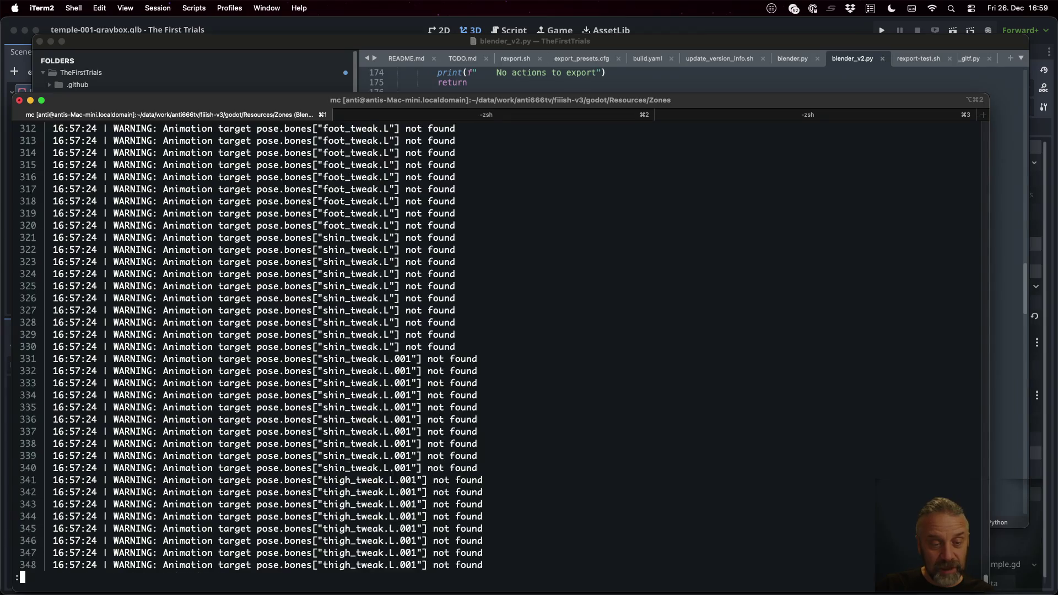
{"action": "key", "text": "space"}
{"action": "key", "text": "space"}
{"action": "key", "text": "space"}
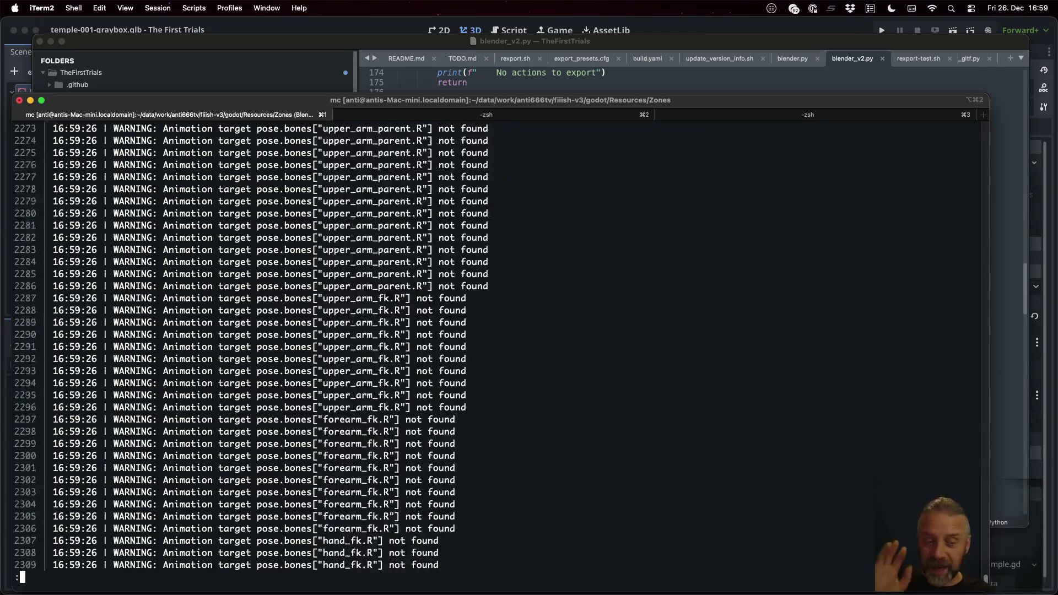
{"action": "key", "text": "space"}
{"action": "key", "text": "space"}
{"action": "key", "text": "space"}
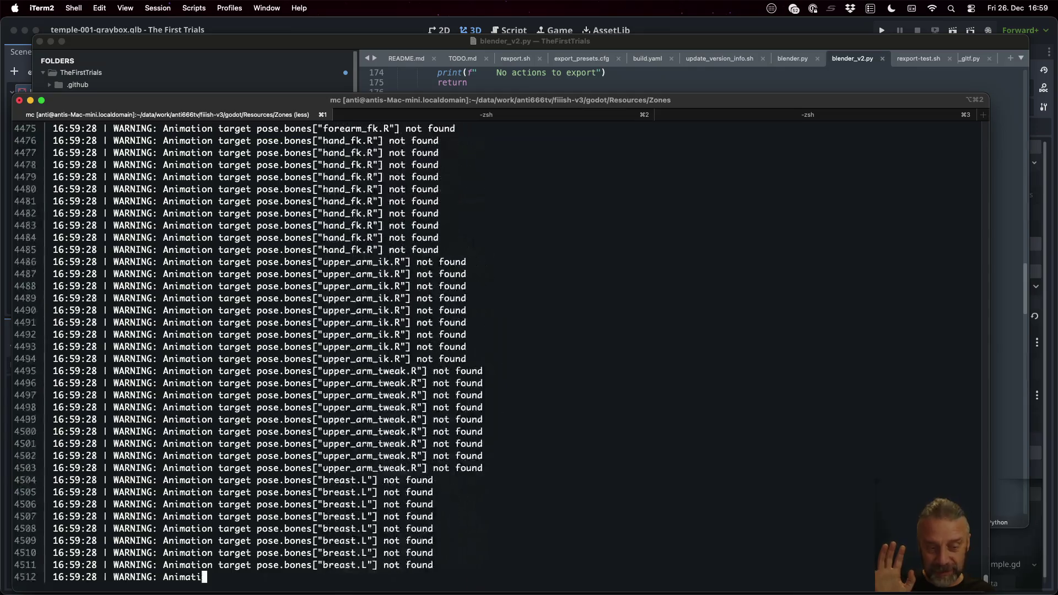
{"action": "key", "text": "q"}
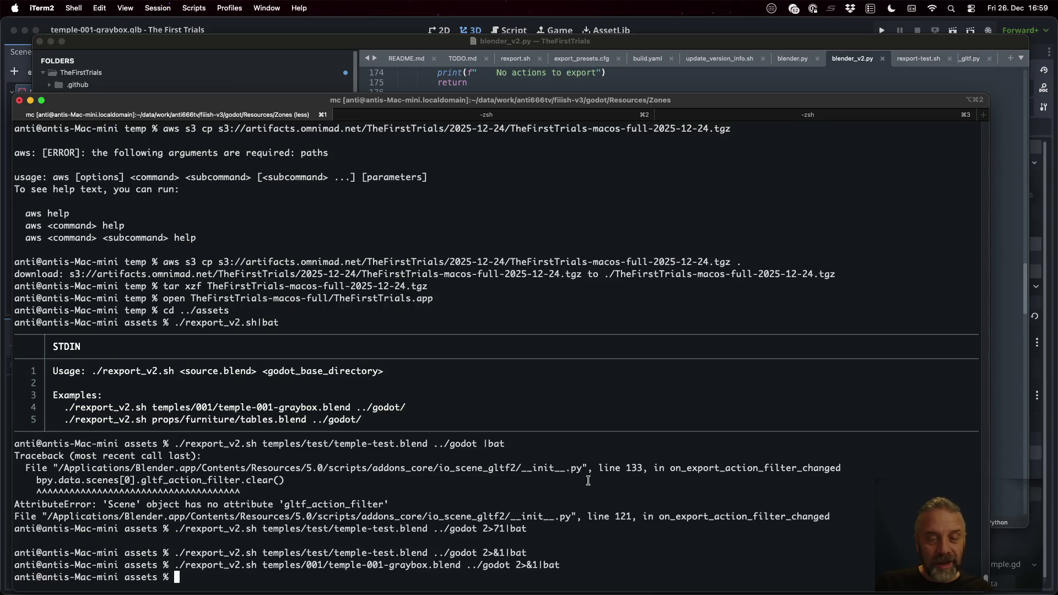
{"action": "key", "text": "super+Tab"}
{"action": "key", "text": "super+Tab"}
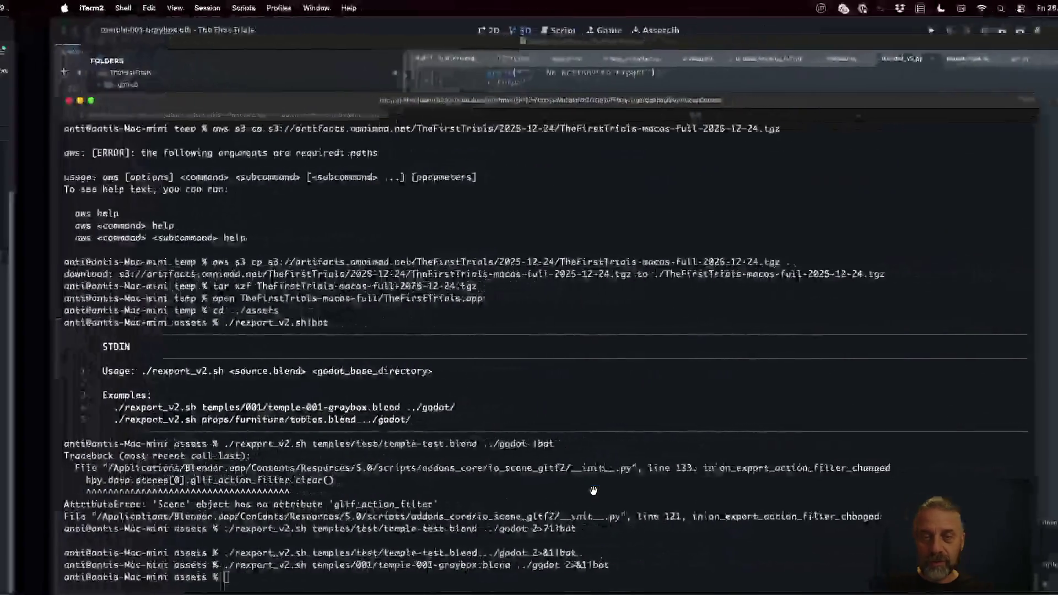
{"action": "key", "text": "super+Tab"}
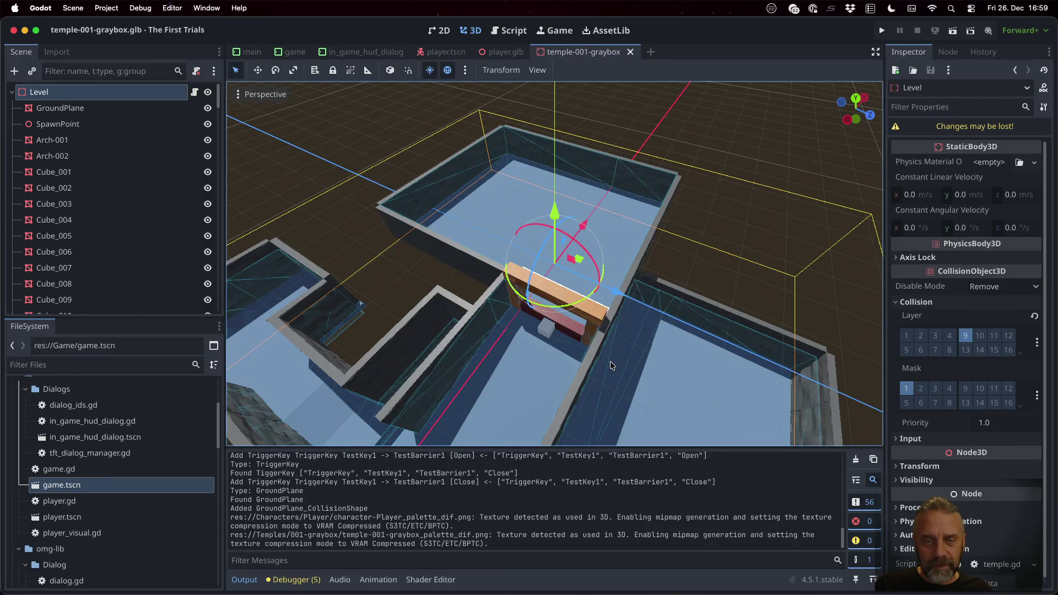
Step: Expand res://Characters/Player in the FileSystem dock to show character-Player.glb and its palette texture
{"action": "scroll", "coordinate": [126, 448], "scroll_direction": "up", "scroll_amount": 5}
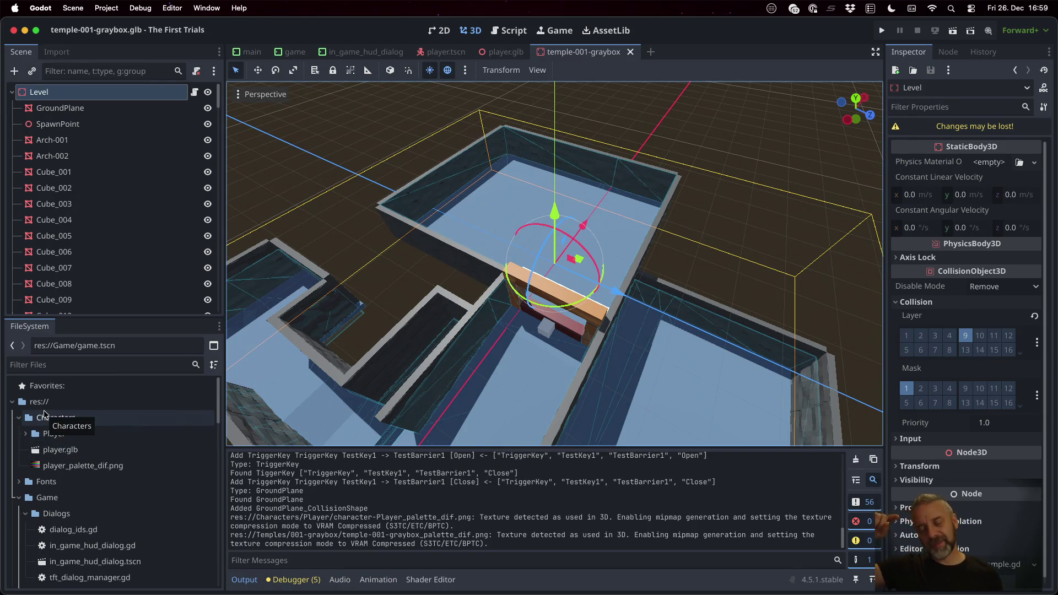
{"action": "left_click", "coordinate": [32, 434]}
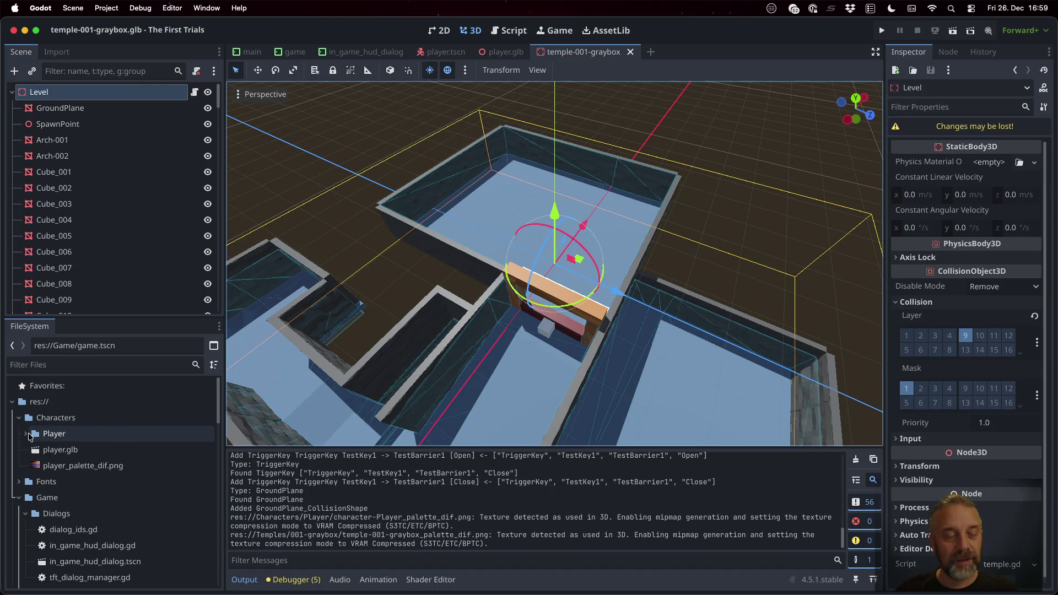
{"action": "left_click", "coordinate": [19, 436]}
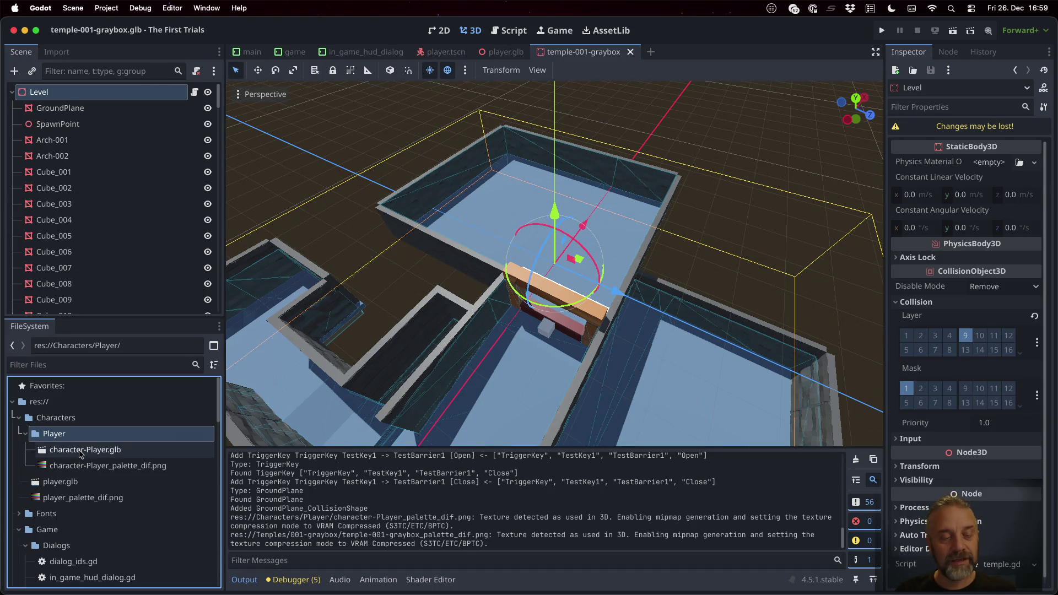
Step: Open character-Player.glb's Advanced Import Settings and select the BossDoor-Close animation under AnimationPlayer
{"action": "double_click", "coordinate": [79, 450]}
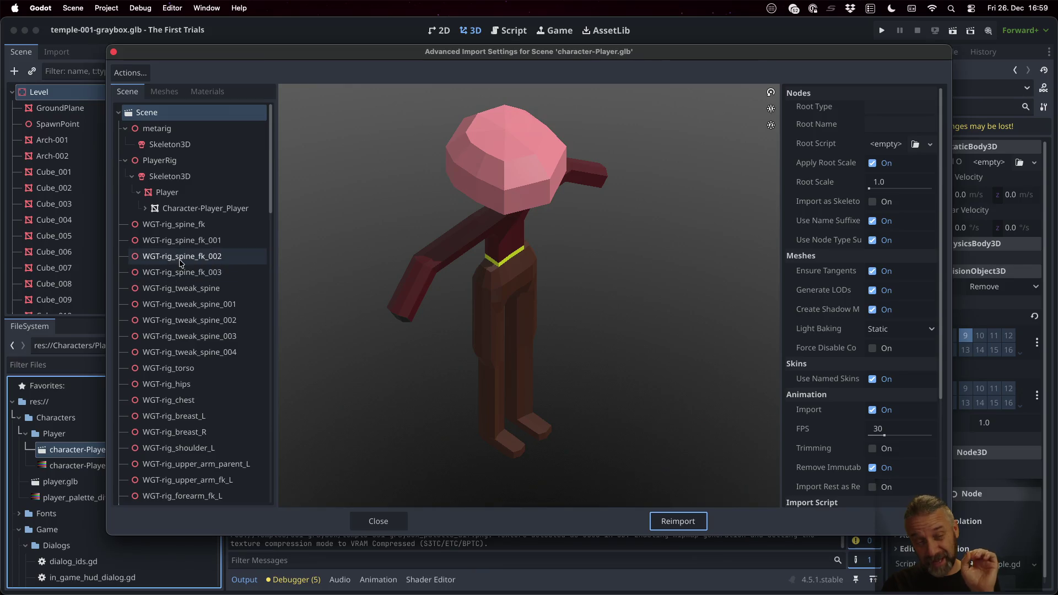
{"action": "scroll", "coordinate": [193, 264], "scroll_direction": "down", "scroll_amount": 15}
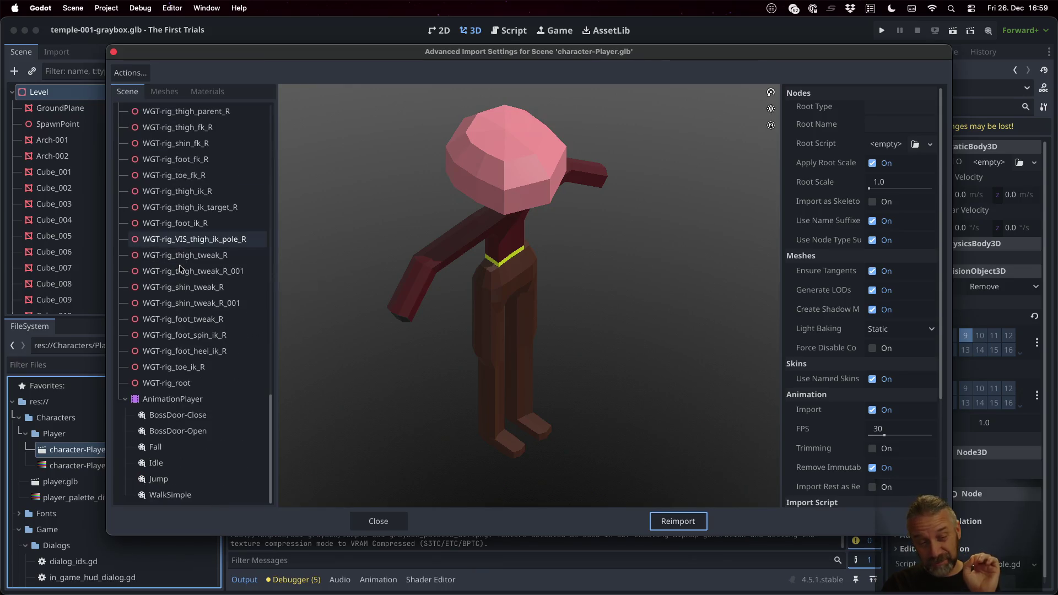
{"action": "left_click", "coordinate": [212, 414]}
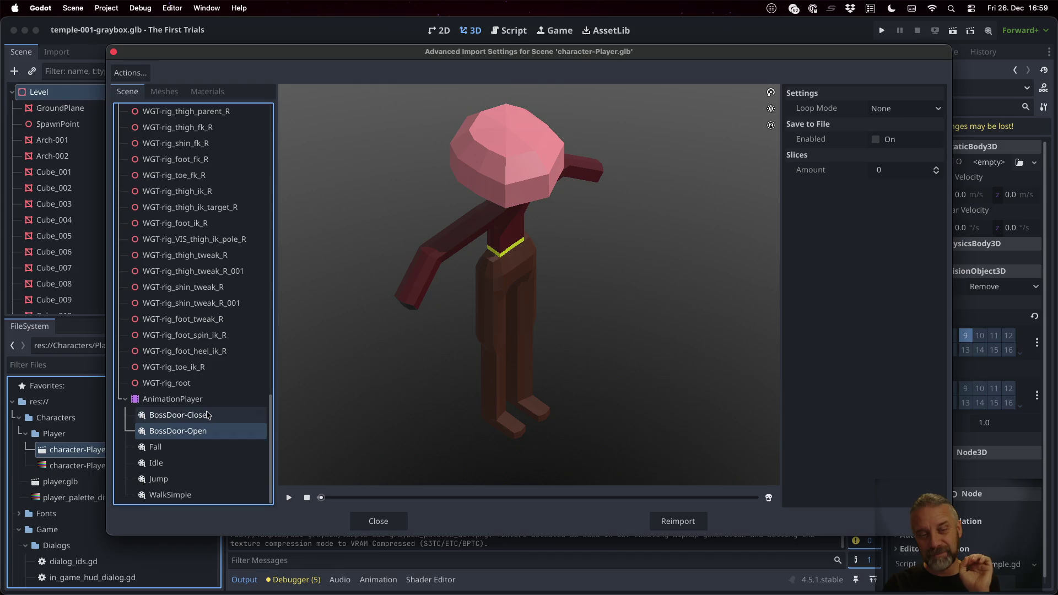
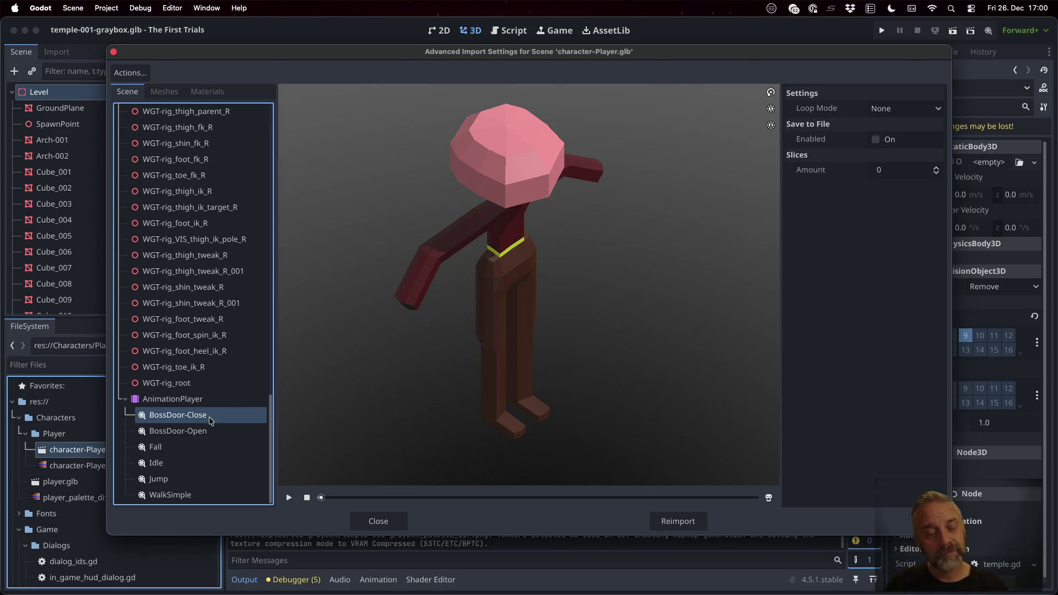
Step: Close the character import settings and expand the Temples/001-graybox folder
{"action": "left_click", "coordinate": [378, 521]}
{"action": "scroll", "coordinate": [126, 482], "scroll_direction": "down", "scroll_amount": 5}
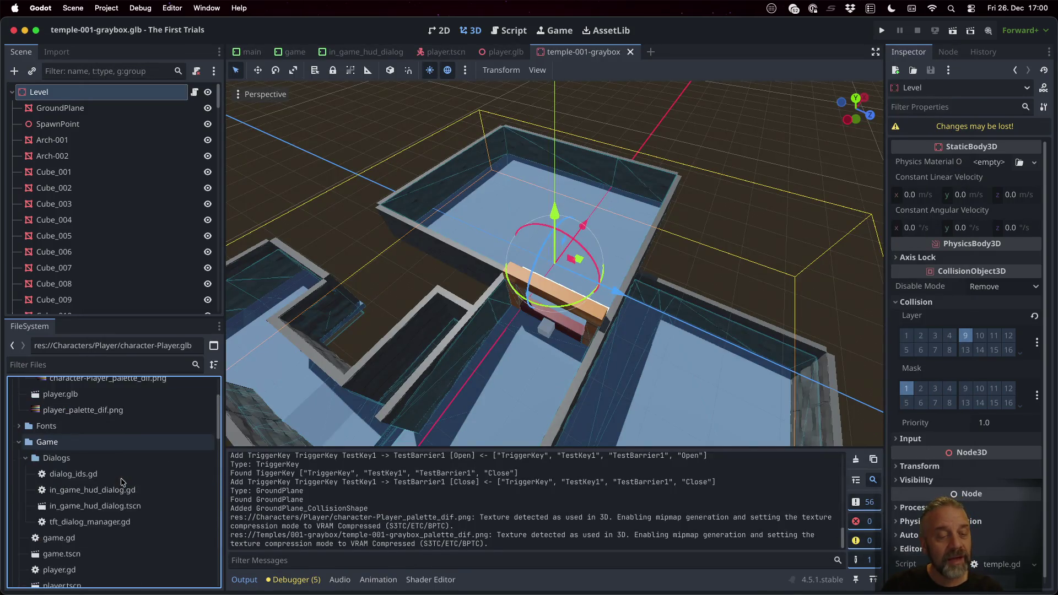
{"action": "scroll", "coordinate": [121, 483], "scroll_direction": "down", "scroll_amount": 10}
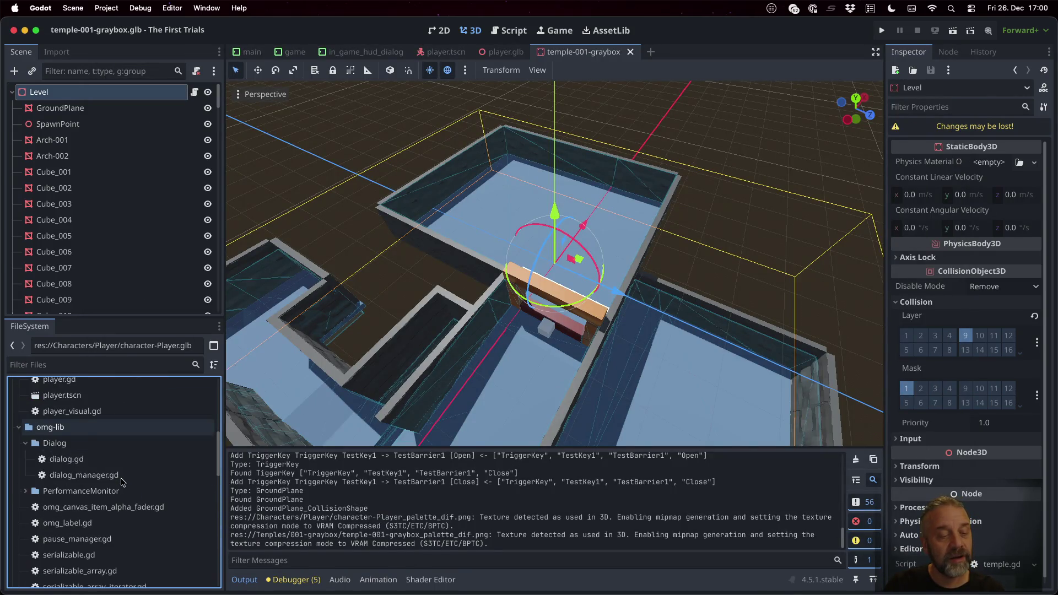
{"action": "scroll", "coordinate": [121, 482], "scroll_direction": "down", "scroll_amount": 10}
{"action": "scroll", "coordinate": [74, 449], "scroll_direction": "up", "scroll_amount": 3}
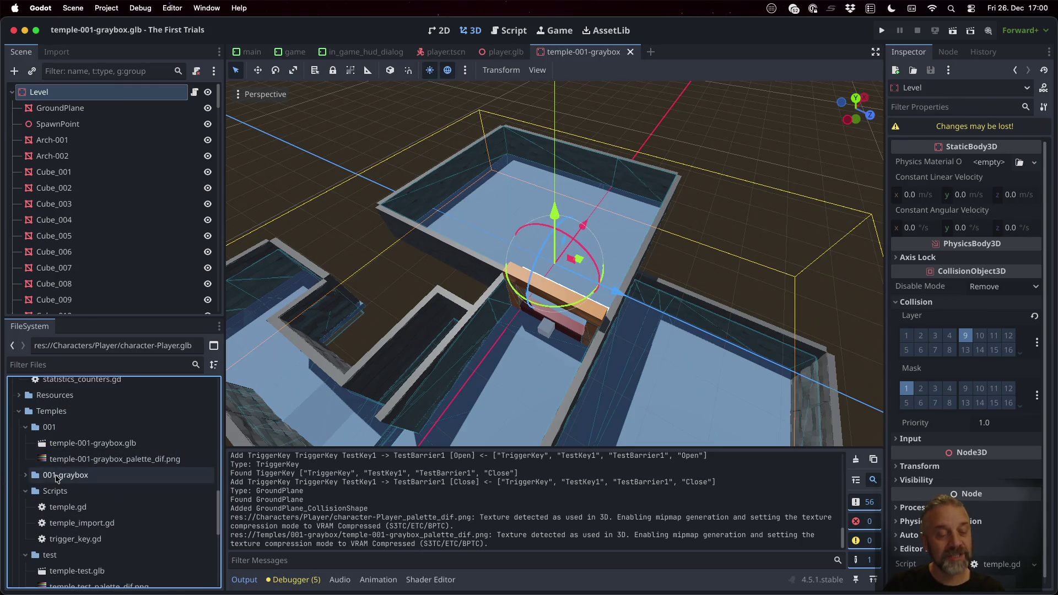
{"action": "left_click", "coordinate": [25, 476]}
Step: Inspect and close the Advanced Import Settings of both temple-001-graybox.glb files
{"action": "double_click", "coordinate": [88, 443]}
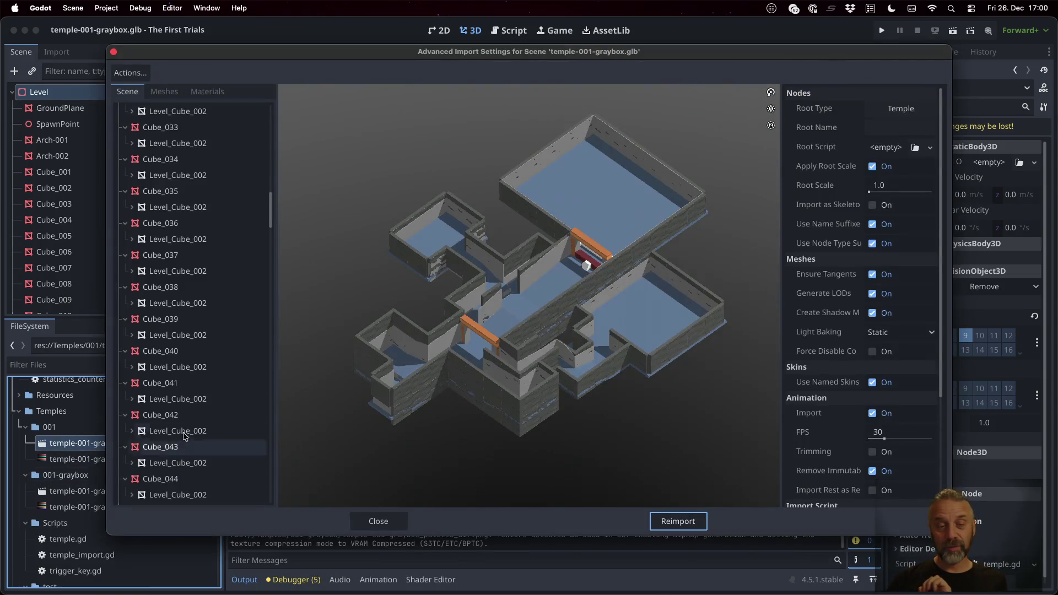
{"action": "scroll", "coordinate": [234, 233], "scroll_direction": "down", "scroll_amount": 5}
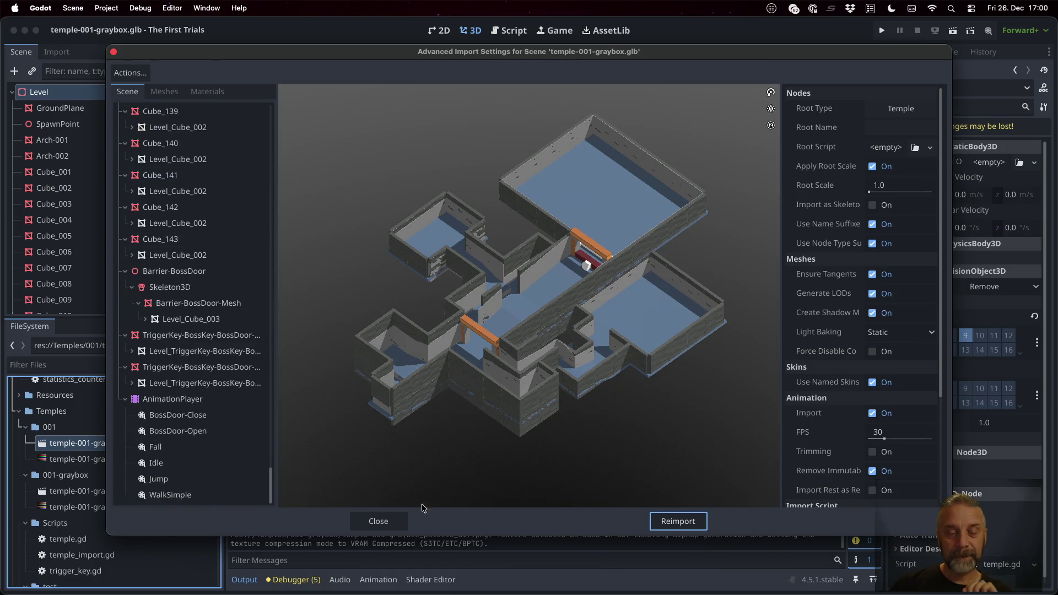
{"action": "left_click", "coordinate": [378, 520]}
{"action": "double_click", "coordinate": [175, 493]}
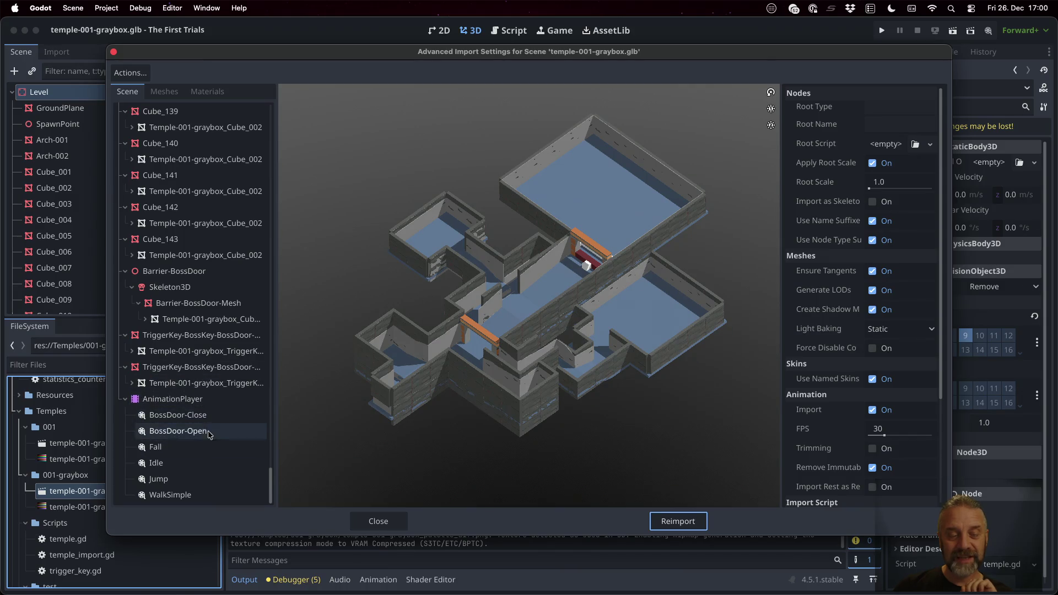
{"action": "left_click", "coordinate": [376, 520]}
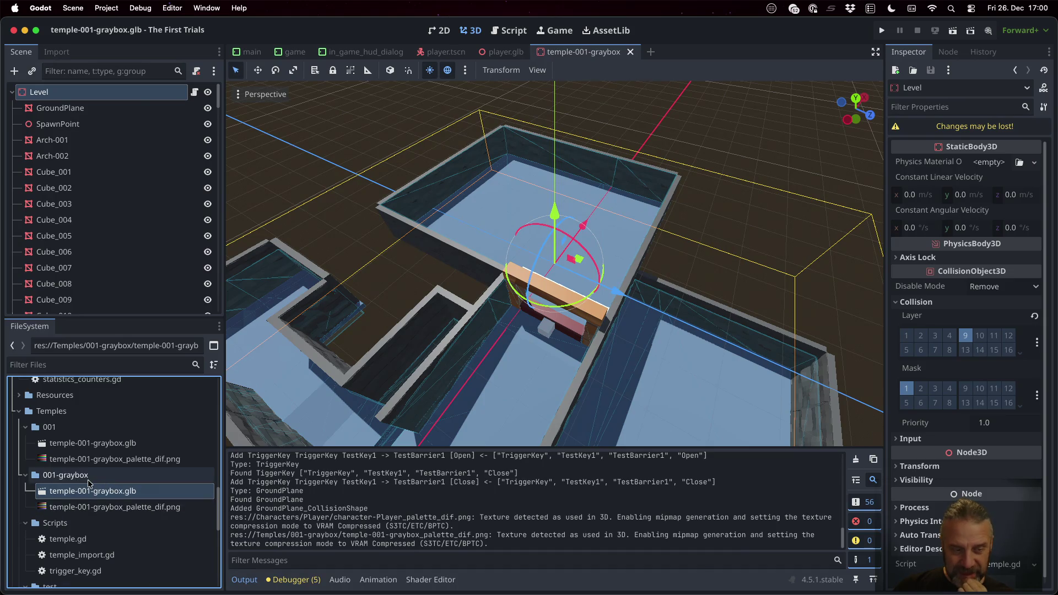
{"action": "key", "text": "ctrl+Right"}
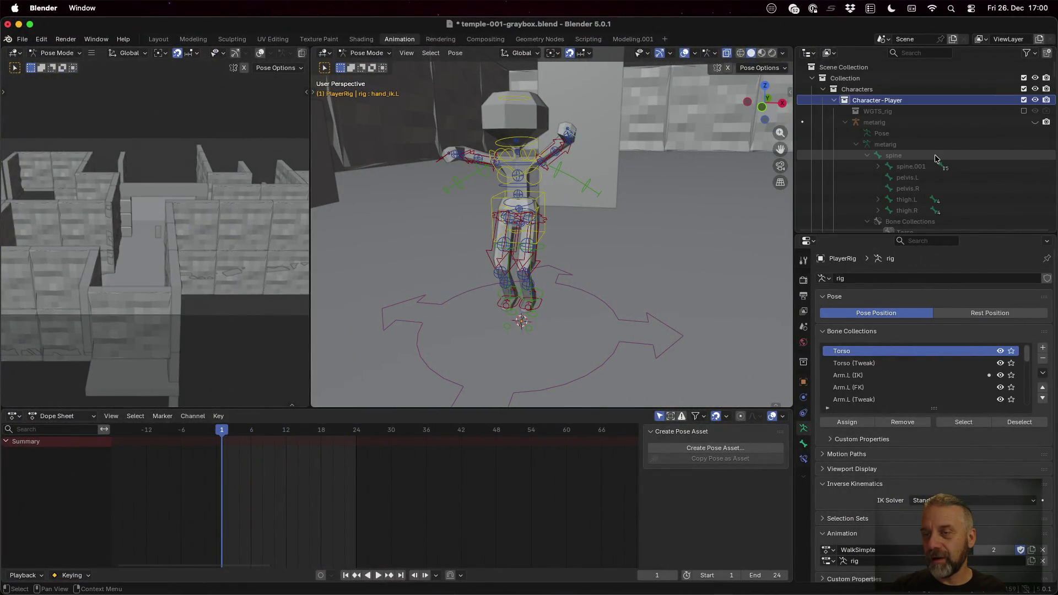
Step: Collapse Characters in Blender's Outliner, select the Temple-001-graybox collection, and show all desktops
{"action": "left_click", "coordinate": [824, 89]}
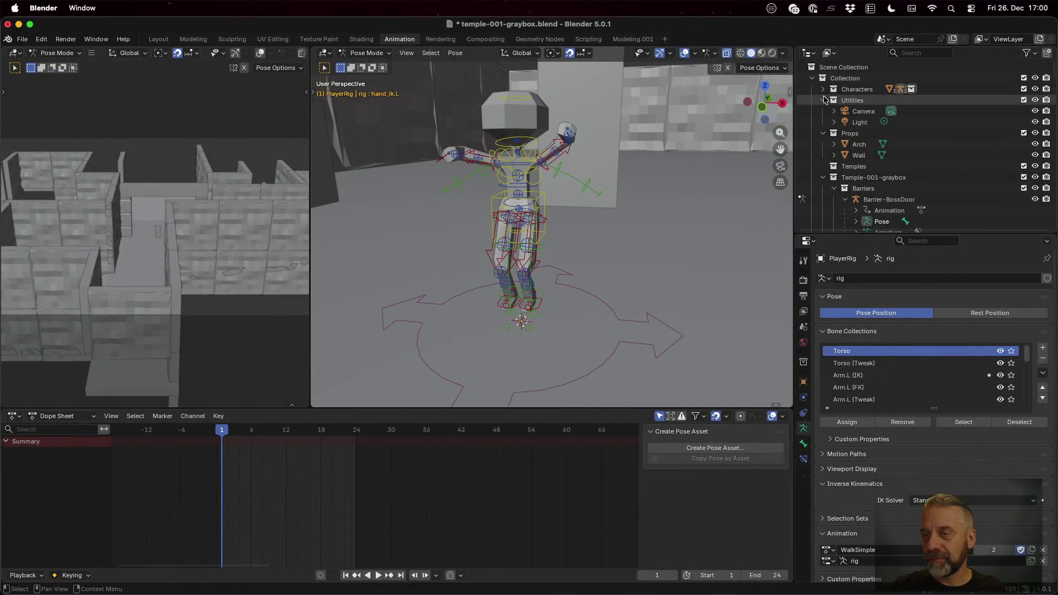
{"action": "left_click", "coordinate": [864, 177]}
{"action": "key", "text": "ctrl+Left"}
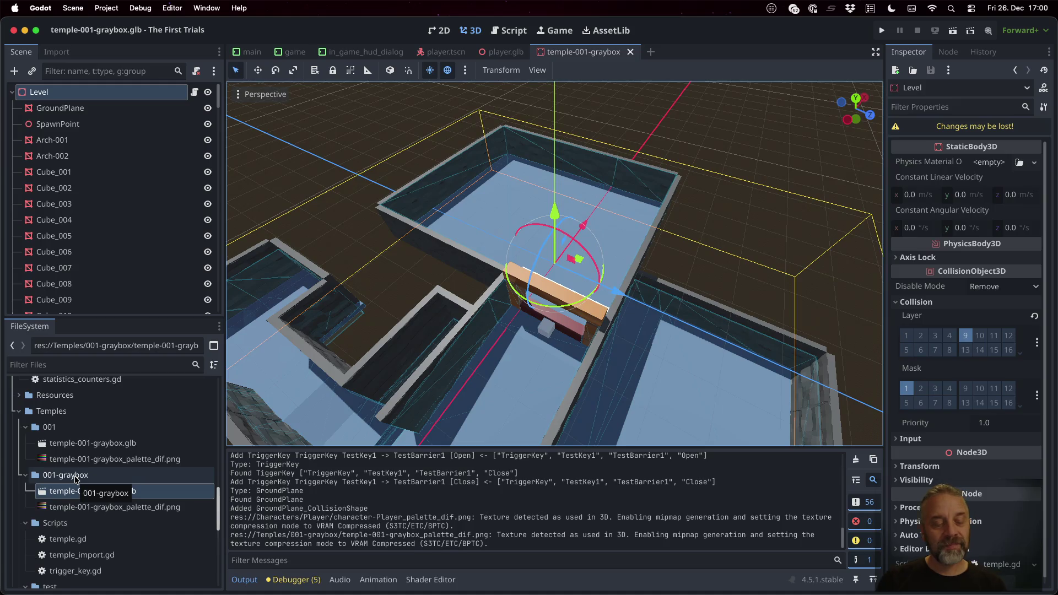
{"action": "scroll", "coordinate": [76, 479], "scroll_direction": "down", "scroll_amount": 5}
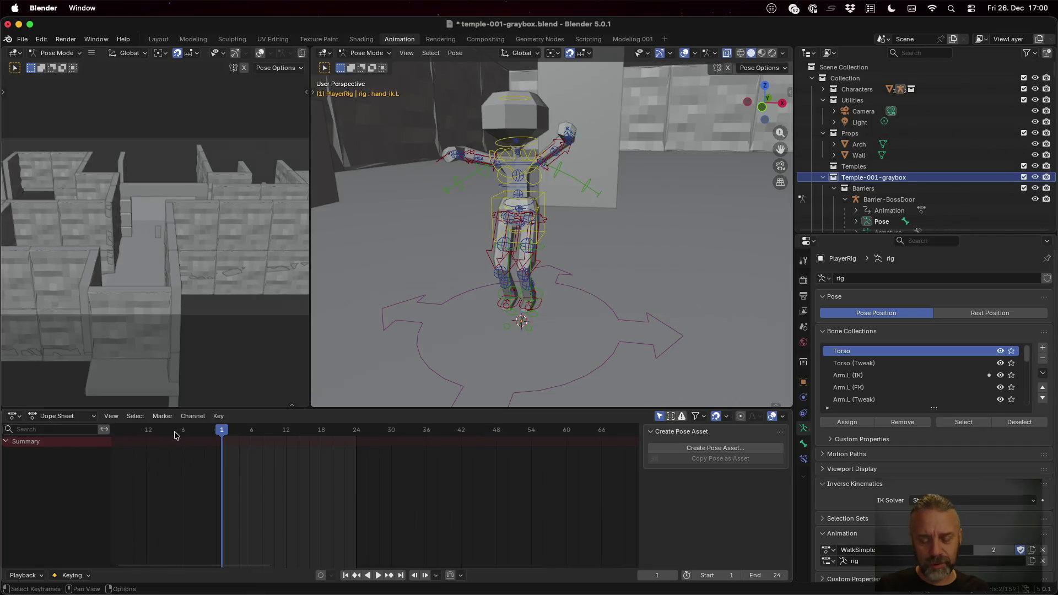
{"action": "key", "text": "ctrl+Left"}
{"action": "key", "text": "ctrl+Up"}
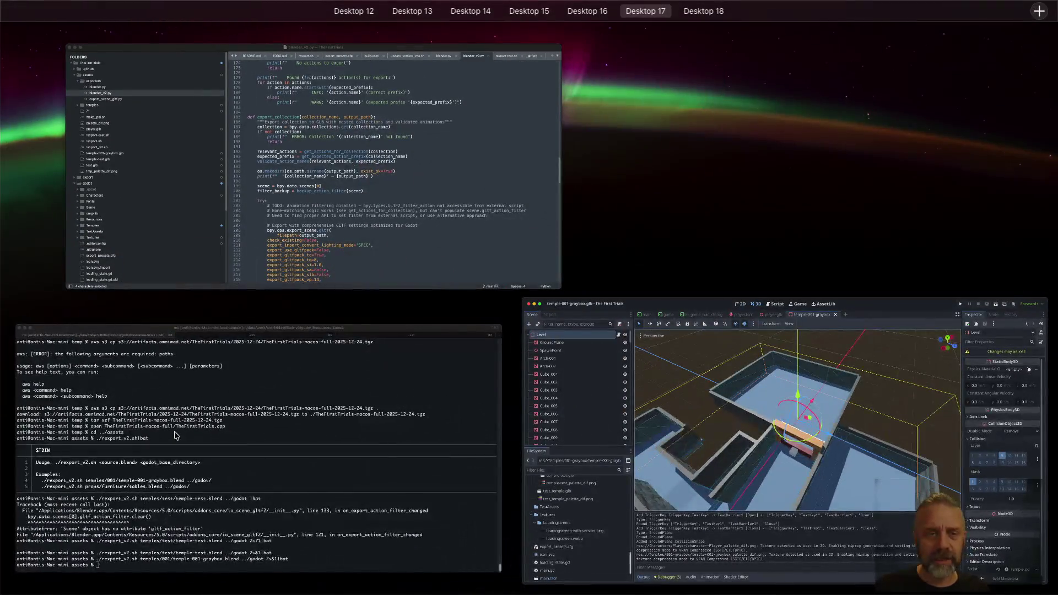
Step: Add parts = collection_name.split("-") at the start of get_expected_action_prefix in blender_v2.py
{"action": "left_click", "coordinate": [304, 178]}
{"action": "scroll", "coordinate": [520, 307], "scroll_direction": "up", "scroll_amount": 10}
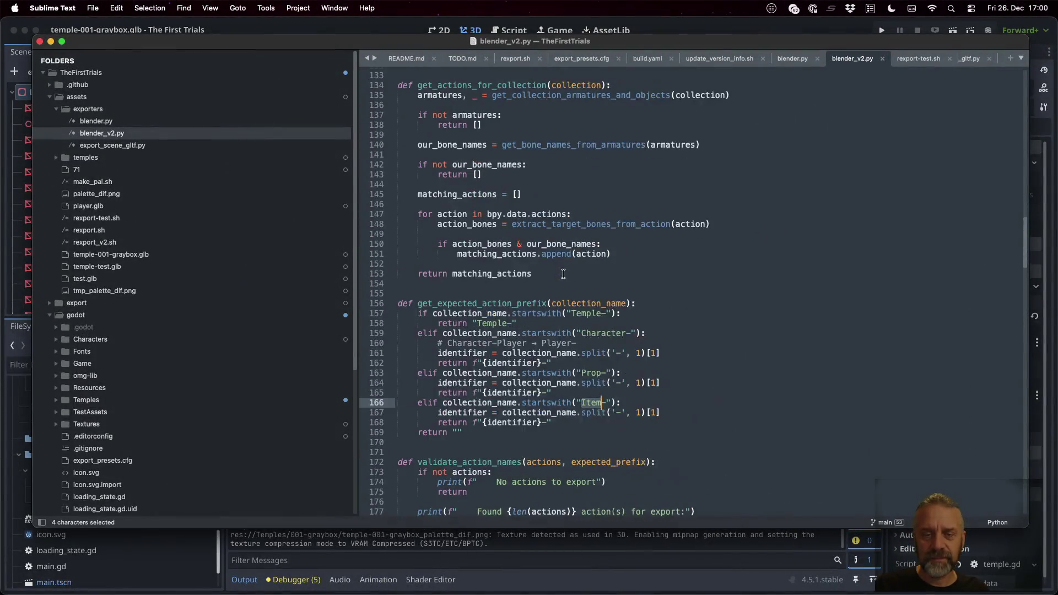
{"action": "left_click", "coordinate": [520, 307]}
{"action": "key", "text": "Down"}
{"action": "key", "text": "super+Left"}
{"action": "key", "text": "super+Left"}
{"action": "key", "text": "shift+Down"}
{"action": "key", "text": "shift+Down"}
{"action": "key", "text": "shift+Down"}
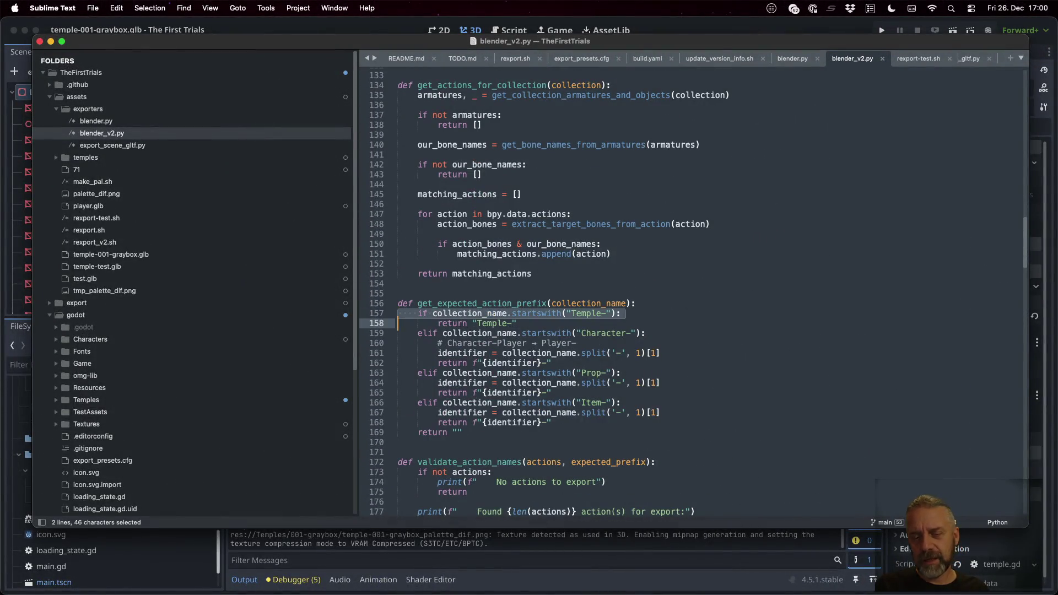
{"action": "key", "text": "shift+Down"}
{"action": "key", "text": "shift+Down"}
{"action": "key", "text": "Left"}
{"action": "key", "text": "Up"}
{"action": "key", "text": "super+Right"}
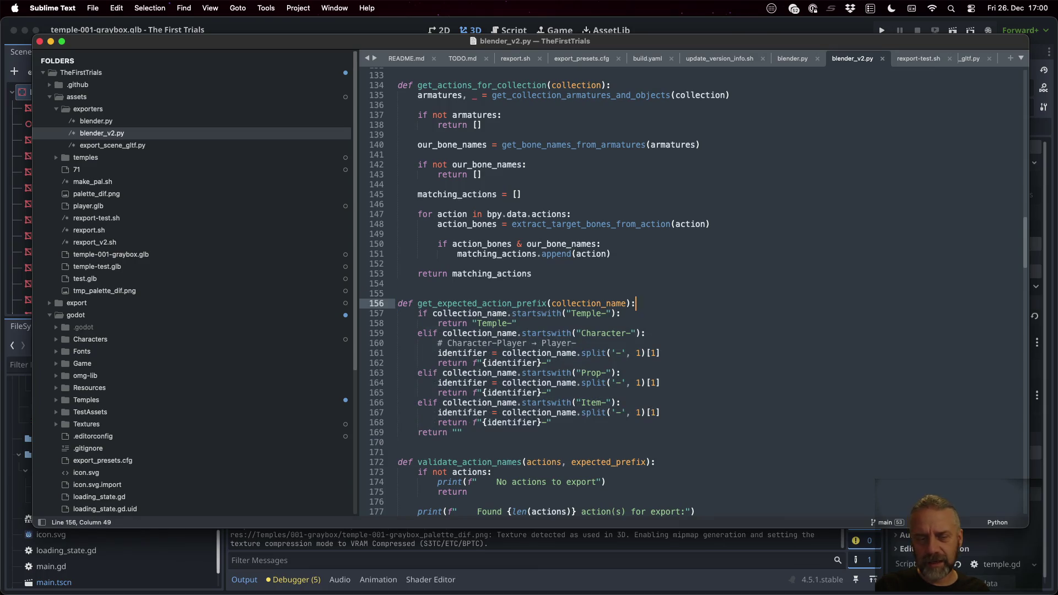
{"action": "key", "text": "Return"}
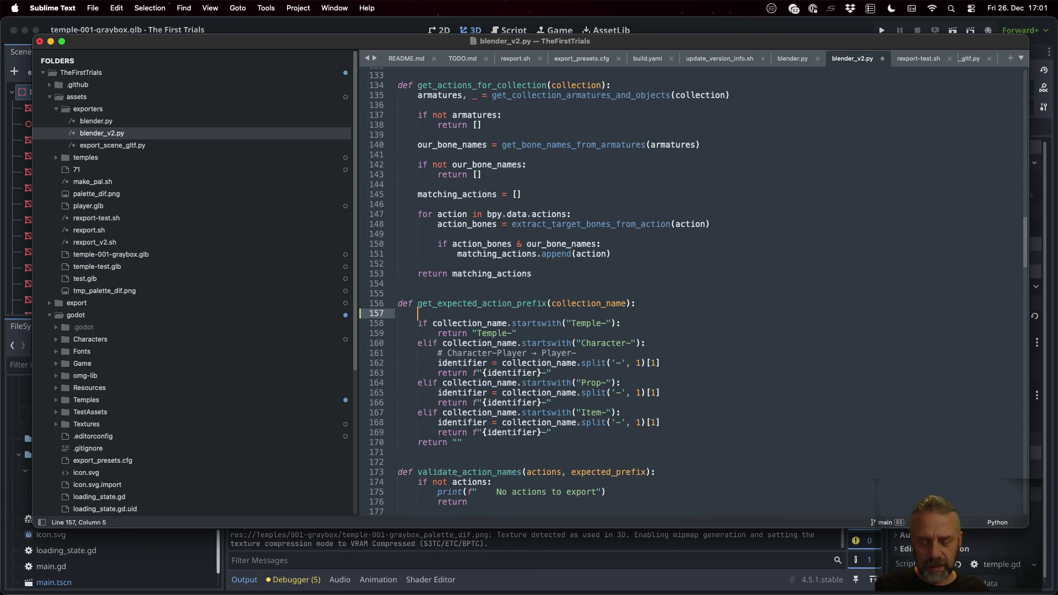
{"action": "type", "text": "parts = "}
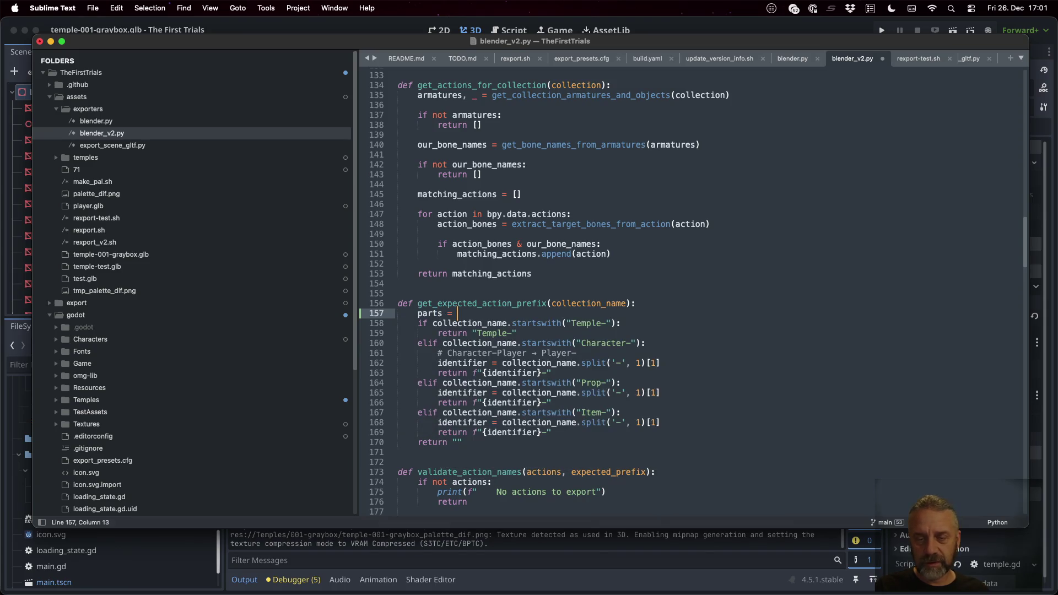
{"action": "type", "text": "coll"}
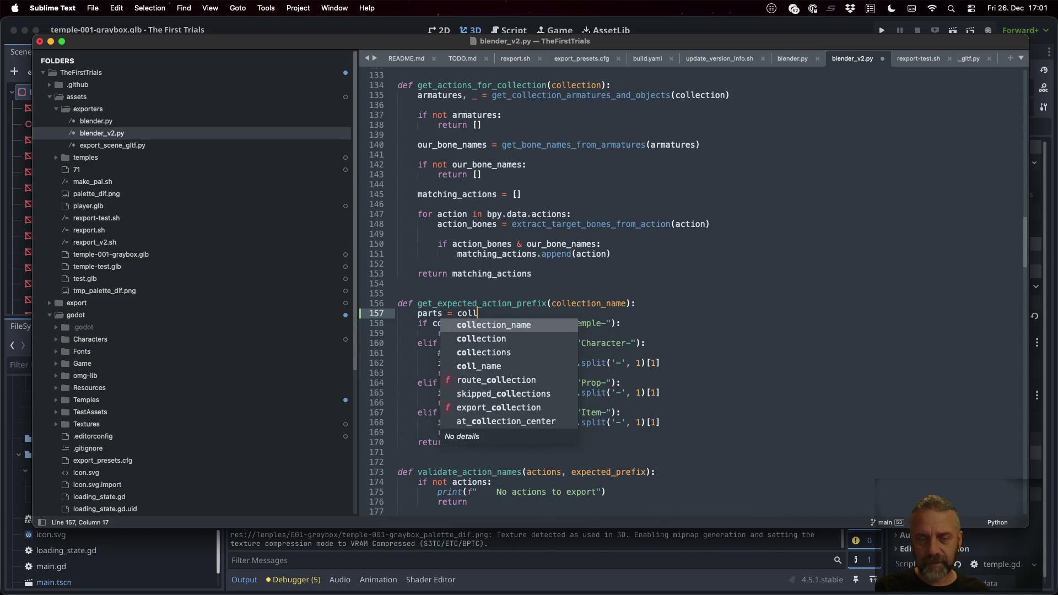
{"action": "type", "text": "ection_name.split"}
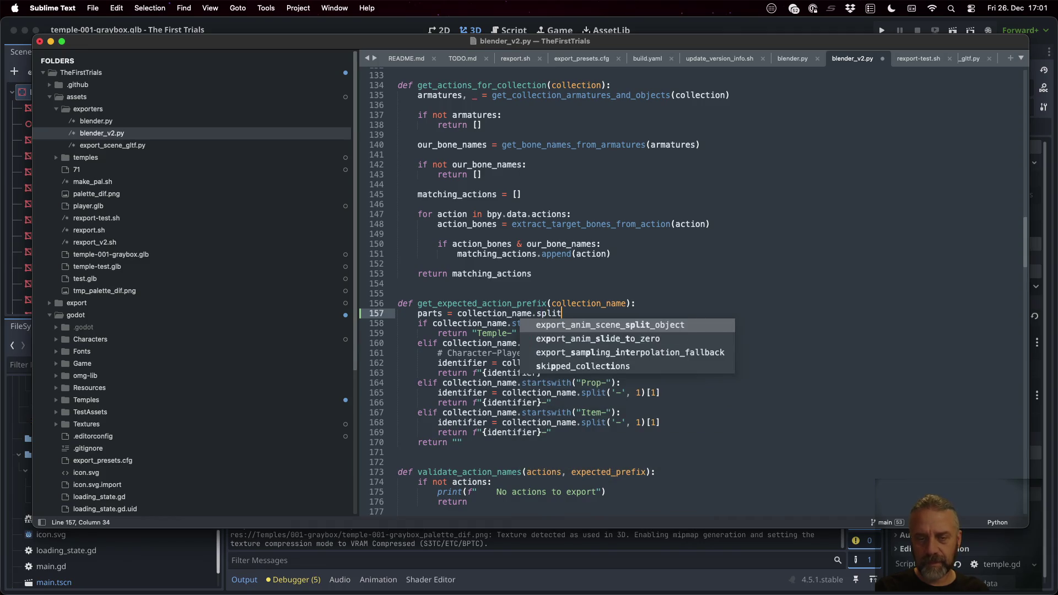
{"action": "type", "text": "(\"-"}
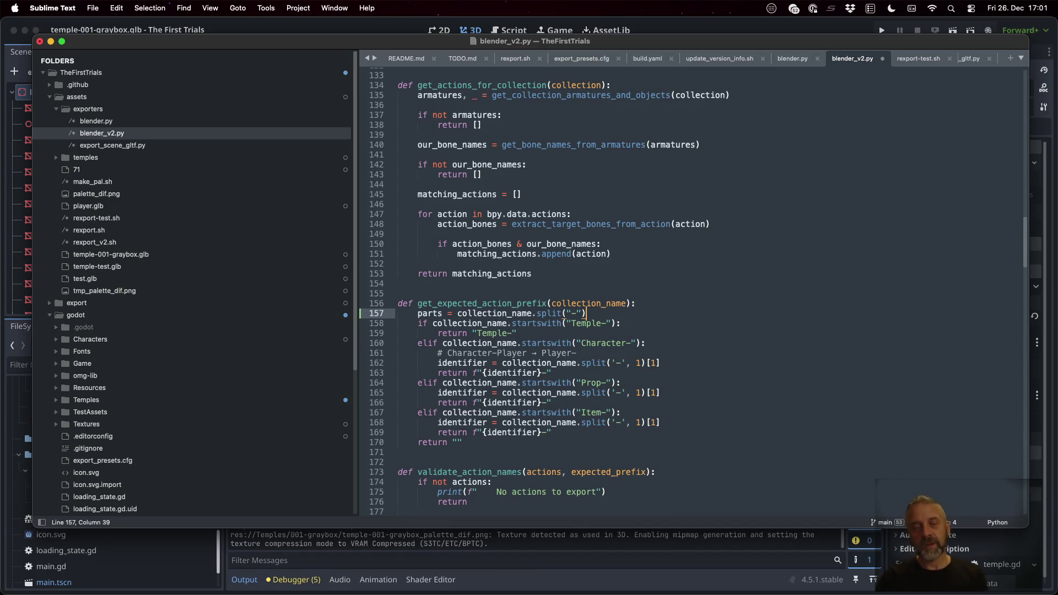
{"action": "key", "text": "Return"}
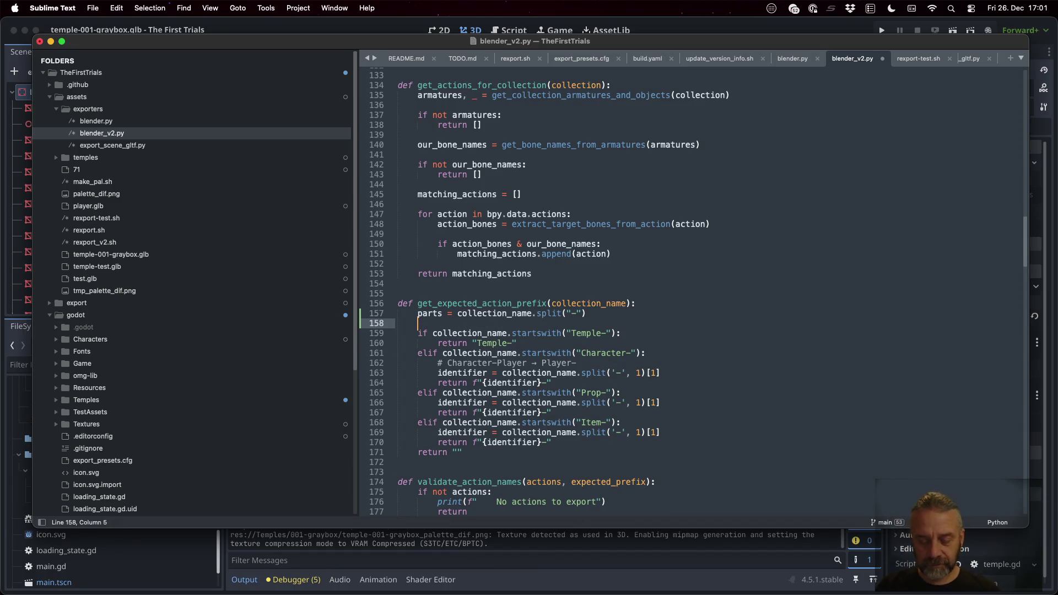
Step: Add an early-return guard on parts.size() and save the script
{"action": "type", "text": "if parts"}
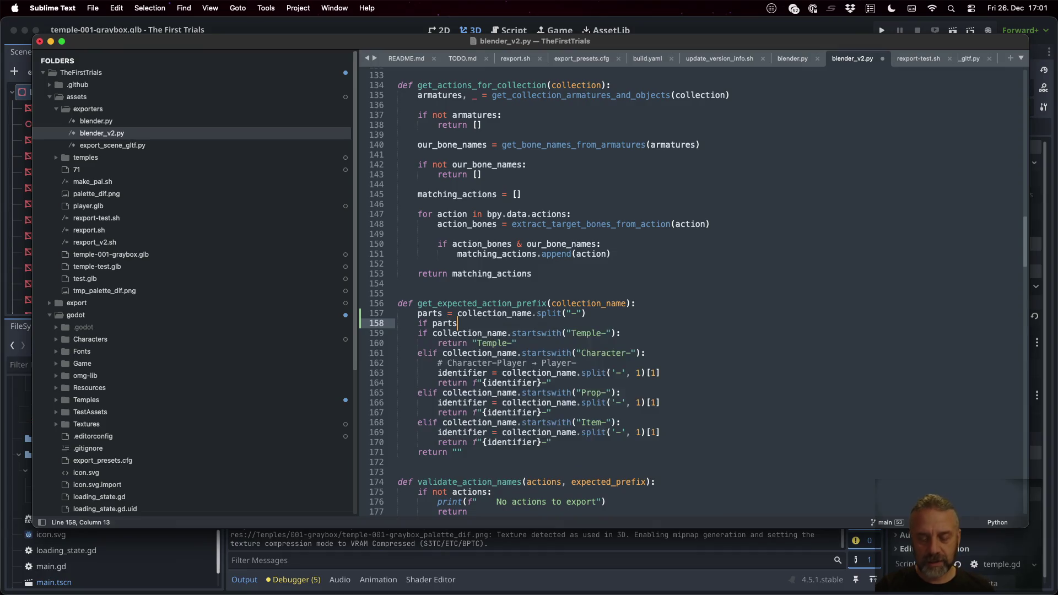
{"action": "type", "text": ".size()"}
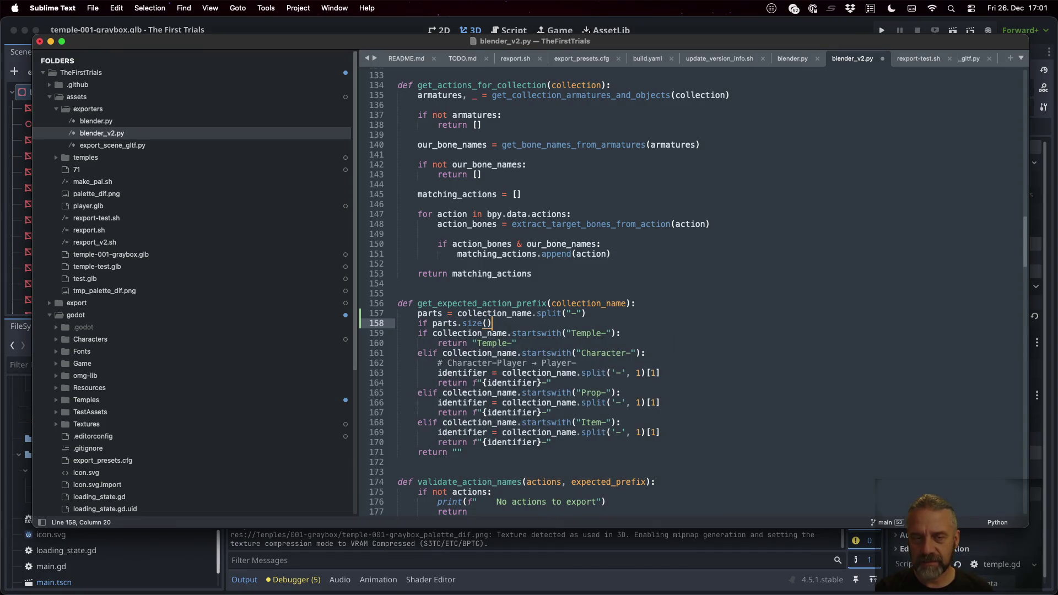
{"action": "type", "text": " < "}
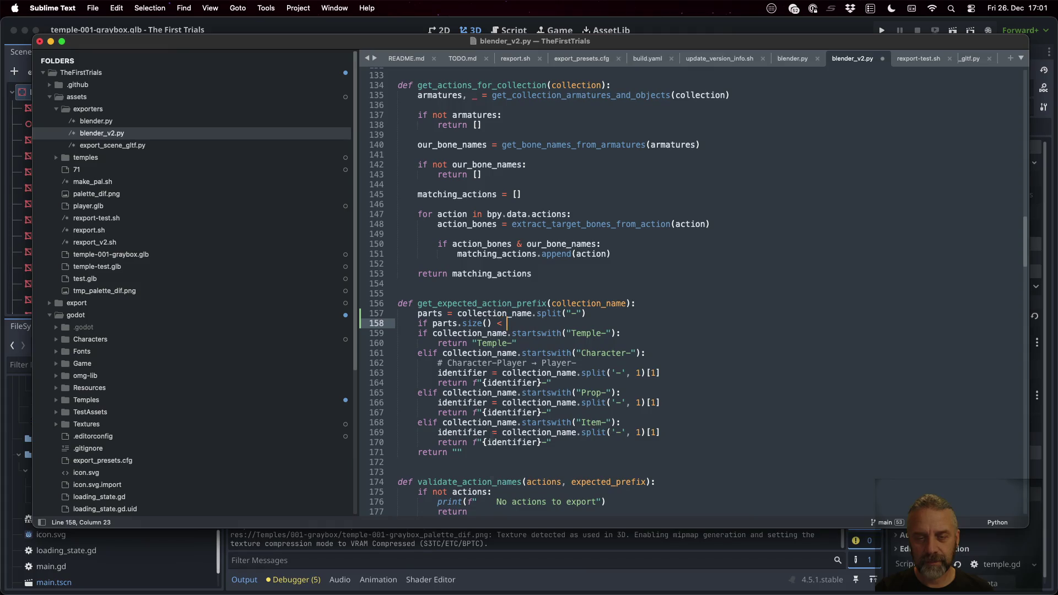
{"action": "type", "text": "1"}
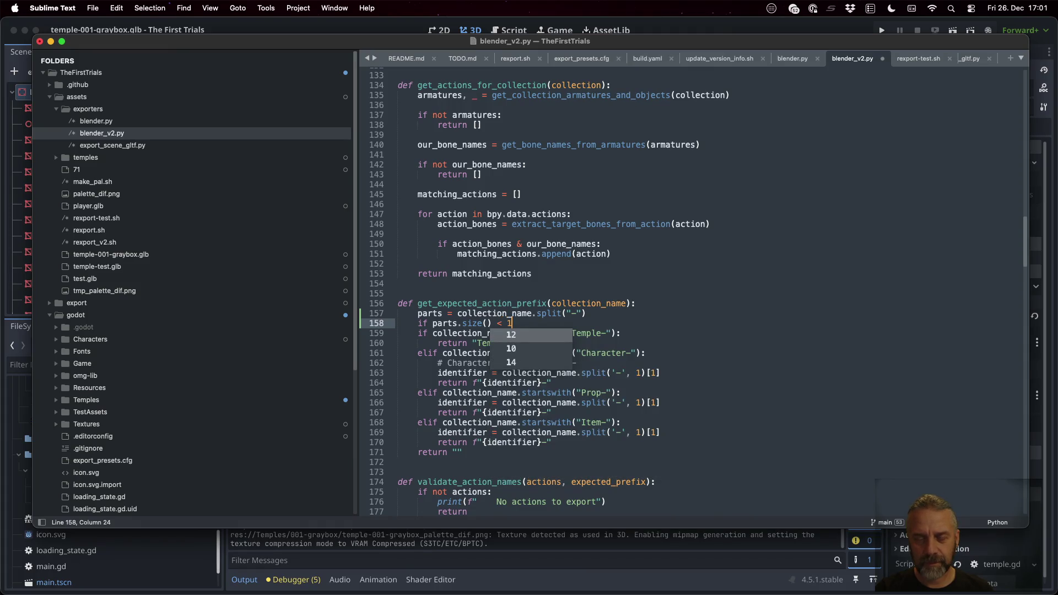
{"action": "key", "text": "Escape"}
{"action": "type", "text": "2:"}
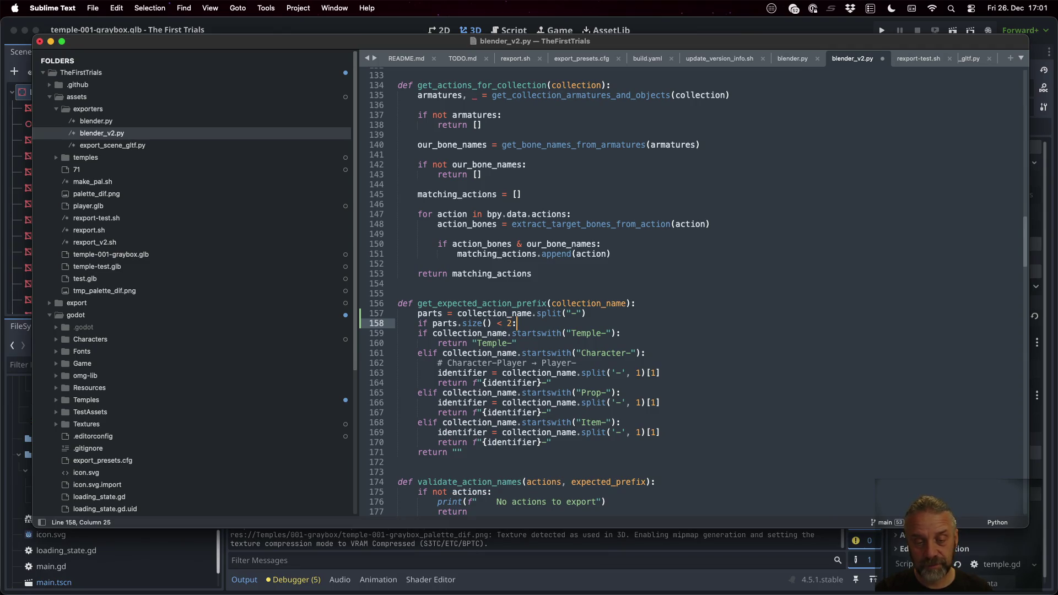
{"action": "key", "text": "Return"}
{"action": "type", "text": "return"}
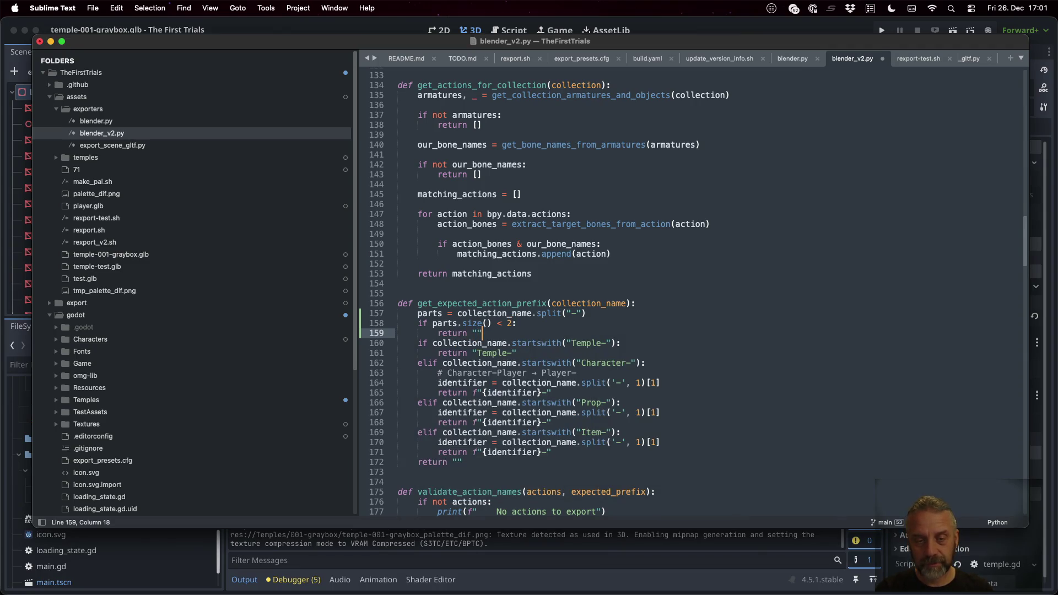
{"action": "key", "text": "super+s"}
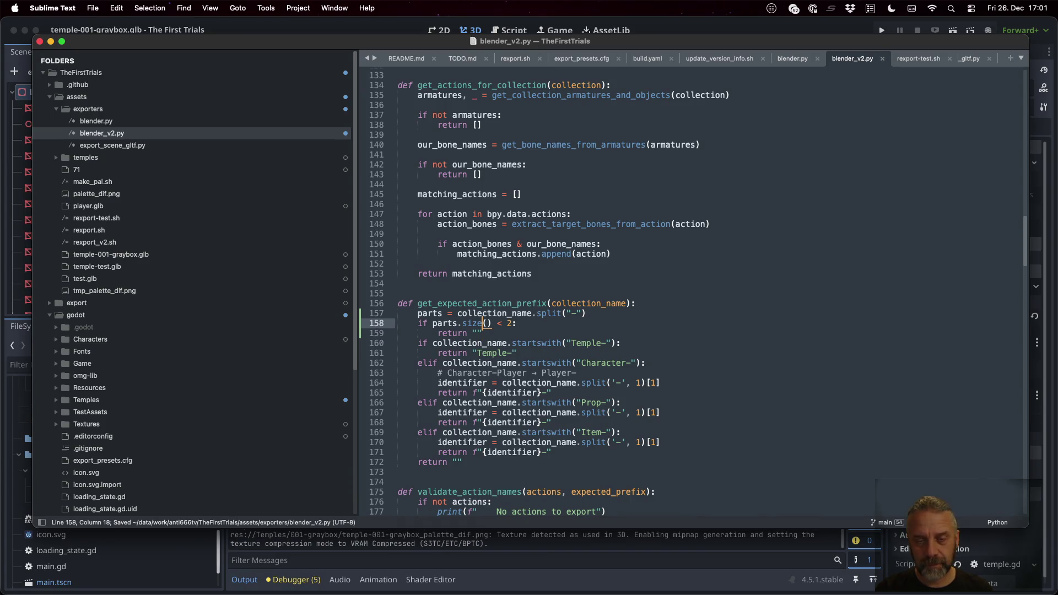
Step: Remove the leftover print line and leave a blank line after return ""
{"action": "key", "text": "super+shift+Return"}
{"action": "type", "text": "print"}
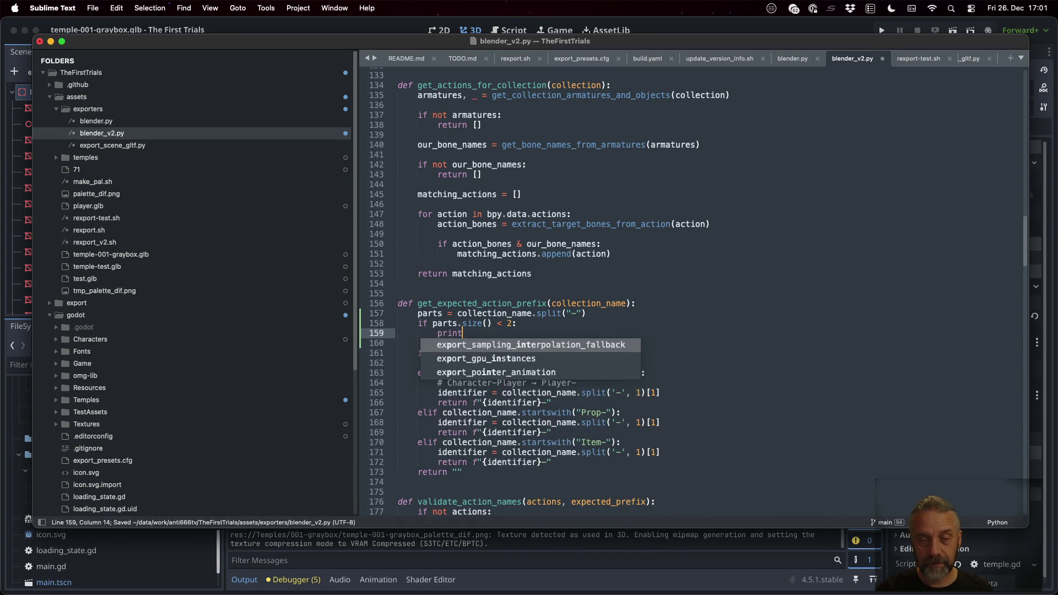
{"action": "type", "text": "f(\""}
{"action": "key", "text": "ctrl+shift+k"}
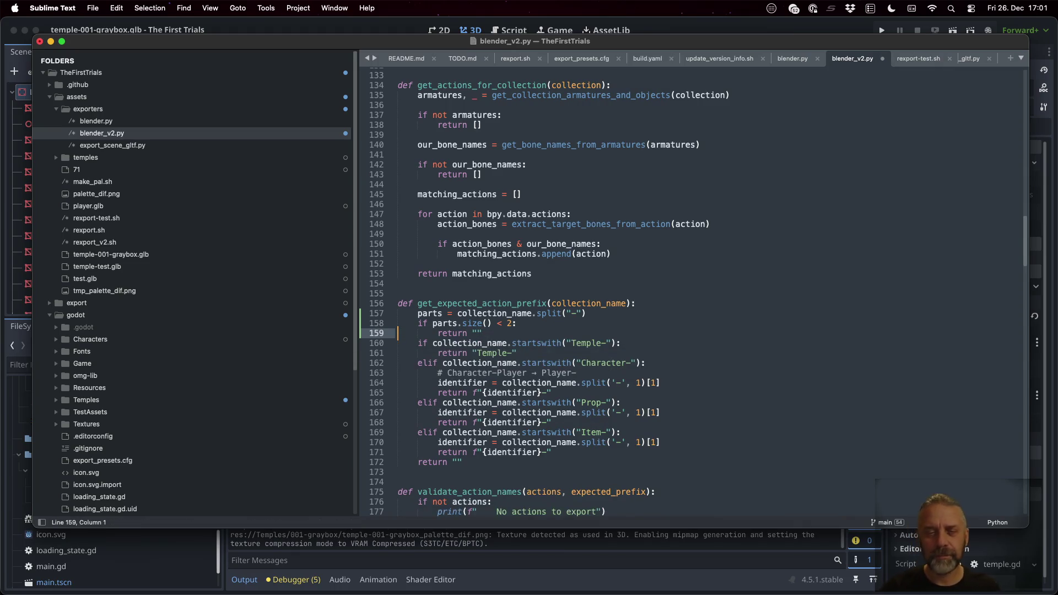
{"action": "key", "text": "Return"}
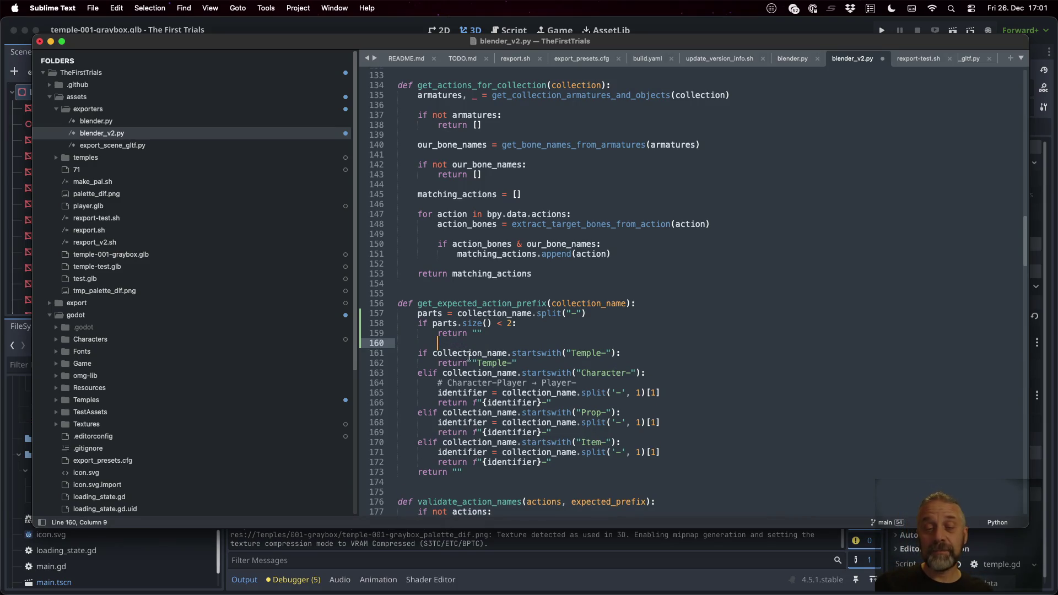
Step: Review the prefix checks and look up collection names like Character-Player in Blender's Outliner
{"action": "left_click", "coordinate": [510, 324]}
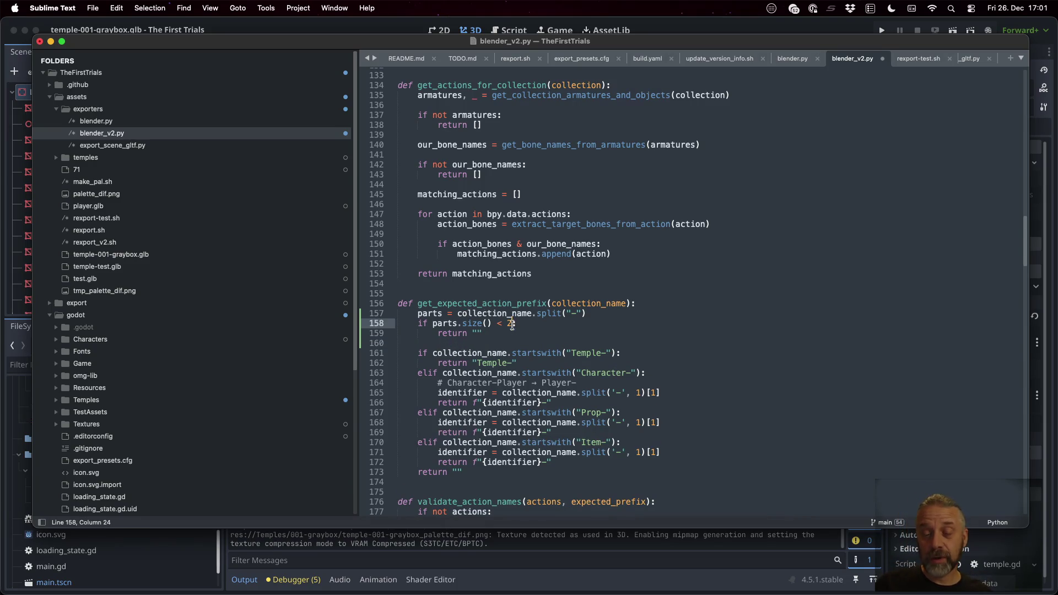
{"action": "left_click", "coordinate": [576, 353]}
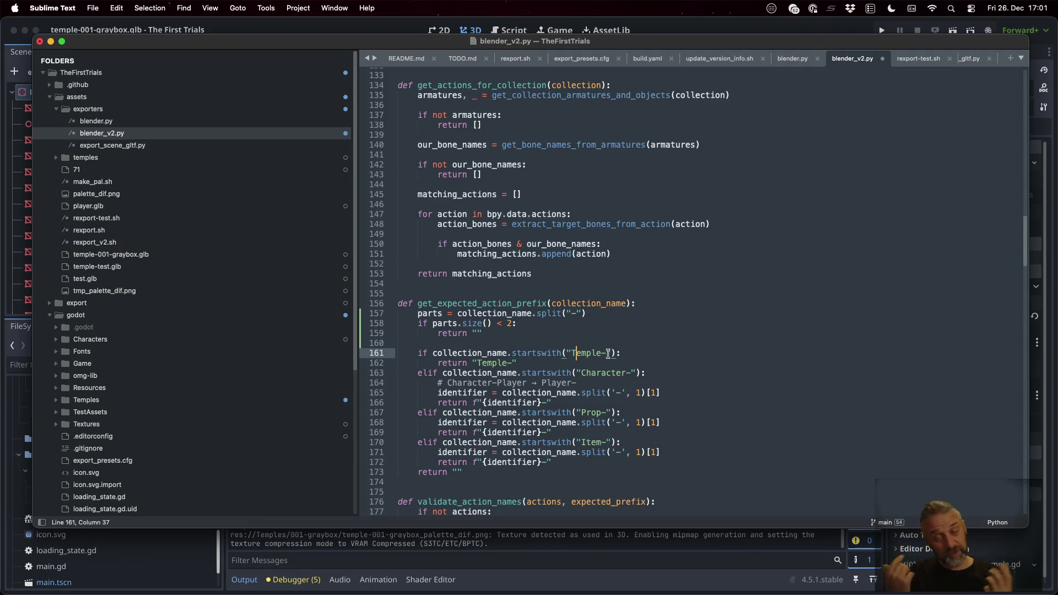
{"action": "left_click_drag", "start_coordinate": [449, 472], "coordinate": [462, 472]}
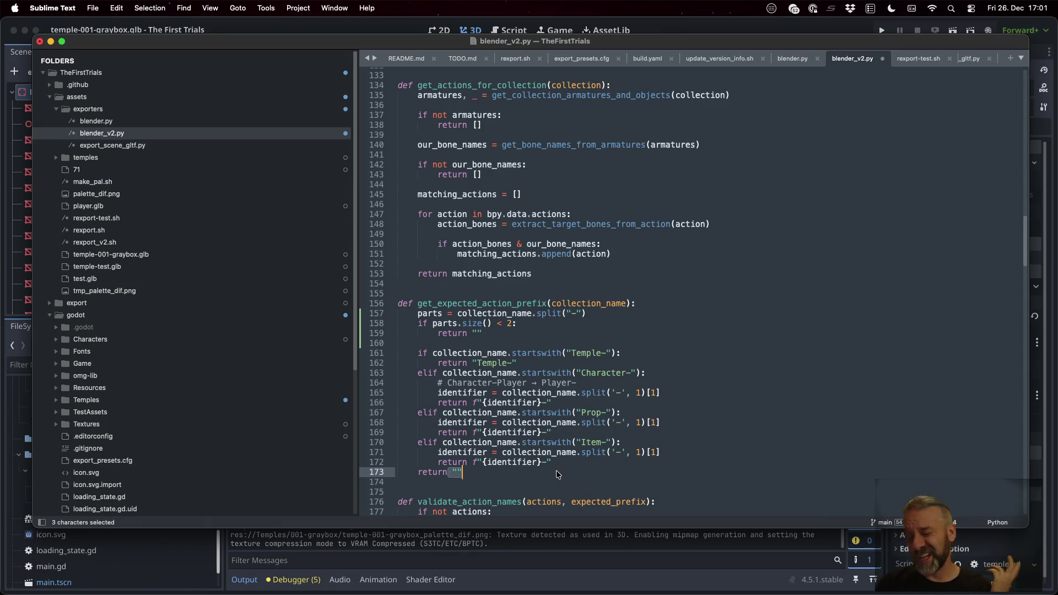
{"action": "key", "text": "ctrl+Right"}
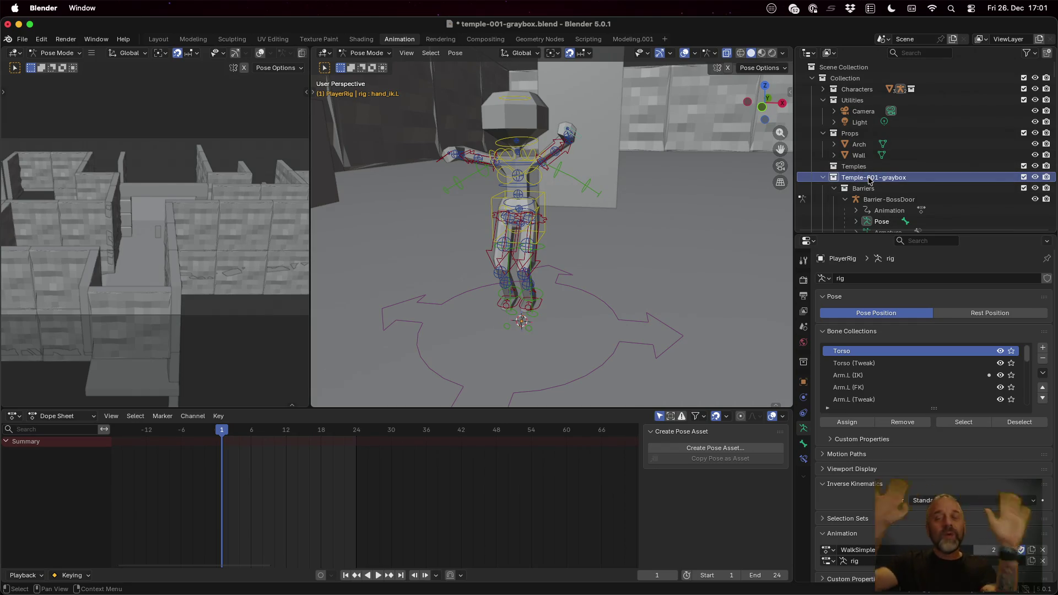
{"action": "left_click", "coordinate": [823, 89], "text": "shift"}
{"action": "left_click", "coordinate": [868, 103]}
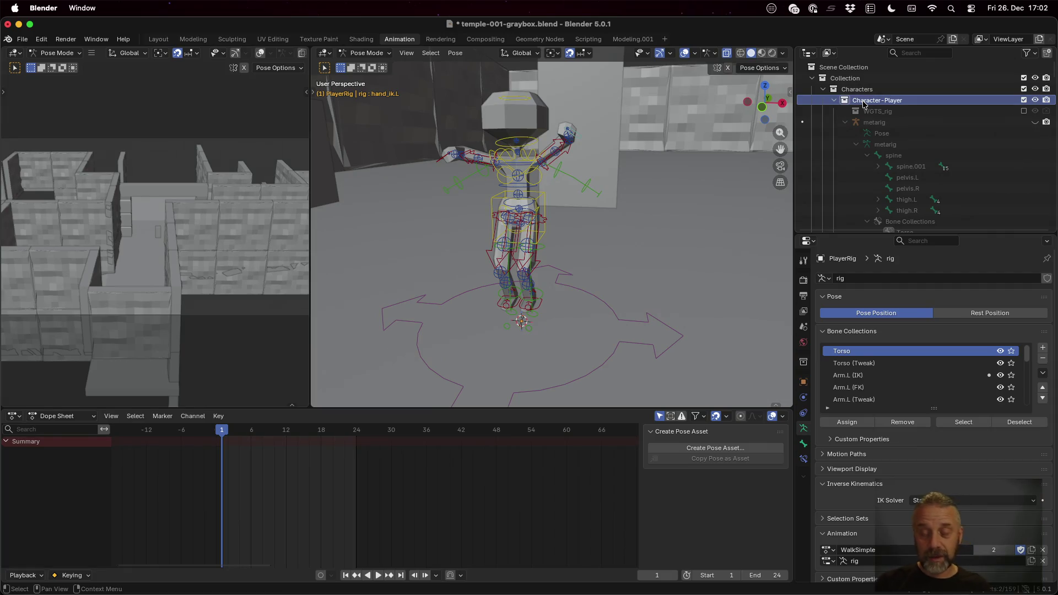
{"action": "key", "text": "ctrl+Left"}
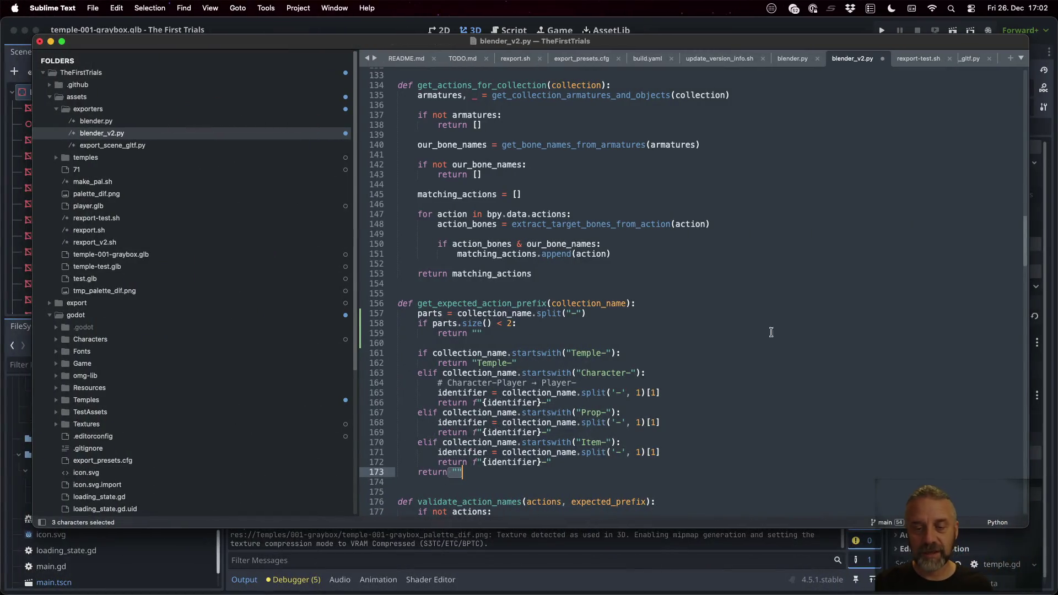
Step: Insert type = parts[0] above the existing Temple check
{"action": "left_click", "coordinate": [680, 350]}
{"action": "key", "text": "super+Left"}
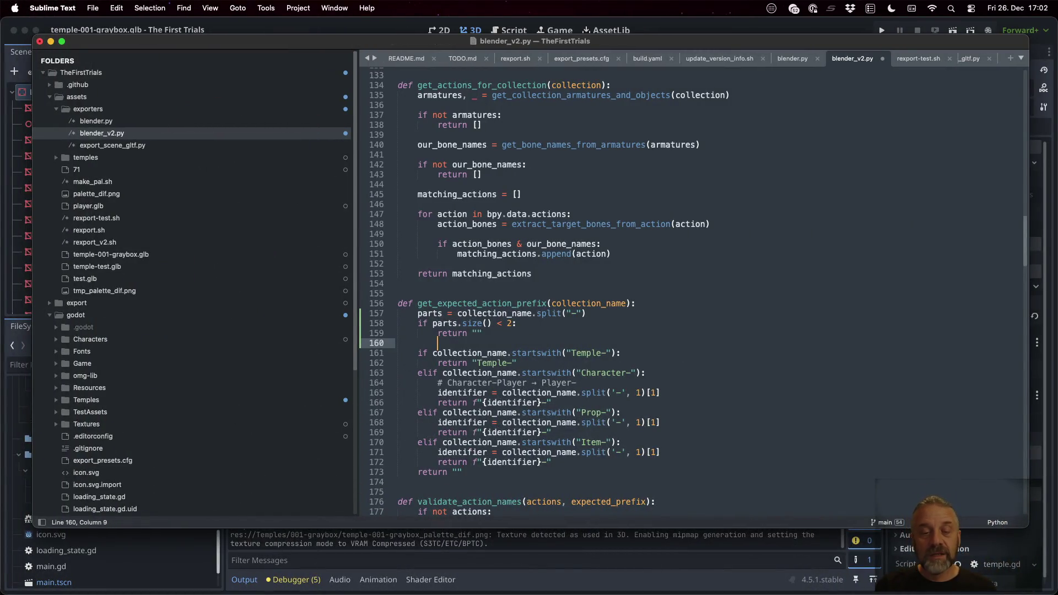
{"action": "key", "text": "Return"}
{"action": "key", "text": "Up"}
{"action": "type", "text": "if"}
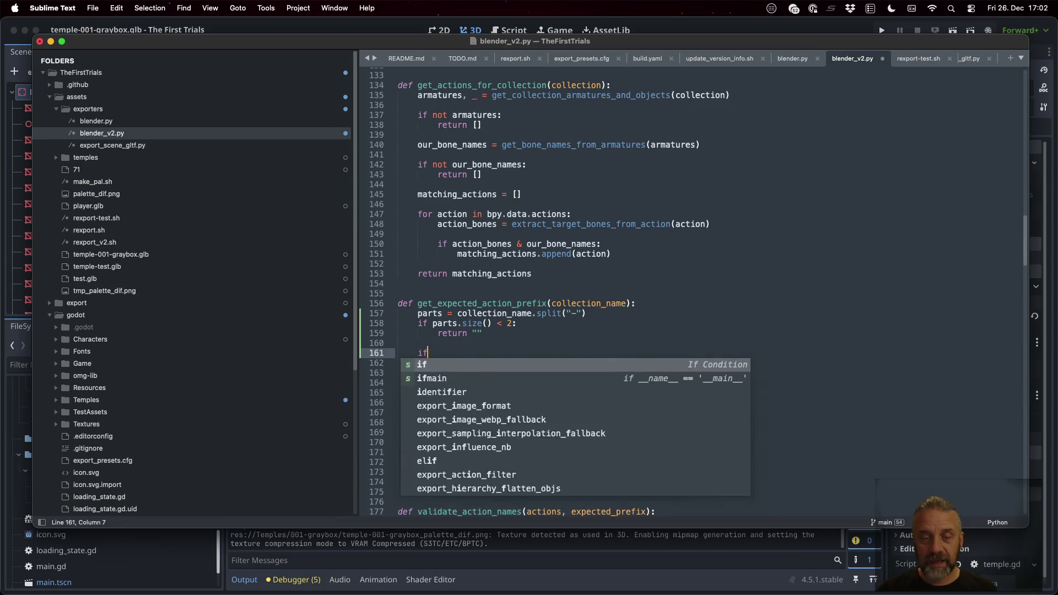
{"action": "key", "text": "Escape"}
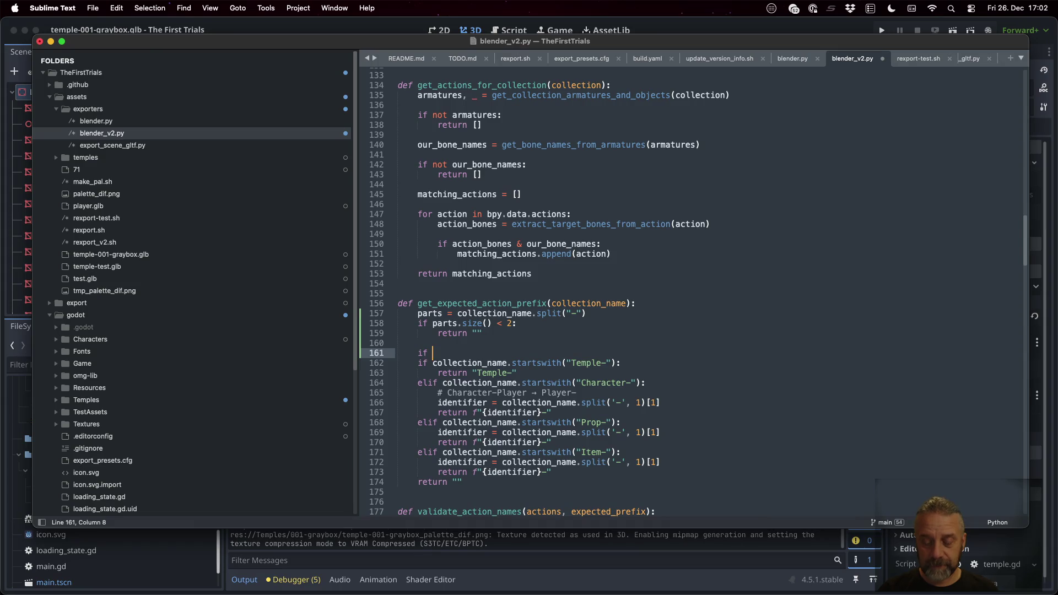
{"action": "type", "text": "parts"}
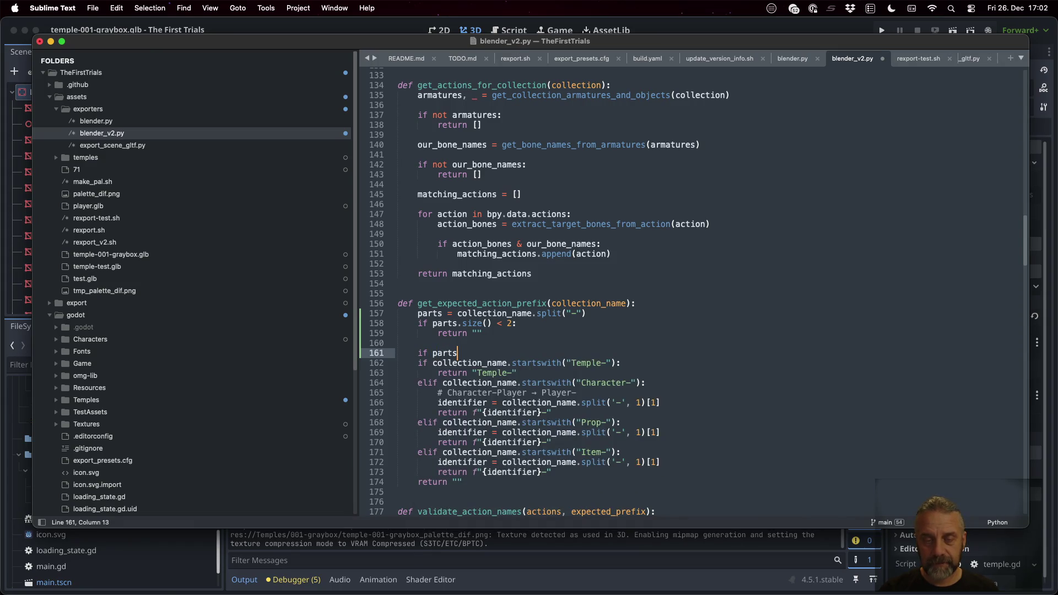
{"action": "key", "text": "super+shift+Left"}
{"action": "key", "text": "BackSpace"}
{"action": "type", "text": "var type"}
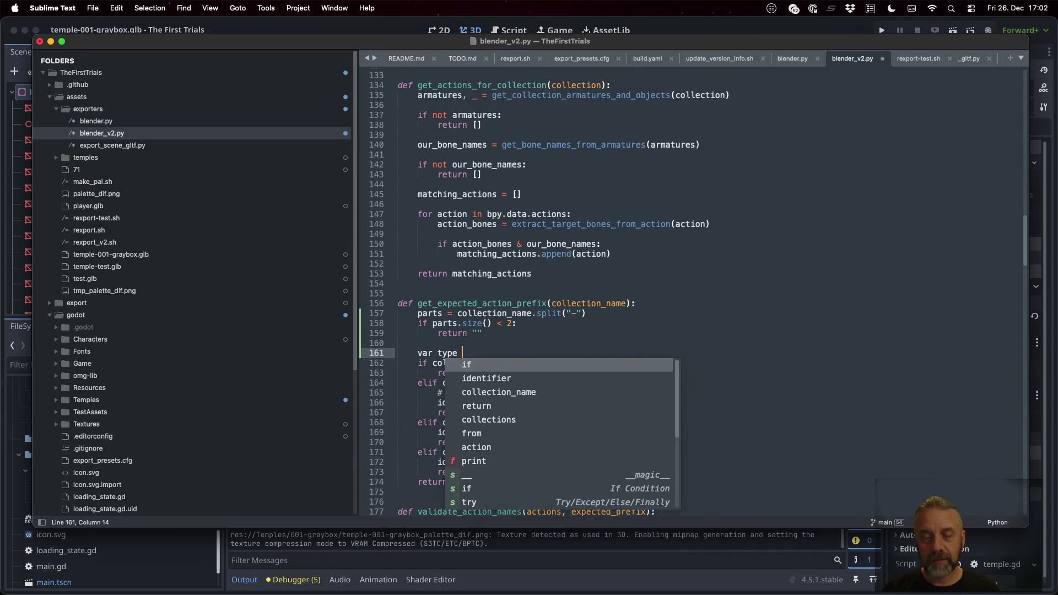
{"action": "key", "text": "Escape"}
{"action": "key", "text": "BackSpace"}
{"action": "key", "text": "BackSpace"}
{"action": "key", "text": "BackSpace"}
{"action": "type", "text": "ype = parts"}
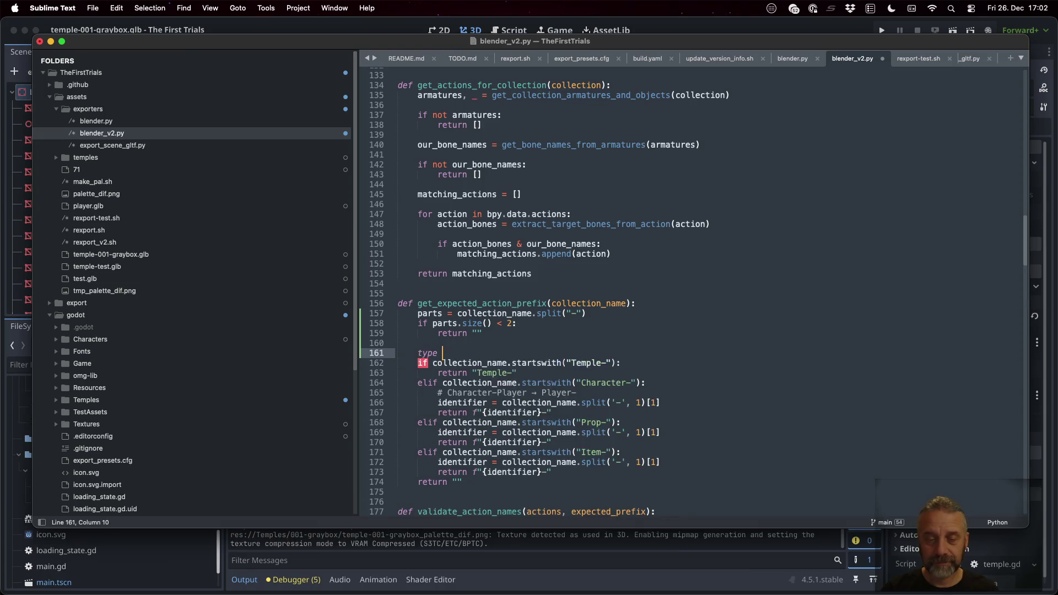
{"action": "type", "text": "[ 0 ]"}
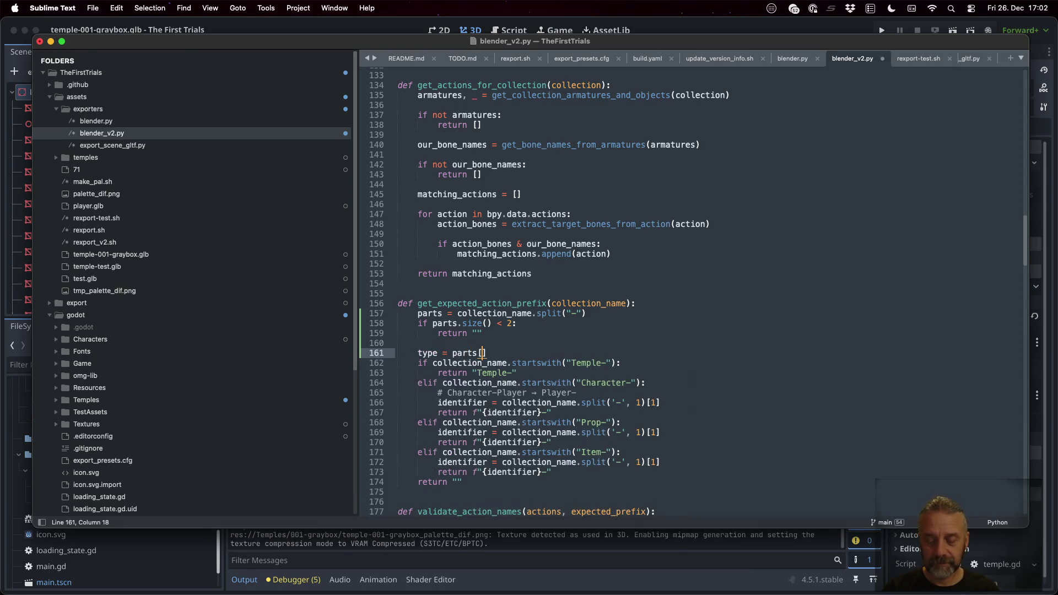
{"action": "key", "text": "Return"}
{"action": "key", "text": "Return"}
Step: Add an if type == "Temple" branch that returns "Temple-"
{"action": "type", "text": "if p"}
{"action": "key", "text": "BackSpace"}
{"action": "type", "text": "t"}
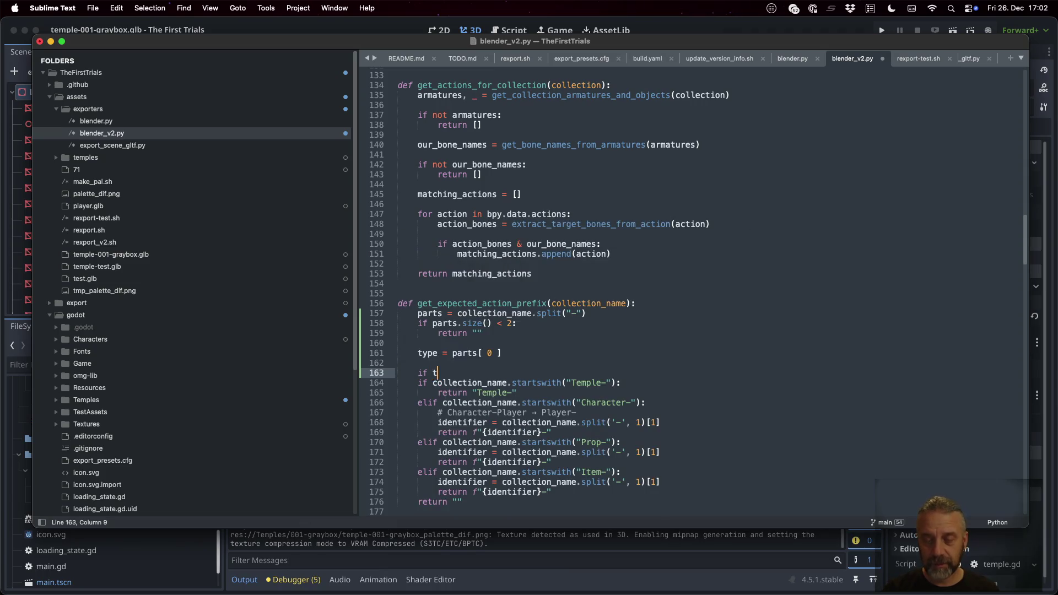
{"action": "type", "text": "ype == "}
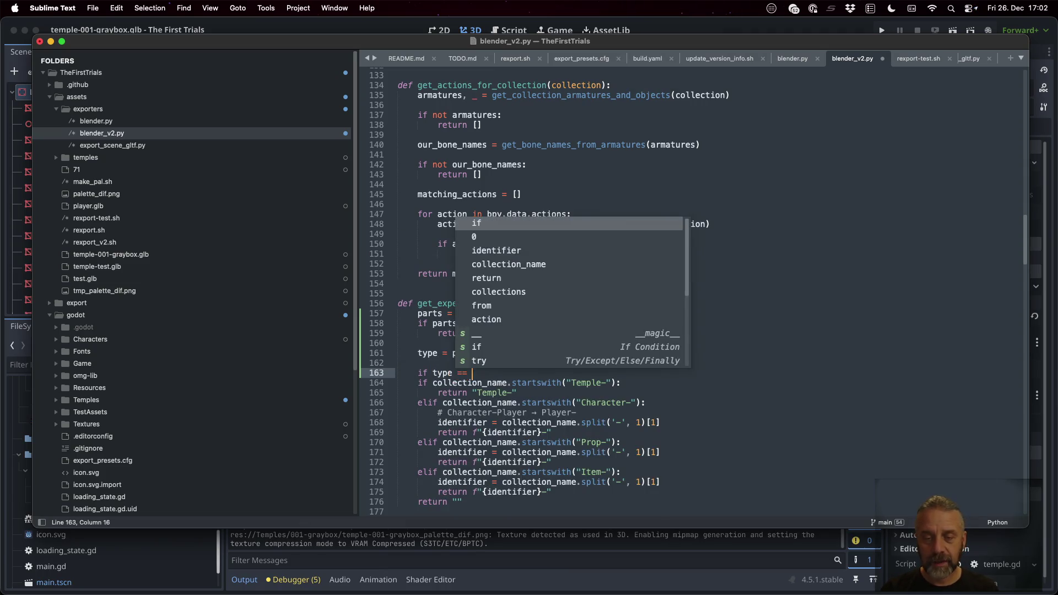
{"action": "type", "text": "\"Temple\":"}
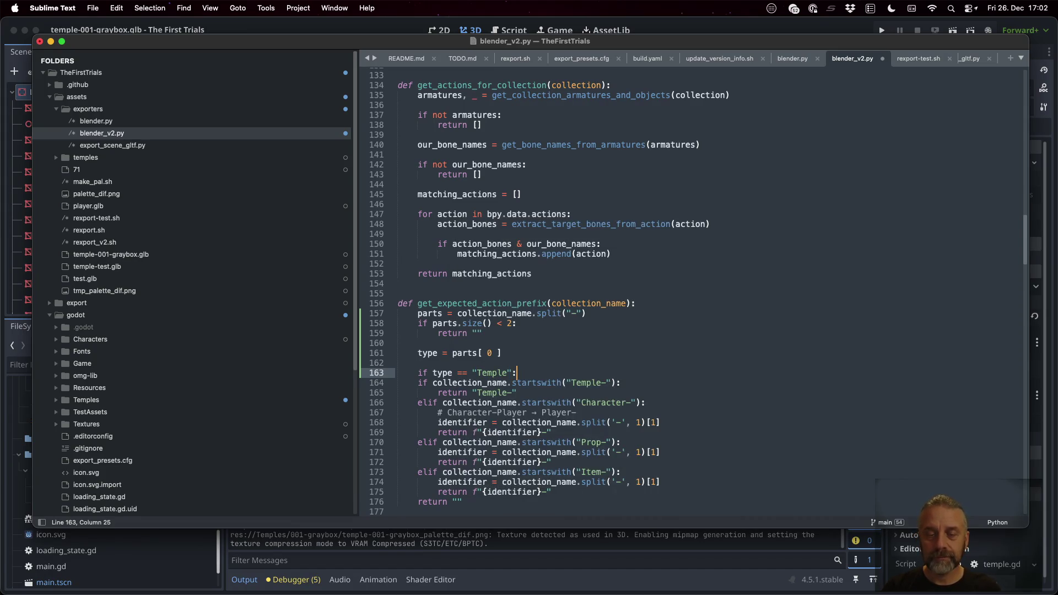
{"action": "key", "text": "Return"}
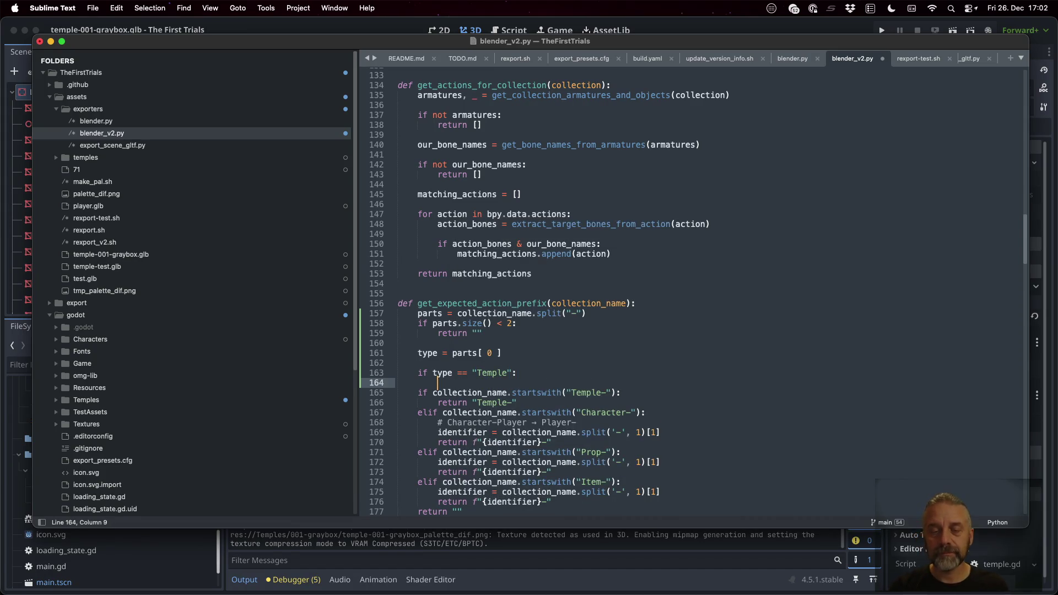
{"action": "key", "text": "Down"}
{"action": "key", "text": "Down"}
{"action": "key", "text": "shift+End"}
{"action": "key", "text": "super+c"}
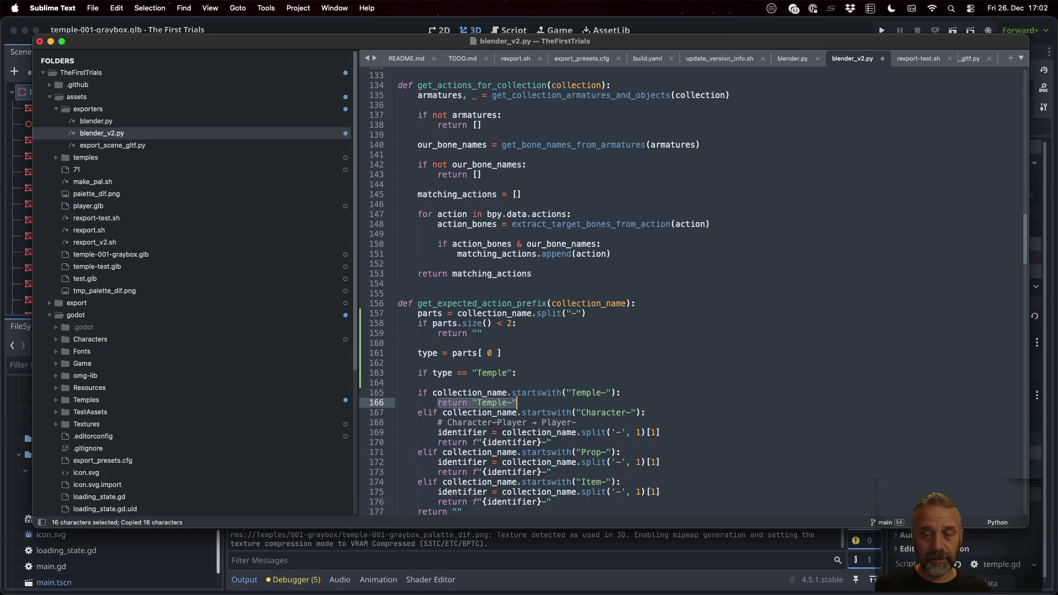
{"action": "key", "text": "Up"}
{"action": "key", "text": "Up"}
{"action": "key", "text": "super+v"}
{"action": "key", "text": "Return"}
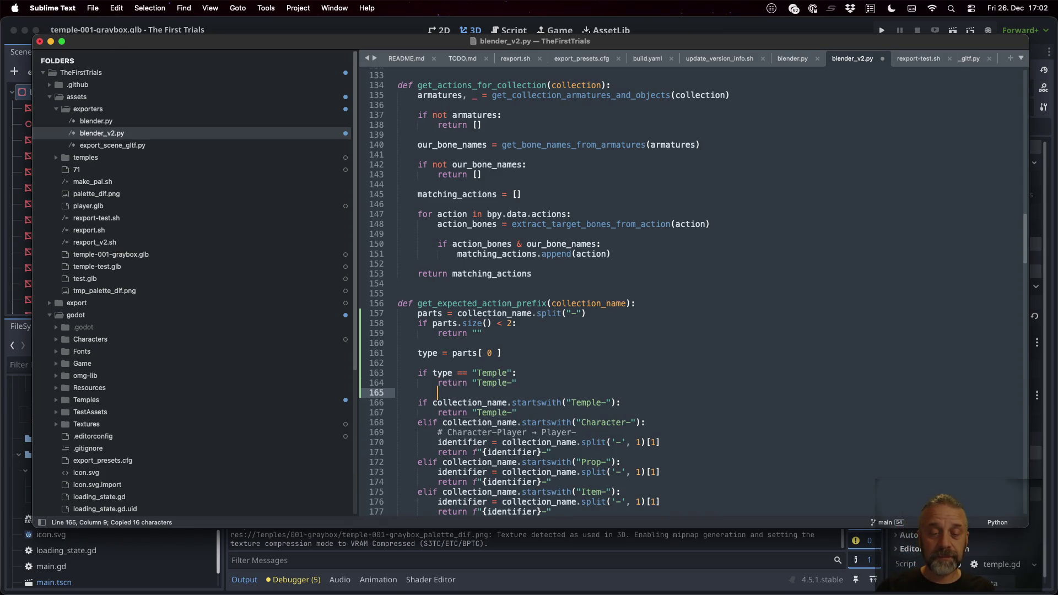
Step: Start a branching line above the Temple check, trying match, switch, then case
{"action": "type", "text": "elif pa"}
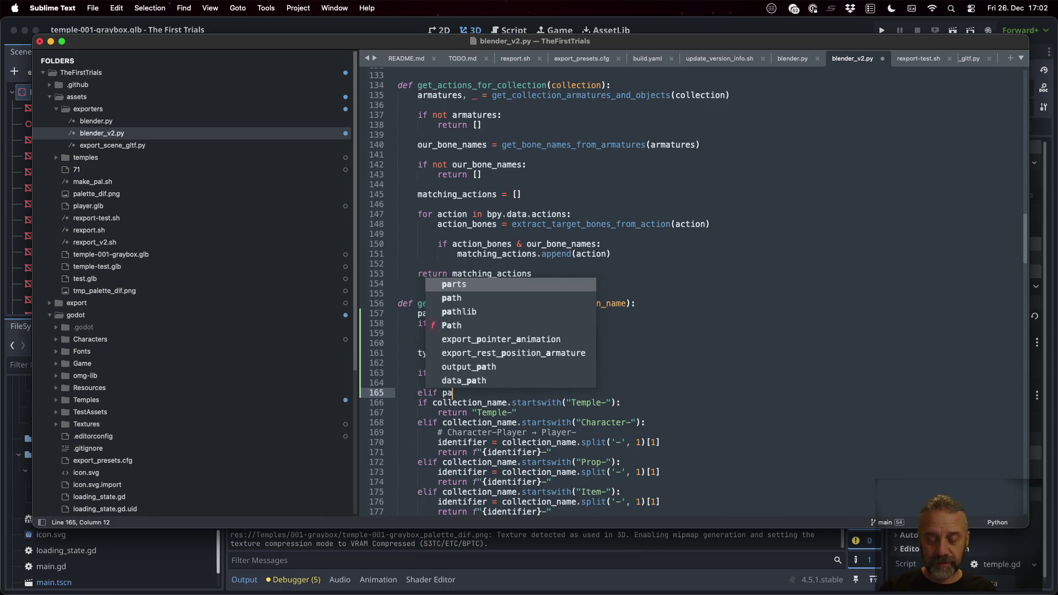
{"action": "type", "text": "rts["}
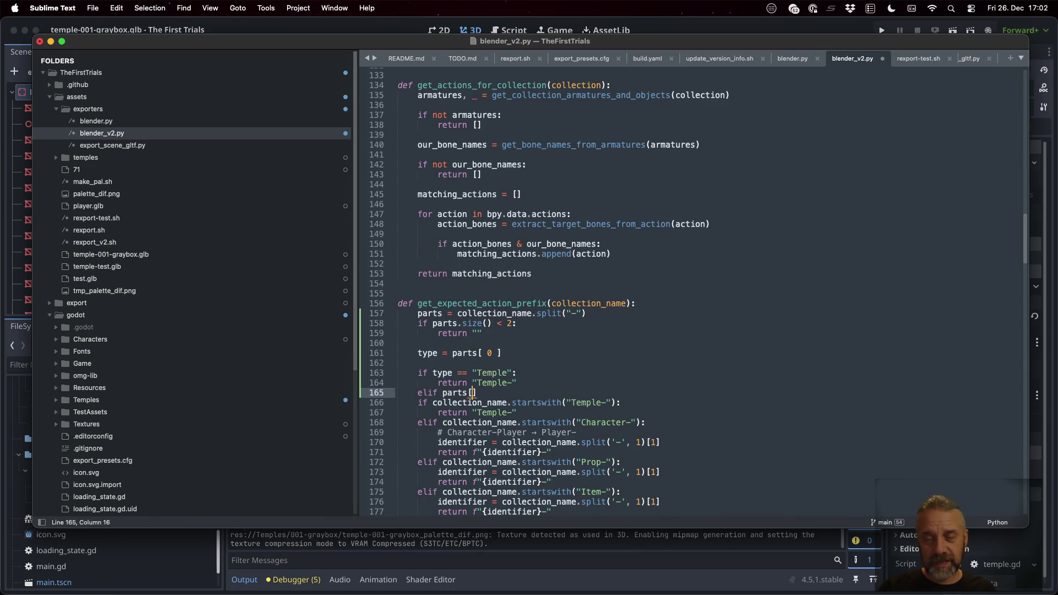
{"action": "key", "text": "Up"}
{"action": "key", "text": "Up"}
{"action": "key", "text": "Up"}
{"action": "key", "text": "Return"}
{"action": "type", "text": "match"}
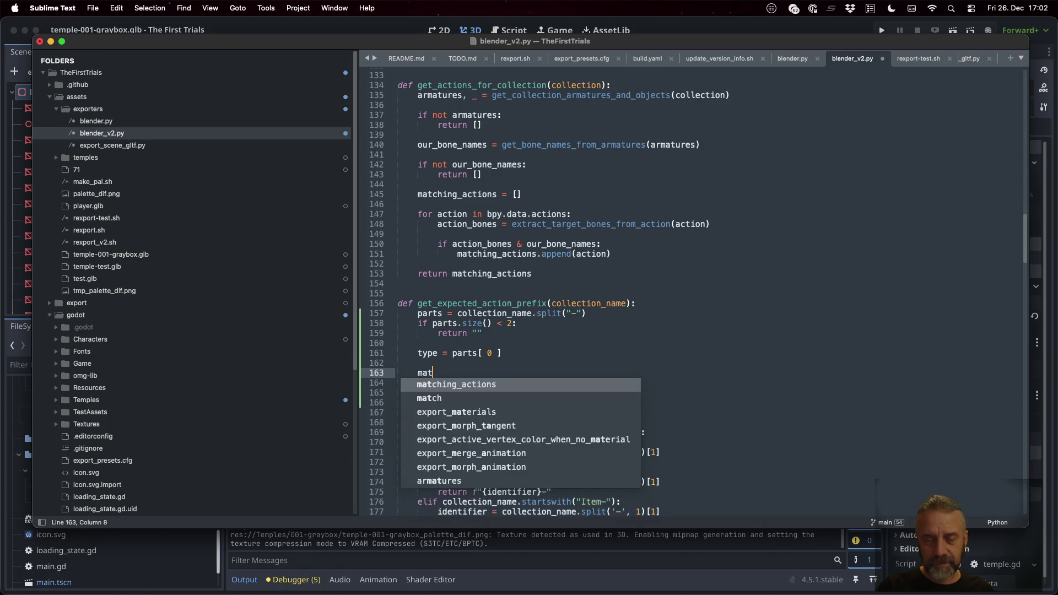
{"action": "key", "text": "BackSpace"}
{"action": "key", "text": "BackSpace"}
{"action": "key", "text": "BackSpace"}
{"action": "type", "text": "switch"}
{"action": "key", "text": "BackSpace"}
{"action": "key", "text": "BackSpace"}
{"action": "key", "text": "BackSpace"}
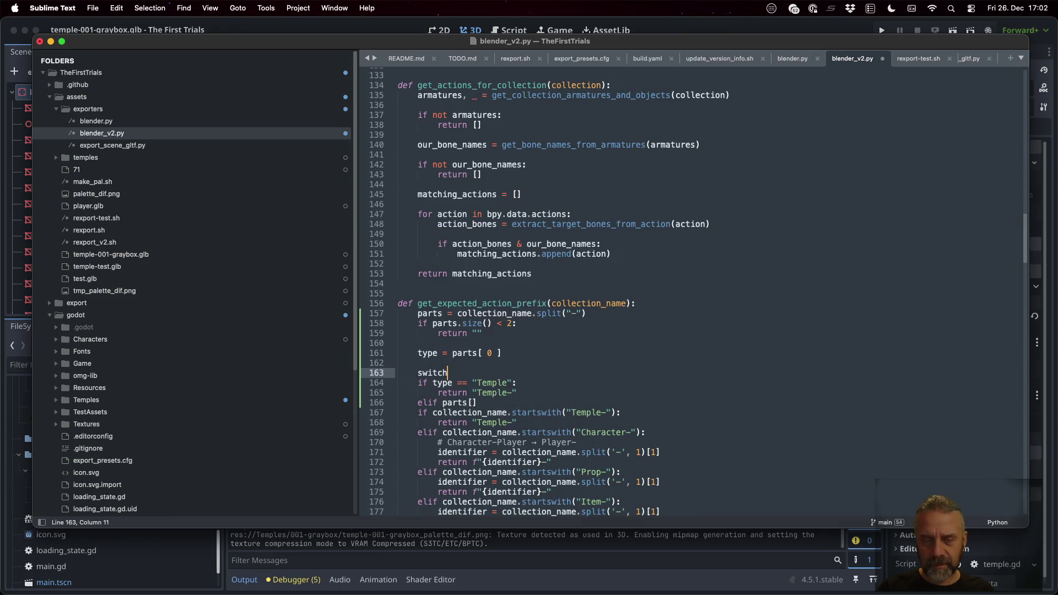
{"action": "type", "text": "case"}
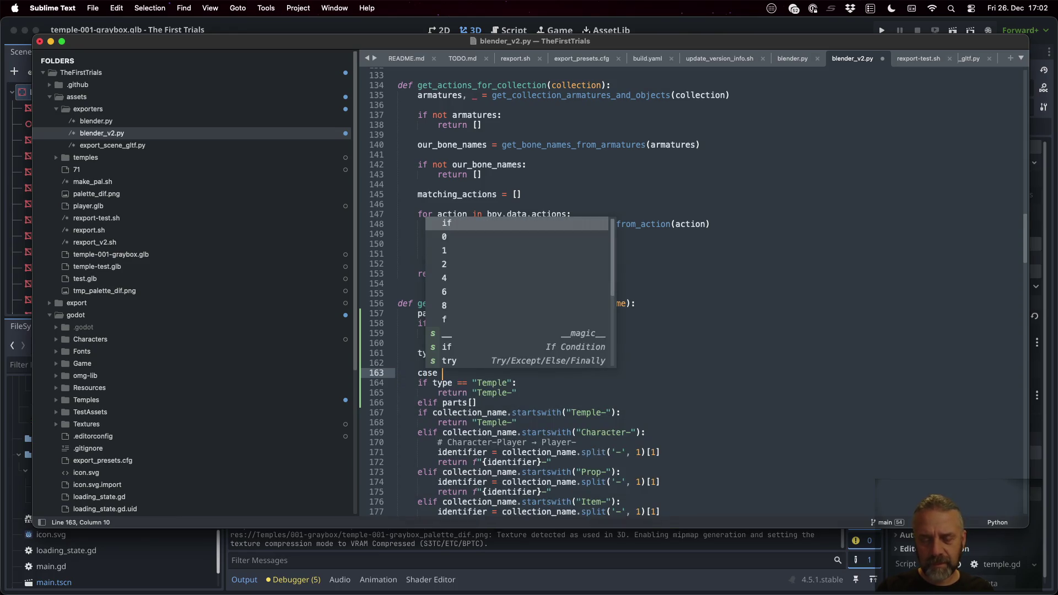
{"action": "key", "text": "ctrl+Right"}
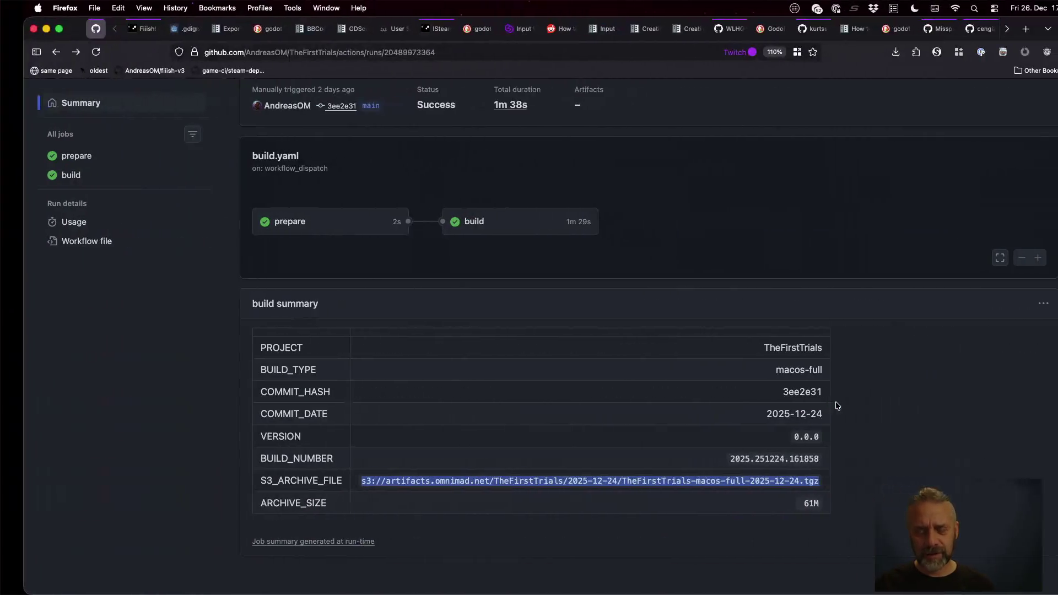
Step: Search 'switch case in python' and skim the GeeksforGeeks article
{"action": "key", "text": "super+t"}
{"action": "type", "text": "switch case in py"}
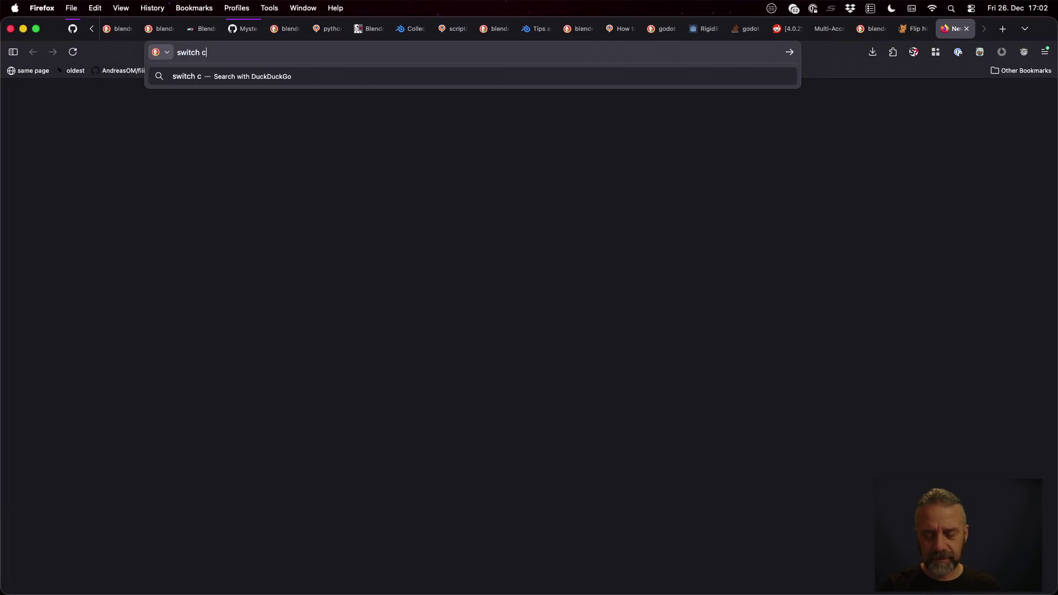
{"action": "type", "text": "th"}
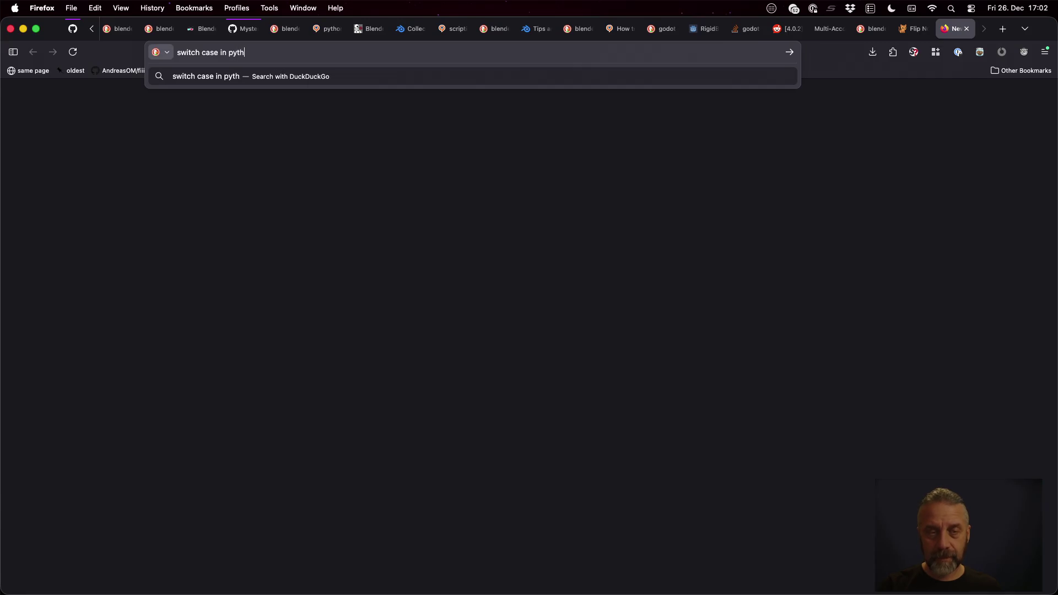
{"action": "type", "text": "on"}
{"action": "key", "text": "Return"}
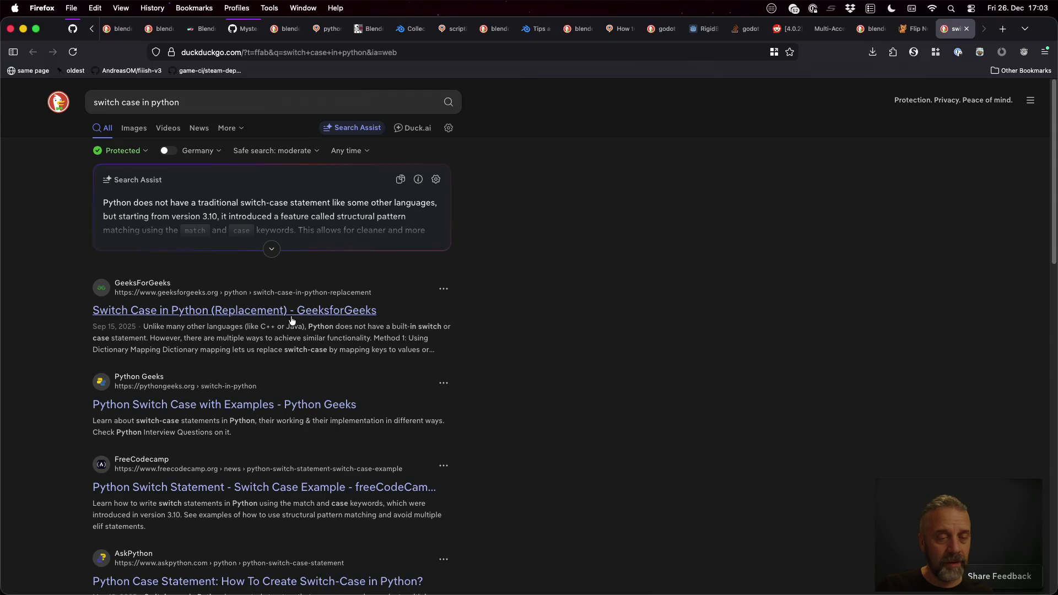
{"action": "left_click", "coordinate": [287, 312]}
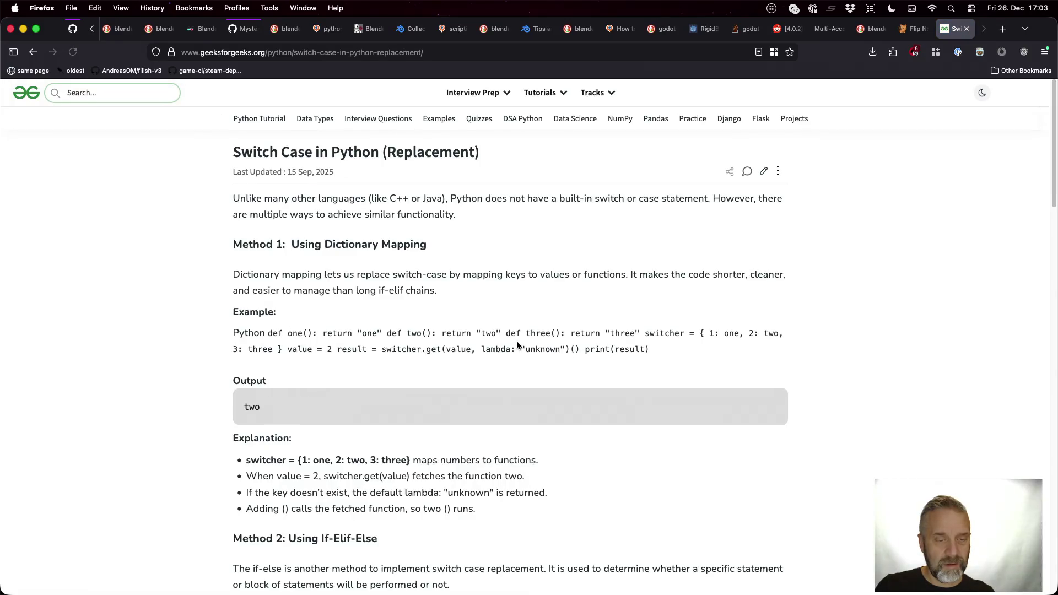
{"action": "scroll", "coordinate": [517, 341], "scroll_direction": "down", "scroll_amount": 8}
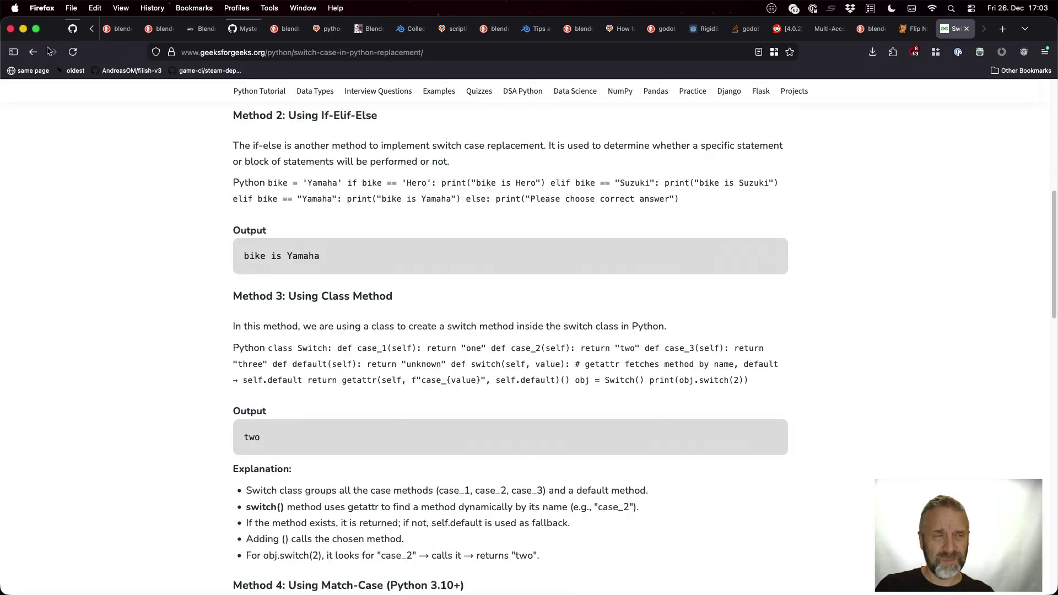
{"action": "left_click", "coordinate": [33, 52]}
Step: Read through the Python Geeks switch case article
{"action": "left_click", "coordinate": [297, 406]}
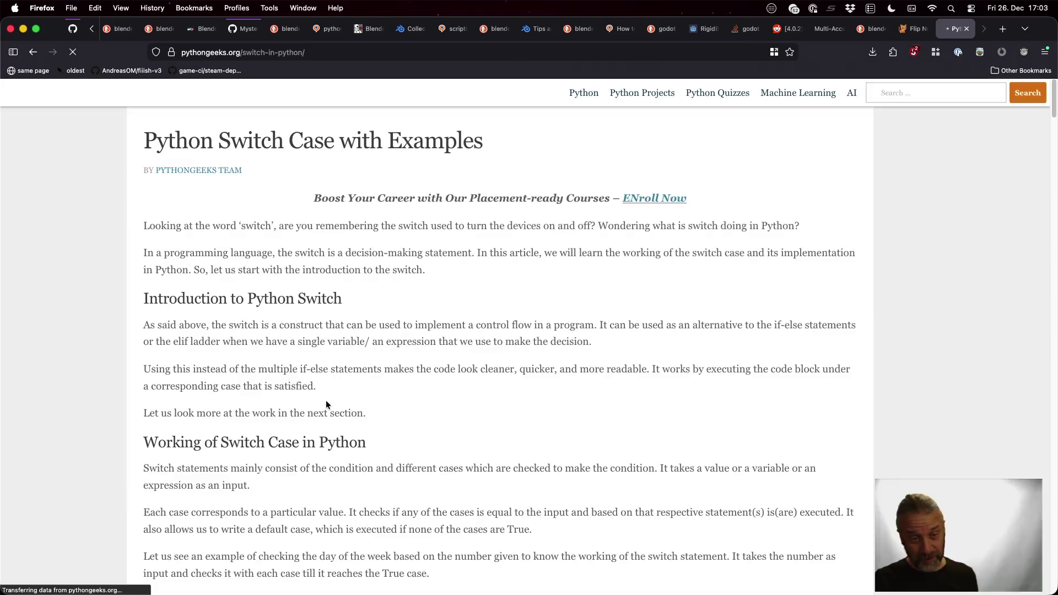
{"action": "scroll", "coordinate": [400, 361], "scroll_direction": "down", "scroll_amount": 4}
{"action": "scroll", "coordinate": [400, 361], "scroll_direction": "down", "scroll_amount": 10}
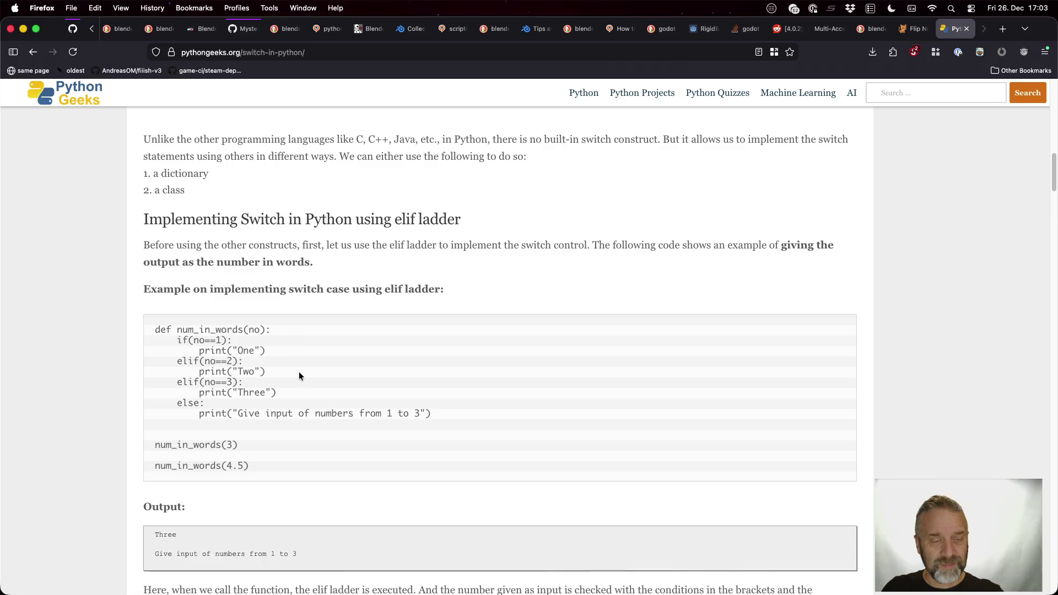
{"action": "scroll", "coordinate": [299, 371], "scroll_direction": "down", "scroll_amount": 5}
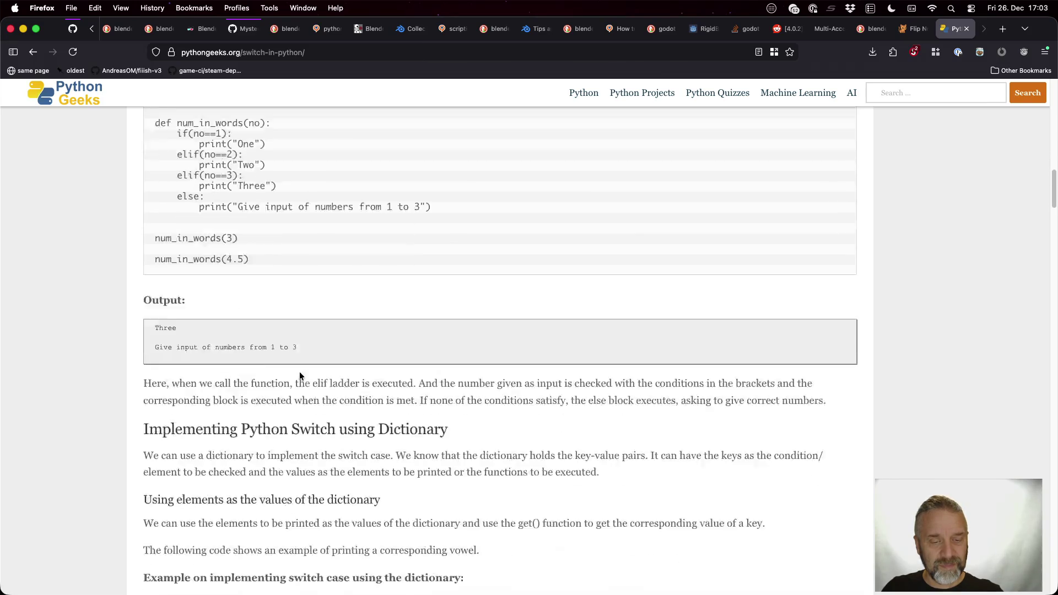
{"action": "scroll", "coordinate": [299, 373], "scroll_direction": "down", "scroll_amount": 4}
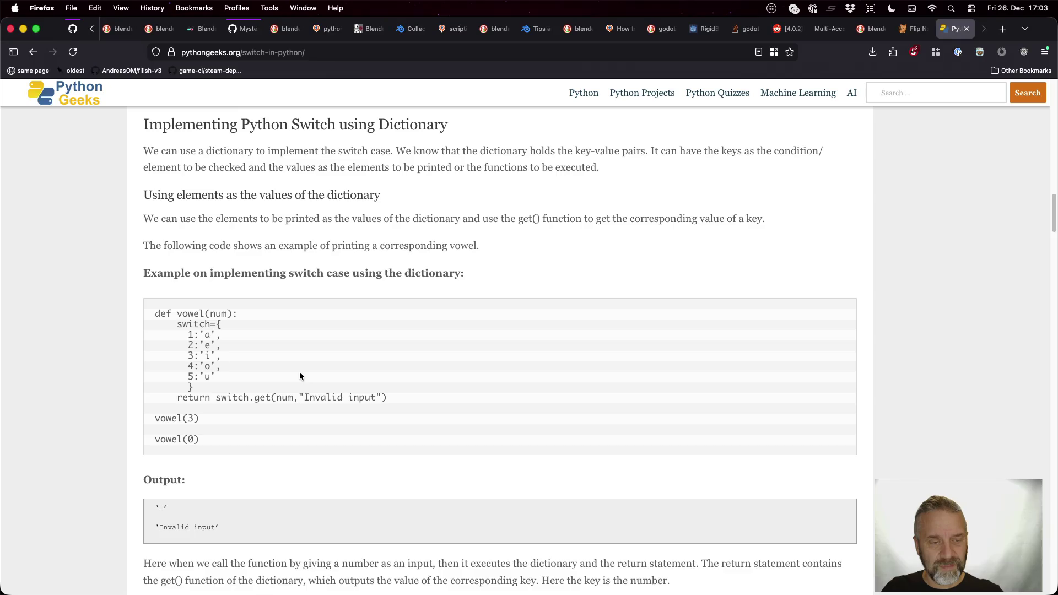
{"action": "scroll", "coordinate": [299, 376], "scroll_direction": "down", "scroll_amount": 8}
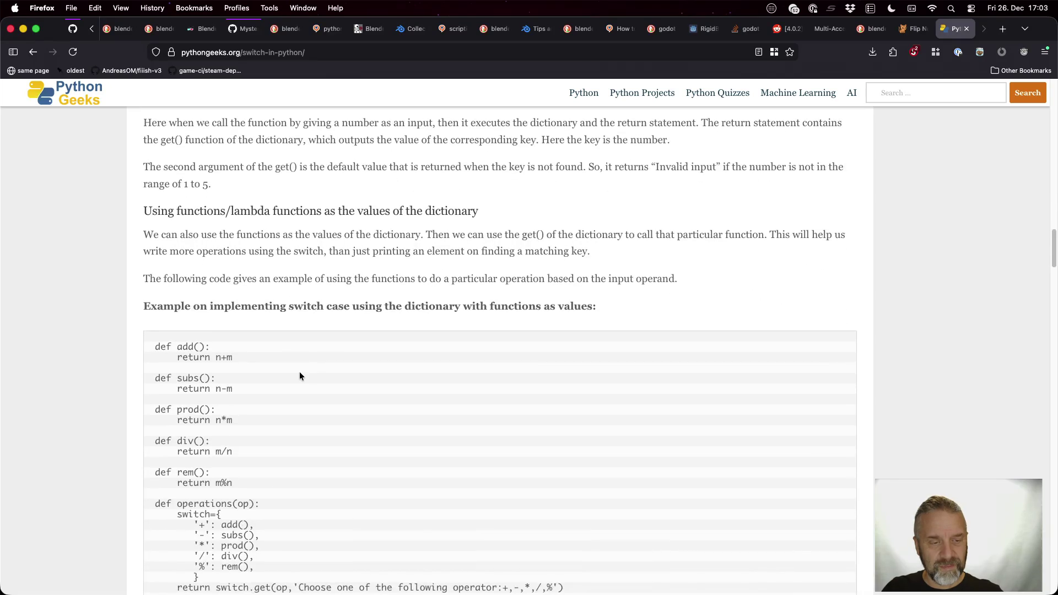
{"action": "scroll", "coordinate": [299, 371], "scroll_direction": "down", "scroll_amount": 11}
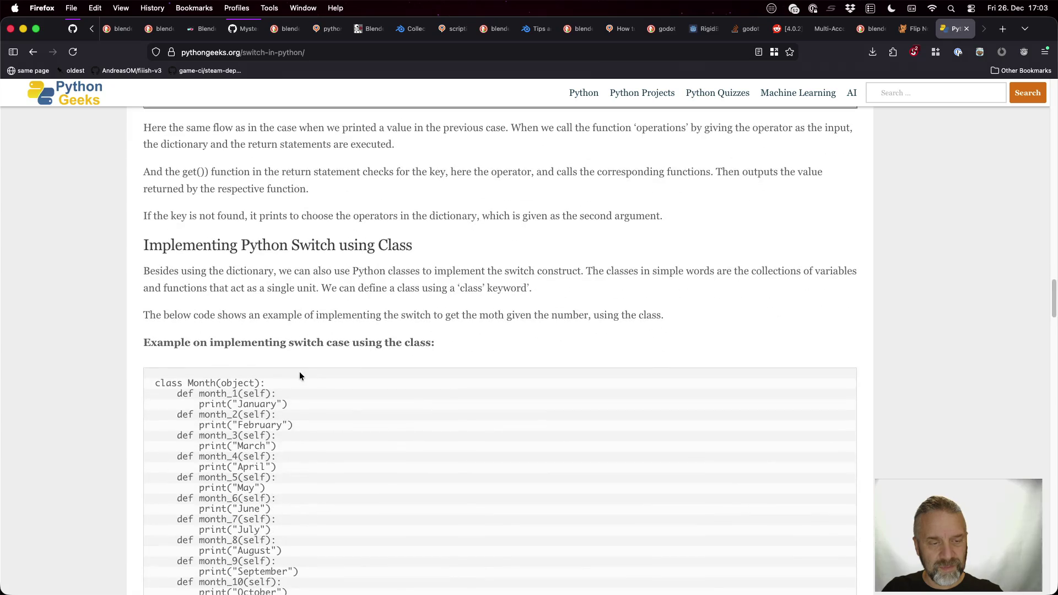
{"action": "scroll", "coordinate": [299, 371], "scroll_direction": "down", "scroll_amount": 14}
{"action": "scroll", "coordinate": [299, 371], "scroll_direction": "down", "scroll_amount": 7}
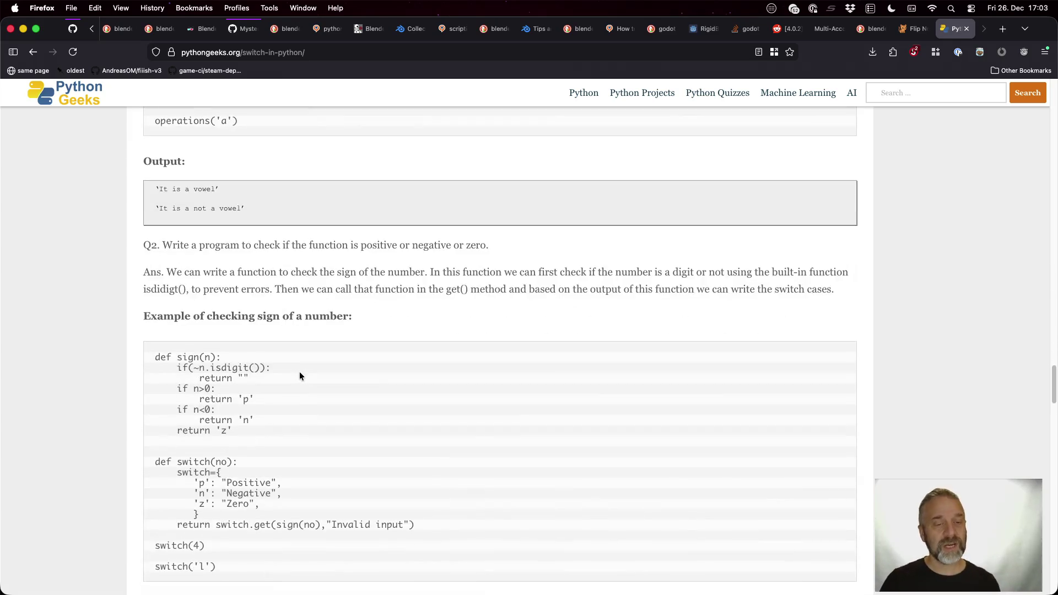
{"action": "scroll", "coordinate": [299, 372], "scroll_direction": "down", "scroll_amount": 13}
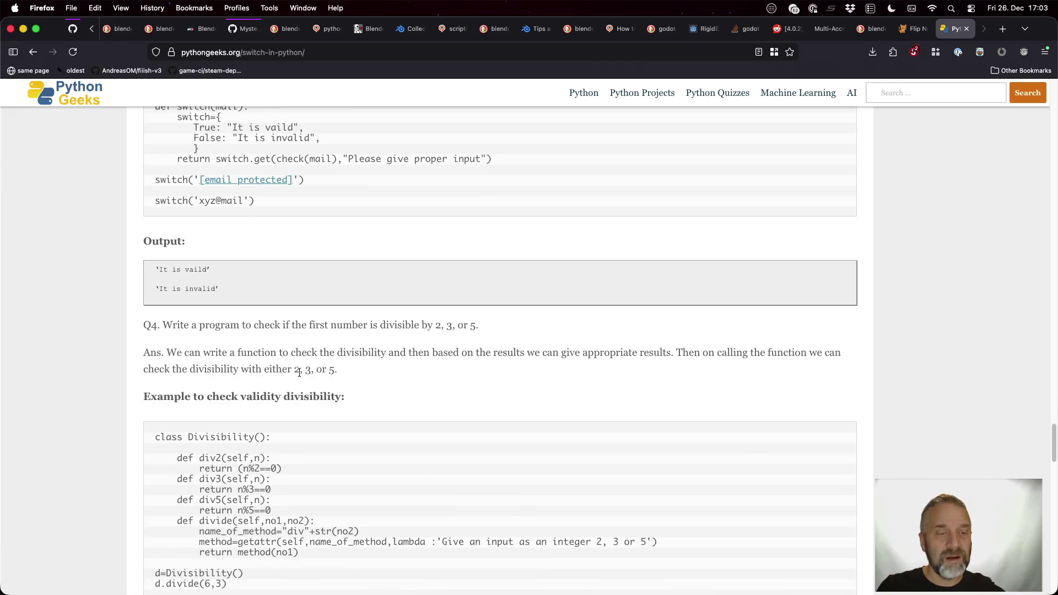
{"action": "scroll", "coordinate": [299, 372], "scroll_direction": "down", "scroll_amount": 9}
{"action": "scroll", "coordinate": [299, 372], "scroll_direction": "down", "scroll_amount": 8}
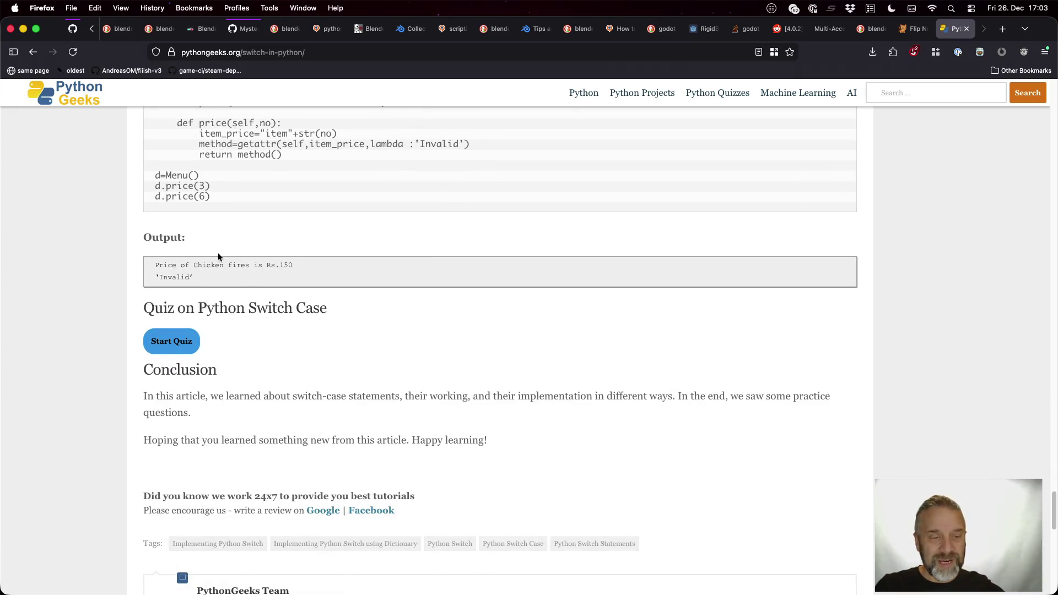
{"action": "left_click", "coordinate": [33, 52]}
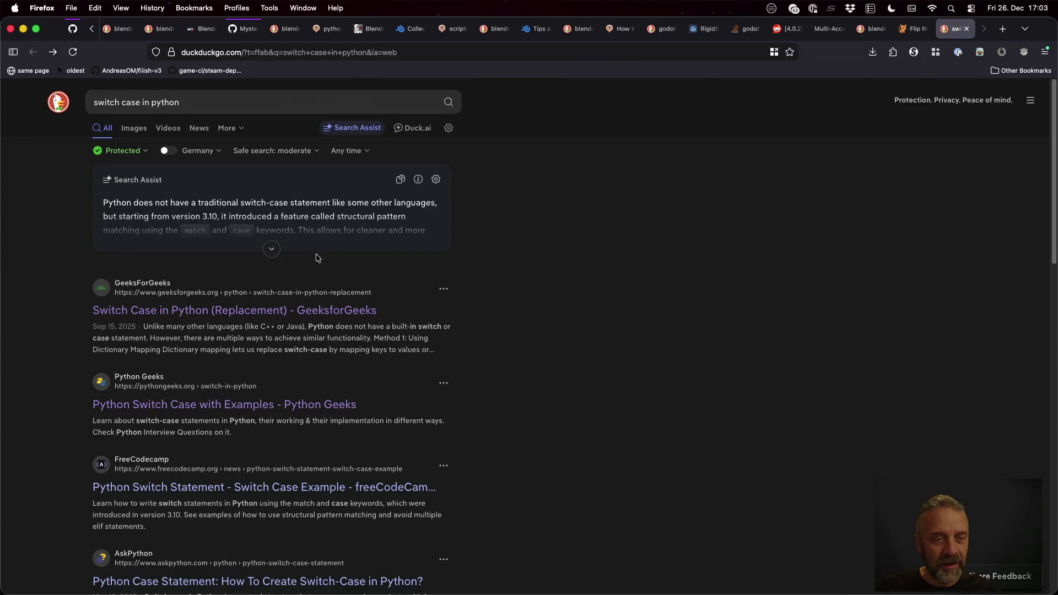
Step: Expand the Search Assist answer, re-search 'match case in python', and open the GeeksforGeeks article
{"action": "left_click", "coordinate": [271, 249]}
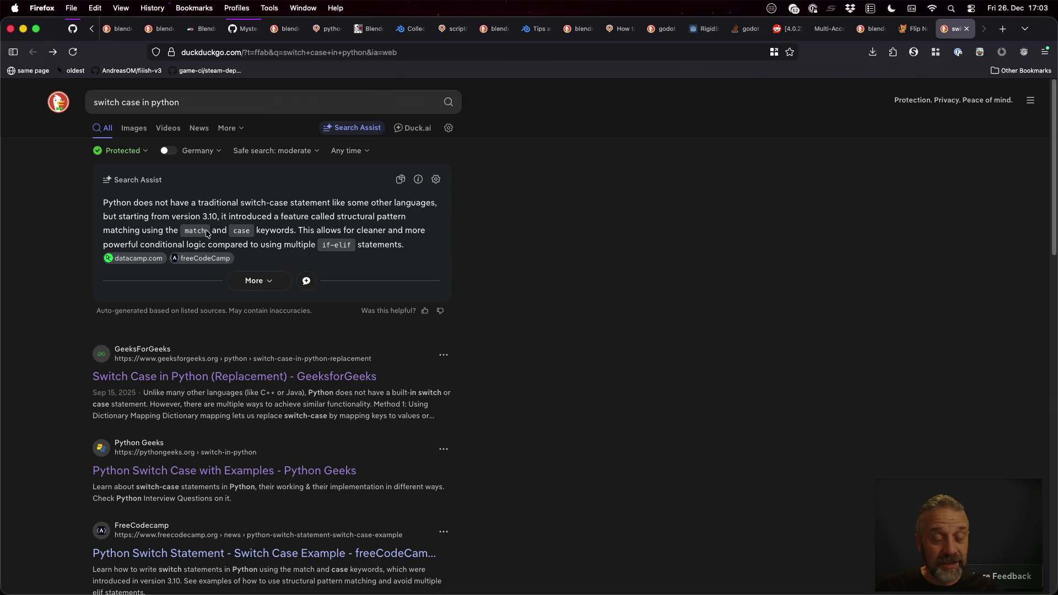
{"action": "left_click", "coordinate": [270, 281]}
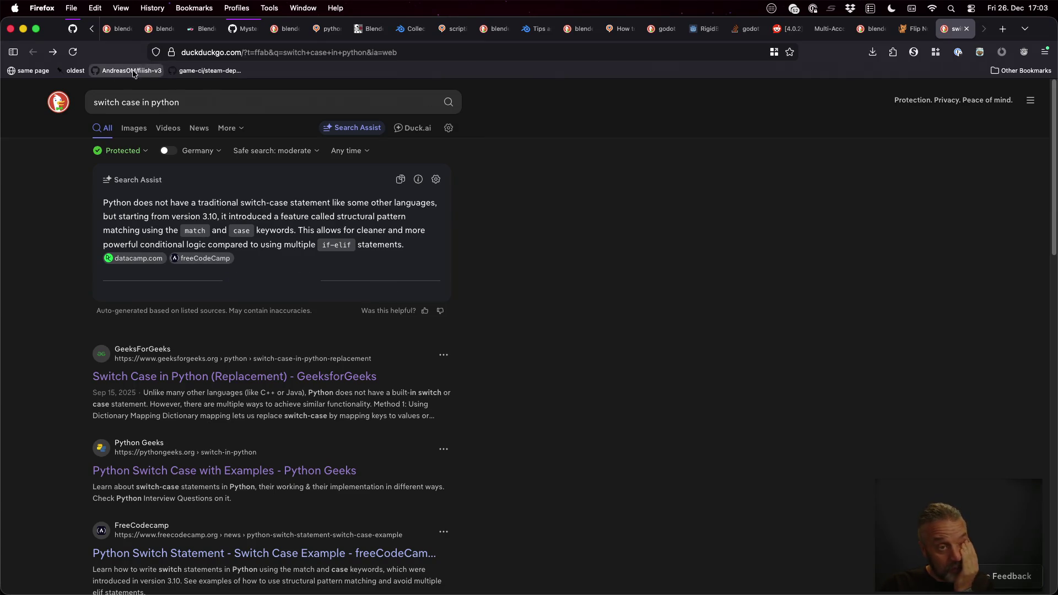
{"action": "double_click", "coordinate": [105, 102]}
{"action": "type", "text": "match"}
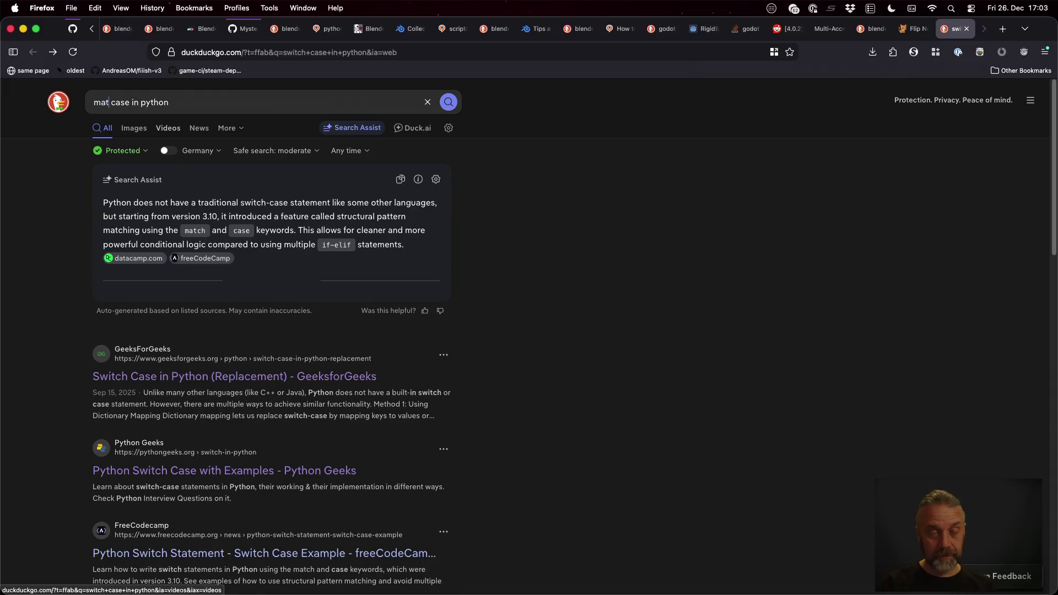
{"action": "key", "text": "Return"}
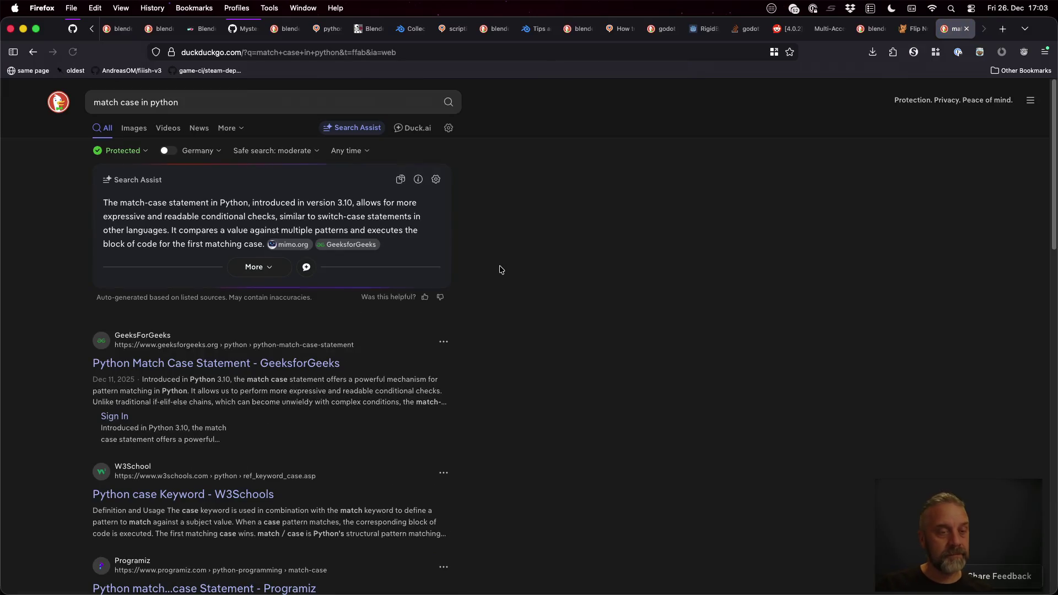
{"action": "left_click", "coordinate": [309, 361]}
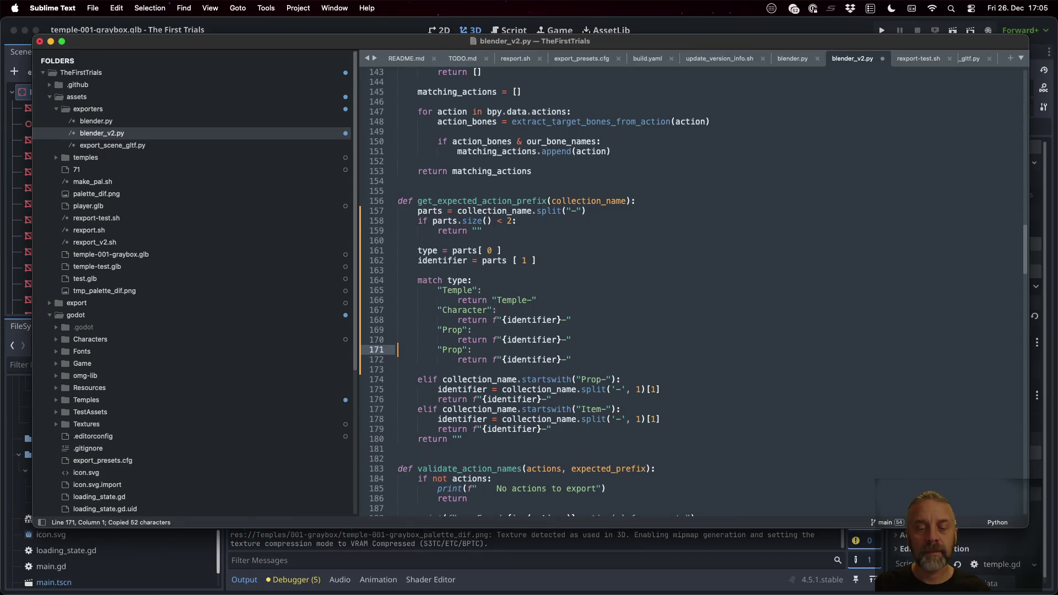
Step: Rename the duplicate "Prop" case to "Item" and add a default _: return "" case
{"action": "key", "text": "super+d"}
{"action": "type", "text": "Item"}
{"action": "key", "text": "Down"}
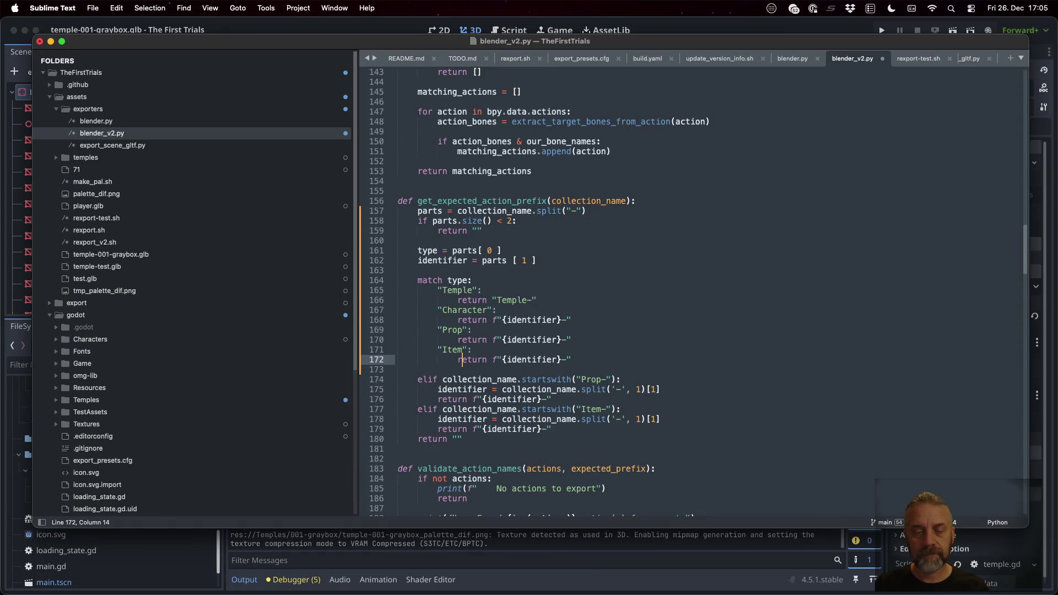
{"action": "key", "text": "super+Right"}
{"action": "key", "text": "Return"}
{"action": "type", "text": "_:"}
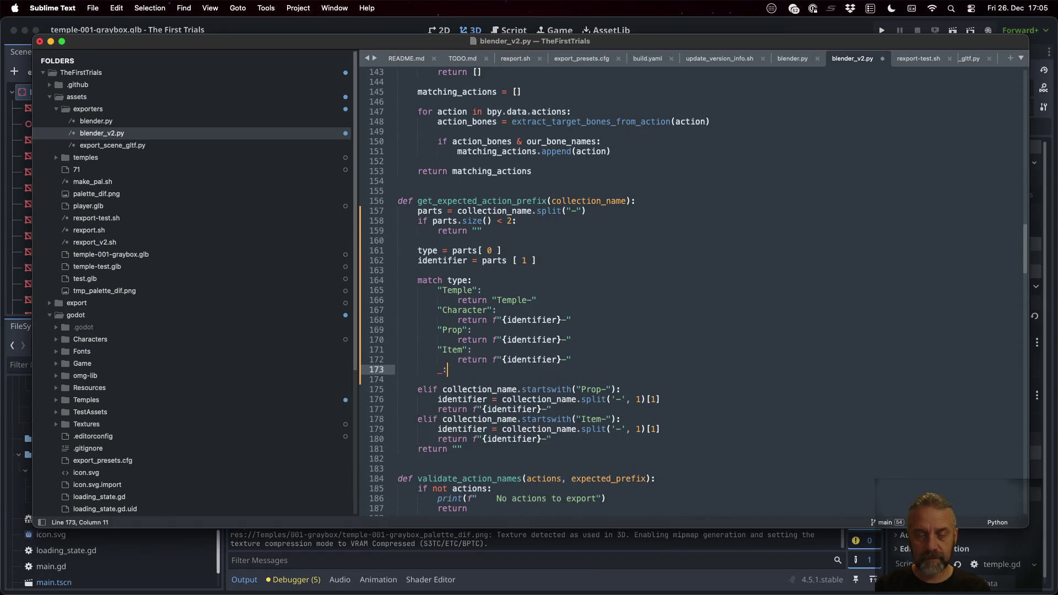
{"action": "key", "text": "Return"}
{"action": "type", "text": "return \""}
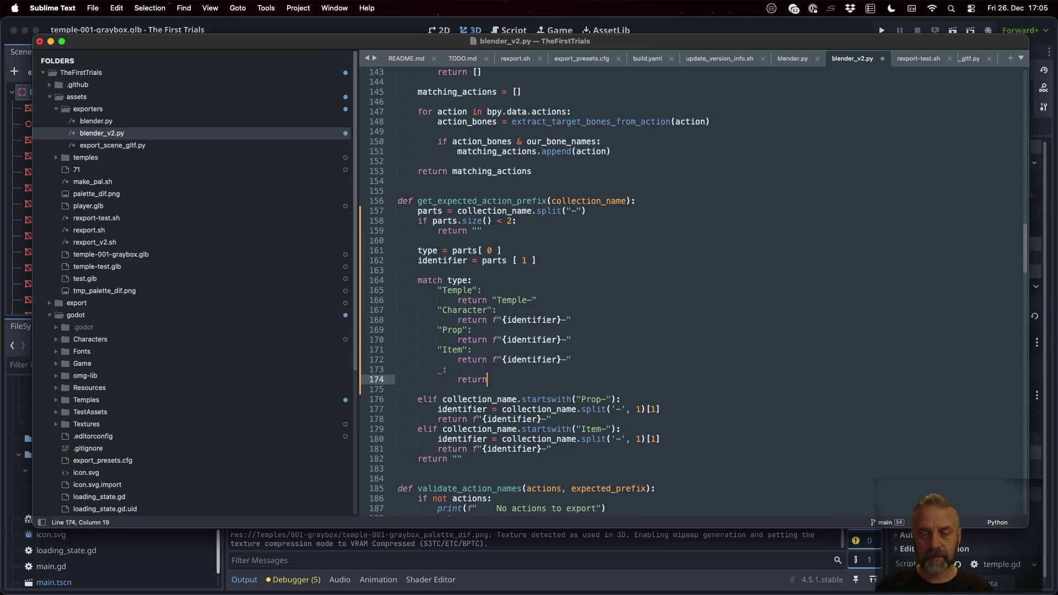
Step: Delete the leftover elif branches and save blender_v2.py
{"action": "key", "text": "Down"}
{"action": "key", "text": "Down"}
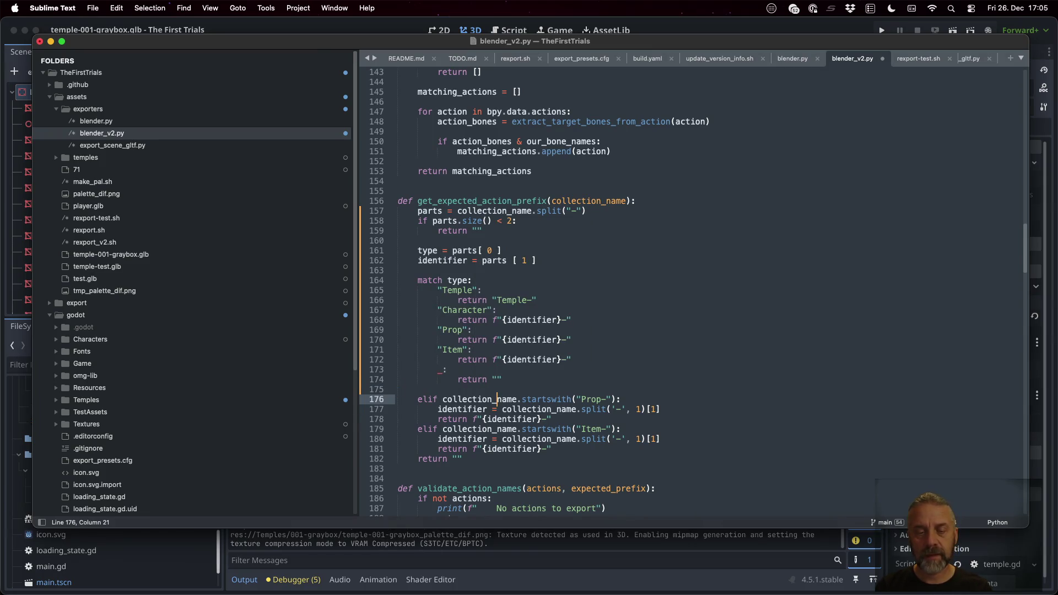
{"action": "key", "text": "shift+Down"}
{"action": "key", "text": "shift+Down"}
{"action": "key", "text": "shift+Down"}
{"action": "key", "text": "BackSpace"}
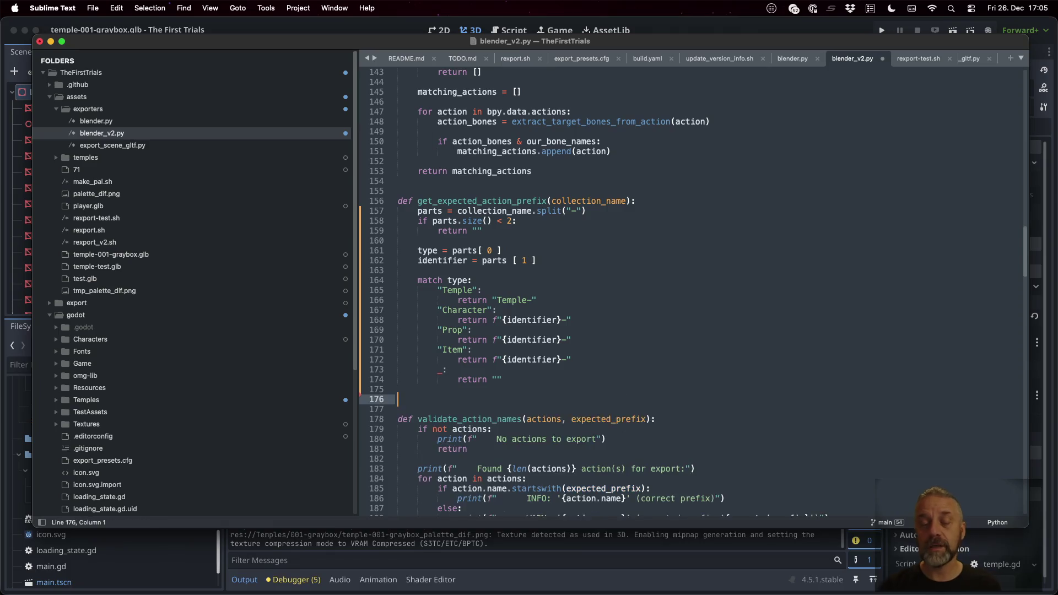
{"action": "key", "text": "BackSpace"}
{"action": "key", "text": "super+s"}
{"action": "key", "text": "ctrl+Up"}
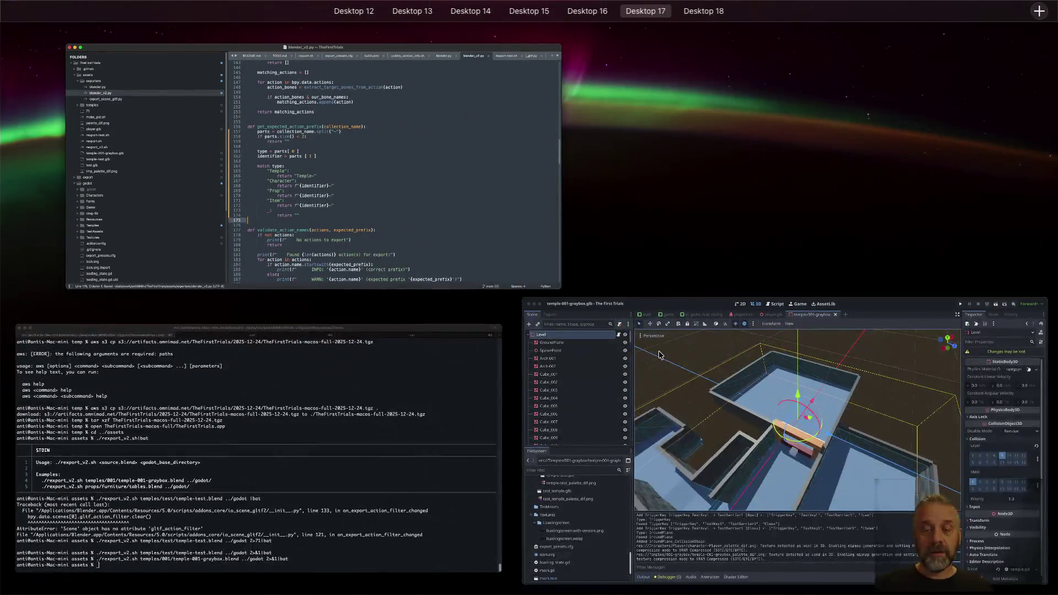
Step: Rerun the temple-001-graybox export in the terminal, which fails with a syntax error at line 165
{"action": "left_click", "coordinate": [489, 401]}
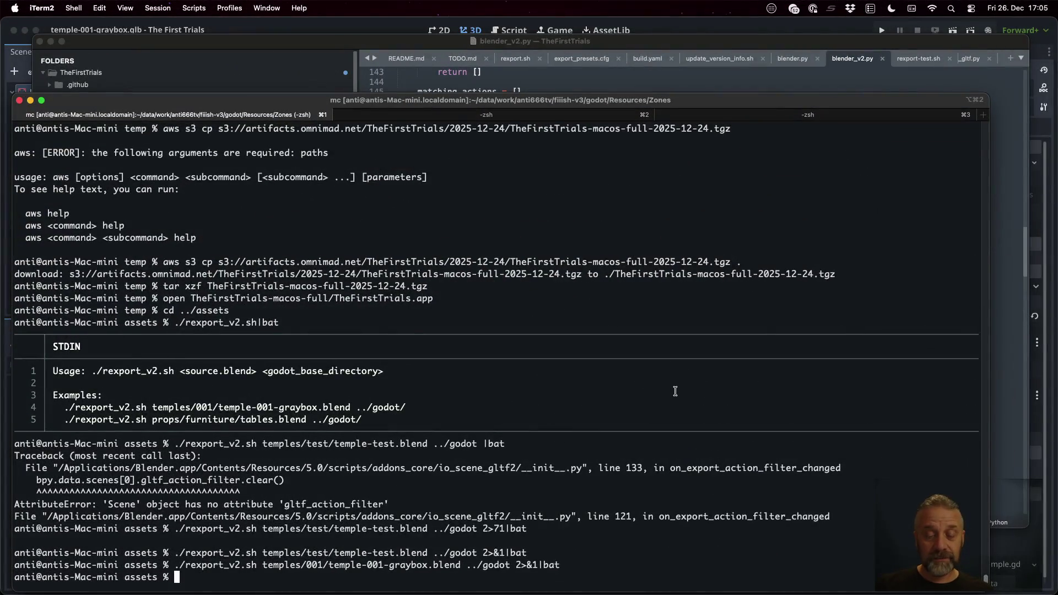
{"action": "type", "text": "./rexport_v2.sh temples/001/temple-001-graybox.blend ../godot 2>&1|bat"}
{"action": "key", "text": "Return"}
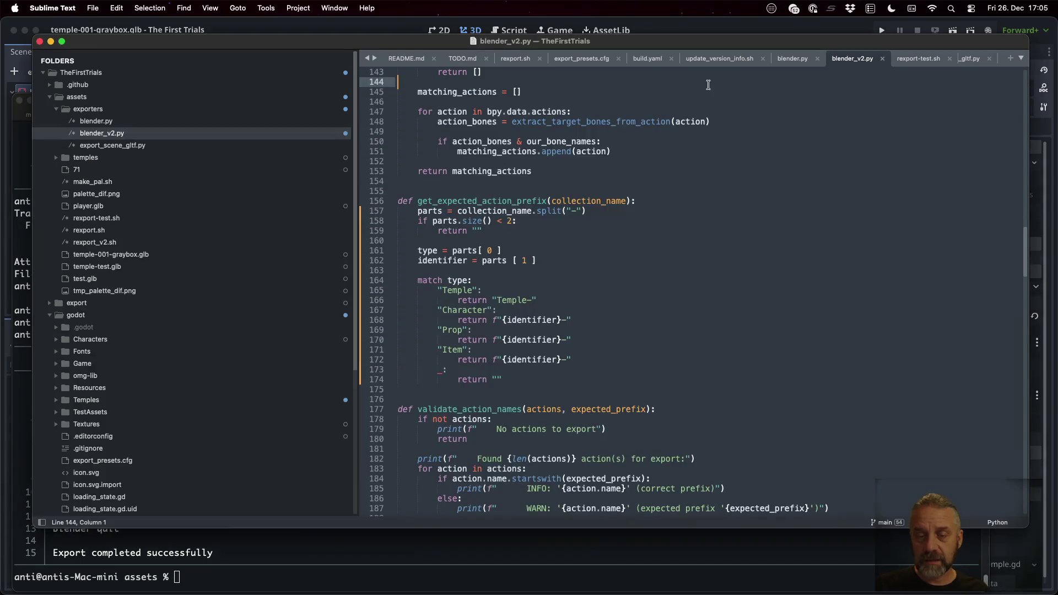
{"action": "left_click", "coordinate": [724, 94]}
{"action": "left_click", "coordinate": [575, 310]}
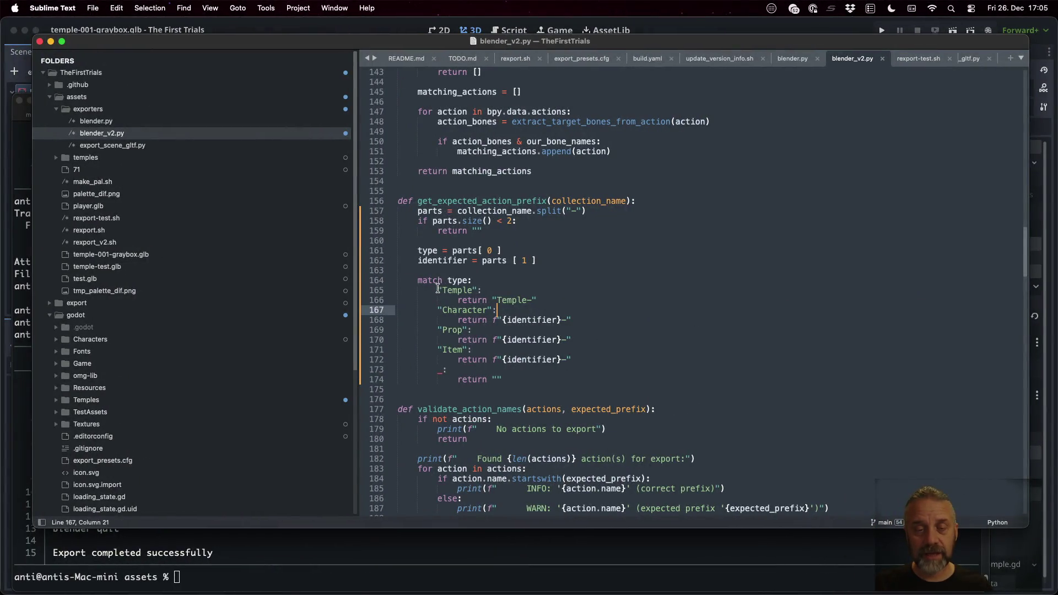
Step: Prefix the "Temple" and "Character" match patterns with case
{"action": "left_click", "coordinate": [437, 288]}
{"action": "type", "text": "case"}
{"action": "key", "text": "Down"}
{"action": "left_click", "coordinate": [438, 309]}
{"action": "type", "text": "case"}
{"action": "key", "text": "Down"}
{"action": "key", "text": "Down"}
Step: Prefix the "Prop", "Item" and _ patterns with case, save blender_v2.py, and clear the terminal
{"action": "key", "text": "Left"}
{"action": "key", "text": "Left"}
{"action": "type", "text": "case"}
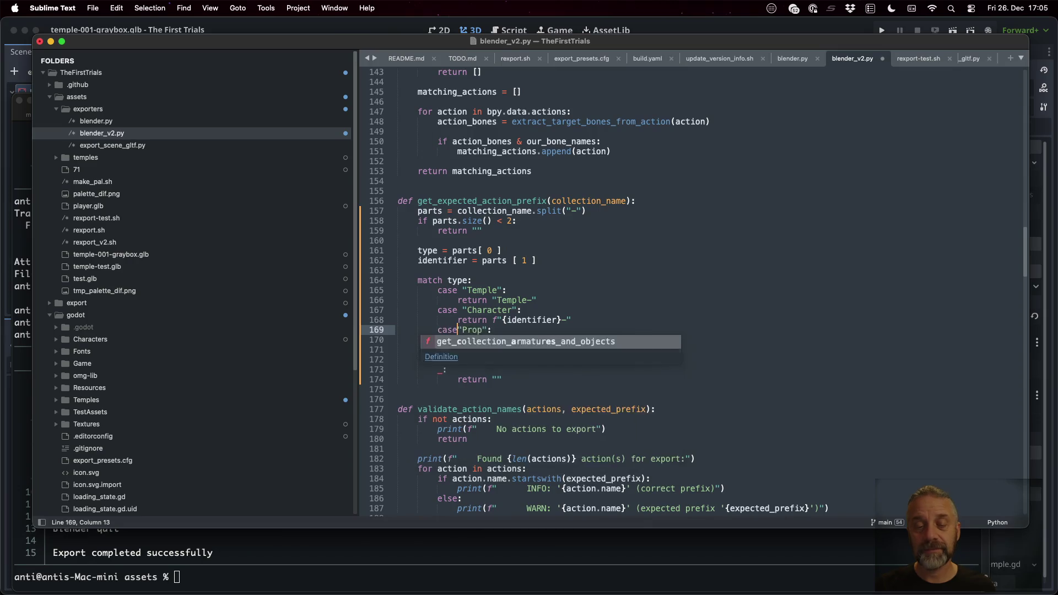
{"action": "key", "text": "Down"}
{"action": "key", "text": "Down"}
{"action": "type", "text": "case"}
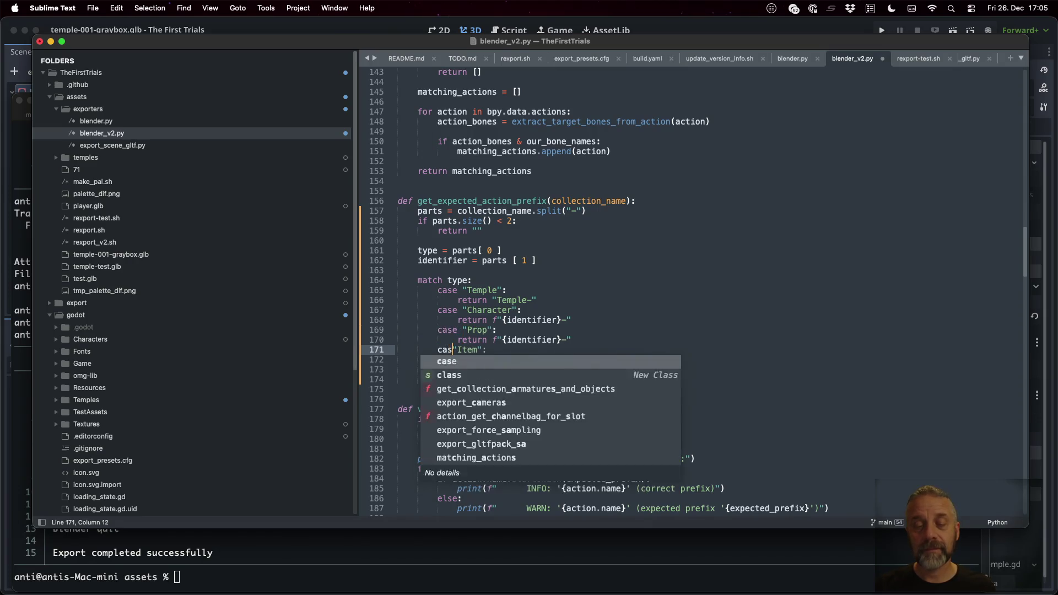
{"action": "key", "text": "super+Tab"}
{"action": "key", "text": "super+Tab"}
{"action": "key", "text": "Down"}
{"action": "key", "text": "Down"}
{"action": "type", "text": "case"}
{"action": "key", "text": "super+s"}
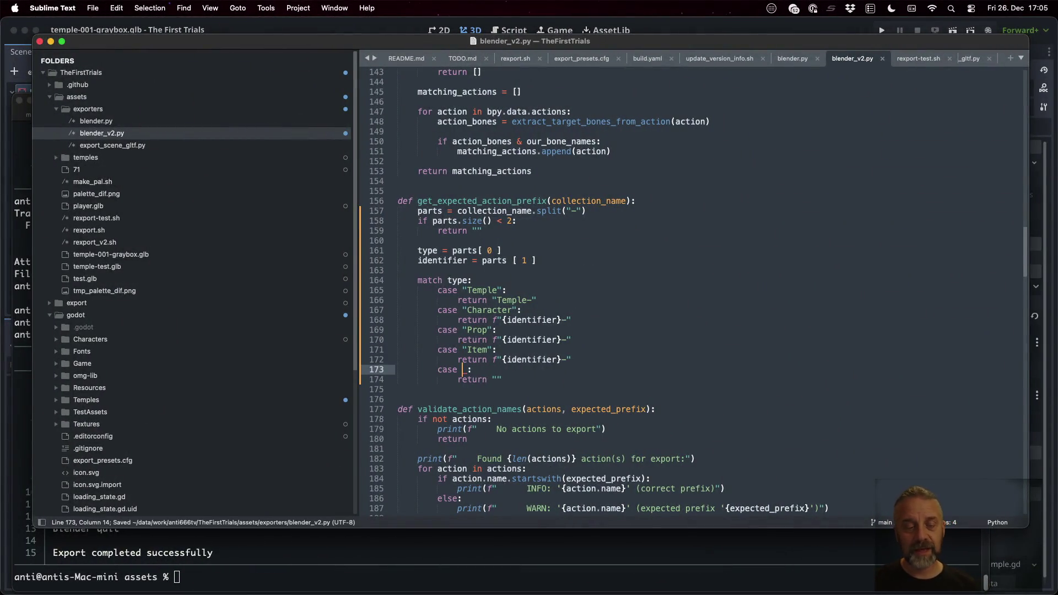
{"action": "left_click", "coordinate": [637, 566]}
{"action": "key", "text": "ctrl+l"}
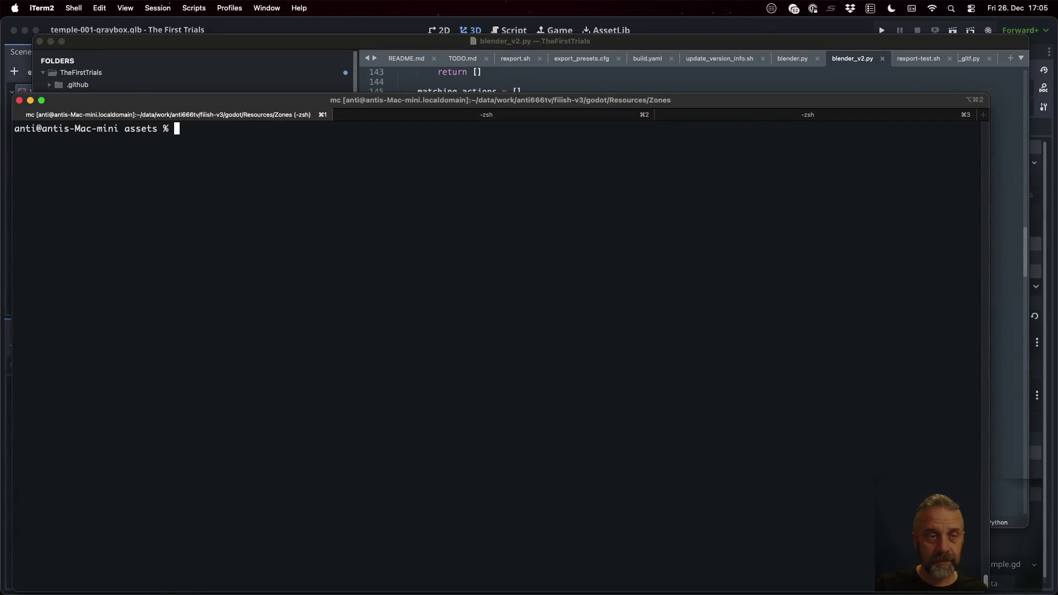
Step: Re-run the export, then change size() to length() on line 158, save, and re-run it
{"action": "key", "text": "Up"}
{"action": "key", "text": "Return"}
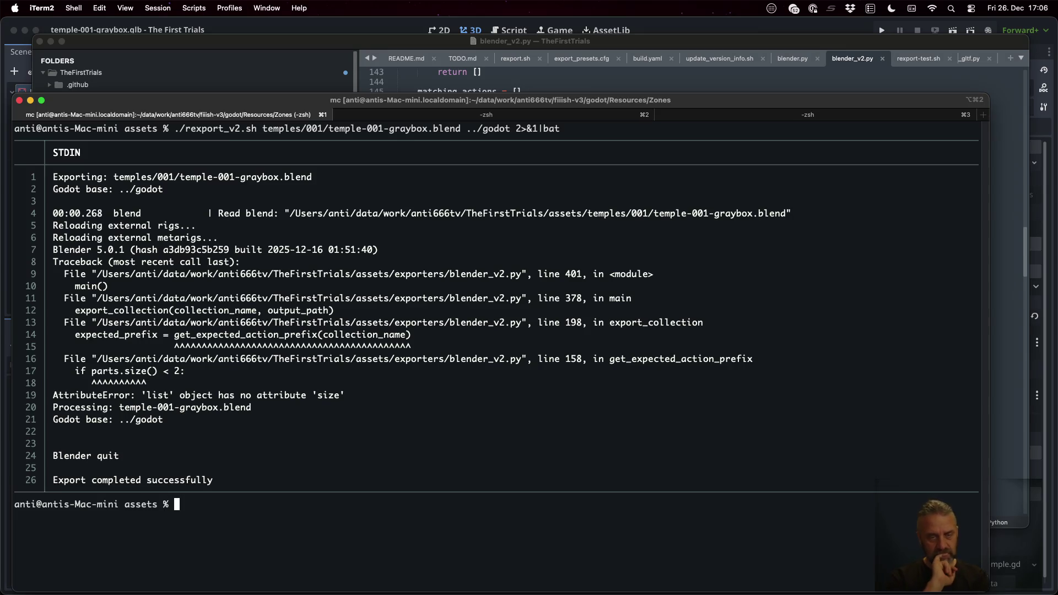
{"action": "left_click", "coordinate": [613, 79]}
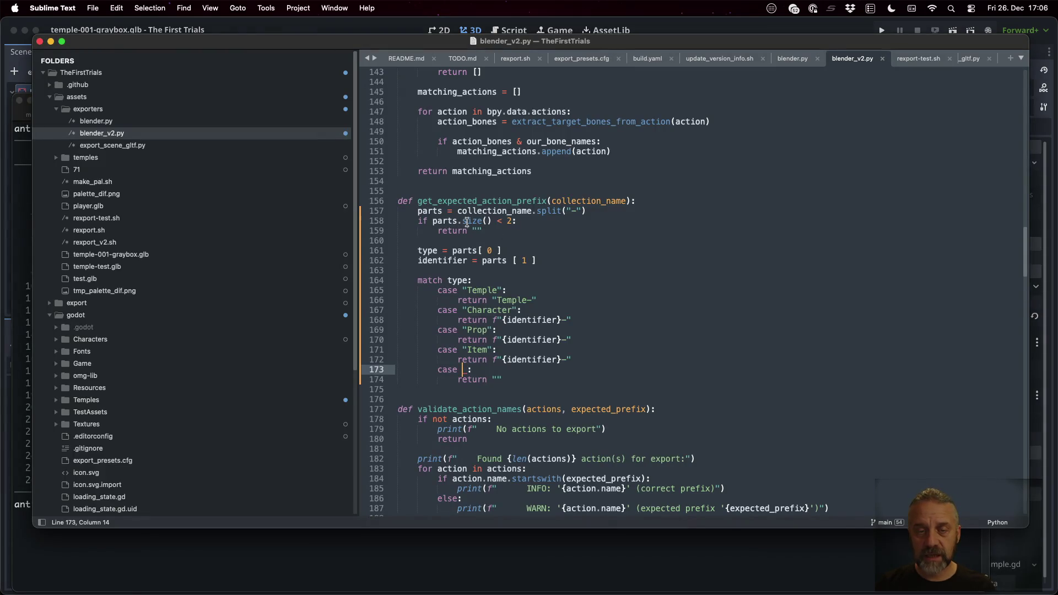
{"action": "double_click", "coordinate": [467, 221]}
{"action": "type", "text": "length"}
{"action": "key", "text": "super+s"}
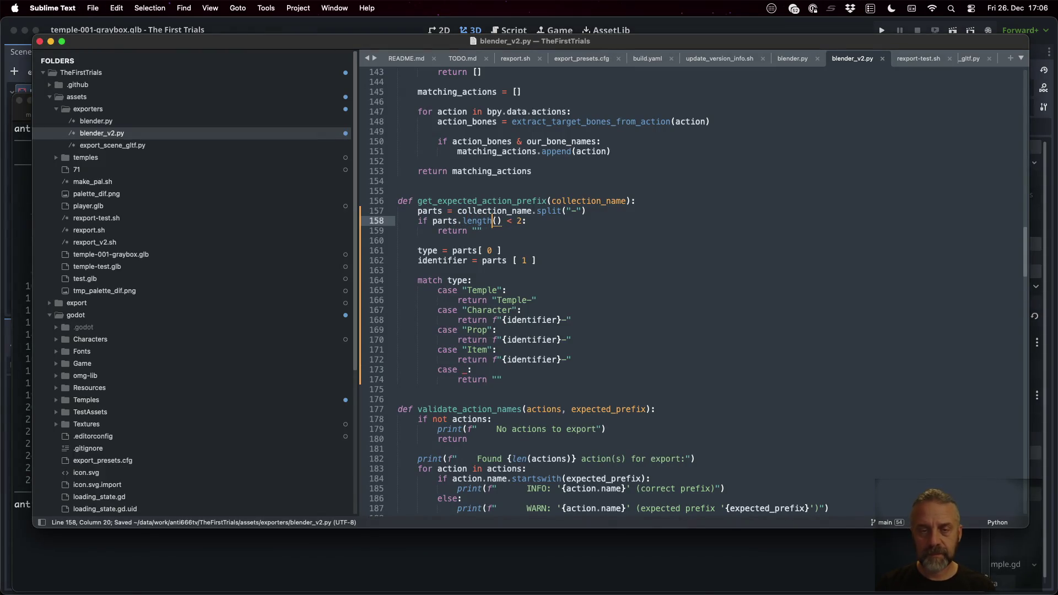
{"action": "key", "text": "super+Tab"}
{"action": "key", "text": "Up"}
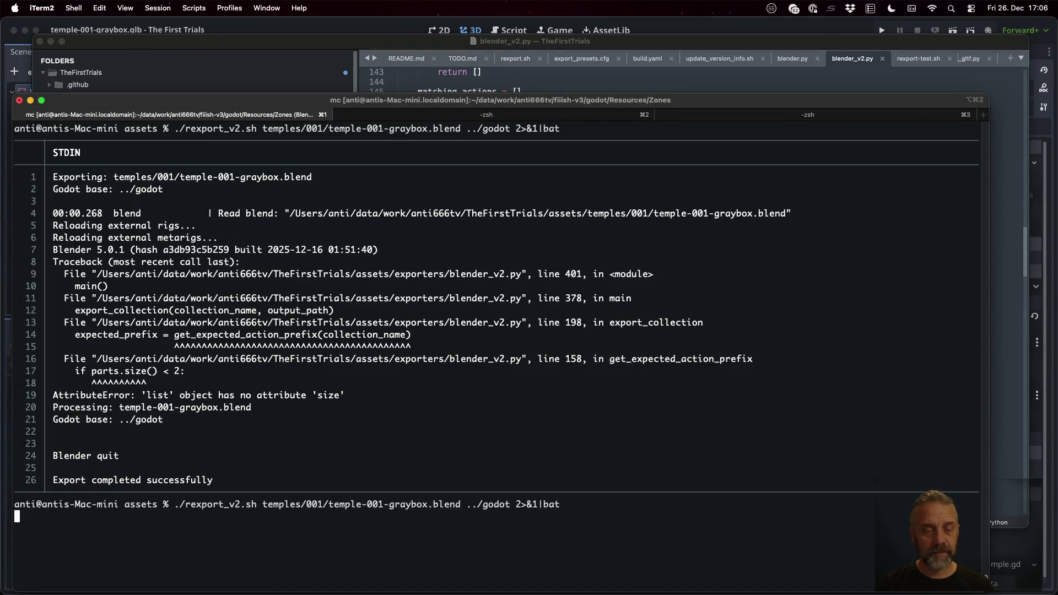
{"action": "key", "text": "Return"}
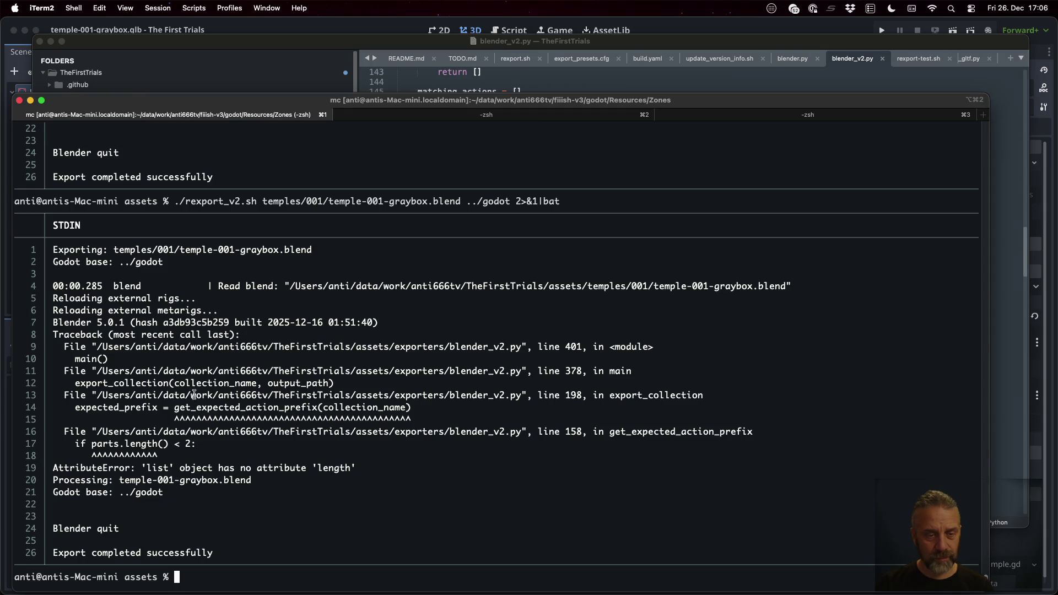
Step: Shorten length() to len() on line 158, save blender_v2.py, and re-run the export
{"action": "left_click", "coordinate": [484, 42]}
{"action": "key", "text": "BackSpace"}
{"action": "key", "text": "BackSpace"}
{"action": "key", "text": "BackSpace"}
{"action": "key", "text": "super+s"}
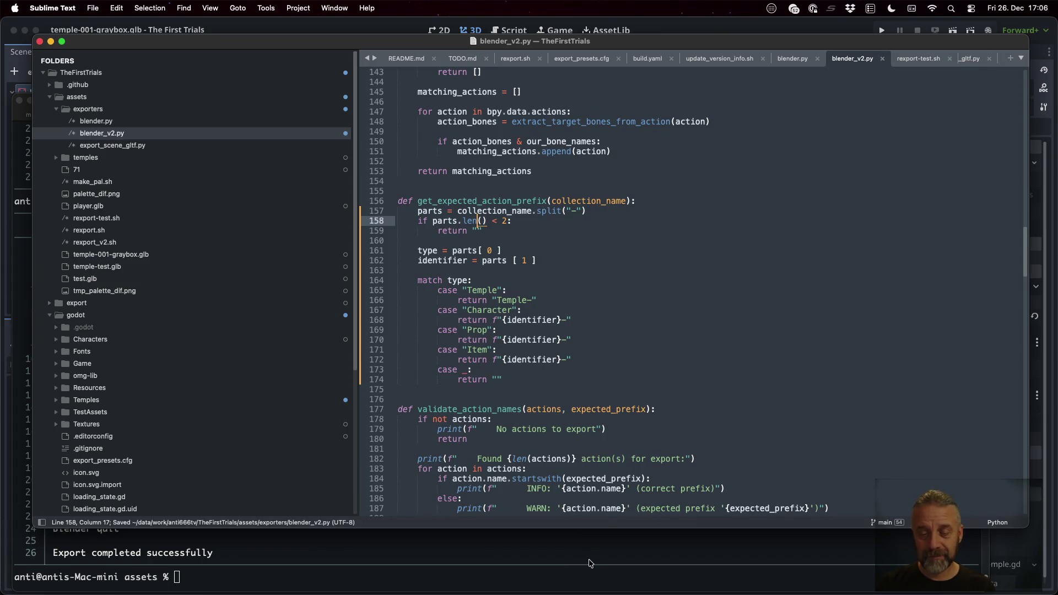
{"action": "left_click", "coordinate": [590, 562]}
{"action": "key", "text": "Up"}
{"action": "key", "text": "Return"}
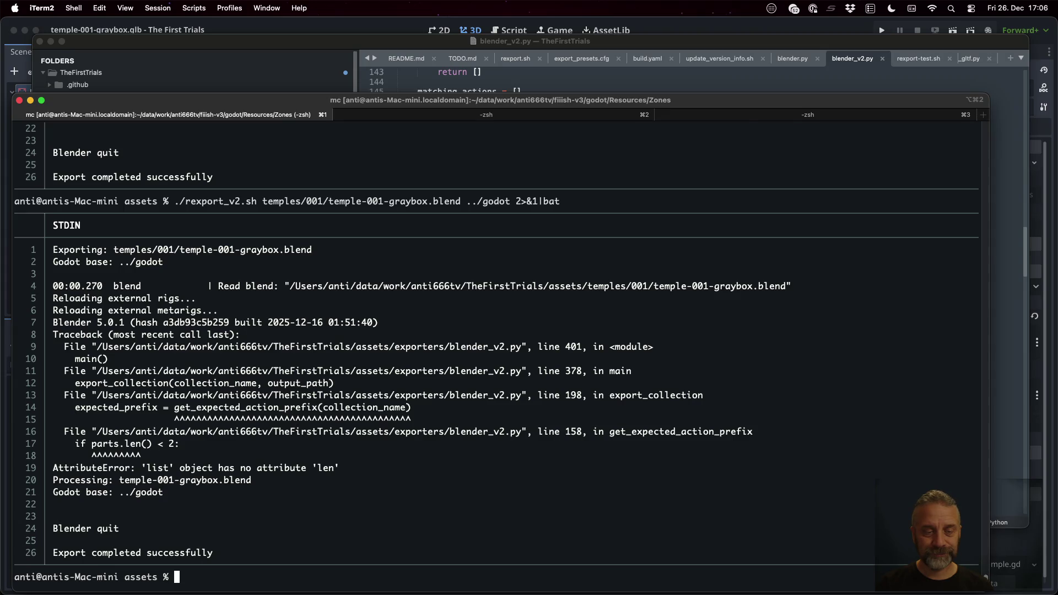
Step: In Firefox, start a search for 'python list size'
{"action": "key", "text": "super+Tab"}
{"action": "key", "text": "super+l"}
{"action": "type", "text": "pyth"}
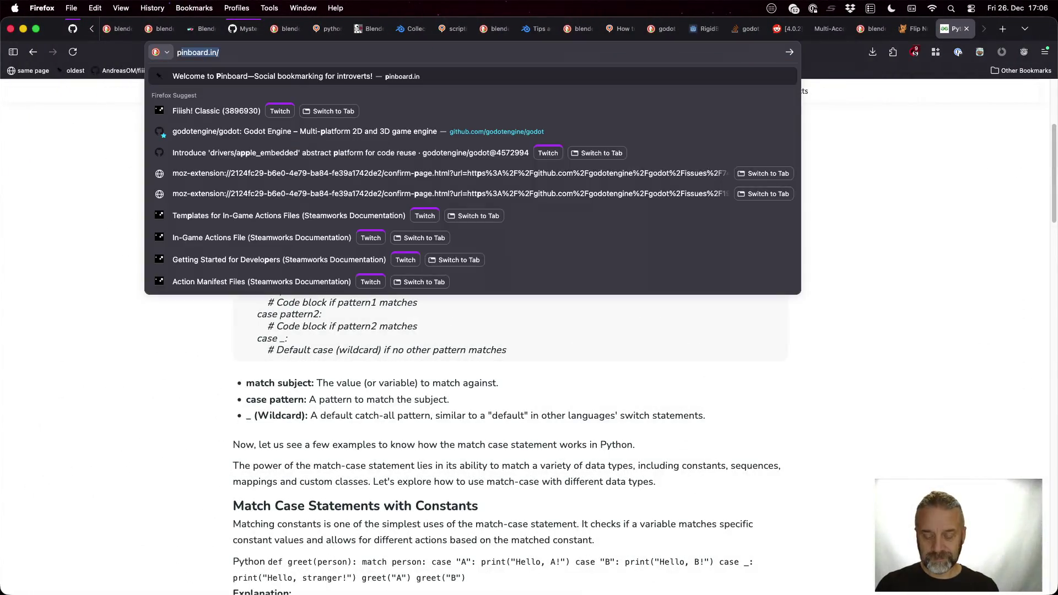
{"action": "type", "text": "on "}
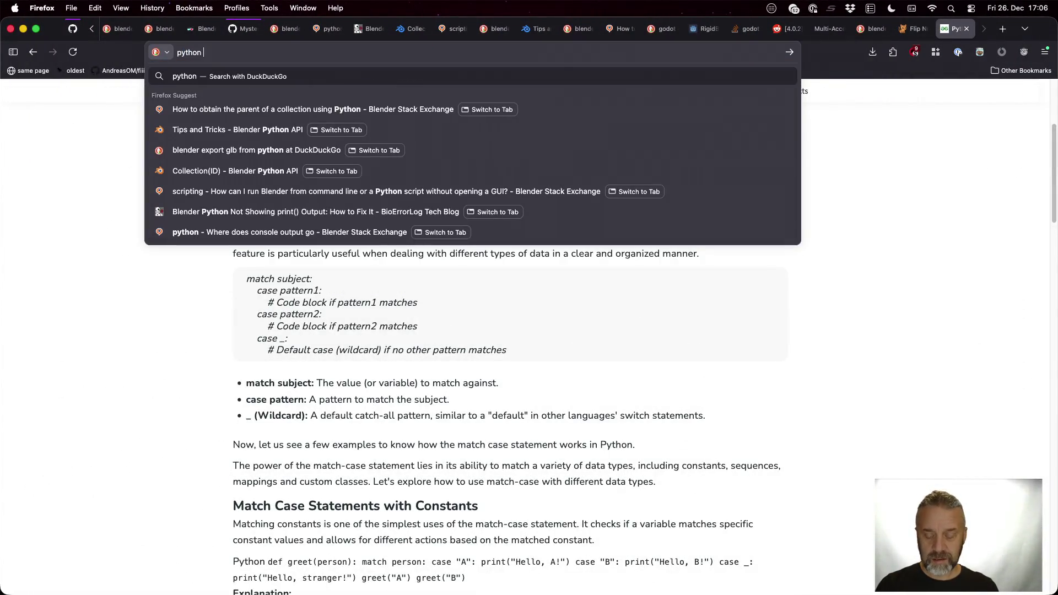
{"action": "type", "text": "list size"}
Step: Find in the Search Assist answer that len(my_list) gives a list's size, then return to blender_v2.py
{"action": "key", "text": "Return"}
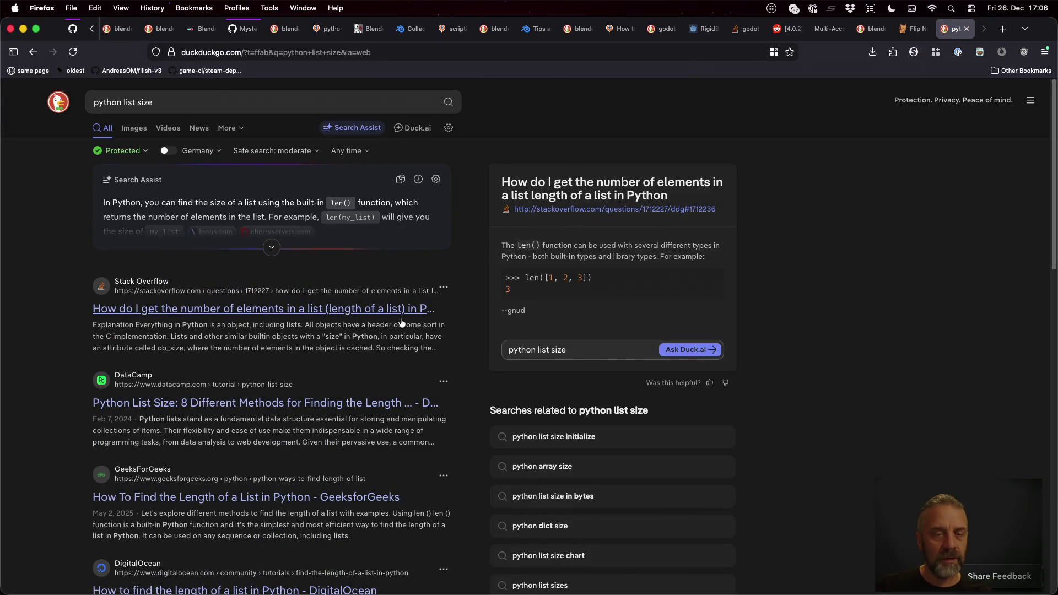
{"action": "left_click", "coordinate": [271, 246]}
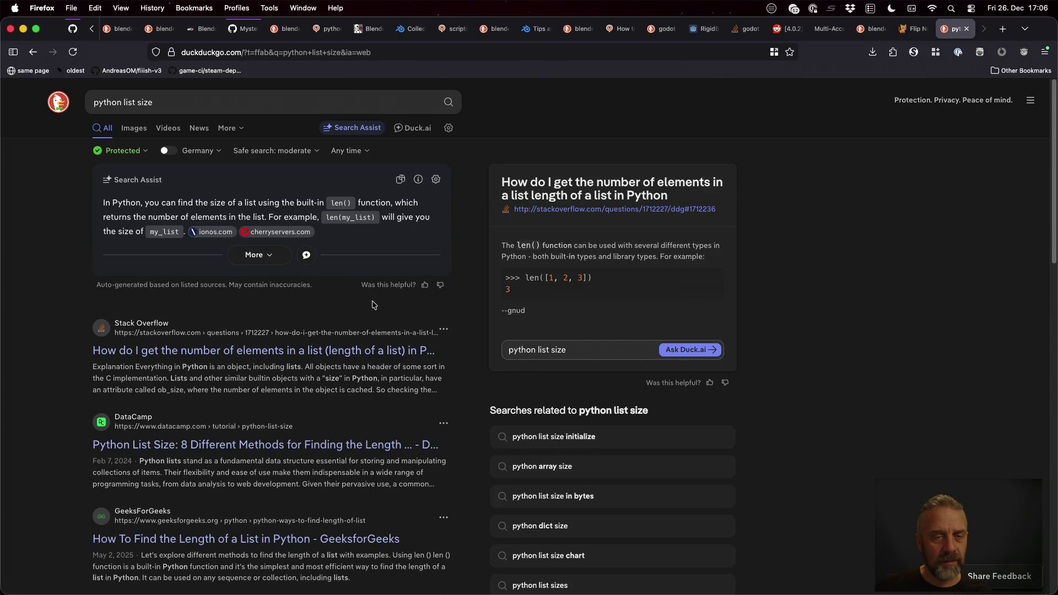
{"action": "key", "text": "super+Tab"}
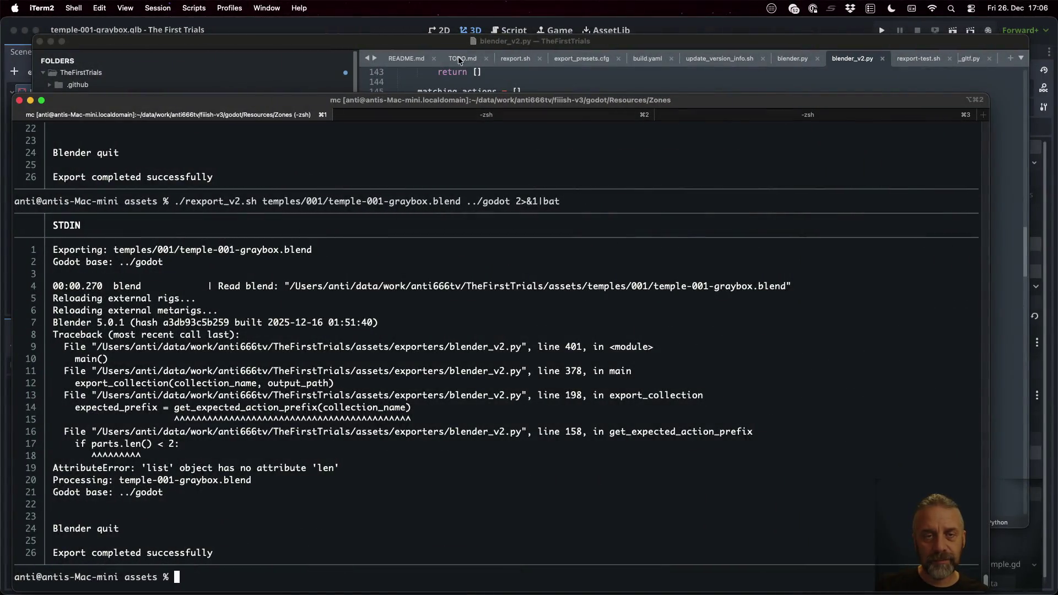
{"action": "left_click", "coordinate": [432, 42]}
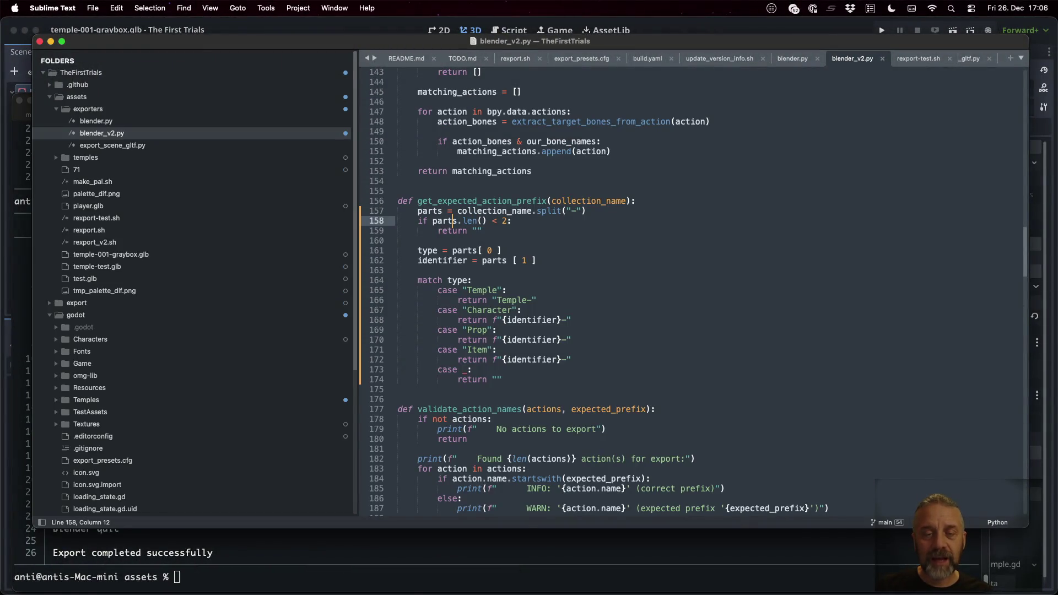
Step: Rewrite line 158 as 'if len( parts ) < 2:' and save blender_v2.py
{"action": "type", "text": "len("}
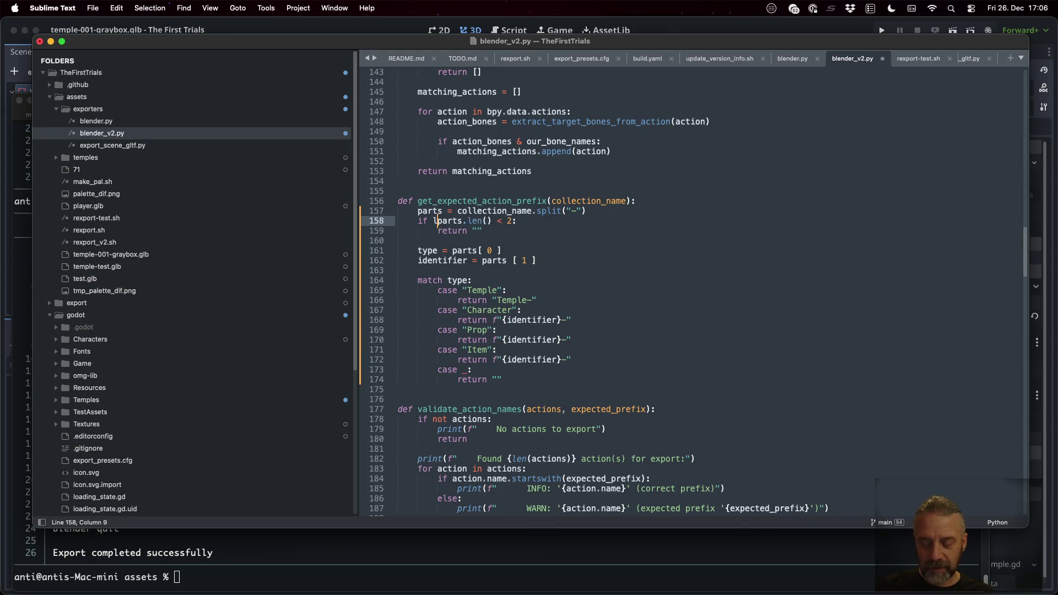
{"action": "key", "text": "Right"}
{"action": "key", "text": "BackSpace"}
{"action": "key", "text": "shift+Right"}
{"action": "key", "text": "shift+Right"}
{"action": "key", "text": "shift+Right"}
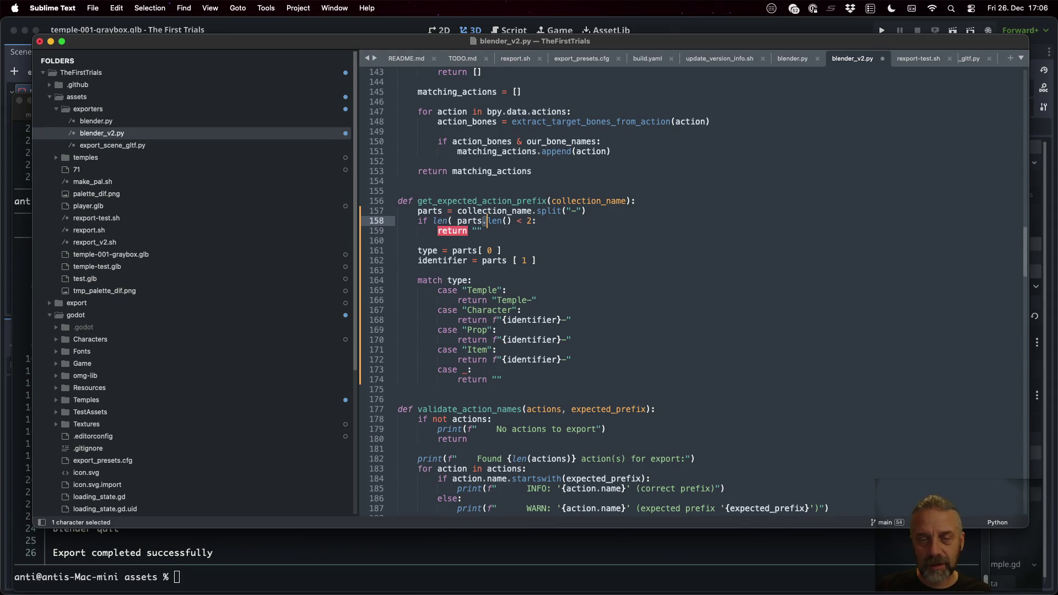
{"action": "key", "text": "super+s"}
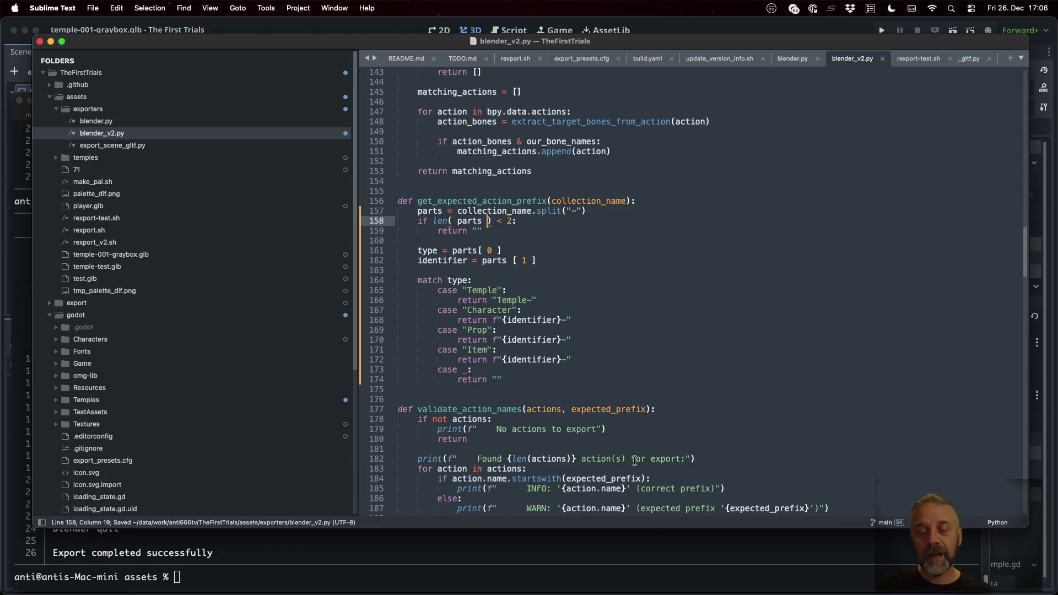
Step: Re-run the temple export and highlight the expected 'Player-' prefix in its warnings
{"action": "left_click", "coordinate": [651, 551]}
{"action": "key", "text": "Up"}
{"action": "key", "text": "Return"}
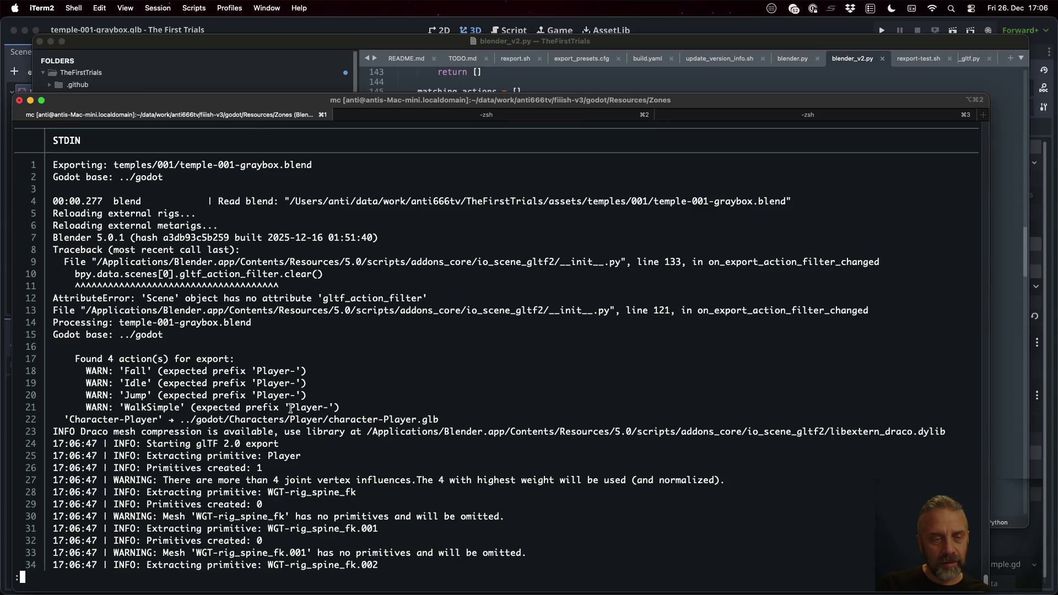
{"action": "left_click_drag", "start_coordinate": [291, 408], "coordinate": [321, 408]}
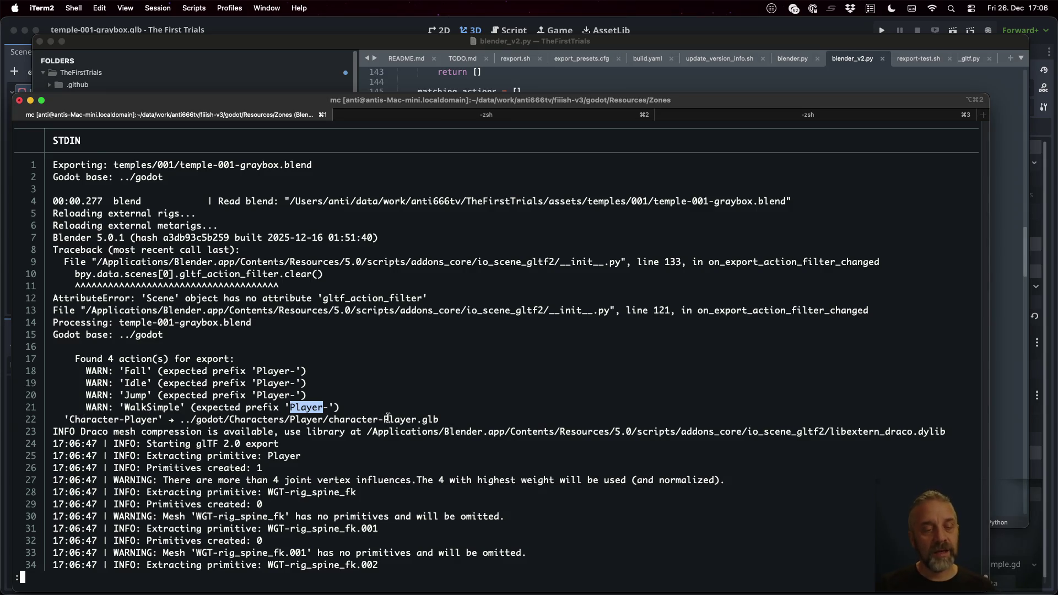
Step: Search the export log for 'export:' and select the Temple-001-graybox collection name and its .glb output path
{"action": "type", "text": "/export:"}
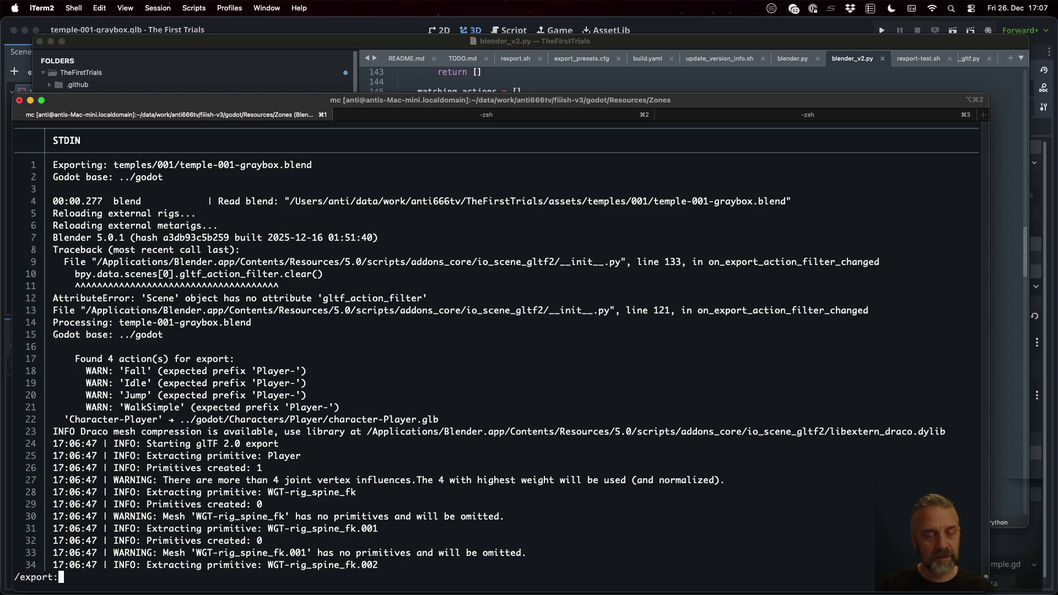
{"action": "key", "text": "Return"}
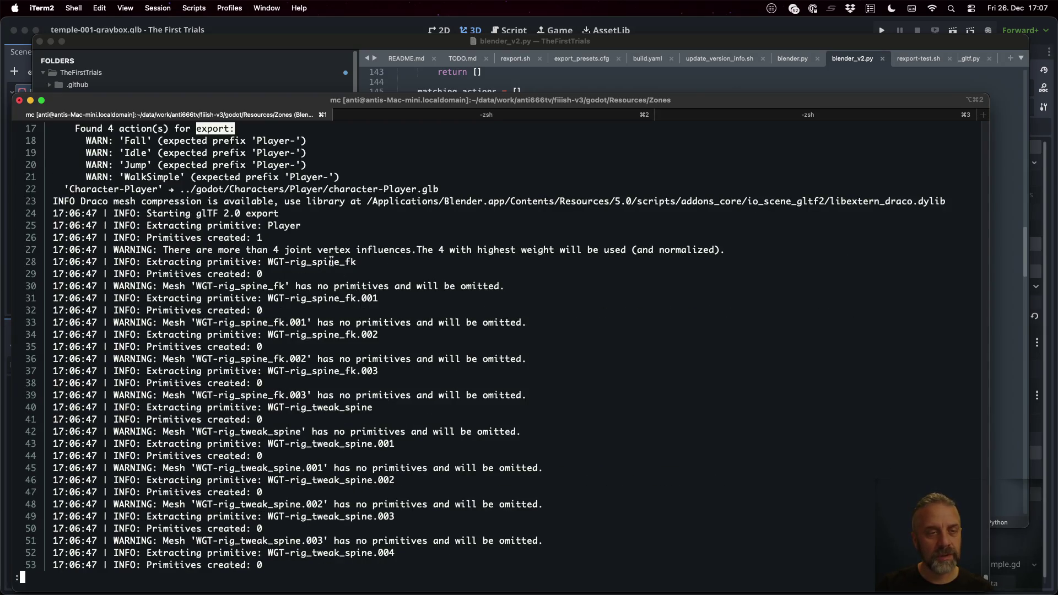
{"action": "key", "text": "n"}
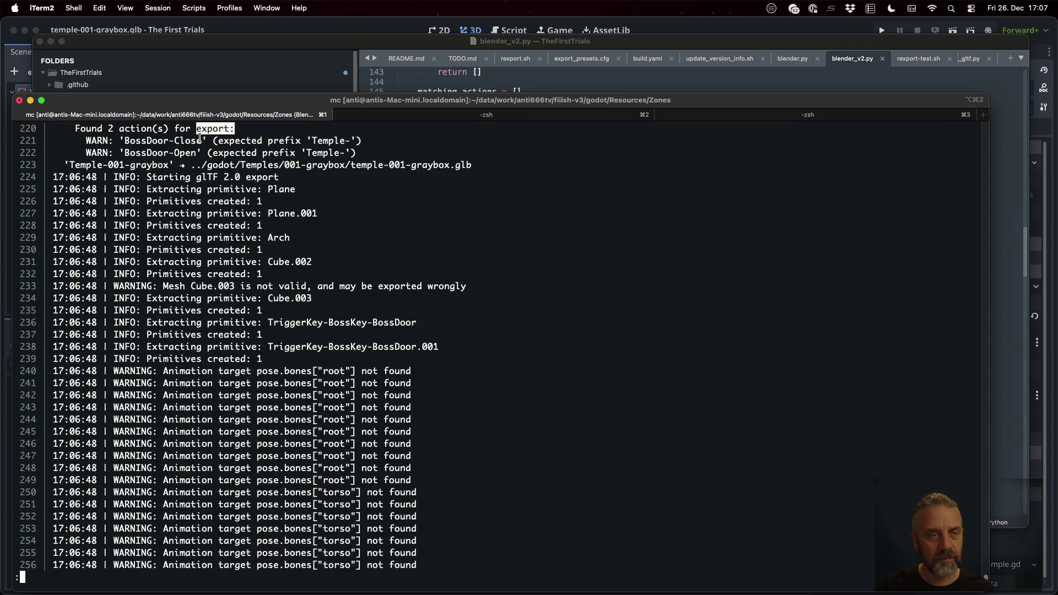
{"action": "key", "text": "n"}
{"action": "key", "text": "n"}
{"action": "key", "text": "n"}
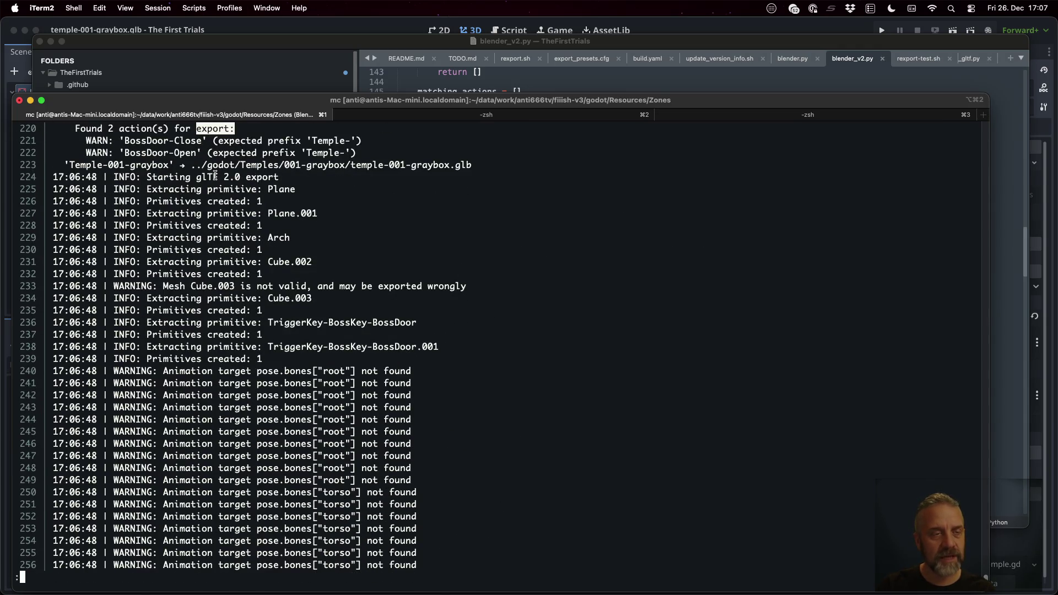
{"action": "scroll", "coordinate": [215, 175], "scroll_direction": "up", "scroll_amount": 4}
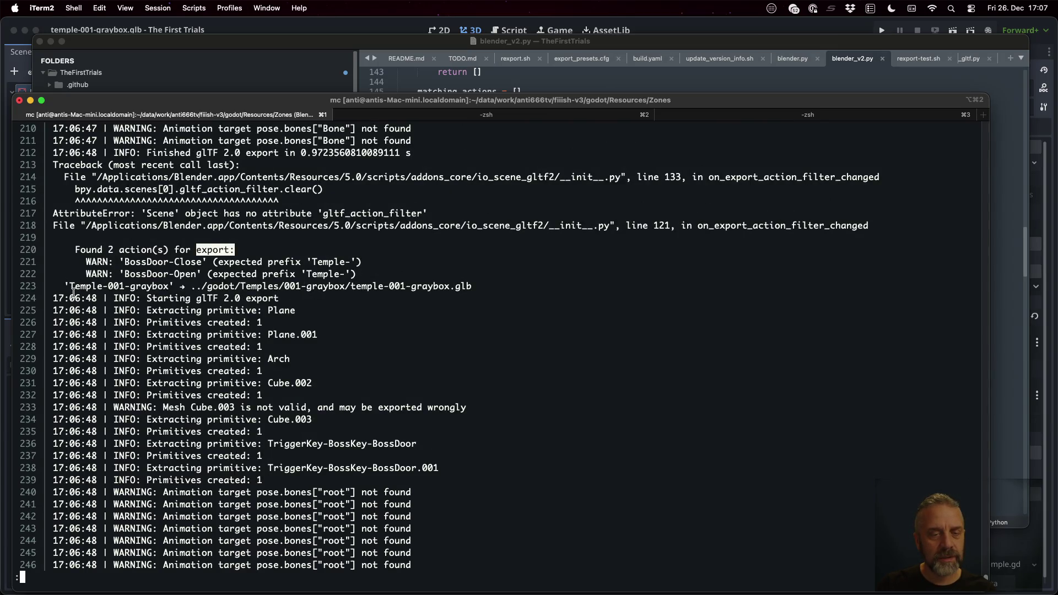
{"action": "left_click_drag", "start_coordinate": [70, 292], "coordinate": [99, 287]}
{"action": "left_click_drag", "start_coordinate": [238, 287], "coordinate": [453, 285]}
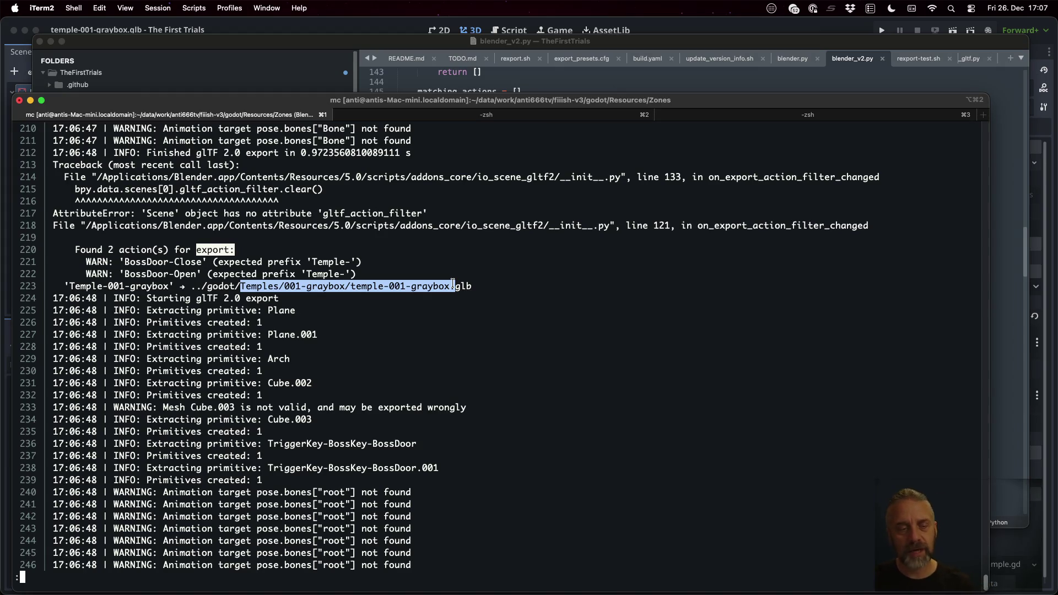
{"action": "scroll", "coordinate": [452, 285], "scroll_direction": "down", "scroll_amount": 15}
Step: Quit the log viewer and bring the Godot editor to the front
{"action": "key", "text": "q"}
{"action": "key", "text": "ctrl+Left"}
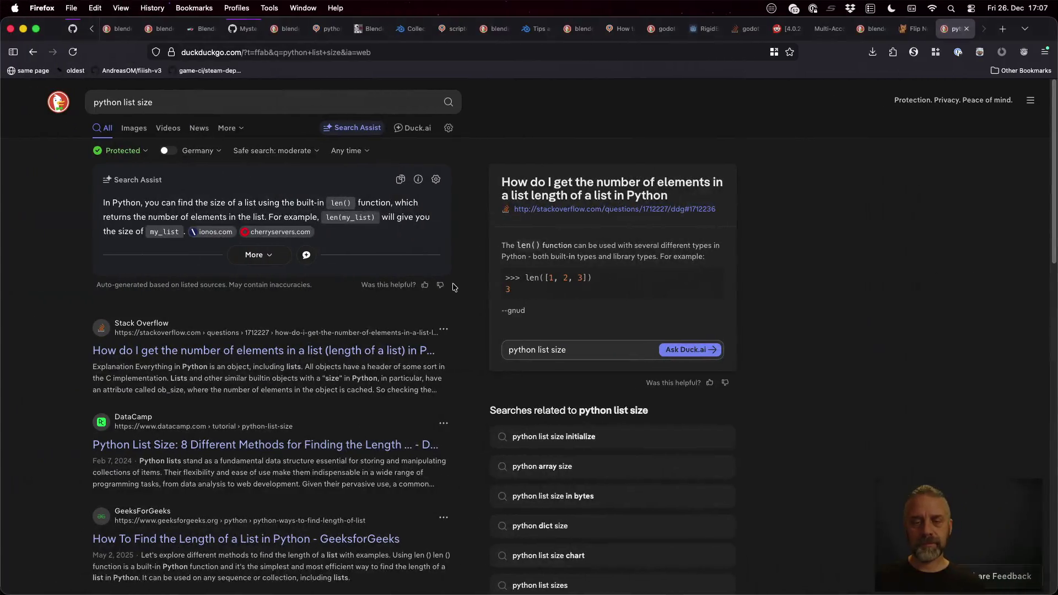
{"action": "key", "text": "ctrl+Right"}
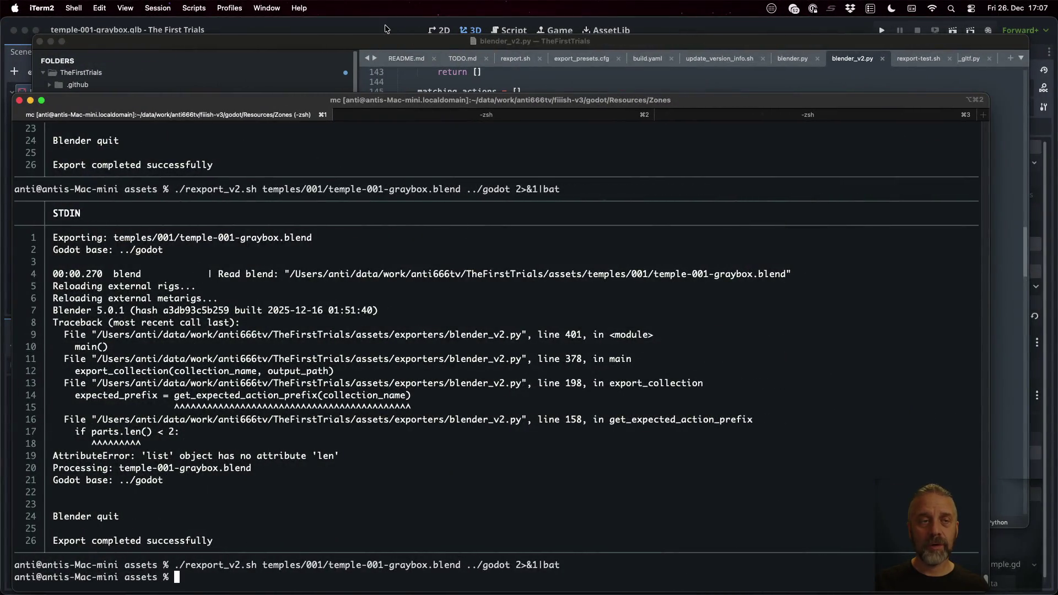
{"action": "left_click", "coordinate": [385, 28]}
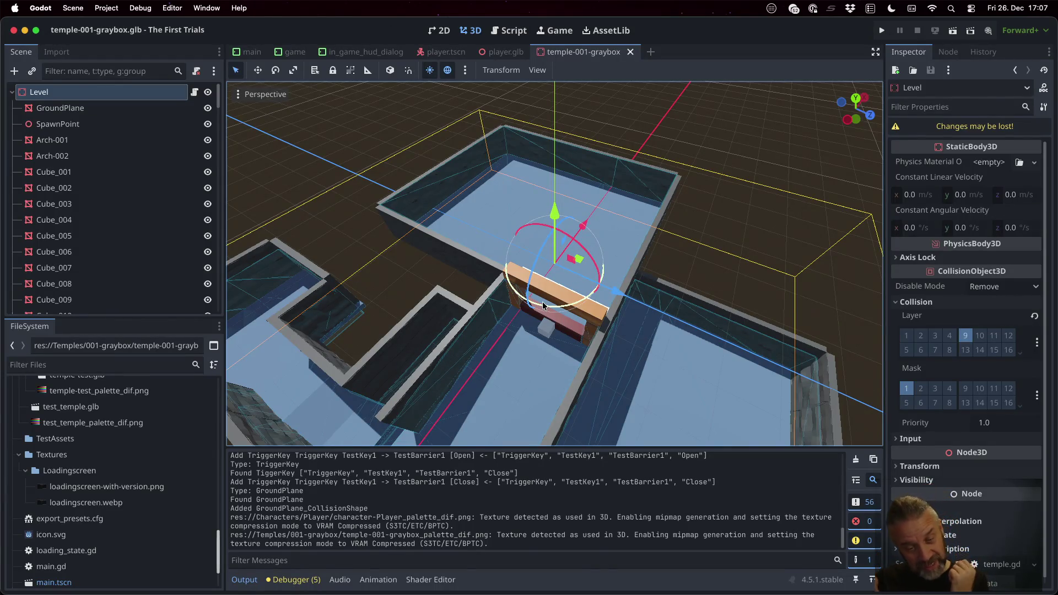
Step: In Sublime Merge, expand and read through the rexport_v2.sh diff of the exporter commit
{"action": "key", "text": "ctrl+Right"}
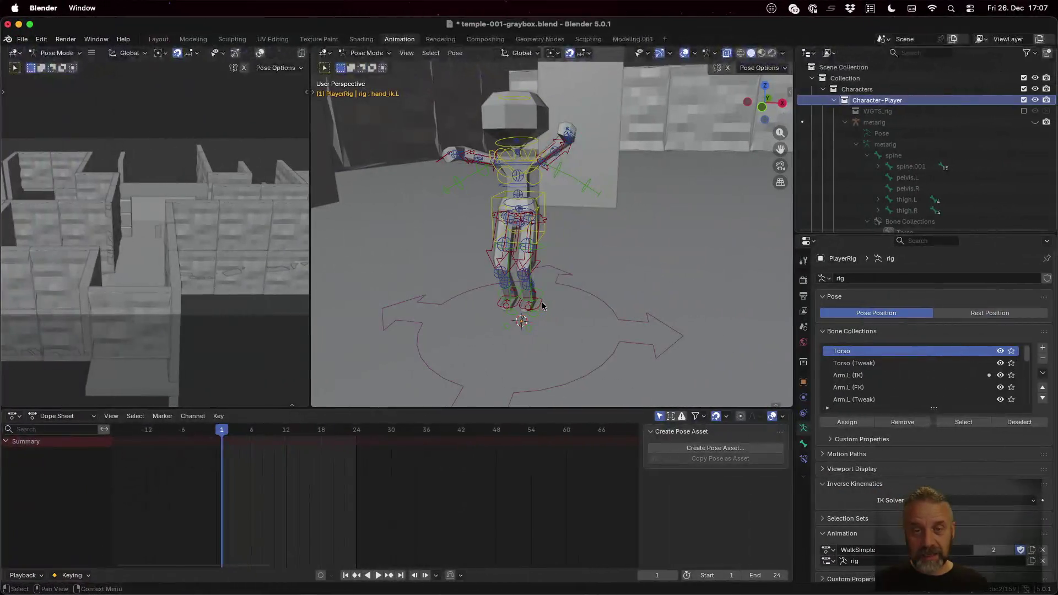
{"action": "key", "text": "ctrl+Up"}
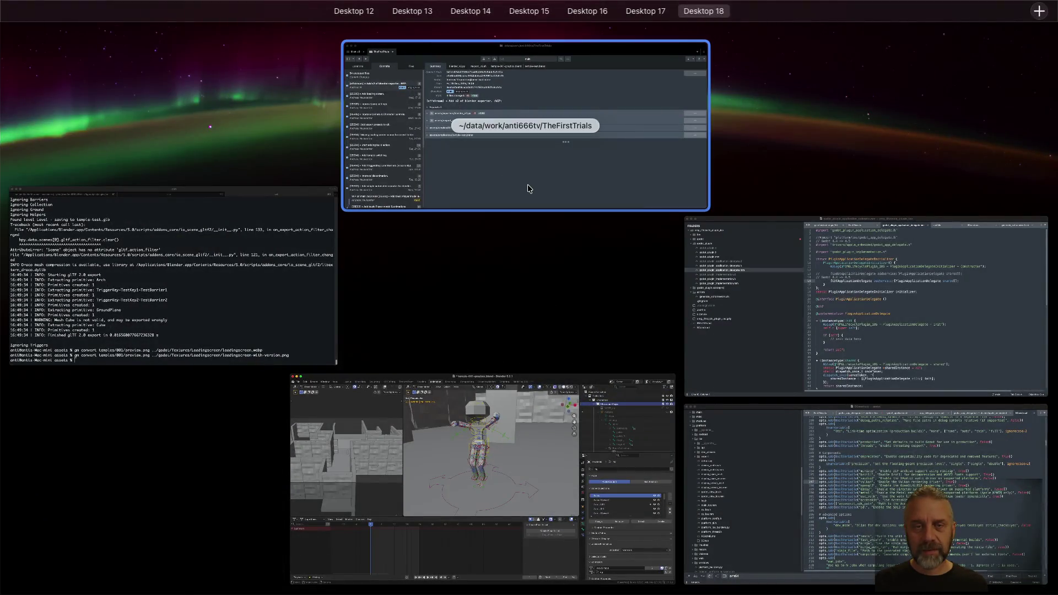
{"action": "left_click", "coordinate": [521, 170]}
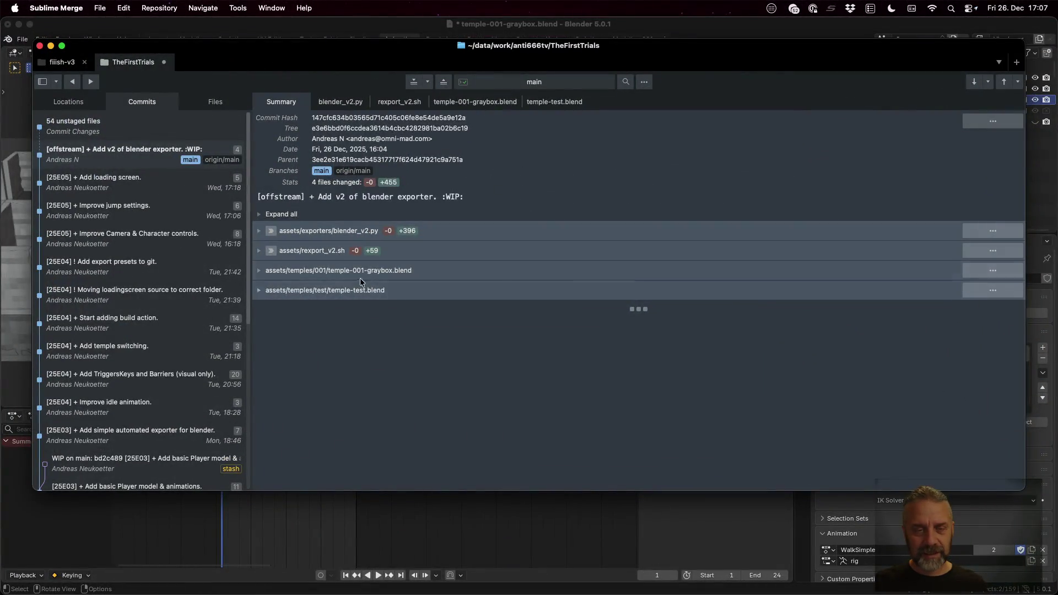
{"action": "left_click", "coordinate": [258, 251]}
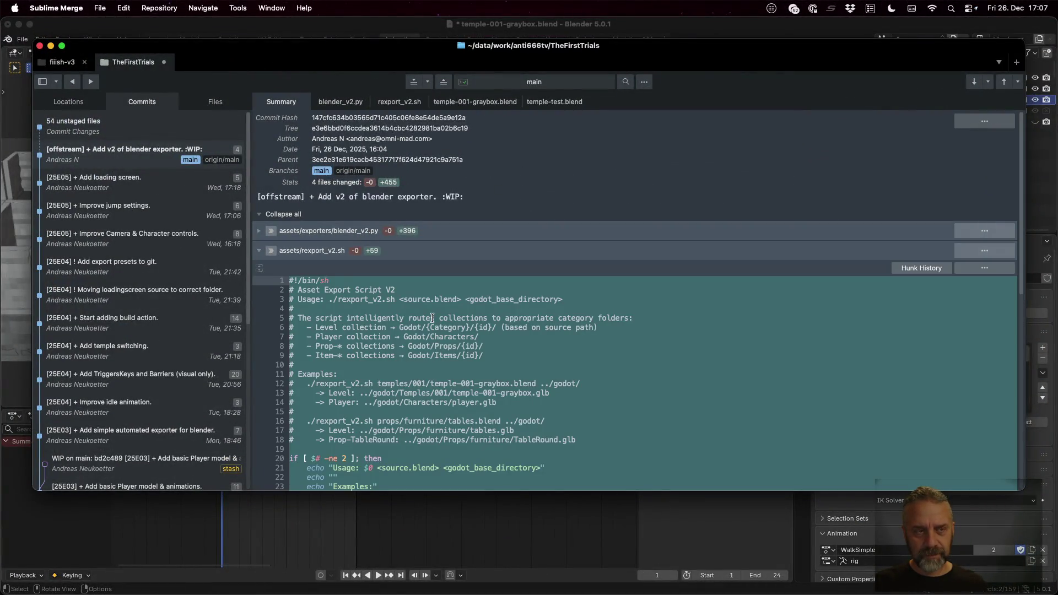
{"action": "scroll", "coordinate": [432, 318], "scroll_direction": "down", "scroll_amount": 15}
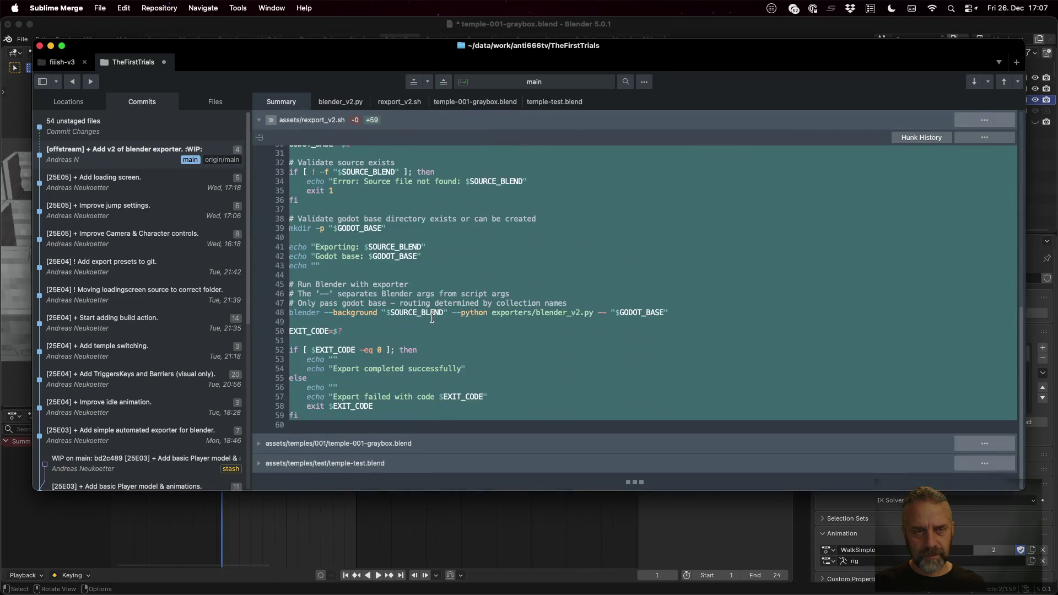
{"action": "scroll", "coordinate": [432, 317], "scroll_direction": "up", "scroll_amount": 15}
Step: Review the unstaged working-directory changes to the exporter's prefix-matching lines
{"action": "left_click", "coordinate": [160, 124]}
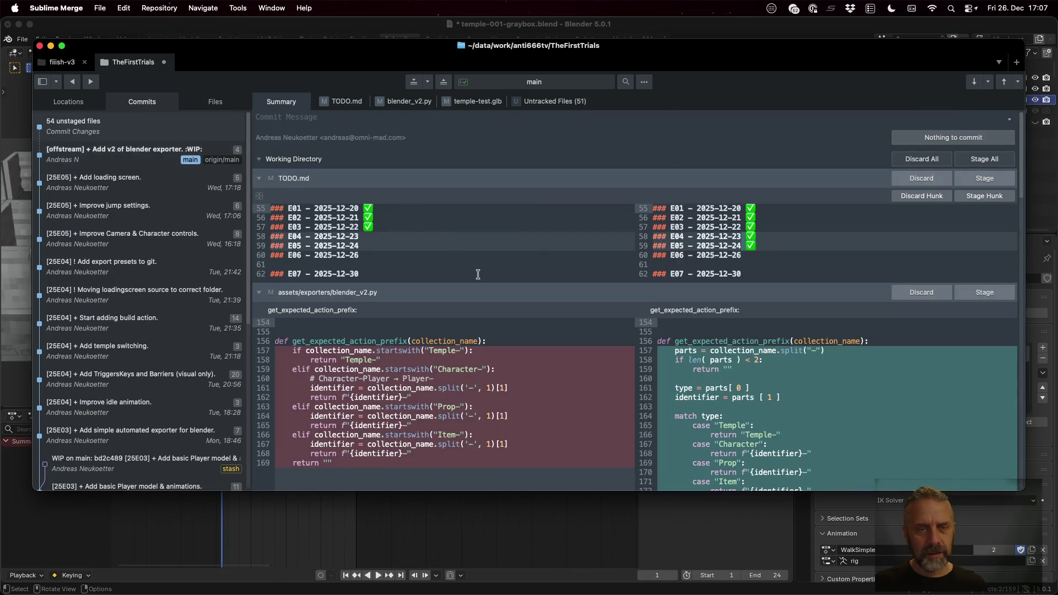
{"action": "scroll", "coordinate": [442, 252], "scroll_direction": "down", "scroll_amount": 3}
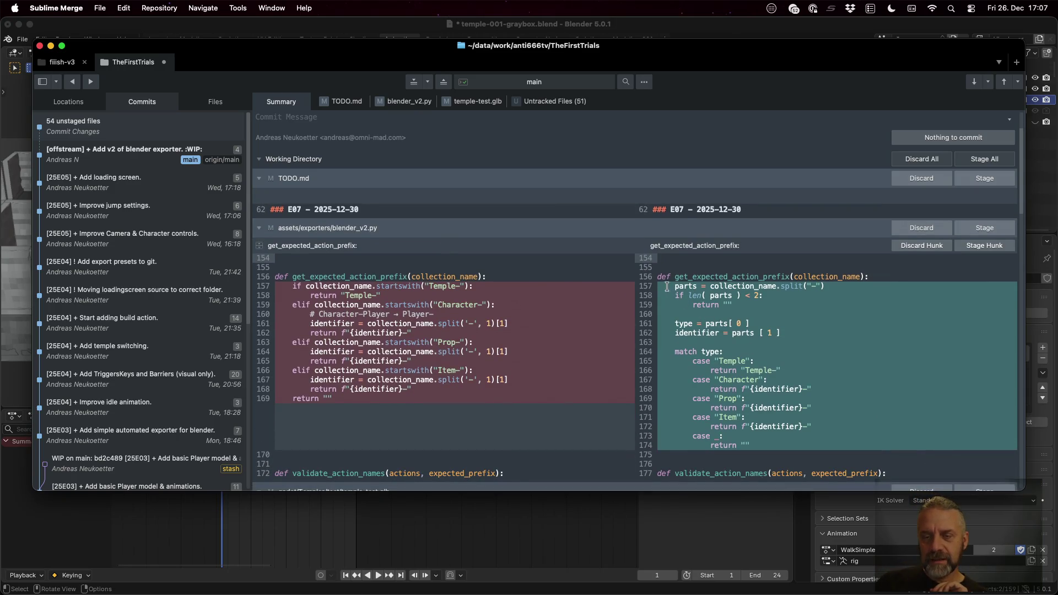
{"action": "left_click_drag", "start_coordinate": [662, 285], "coordinate": [788, 419]}
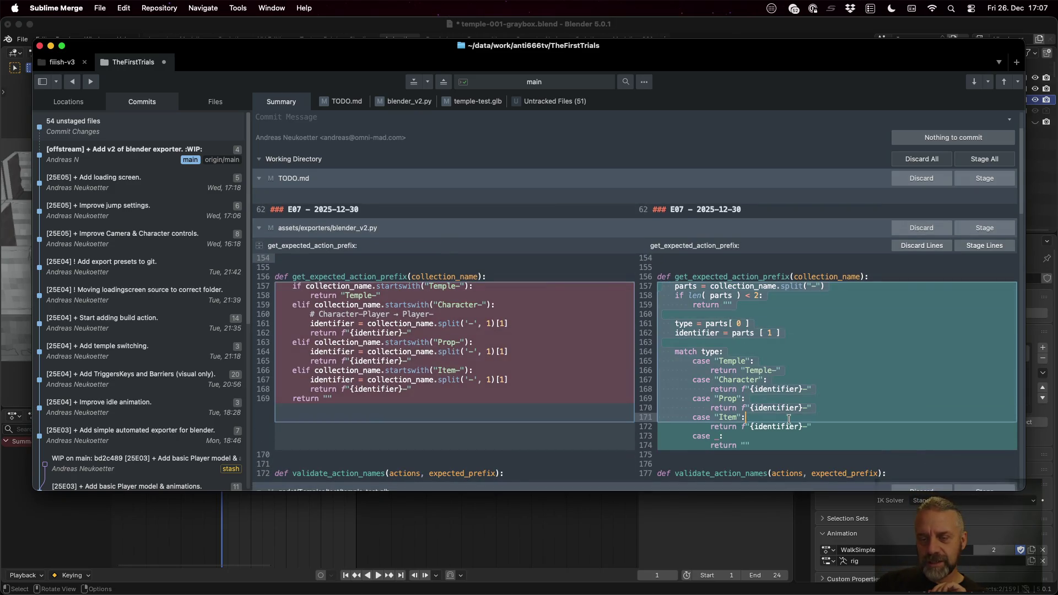
{"action": "left_click", "coordinate": [733, 362]}
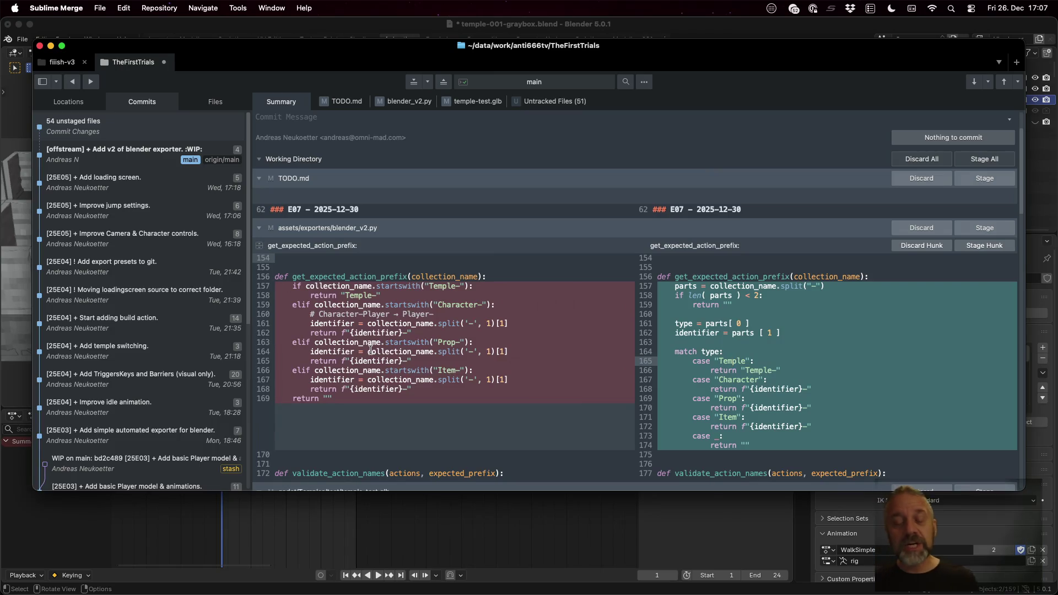
Step: Return to the Godot editor and open Quick Open for project resources
{"action": "key", "text": "super+Tab"}
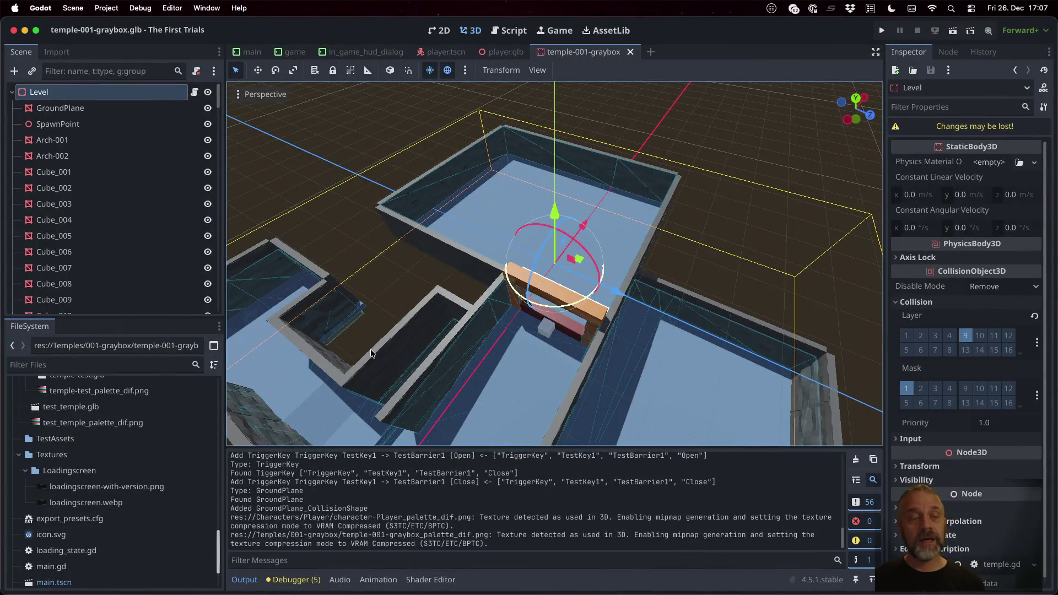
{"action": "scroll", "coordinate": [100, 490], "scroll_direction": "up", "scroll_amount": 5}
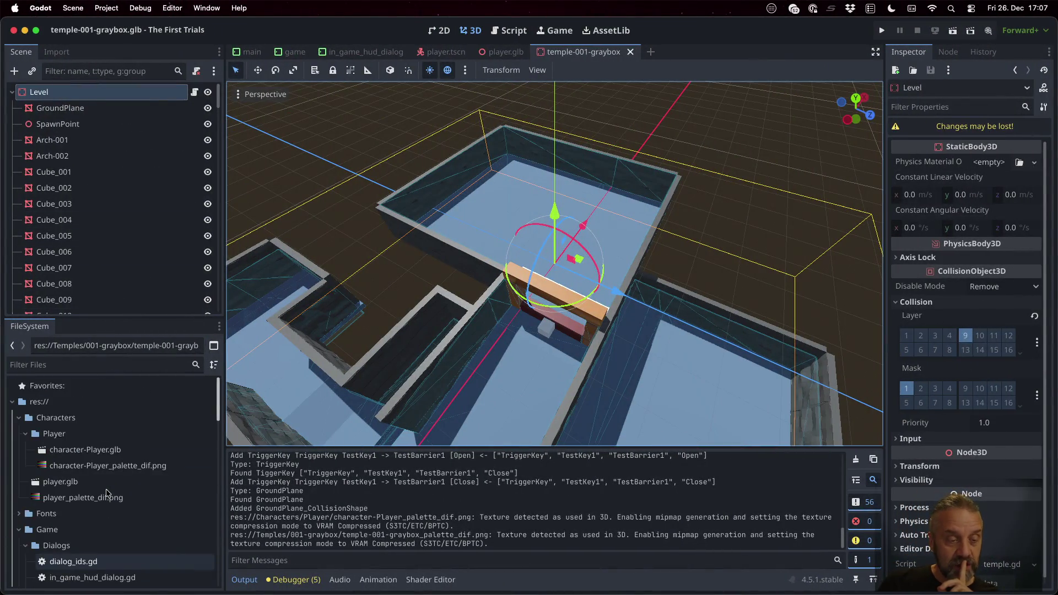
{"action": "scroll", "coordinate": [99, 490], "scroll_direction": "down", "scroll_amount": 8}
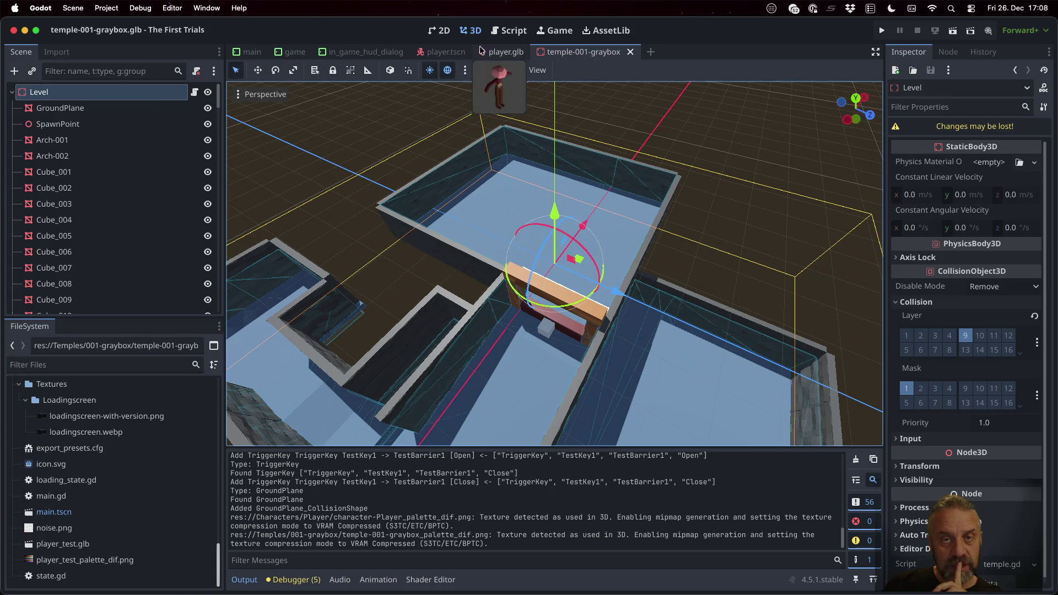
{"action": "key", "text": "super+shift+o"}
Step: Open game.tscn and its game.gd script, placing the caret on the first TEMPLES path
{"action": "type", "text": "gamet"}
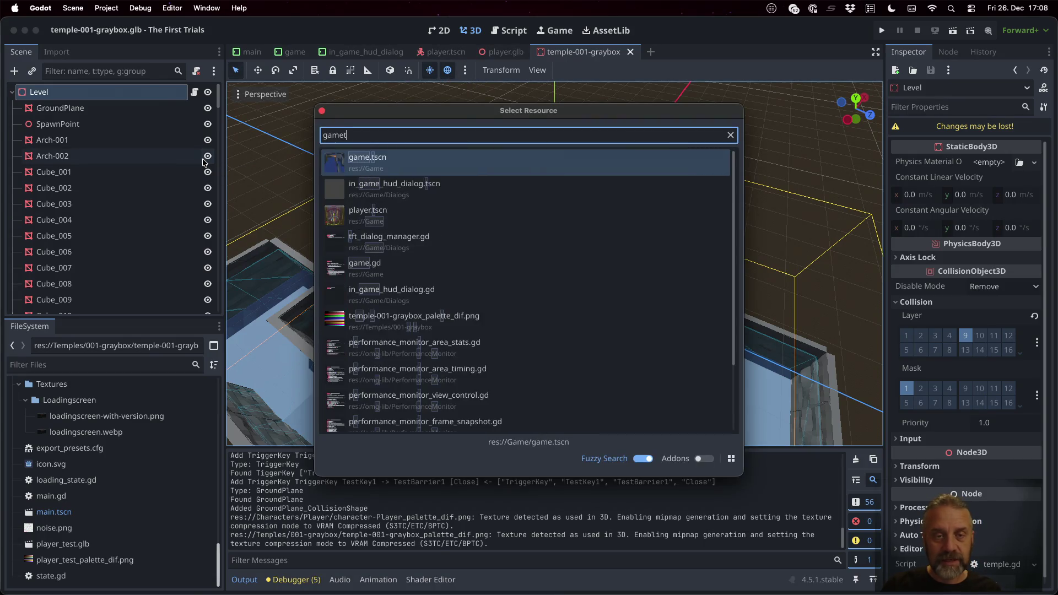
{"action": "key", "text": "Return"}
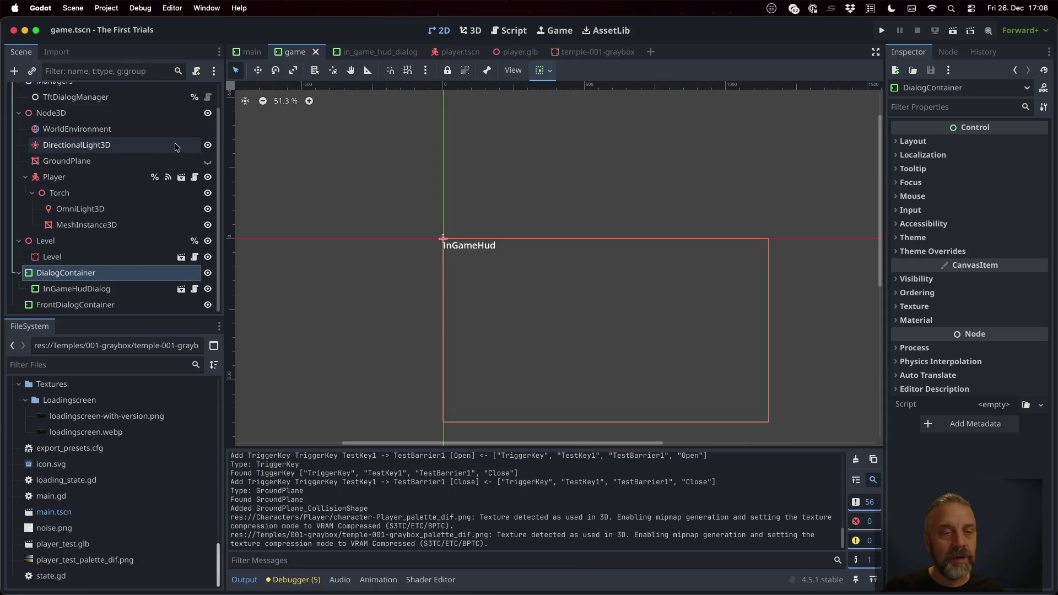
{"action": "scroll", "coordinate": [205, 137], "scroll_direction": "up", "scroll_amount": 2}
{"action": "left_click", "coordinate": [194, 92]}
{"action": "scroll", "coordinate": [608, 325], "scroll_direction": "up", "scroll_amount": 6}
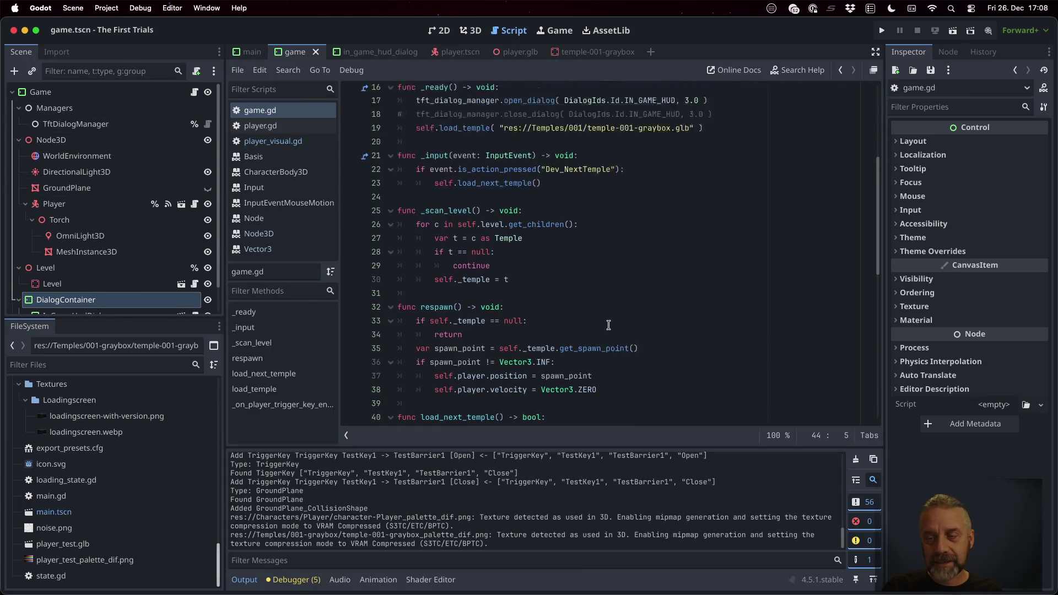
{"action": "left_click", "coordinate": [523, 200]}
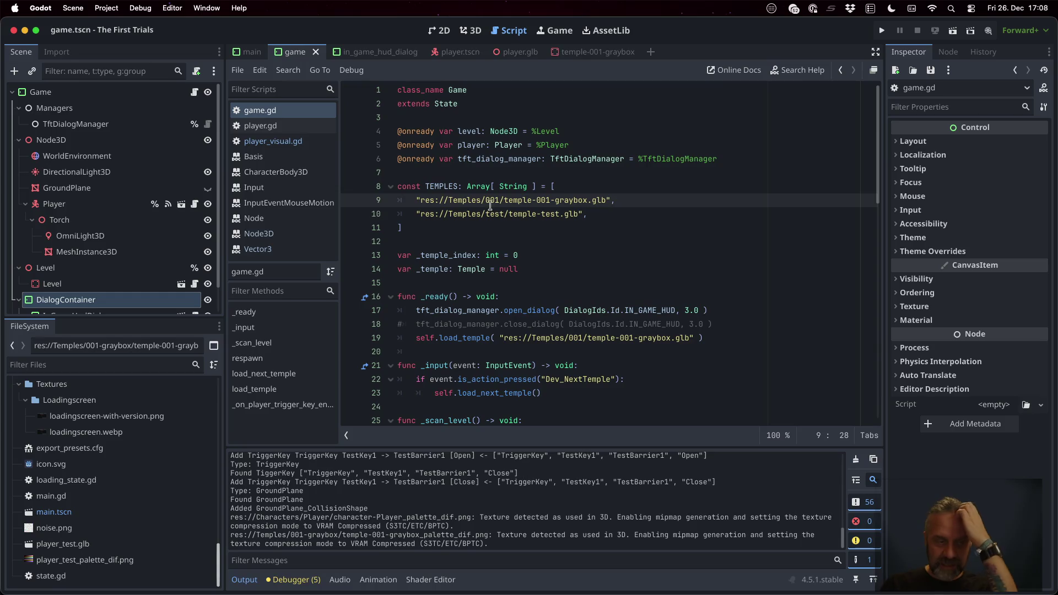
{"action": "scroll", "coordinate": [81, 483], "scroll_direction": "up", "scroll_amount": 10}
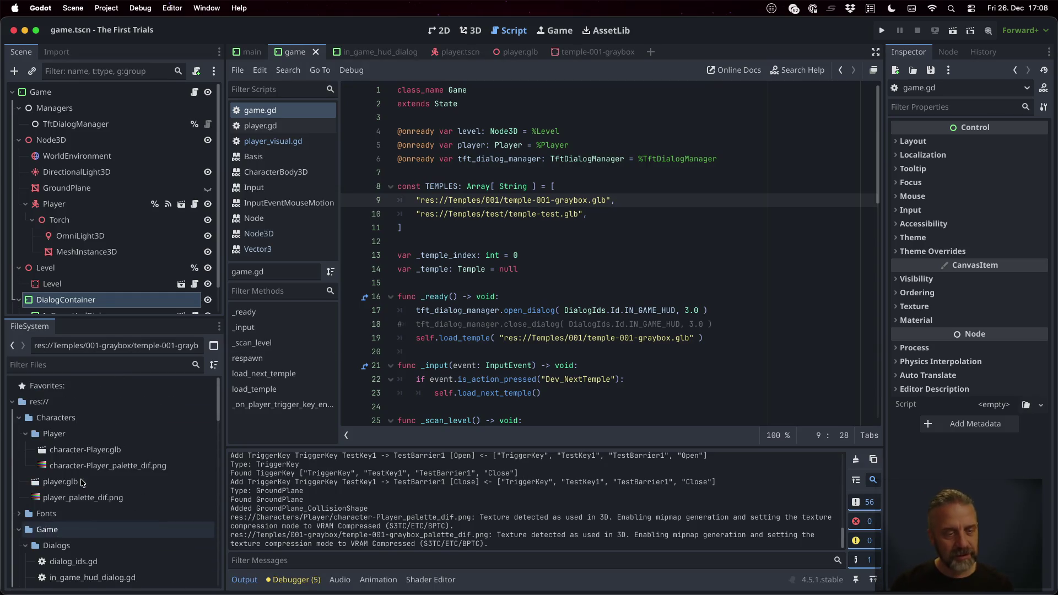
{"action": "scroll", "coordinate": [81, 483], "scroll_direction": "down", "scroll_amount": 5}
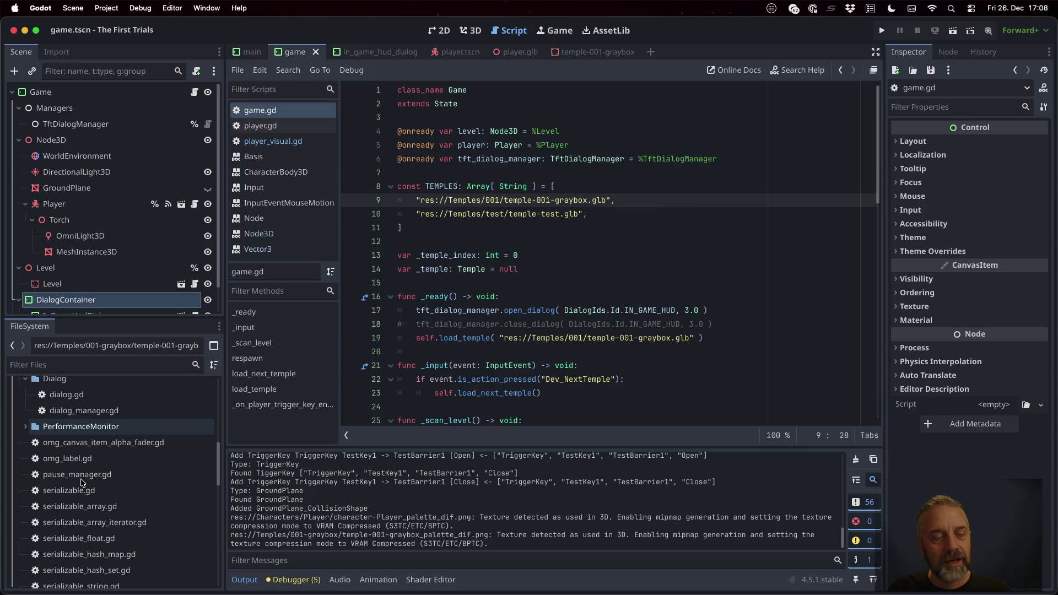
{"action": "scroll", "coordinate": [81, 481], "scroll_direction": "up", "scroll_amount": 8}
{"action": "scroll", "coordinate": [81, 483], "scroll_direction": "up", "scroll_amount": 3}
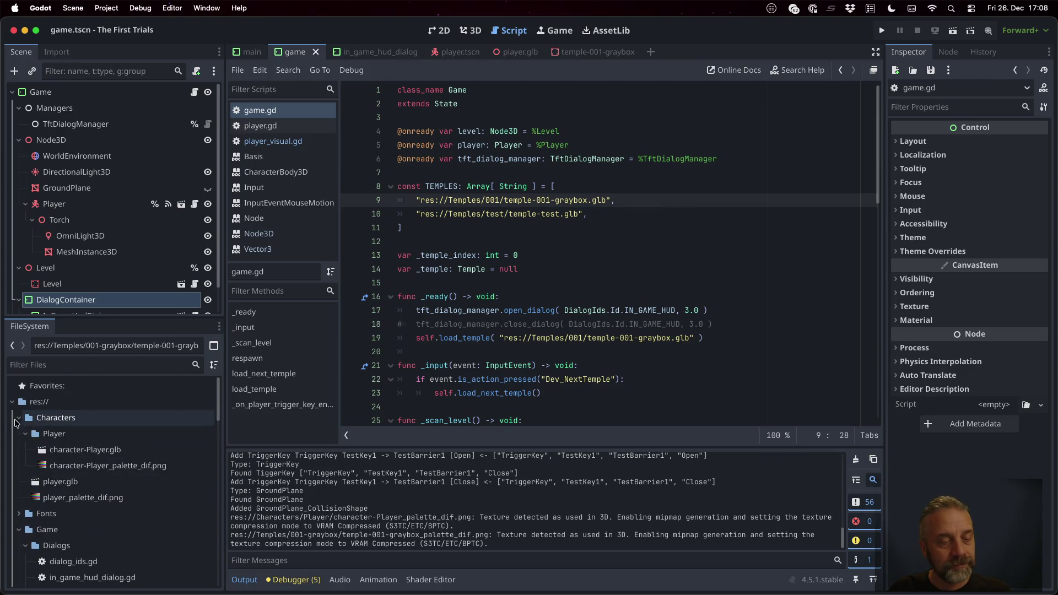
Step: Collapse the Characters and Game folders in FileSystem to reveal the Temples files
{"action": "left_click", "coordinate": [18, 418]}
{"action": "left_click", "coordinate": [19, 450]}
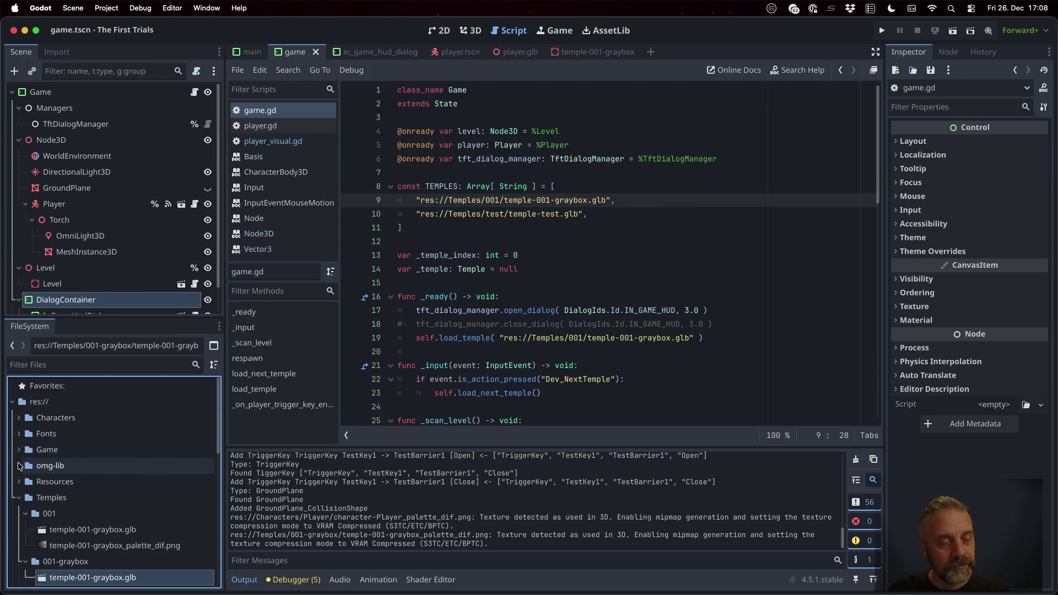
{"action": "scroll", "coordinate": [184, 482], "scroll_direction": "down", "scroll_amount": 3}
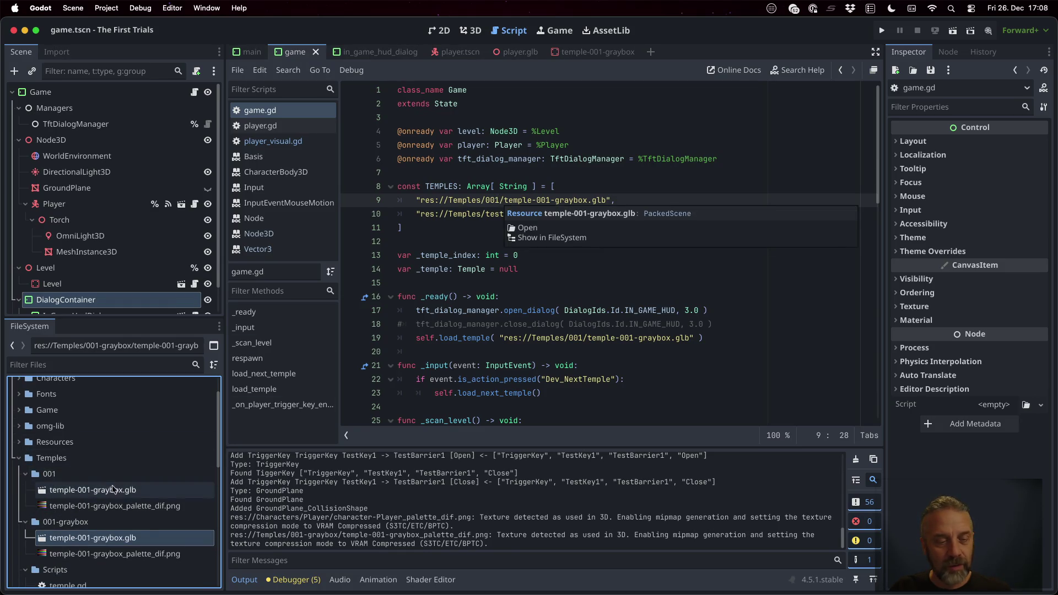
Step: Add temple-001-graybox.glb as the first TEMPLES entry, comment out the old 001 path, and save
{"action": "mouse_move", "coordinate": [107, 544]}
{"action": "left_mouse_down"}
{"action": "mouse_move", "coordinate": [474, 197]}
{"action": "mouse_move", "coordinate": [569, 188]}
{"action": "left_mouse_up"}
{"action": "left_click", "coordinate": [554, 188]}
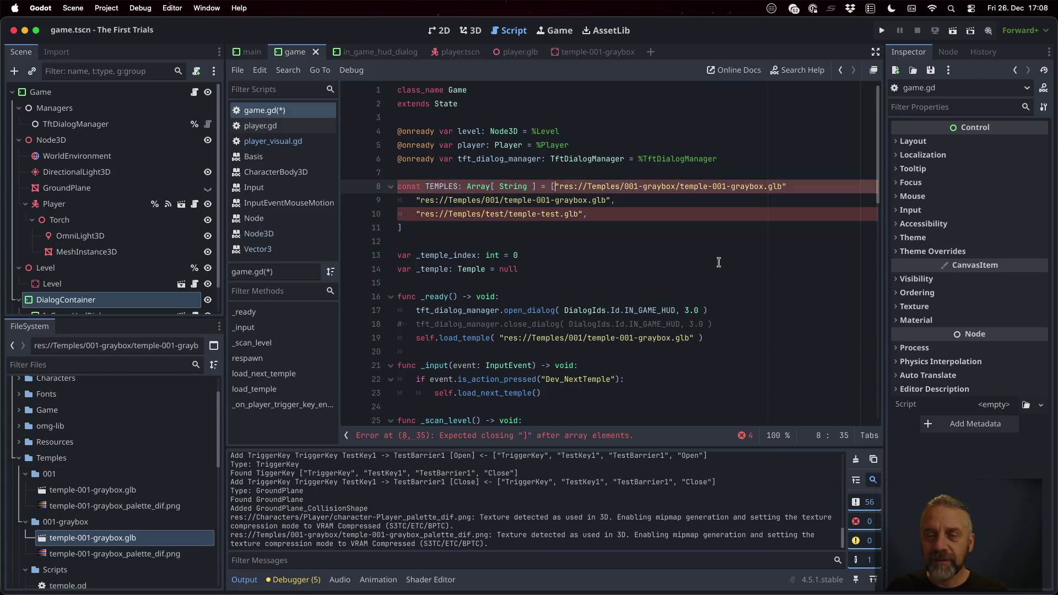
{"action": "key", "text": "Return"}
{"action": "key", "text": "End"}
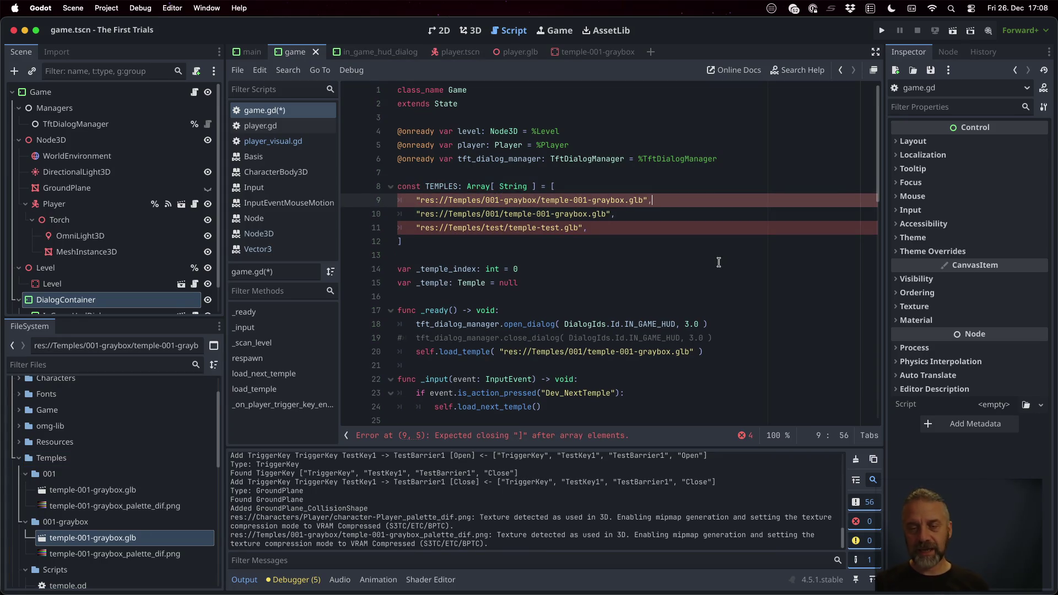
{"action": "key", "text": "Escape"}
{"action": "key", "text": "Down"}
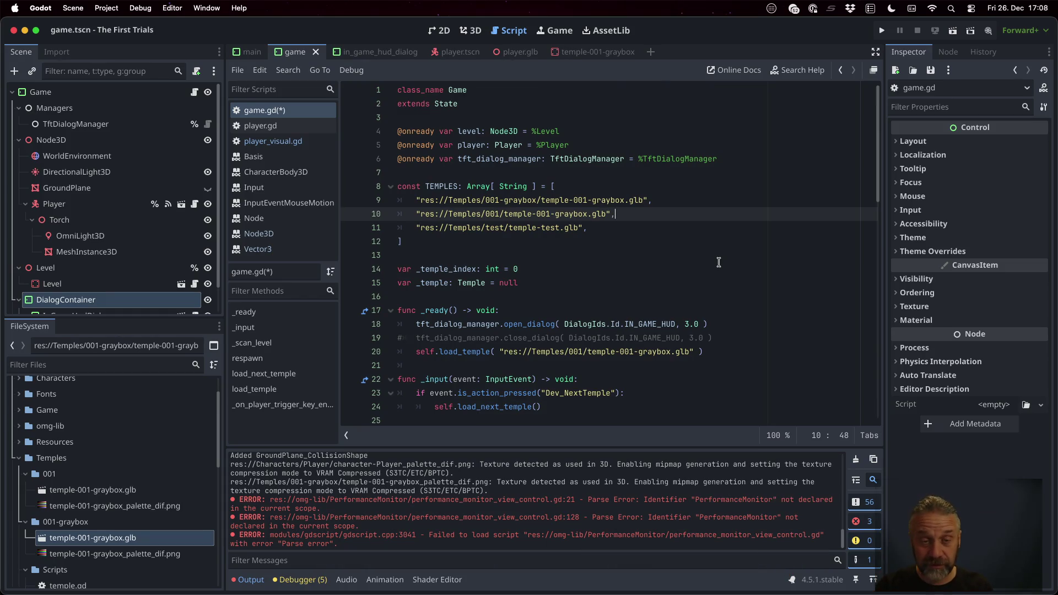
{"action": "type", "text": "#"}
{"action": "key", "text": "super+s"}
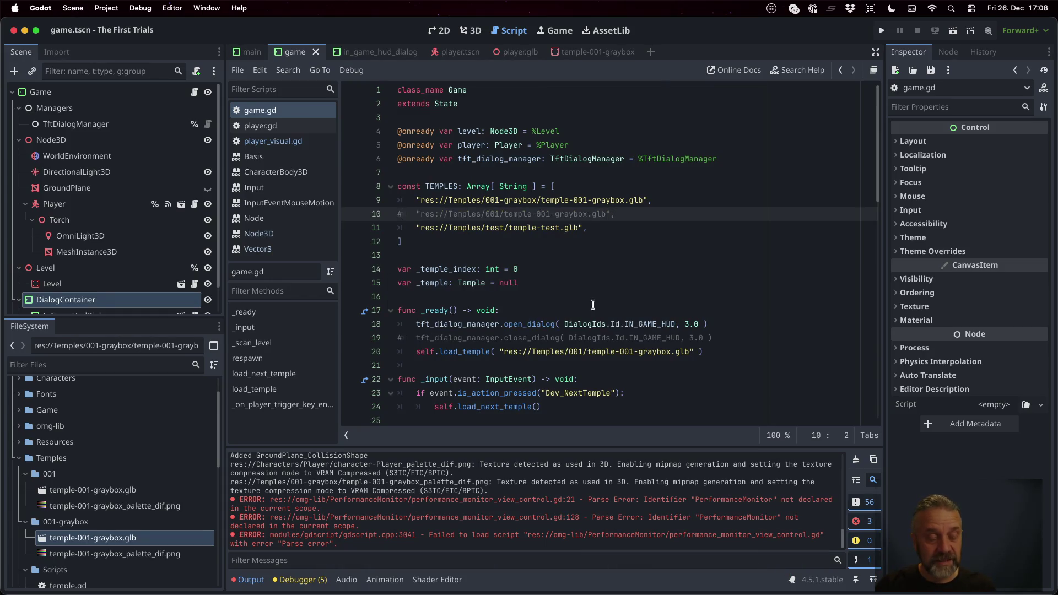
Step: Drop the temple-test path into TEMPLES, remove the duplicate line, and save
{"action": "scroll", "coordinate": [134, 499], "scroll_direction": "down", "scroll_amount": 1}
{"action": "scroll", "coordinate": [134, 499], "scroll_direction": "down", "scroll_amount": 5}
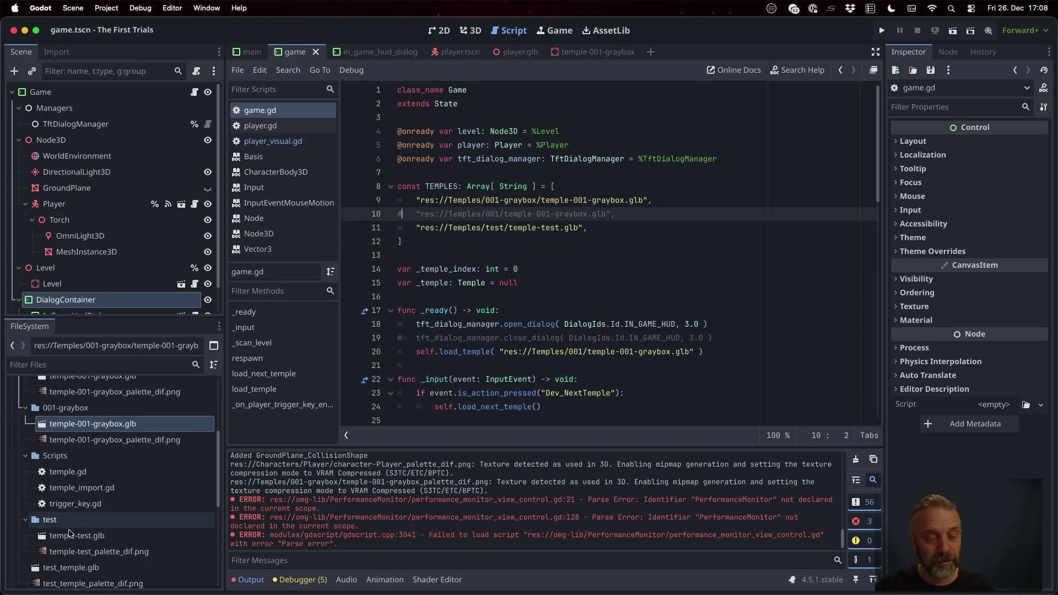
{"action": "mouse_move", "coordinate": [75, 537]}
{"action": "left_mouse_down"}
{"action": "mouse_move", "coordinate": [617, 171]}
{"action": "mouse_move", "coordinate": [621, 230]}
{"action": "left_mouse_up"}
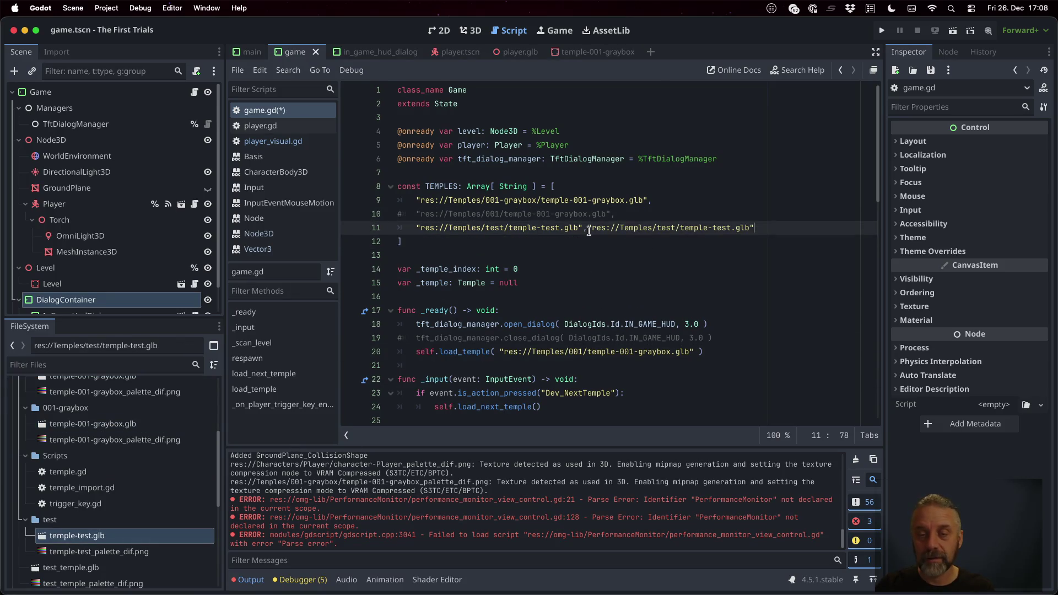
{"action": "key", "text": "Return"}
{"action": "key", "text": "Home"}
{"action": "key", "text": "shift+Down"}
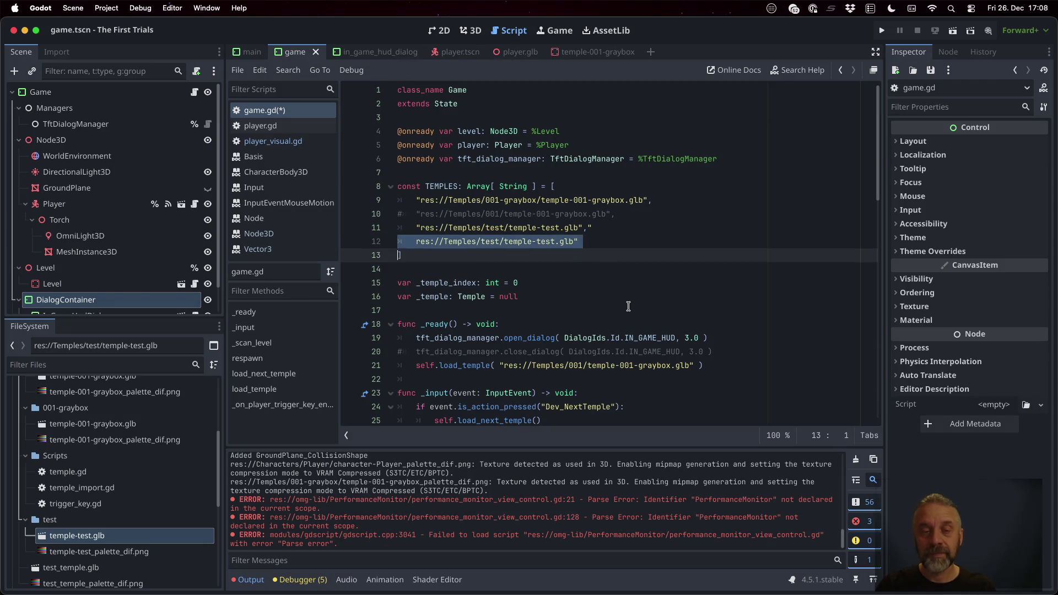
{"action": "key", "text": "BackSpace"}
{"action": "key", "text": "super+s"}
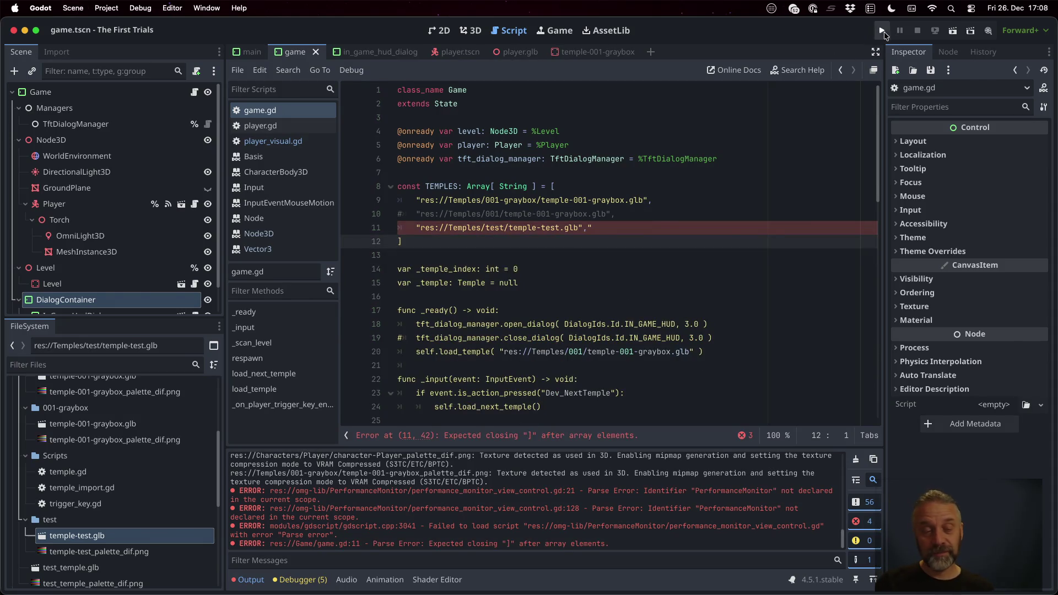
Step: Delete the stray trailing quote on line 11, save game.gd, and run the game
{"action": "left_click", "coordinate": [639, 229]}
{"action": "key", "text": "BackSpace"}
{"action": "key", "text": "super+s"}
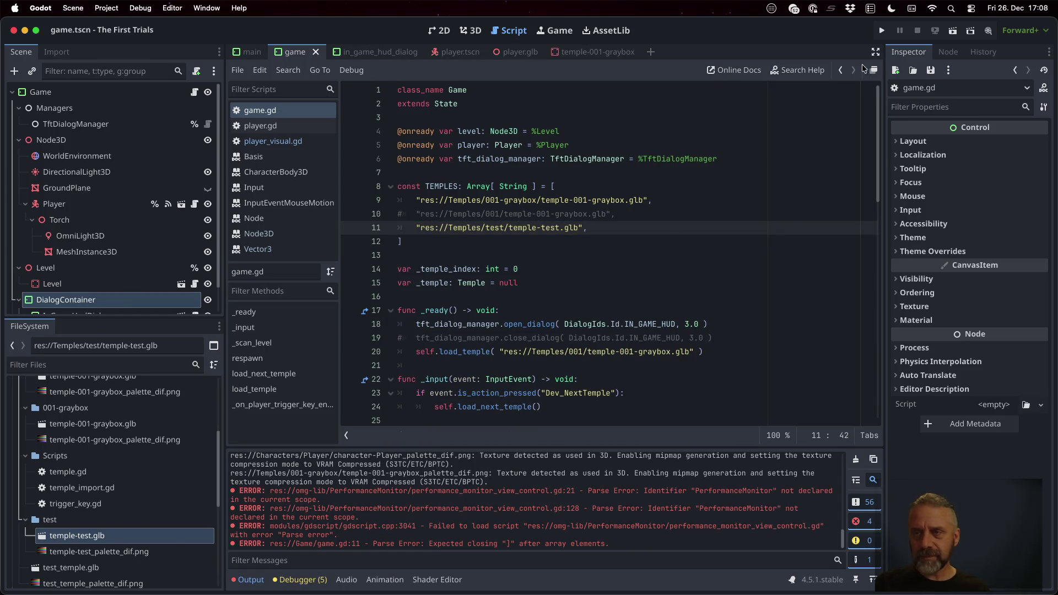
{"action": "left_click", "coordinate": [882, 32]}
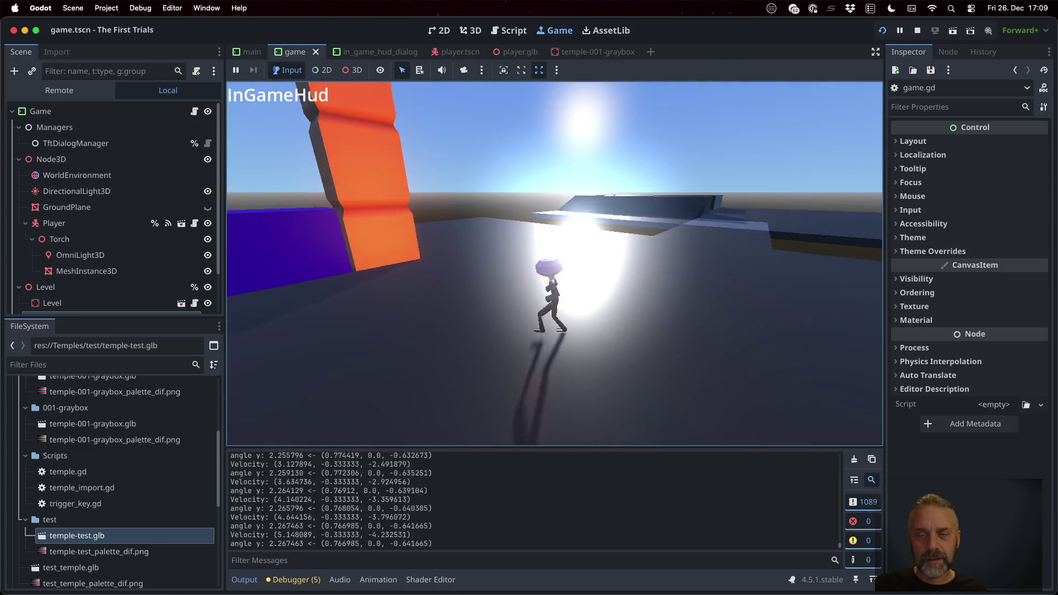
{"action": "key", "text": "w"}
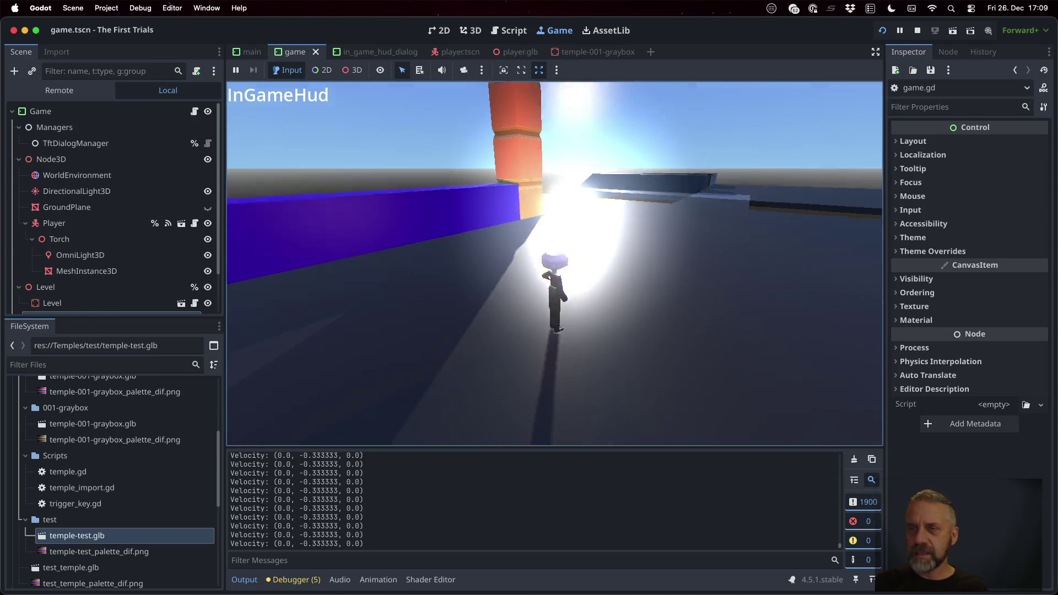
{"action": "left_click", "coordinate": [917, 30]}
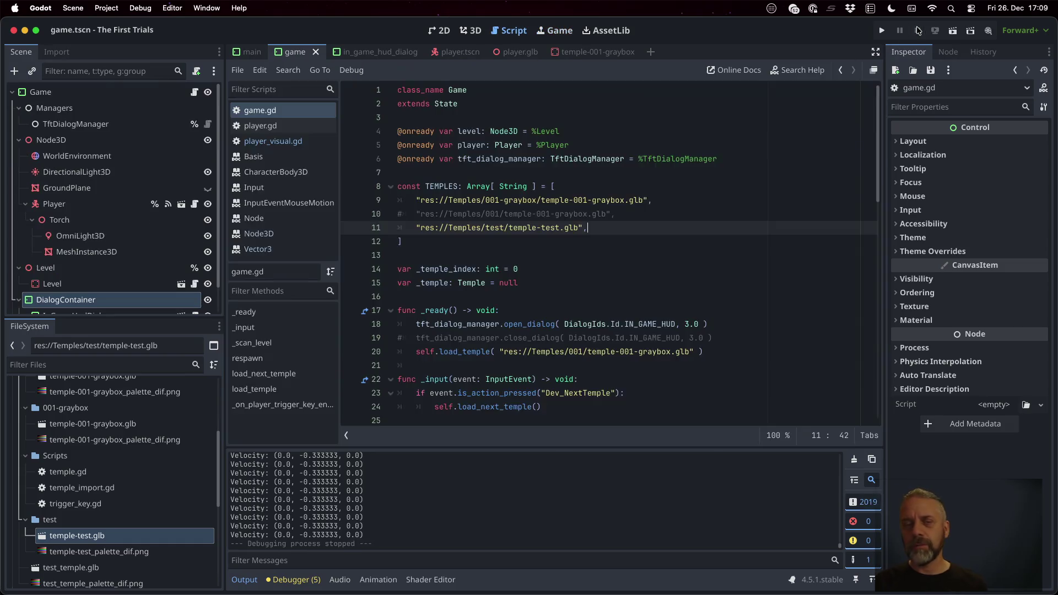
Step: Open the Player scene from the game scene and select the old player model node
{"action": "left_click", "coordinate": [521, 250]}
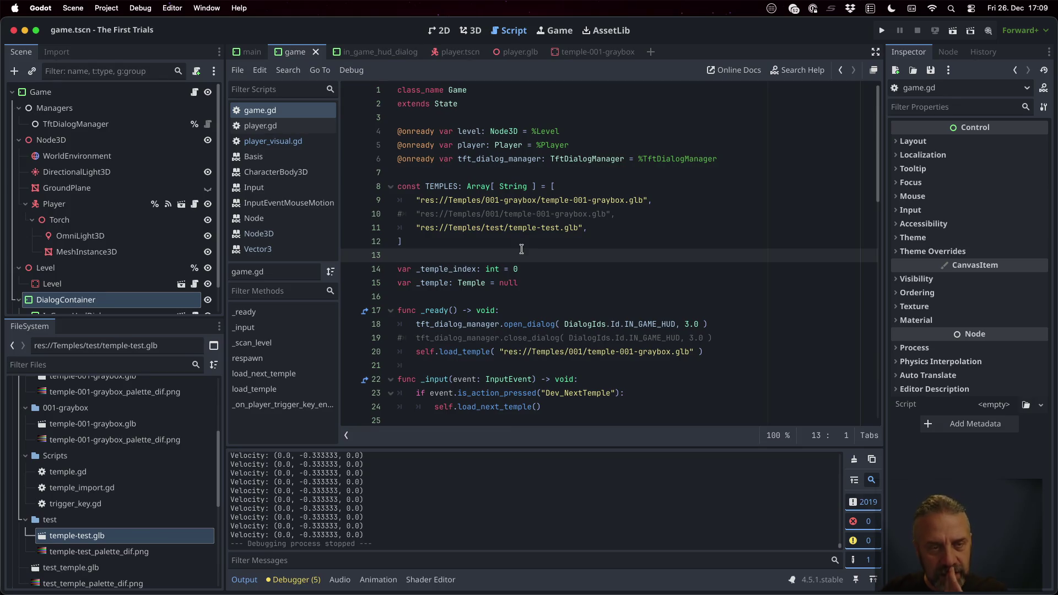
{"action": "scroll", "coordinate": [19, 534], "scroll_direction": "up", "scroll_amount": 5}
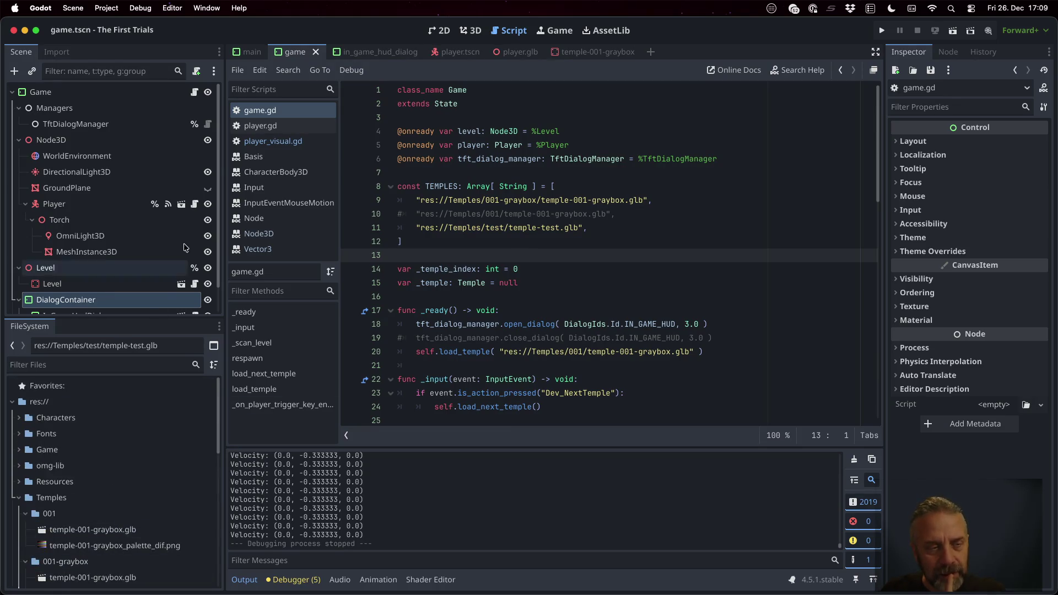
{"action": "left_click", "coordinate": [102, 211]}
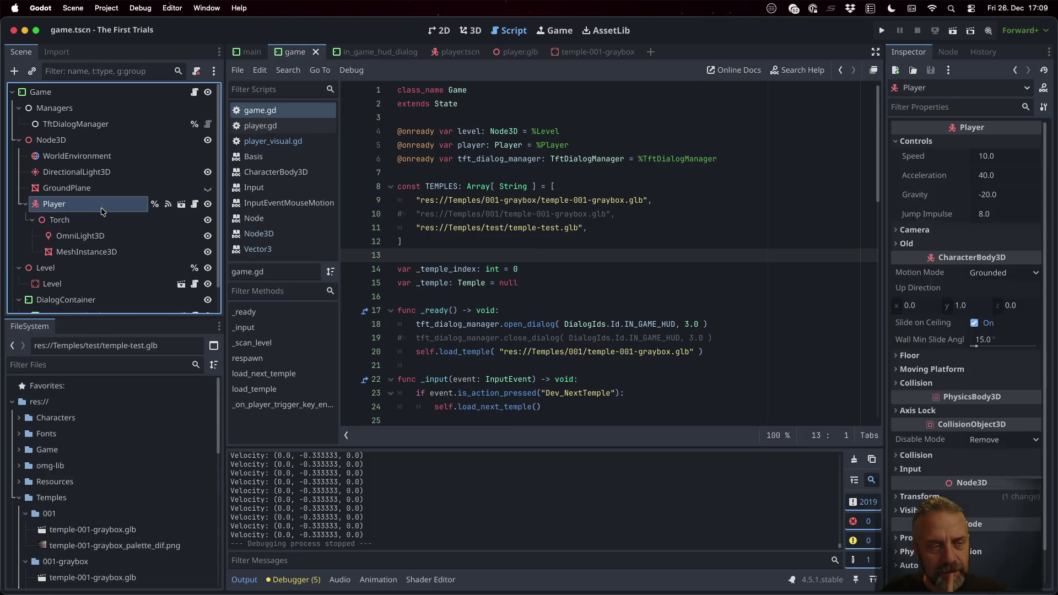
{"action": "left_click", "coordinate": [181, 206]}
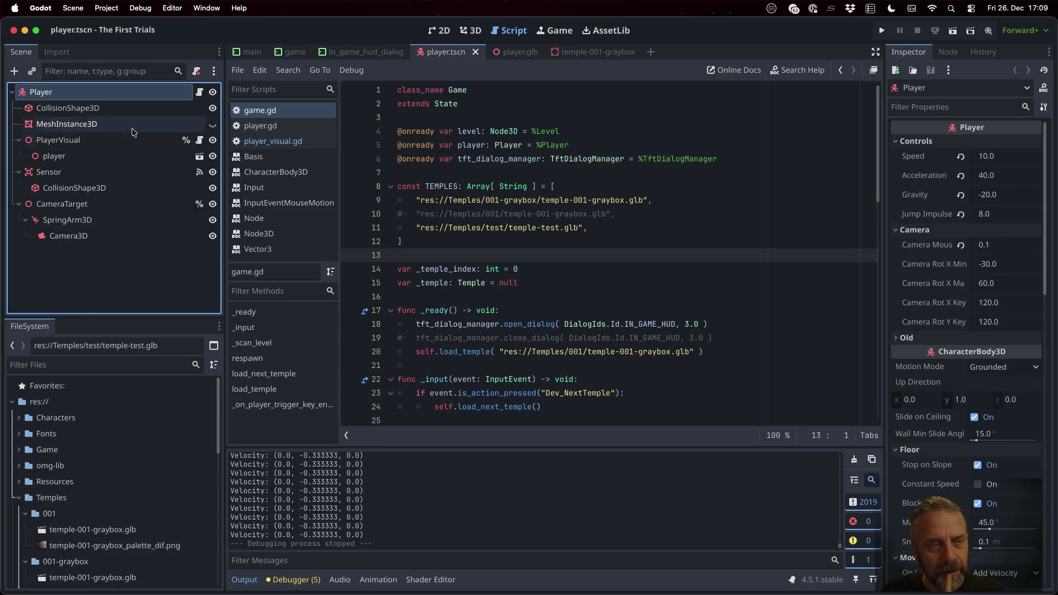
{"action": "left_click", "coordinate": [87, 157]}
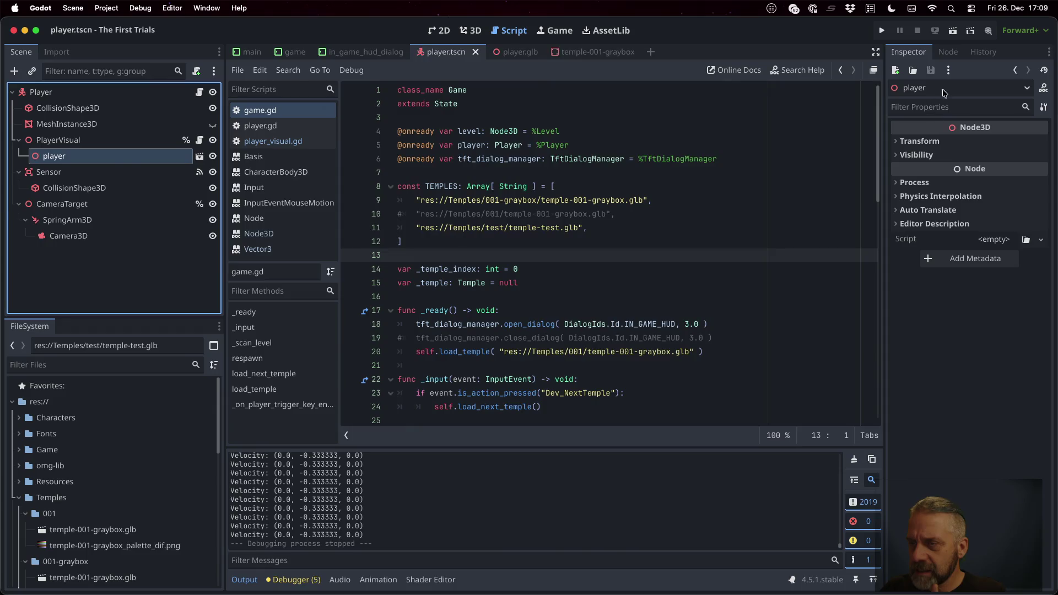
Step: Add character-Player.glb from the Characters folder as a child of PlayerVisual
{"action": "scroll", "coordinate": [158, 456], "scroll_direction": "down", "scroll_amount": 10}
{"action": "scroll", "coordinate": [158, 457], "scroll_direction": "up", "scroll_amount": 10}
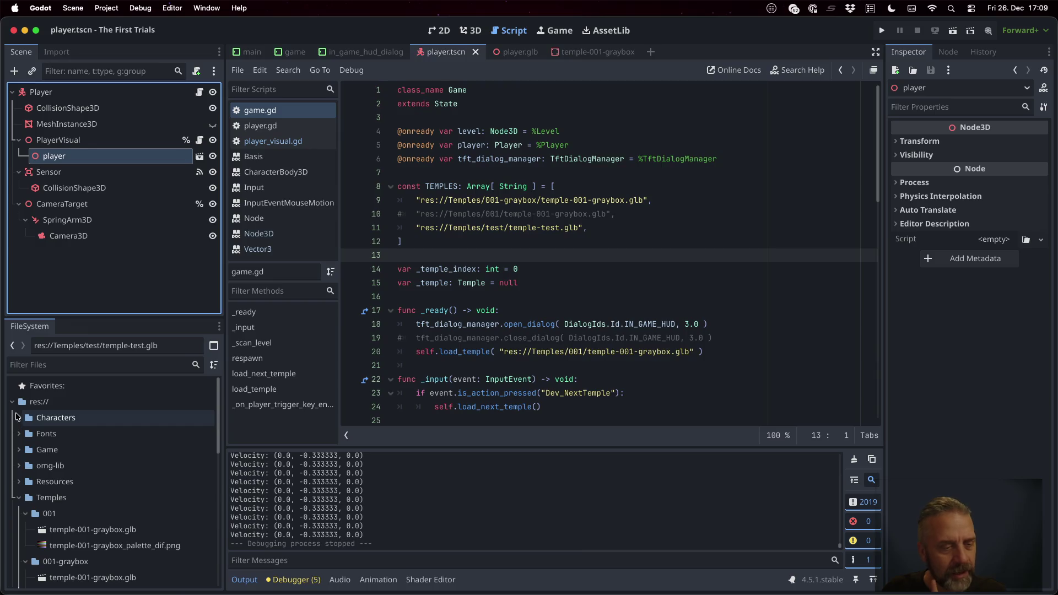
{"action": "left_click", "coordinate": [18, 417]}
{"action": "left_click", "coordinate": [71, 488]}
{"action": "left_click", "coordinate": [90, 452]}
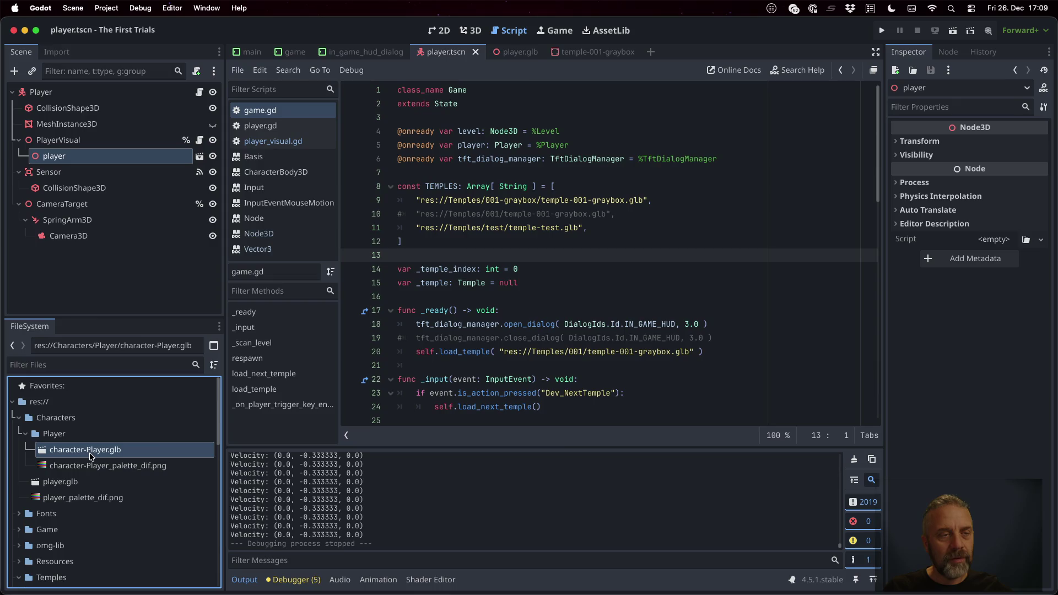
{"action": "left_click_drag", "start_coordinate": [92, 451], "coordinate": [75, 162]}
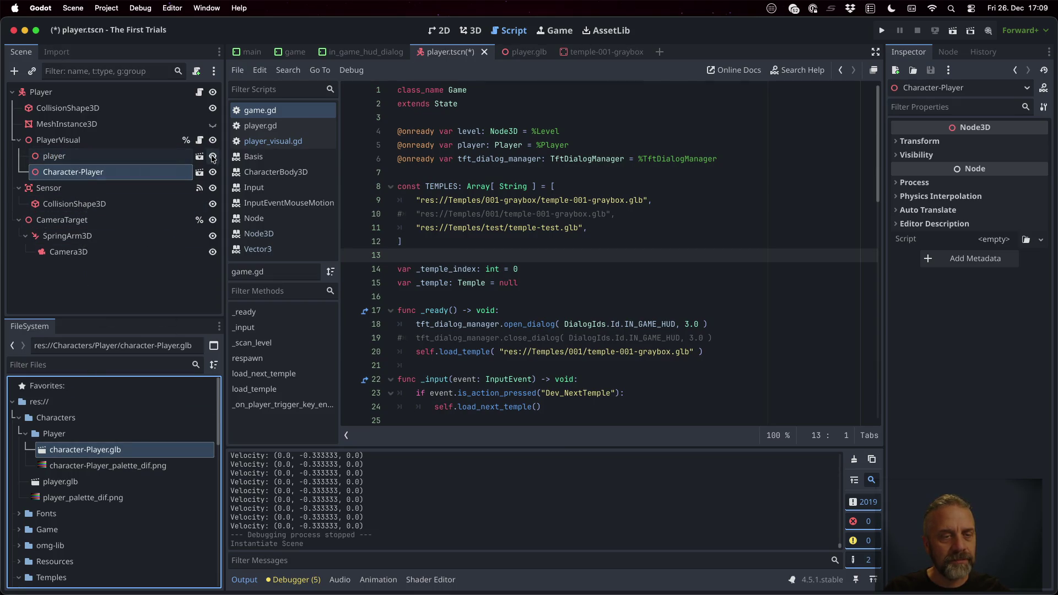
Step: Delete the old player node, save the scene, and run the game
{"action": "left_click", "coordinate": [100, 159]}
{"action": "key", "text": "Delete"}
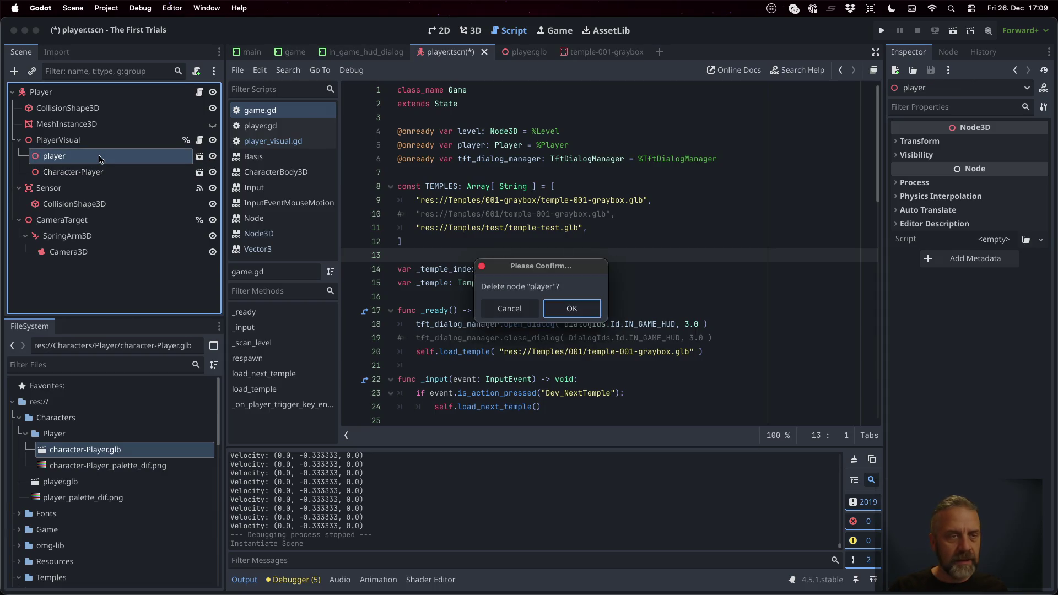
{"action": "key", "text": "Return"}
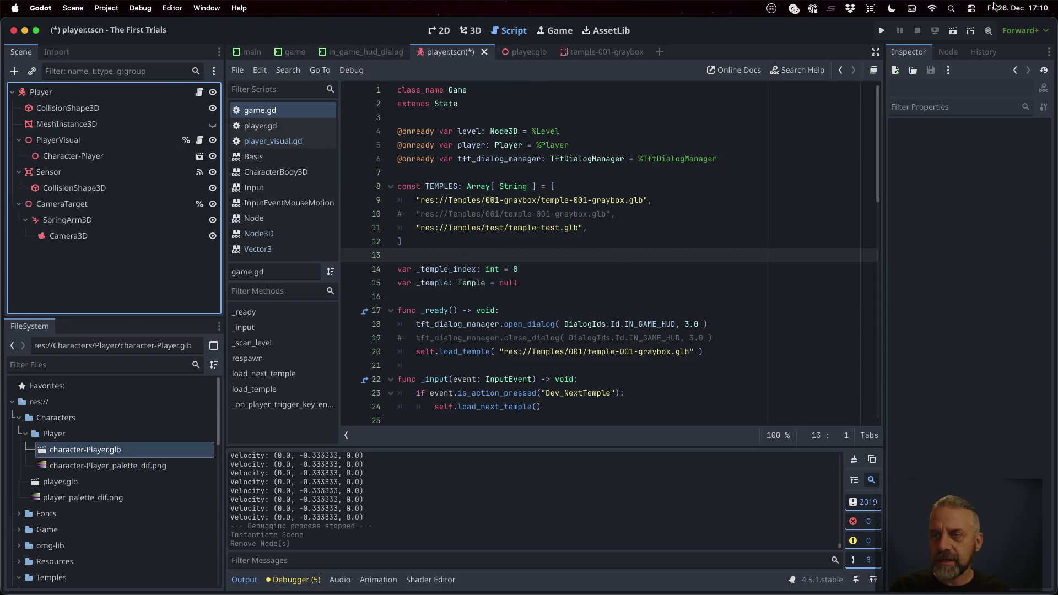
{"action": "key", "text": "ctrl+s"}
{"action": "left_click", "coordinate": [881, 30]}
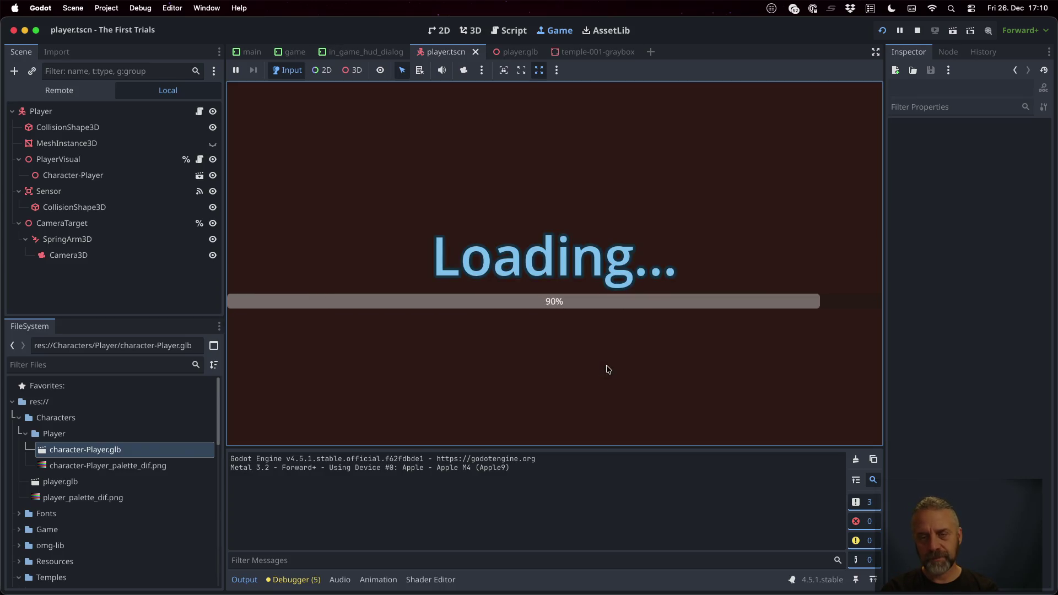
Step: Walk the new character forward, sideways and back around the level with W, A and S
{"action": "key", "text": "w"}
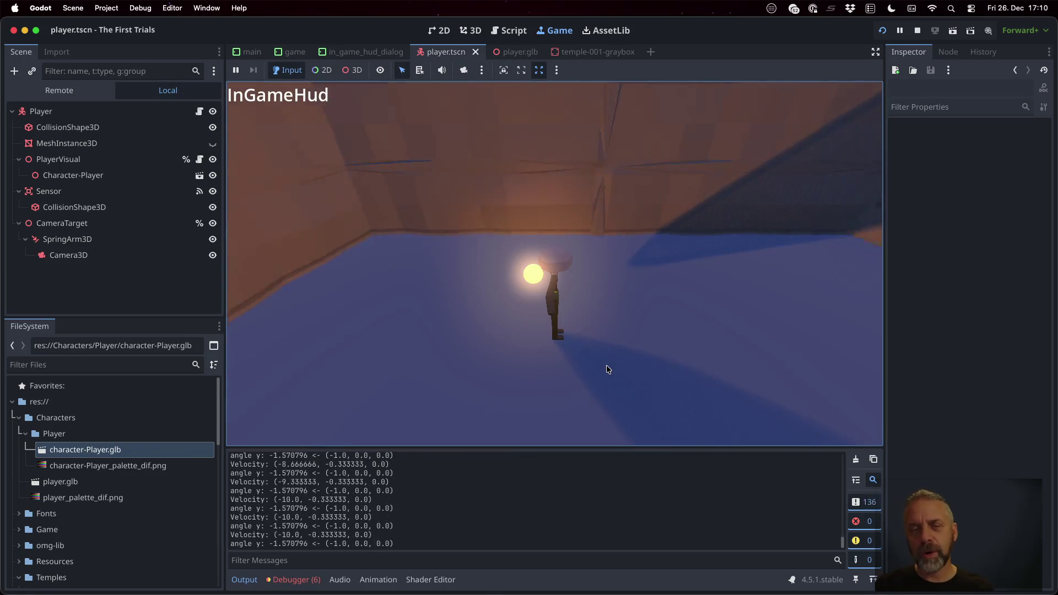
{"action": "key", "text": "a"}
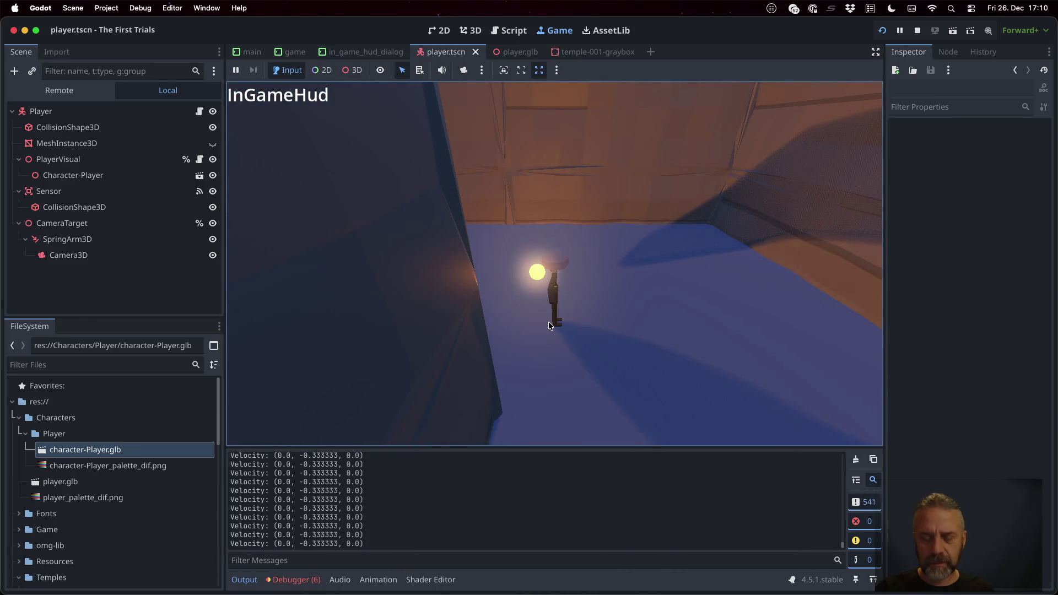
{"action": "key", "text": "s"}
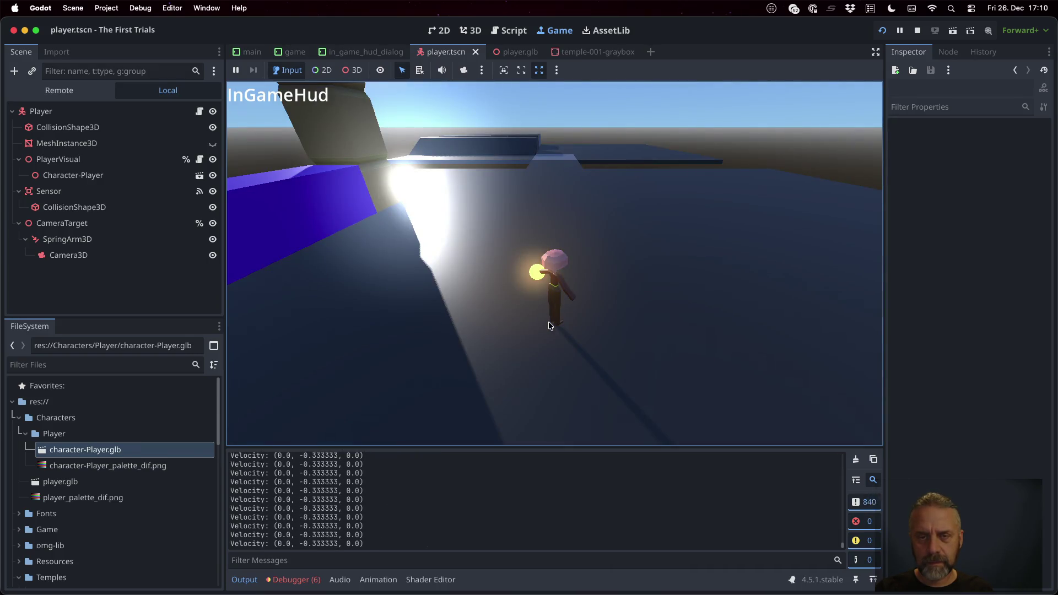
{"action": "key", "text": "s"}
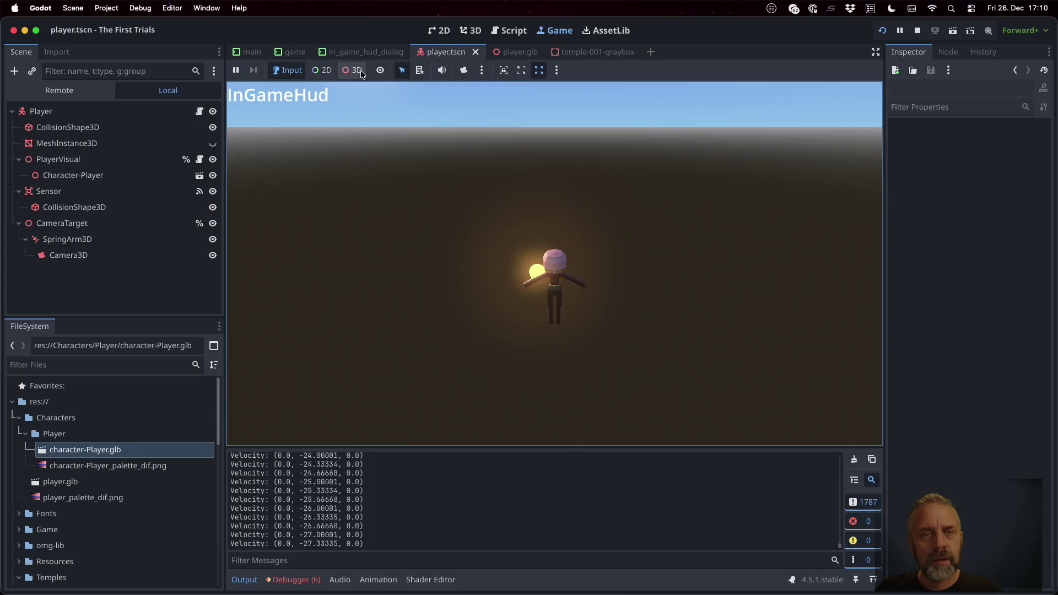
Step: Enable 3D object picking and the free camera override, then stop the running game
{"action": "left_click", "coordinate": [351, 70]}
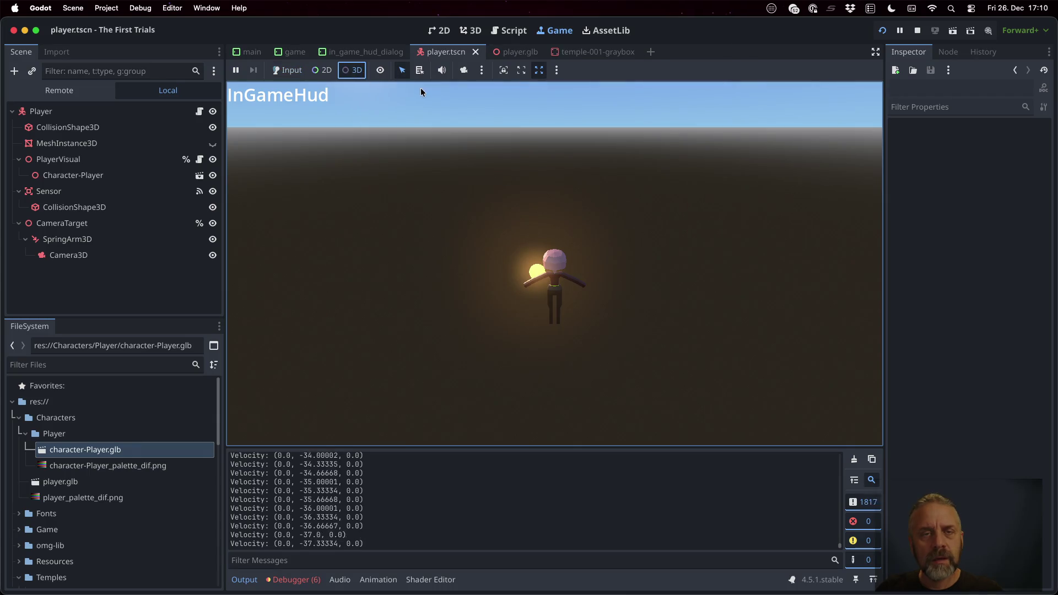
{"action": "left_click", "coordinate": [468, 71]}
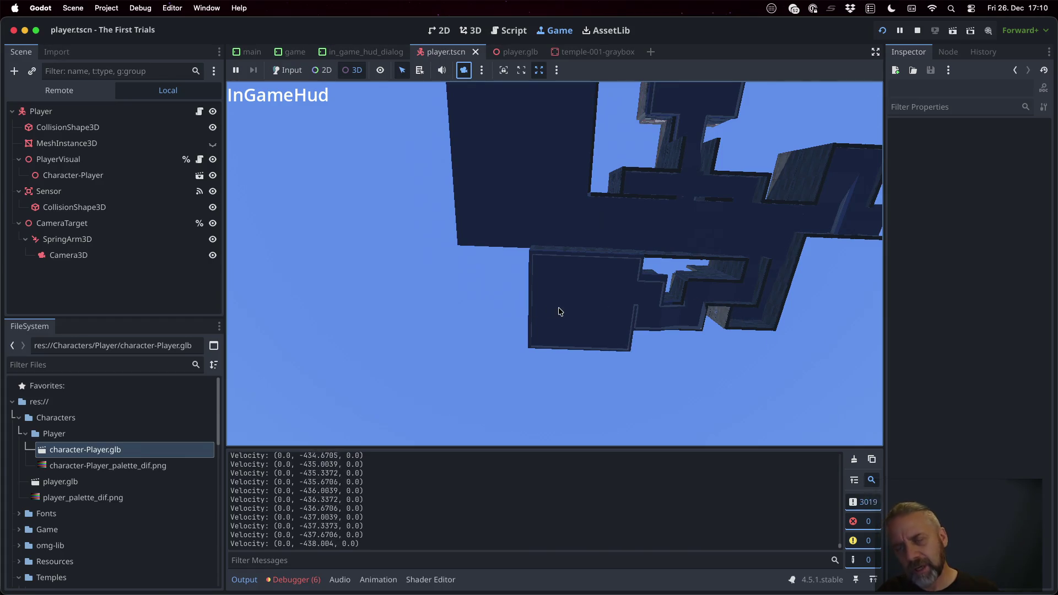
{"action": "key", "text": "super+period"}
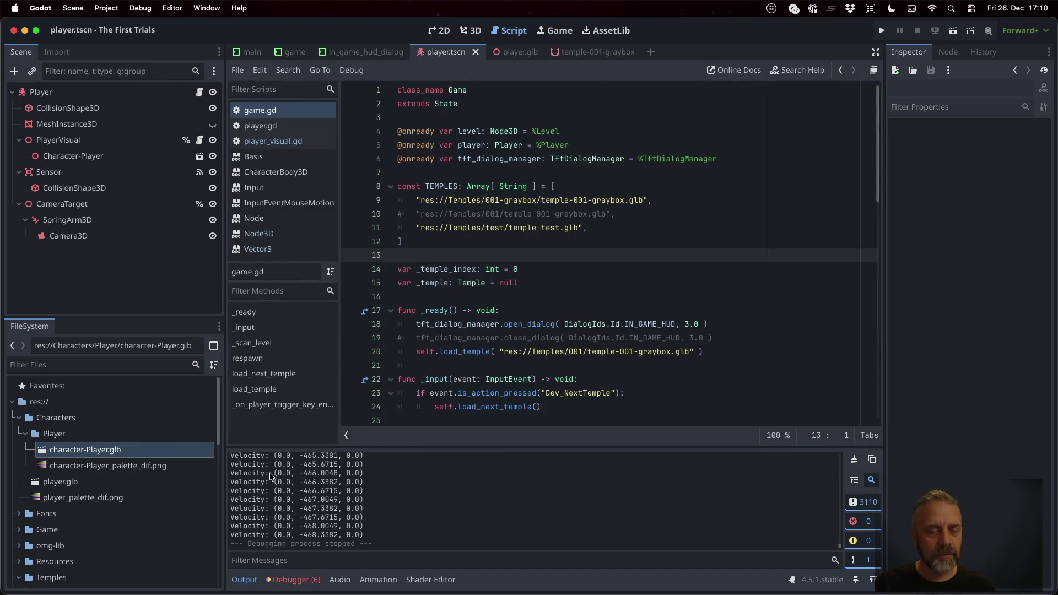
Step: Find the 'Velocity:' debug print in player.gd using Find in Files
{"action": "left_click_drag", "start_coordinate": [270, 473], "coordinate": [217, 471]}
{"action": "key", "text": "super+c"}
{"action": "left_click", "coordinate": [622, 221]}
{"action": "key", "text": "super+shift+f"}
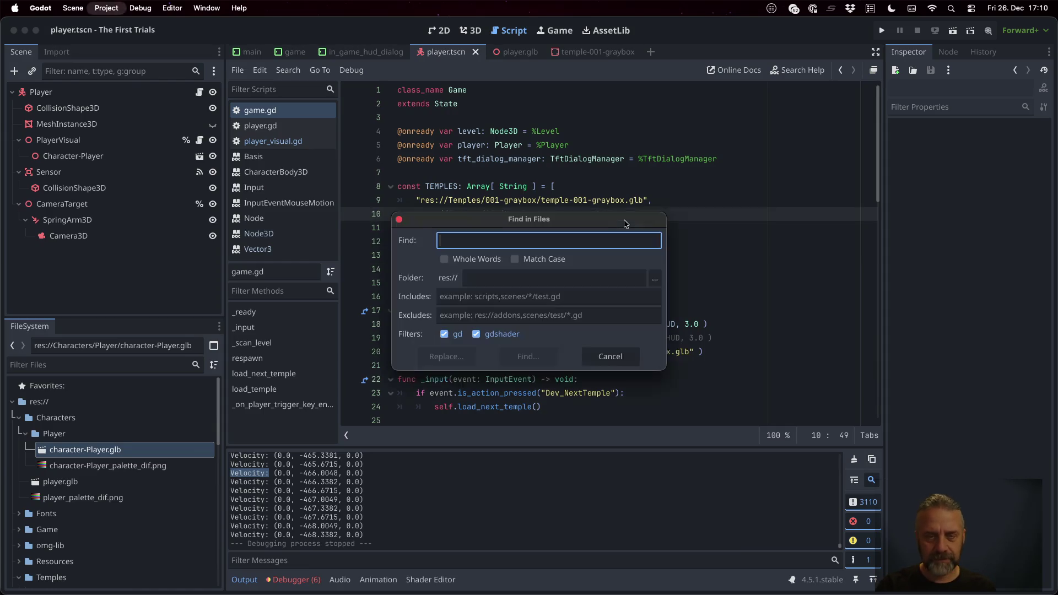
{"action": "key", "text": "super+v"}
{"action": "key", "text": "Return"}
{"action": "left_click", "coordinate": [409, 496]}
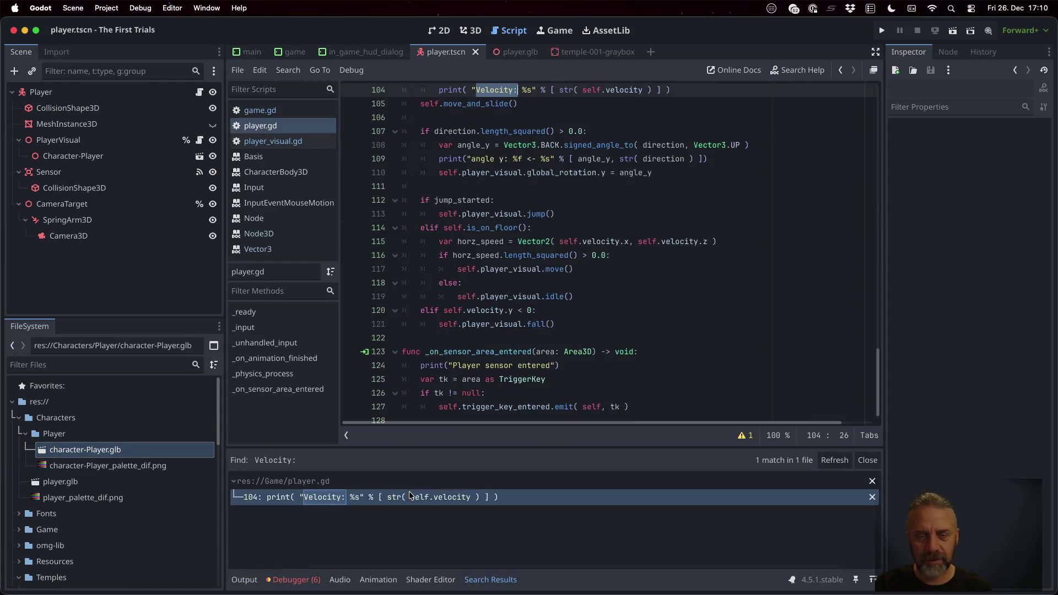
Step: Comment out the velocity prints on lines 103–104 and the angle print on 109, then run
{"action": "left_click", "coordinate": [531, 134]}
{"action": "key", "text": "shift+Down"}
{"action": "key", "text": "super+k"}
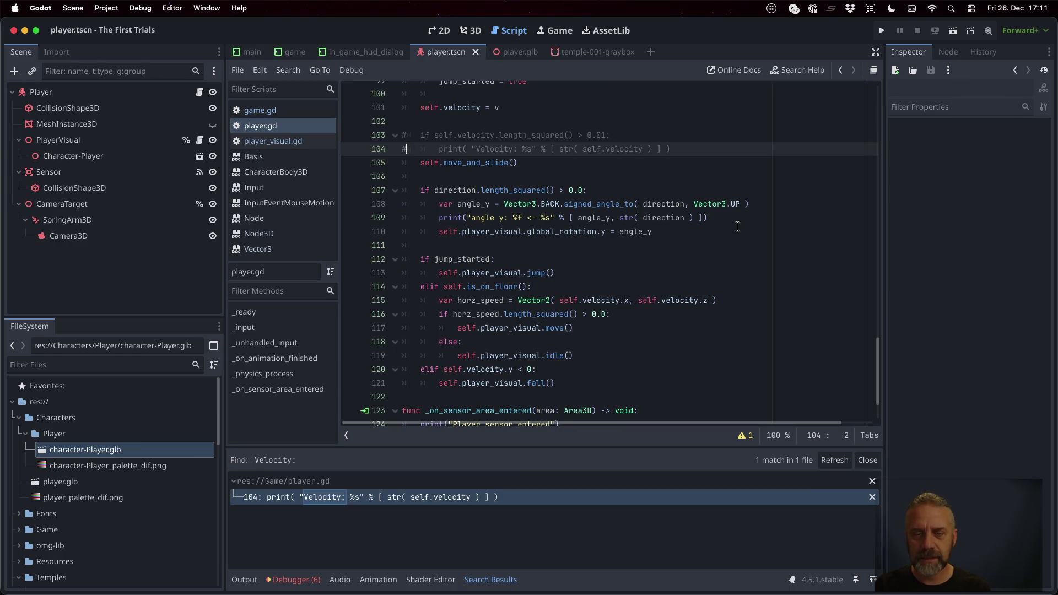
{"action": "key", "text": "Down"}
{"action": "key", "text": "Down"}
{"action": "key", "text": "Down"}
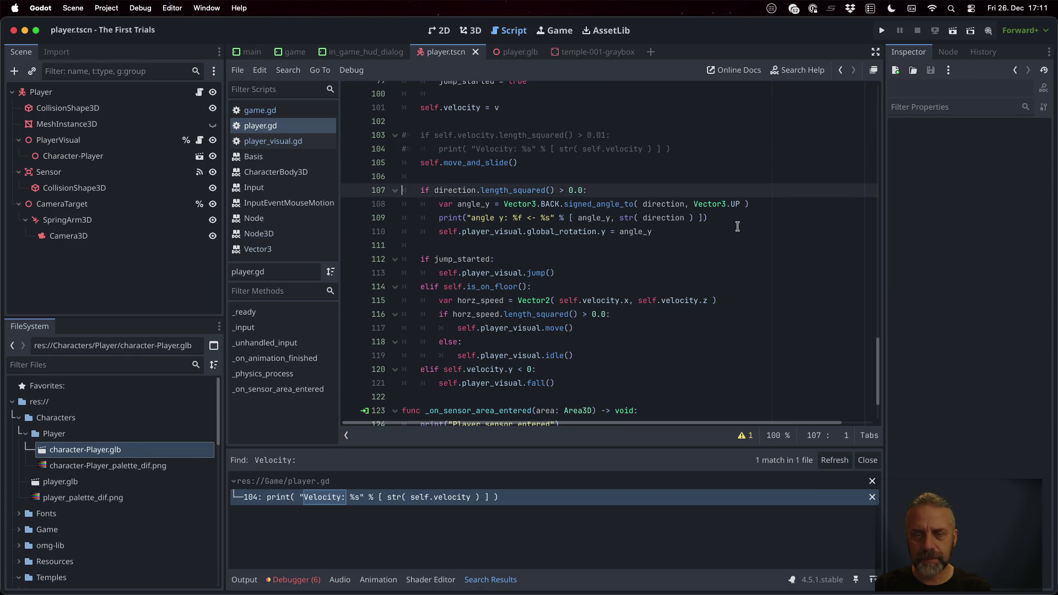
{"action": "key", "text": "super+k"}
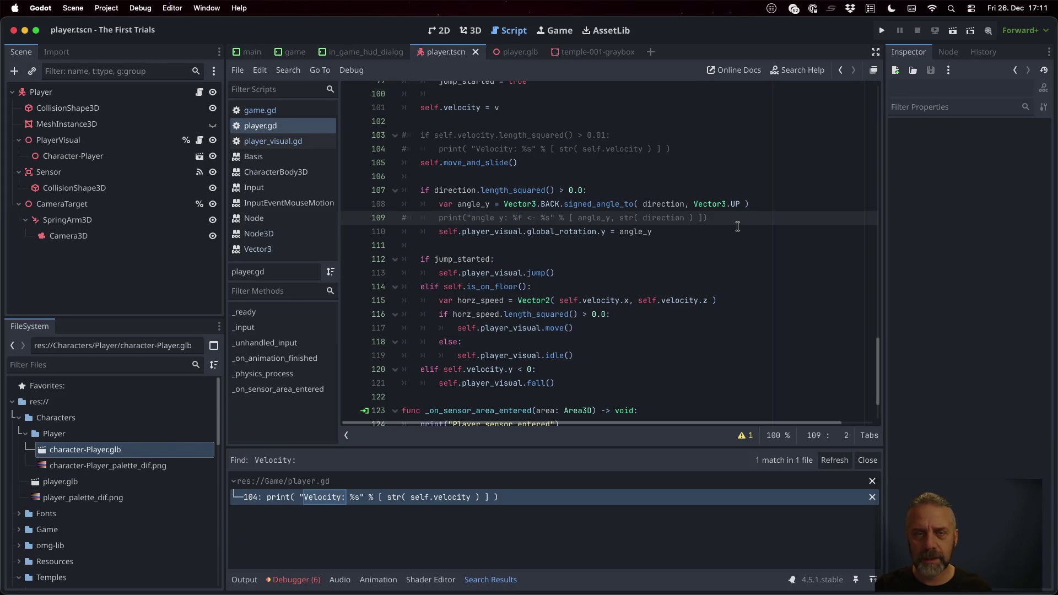
{"action": "left_click", "coordinate": [882, 30]}
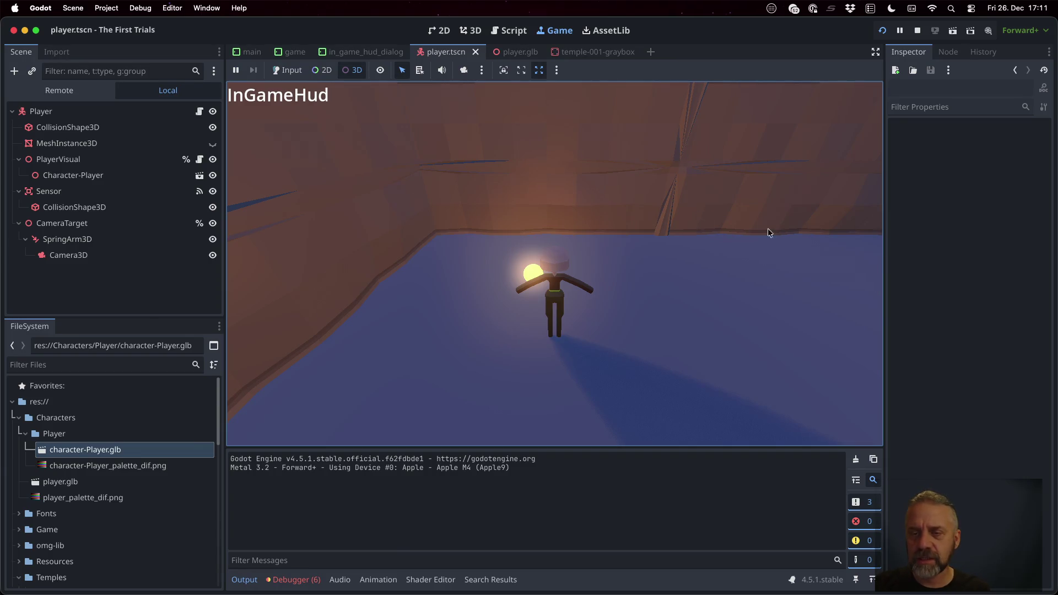
Step: Select the player's collision capsule, walk the character down the corridor toward the cyan cubes, then stop
{"action": "left_click", "coordinate": [563, 254]}
{"action": "left_click", "coordinate": [288, 70]}
{"action": "key", "text": "w"}
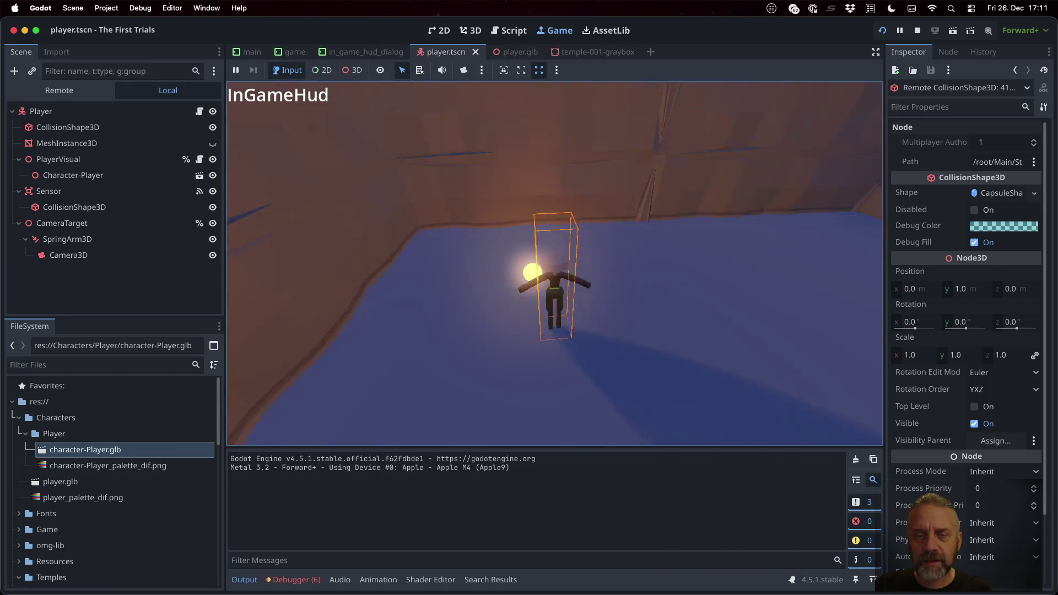
{"action": "key", "text": "s"}
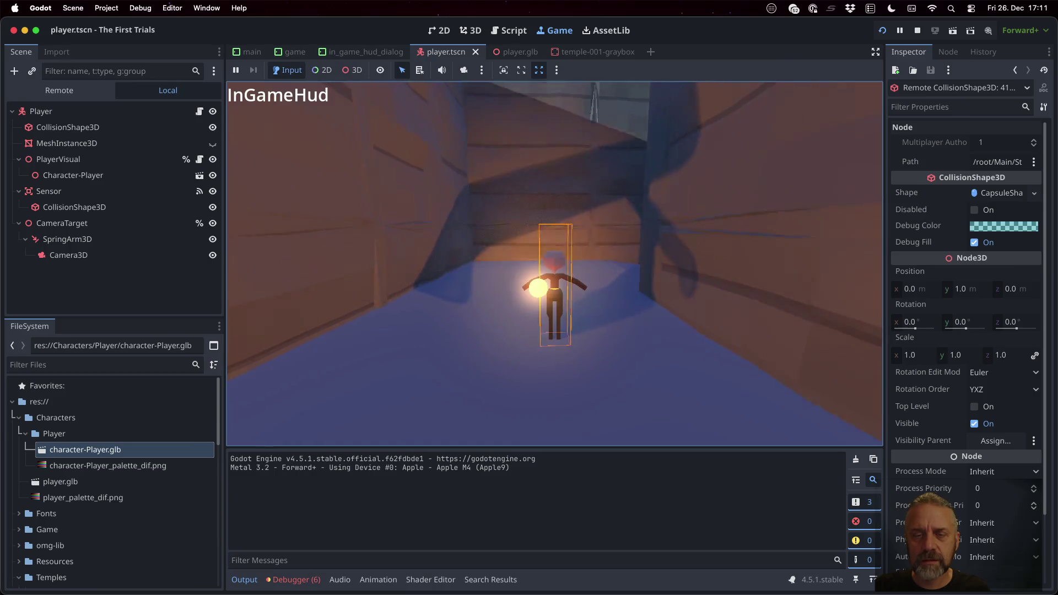
{"action": "key", "text": "w"}
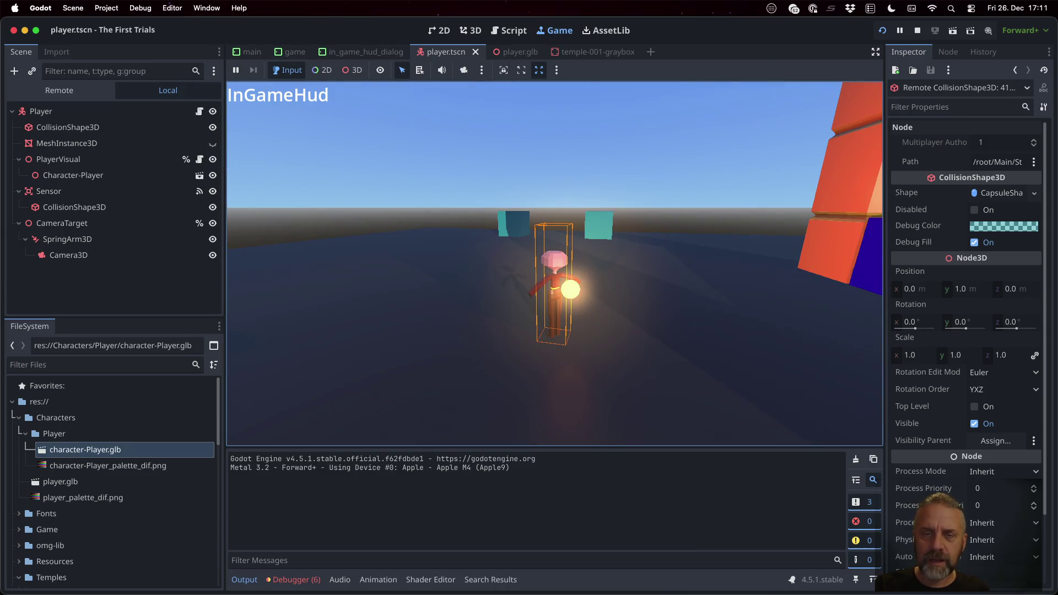
{"action": "key", "text": "w"}
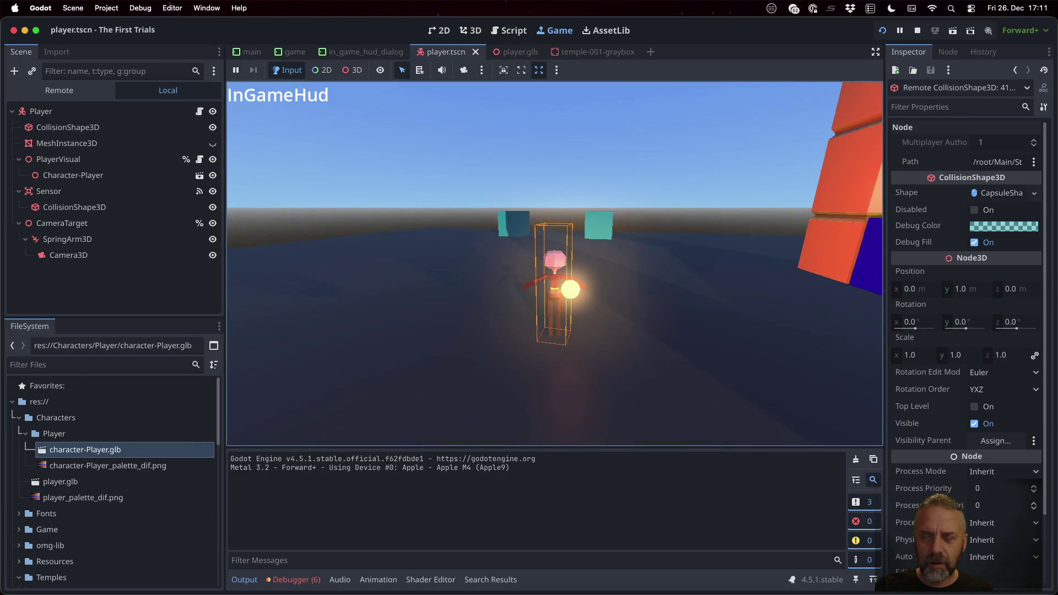
{"action": "key", "text": "d"}
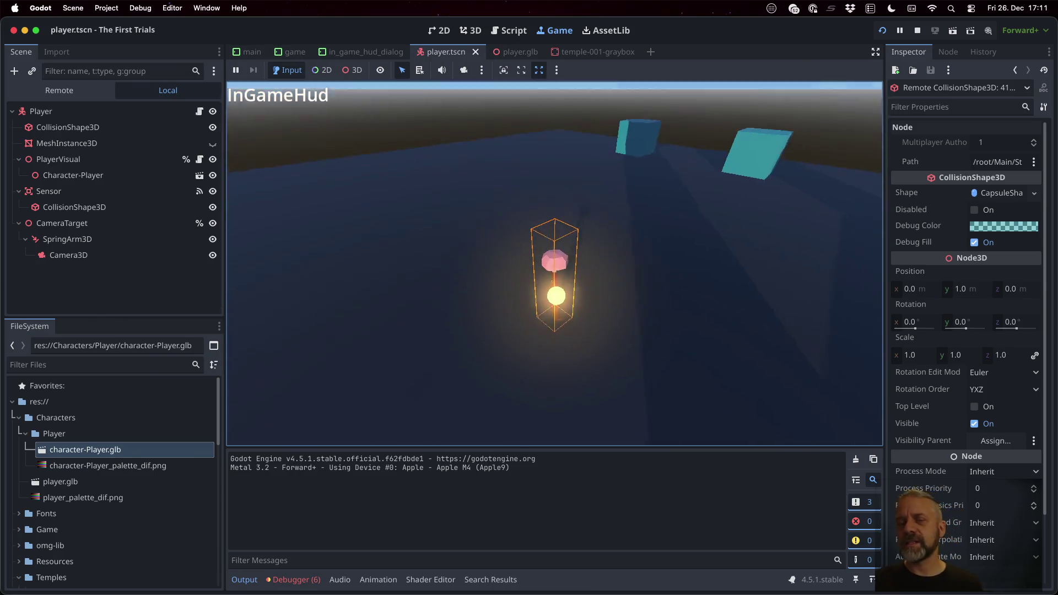
{"action": "left_click", "coordinate": [917, 31]}
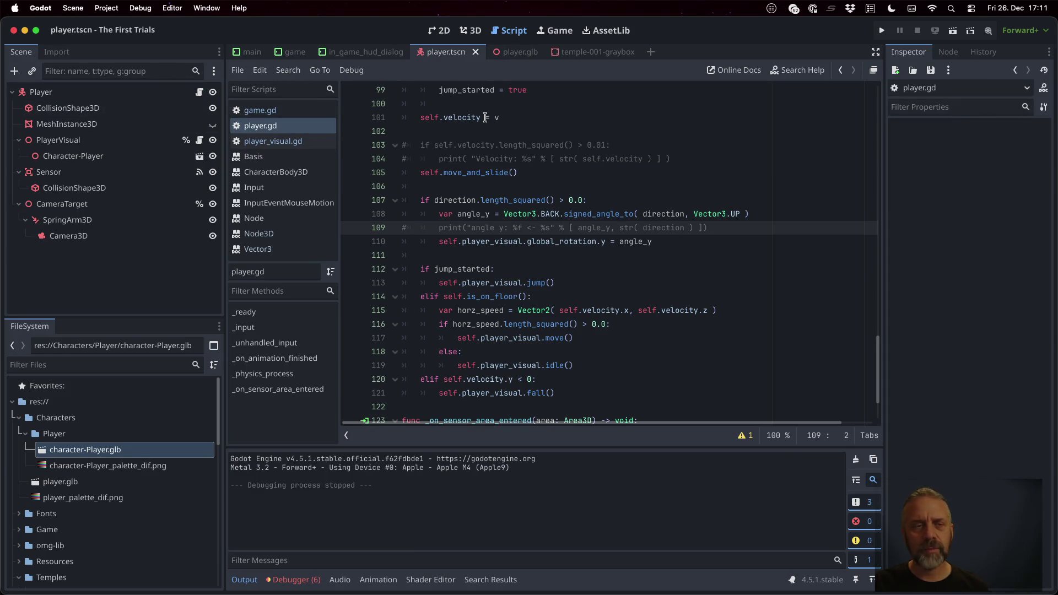
{"action": "left_click", "coordinate": [260, 110]}
Step: Add an orange print_rich '[Game] No temple Player respawn failed!' line in respawn, save, and run
{"action": "scroll", "coordinate": [613, 226], "scroll_direction": "down", "scroll_amount": 15}
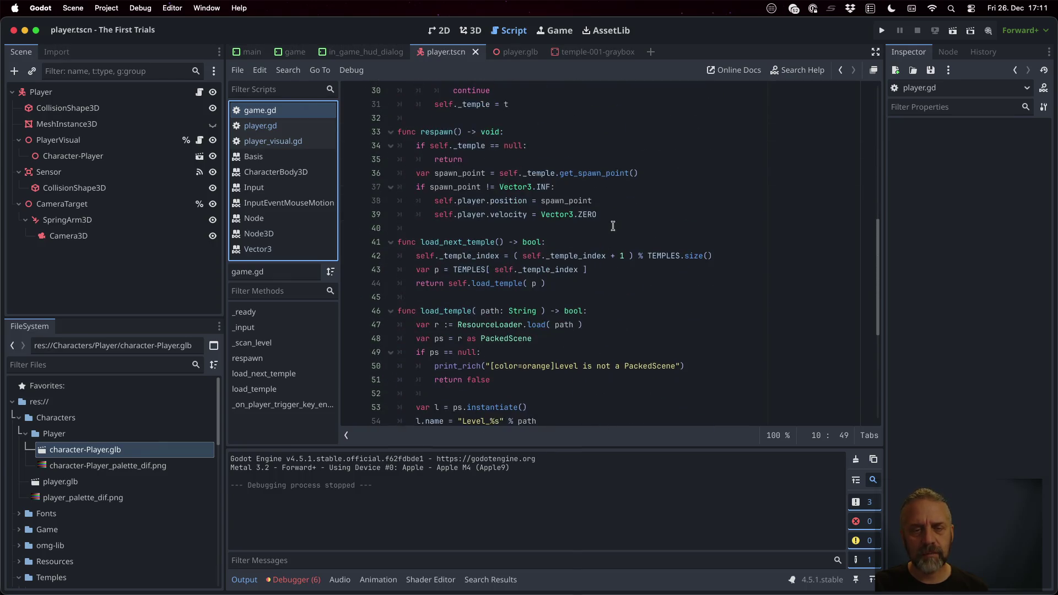
{"action": "scroll", "coordinate": [603, 259], "scroll_direction": "up", "scroll_amount": 2}
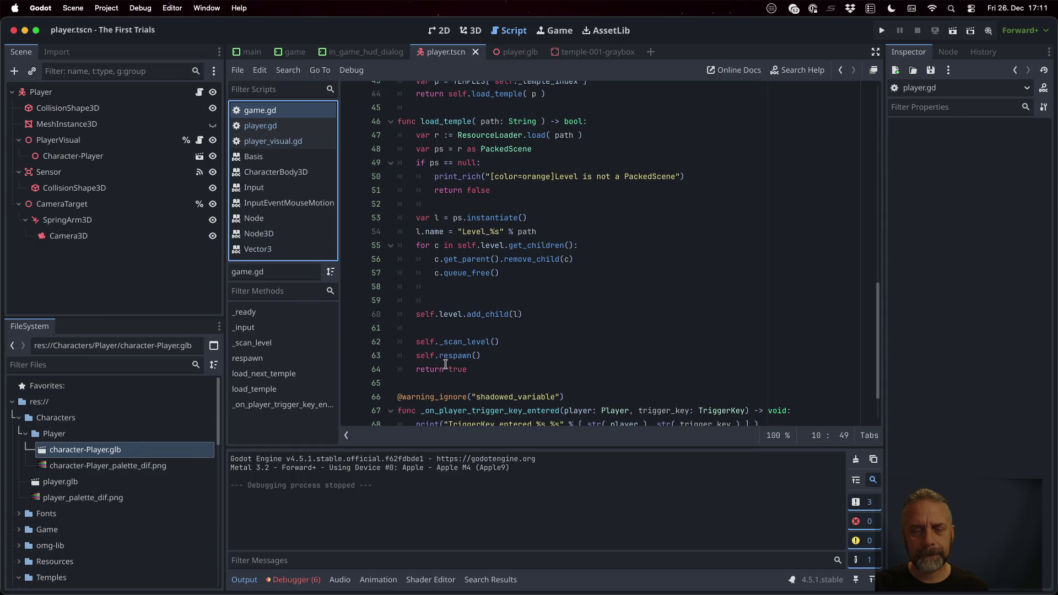
{"action": "left_click", "coordinate": [447, 357], "text": "super"}
{"action": "left_click", "coordinate": [519, 269]}
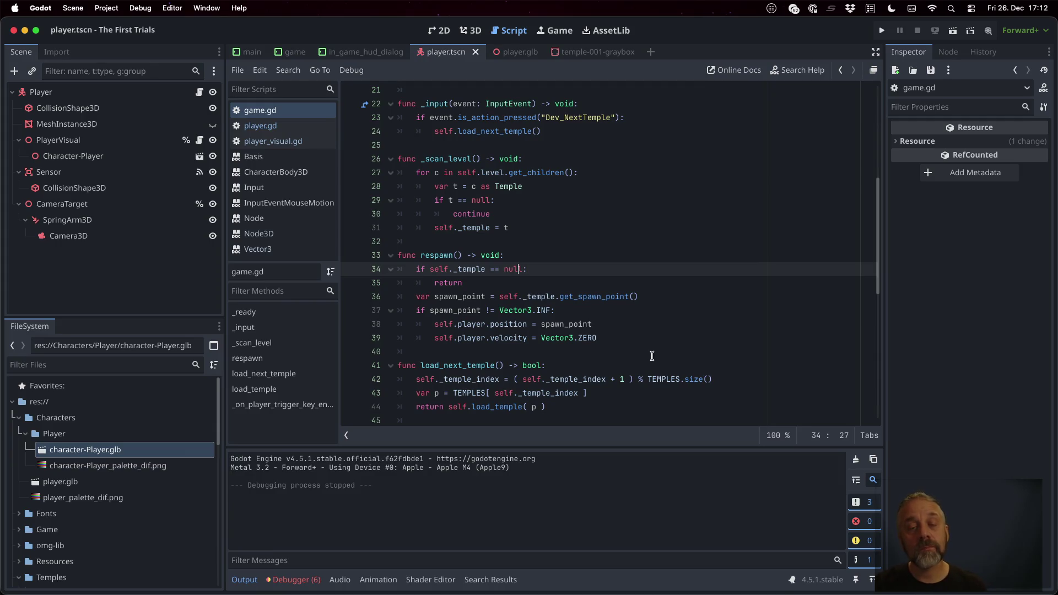
{"action": "key", "text": "Return"}
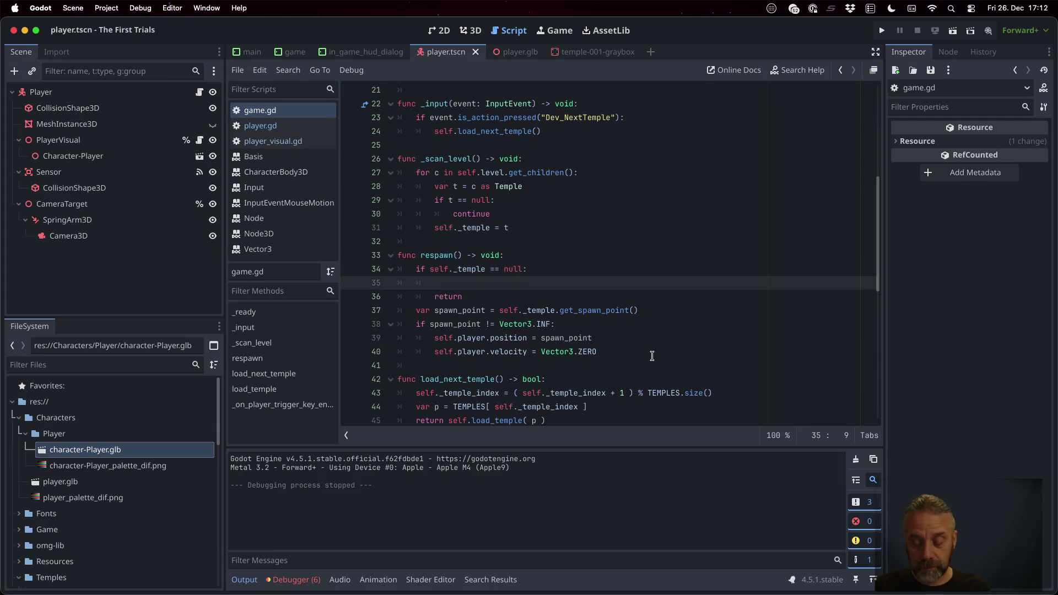
{"action": "type", "text": "print_ri"}
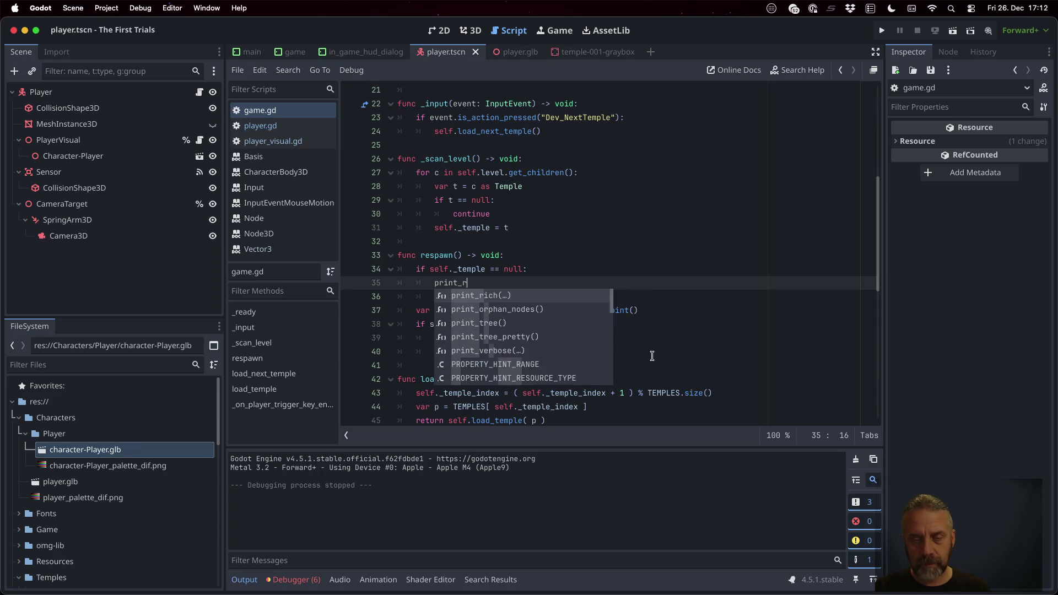
{"action": "key", "text": "Return"}
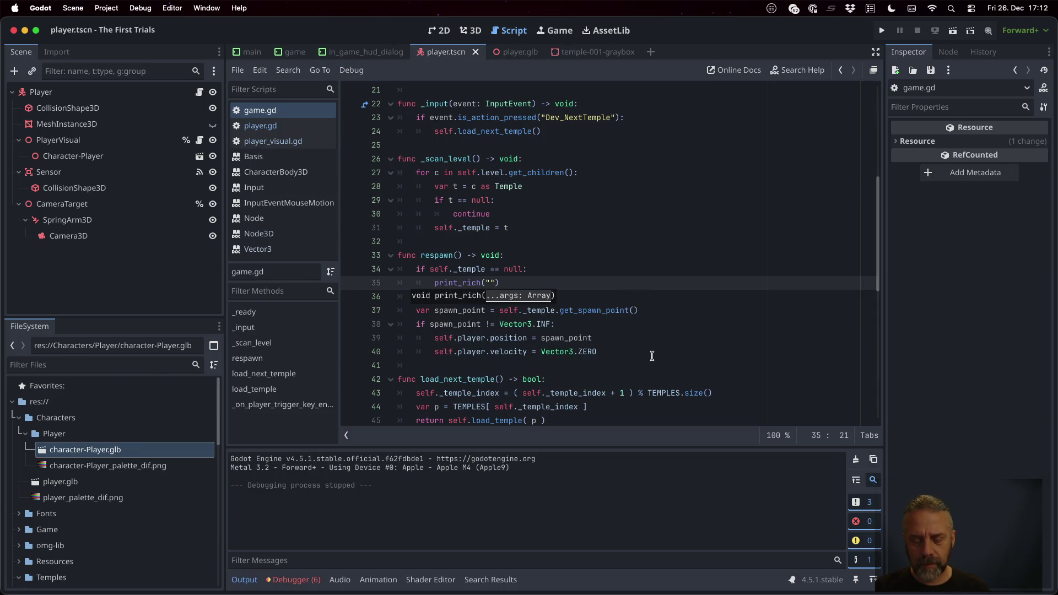
{"action": "type", "text": "["}
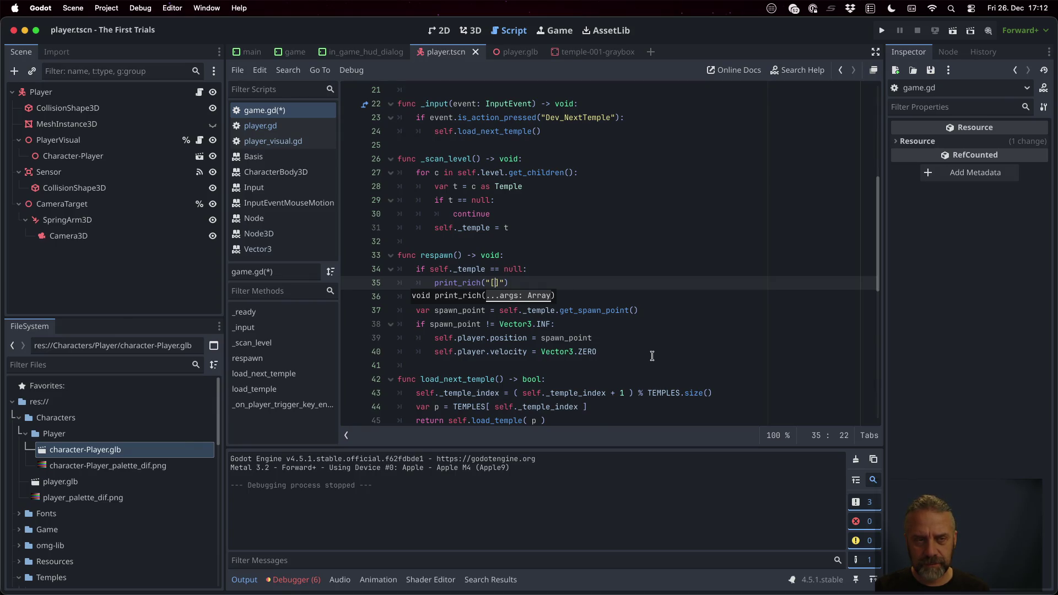
{"action": "type", "text": "Game] "}
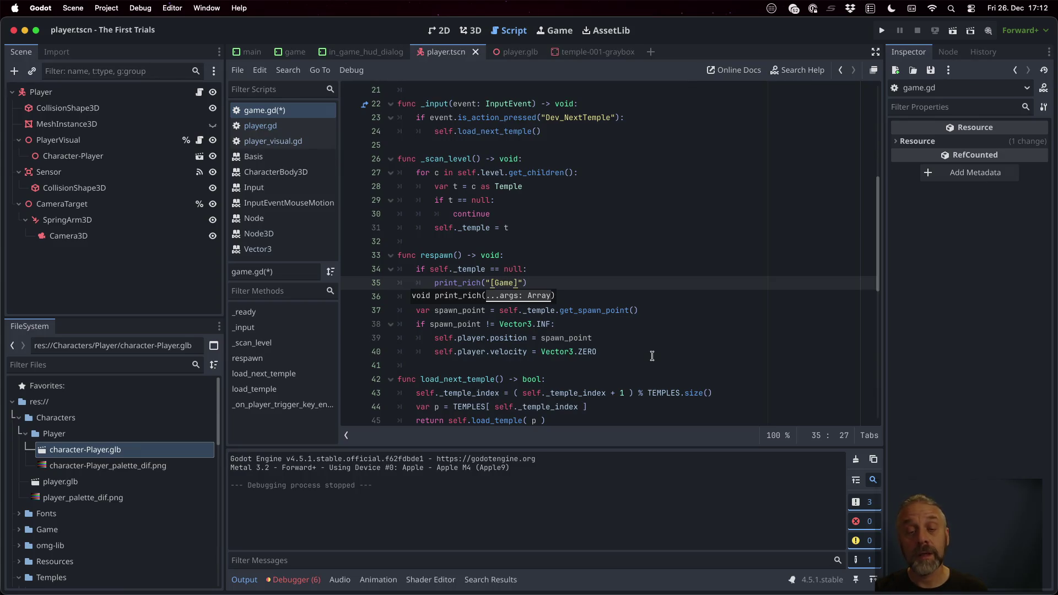
{"action": "type", "text": "No"}
{"action": "key", "text": "BackSpace"}
{"action": "type", "text": "o temple Player"}
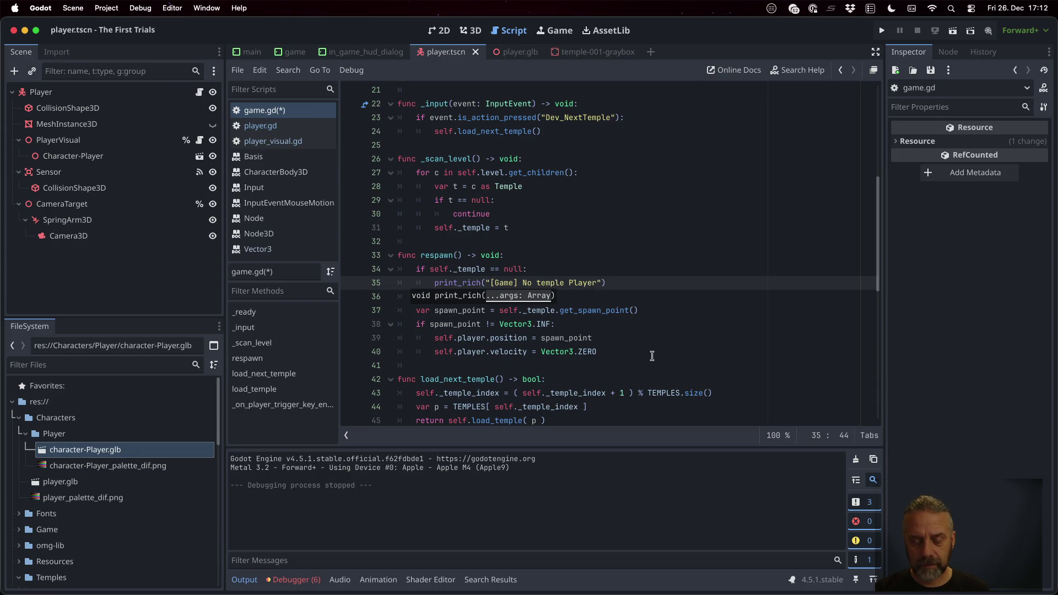
{"action": "type", "text": "espawn failed!"}
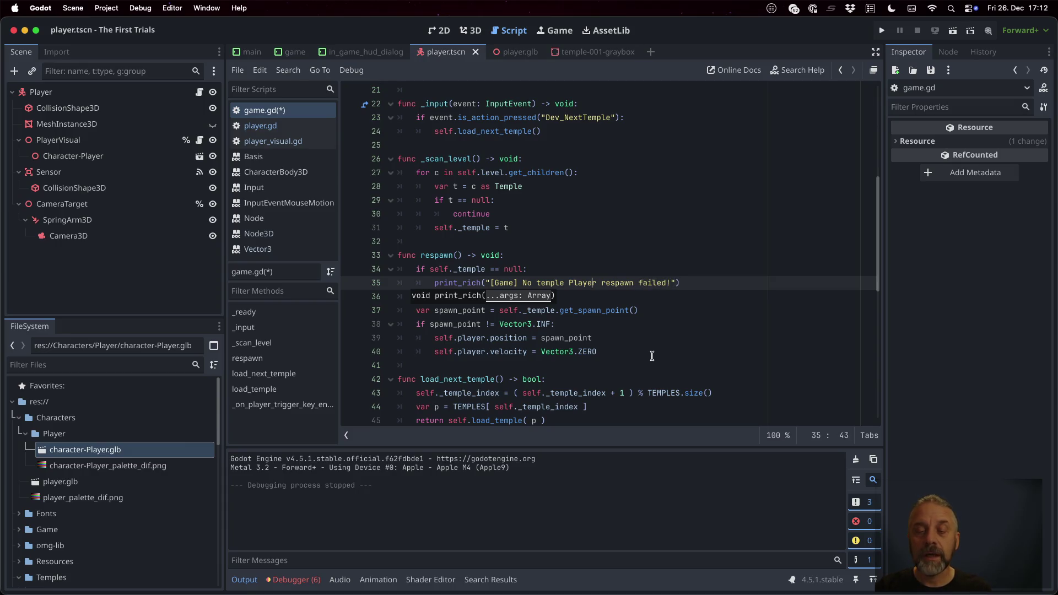
{"action": "type", "text": "[color=o"}
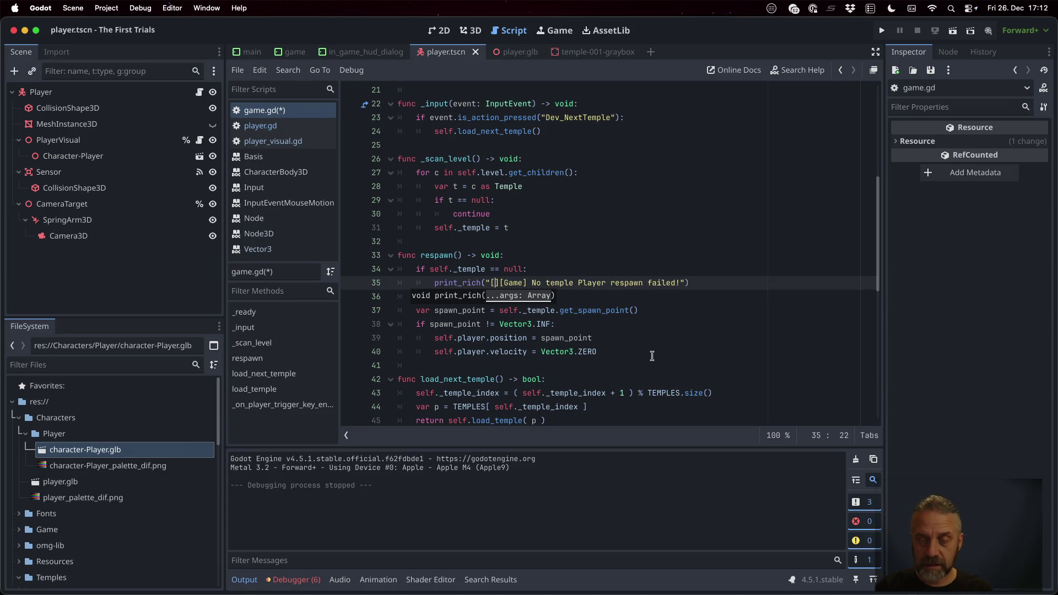
{"action": "type", "text": "range]"}
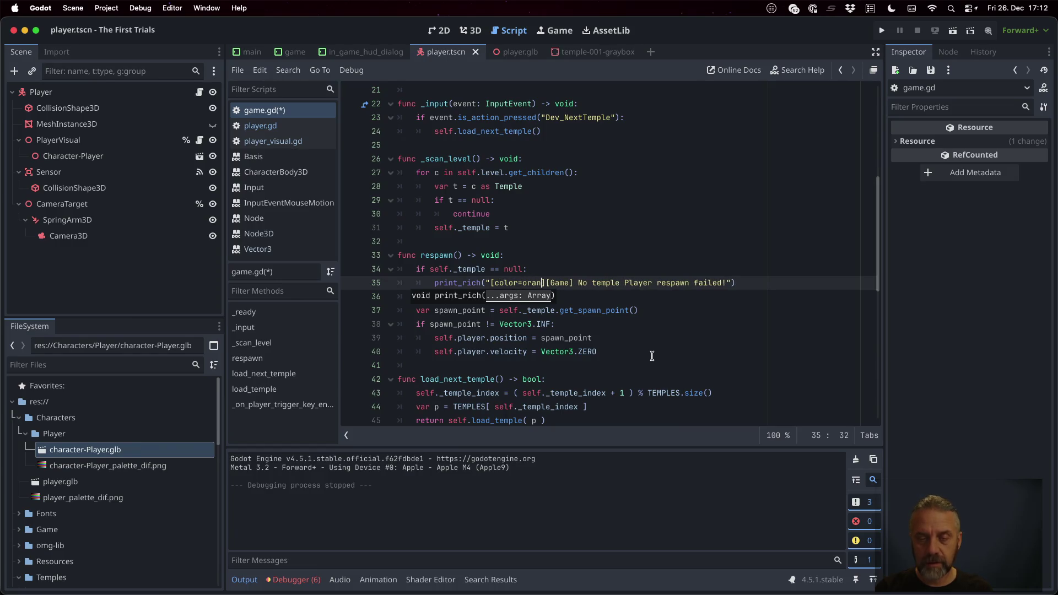
{"action": "key", "text": "super+s"}
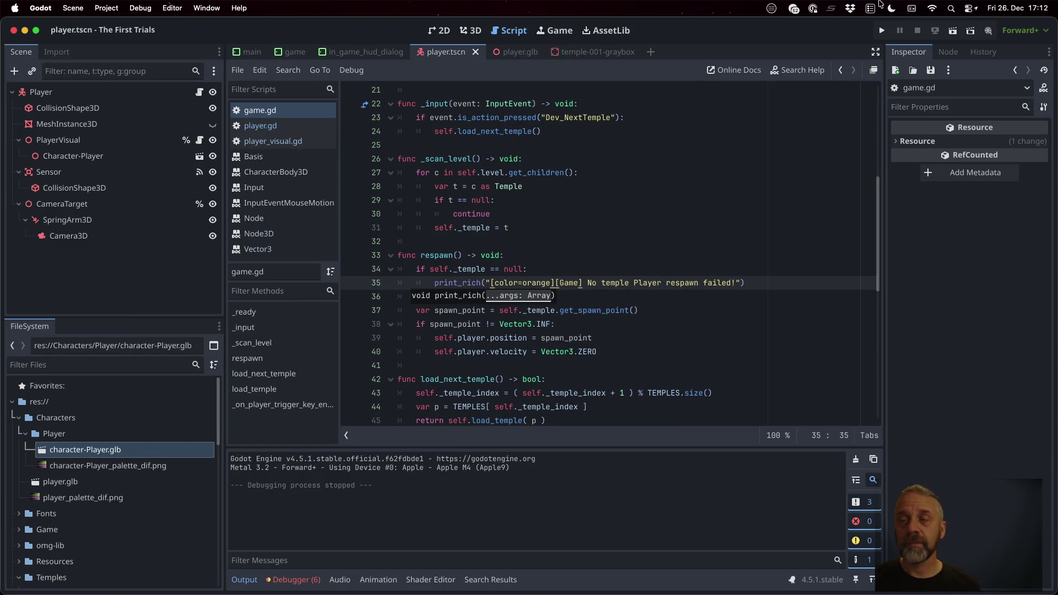
{"action": "left_click", "coordinate": [882, 31]}
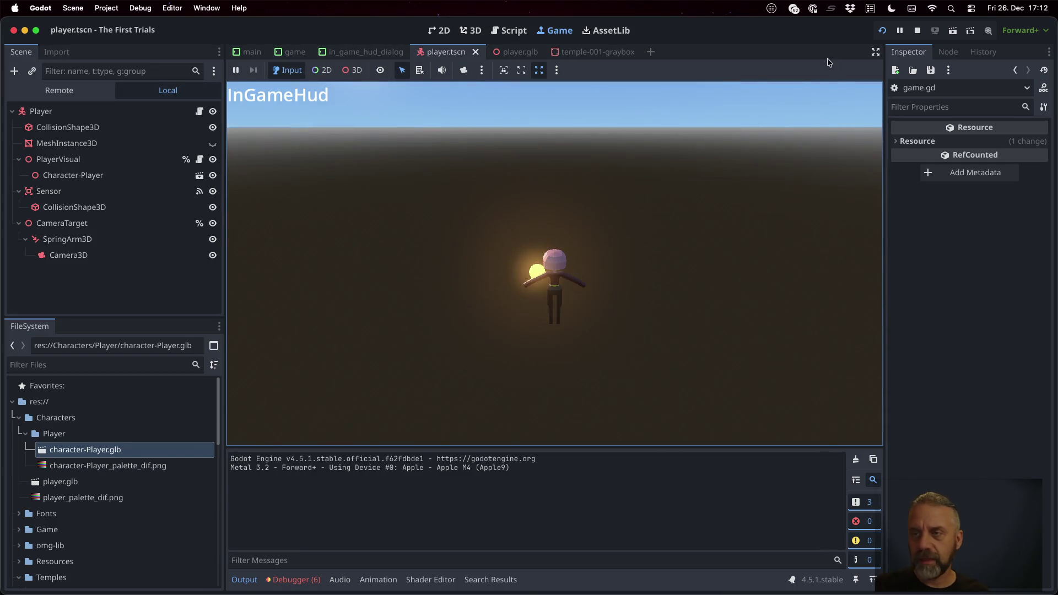
Step: Copy the warning line, change the spawn point check to == Vector3.INF, and paste the warning beneath it
{"action": "left_click", "coordinate": [916, 31]}
{"action": "key", "text": "Up"}
{"action": "key", "text": "Up"}
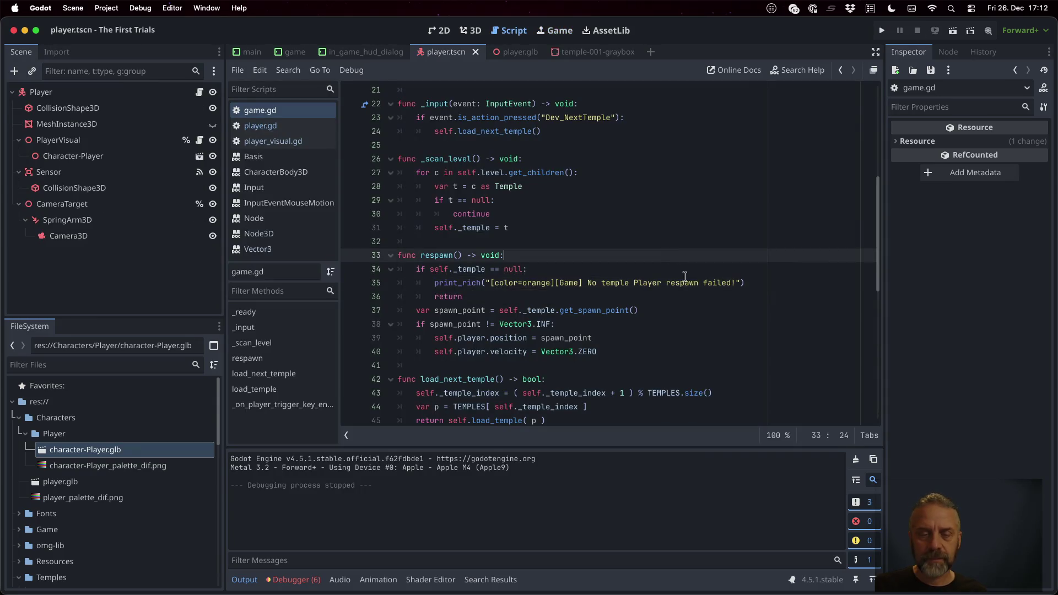
{"action": "key", "text": "Down"}
{"action": "key", "text": "Down"}
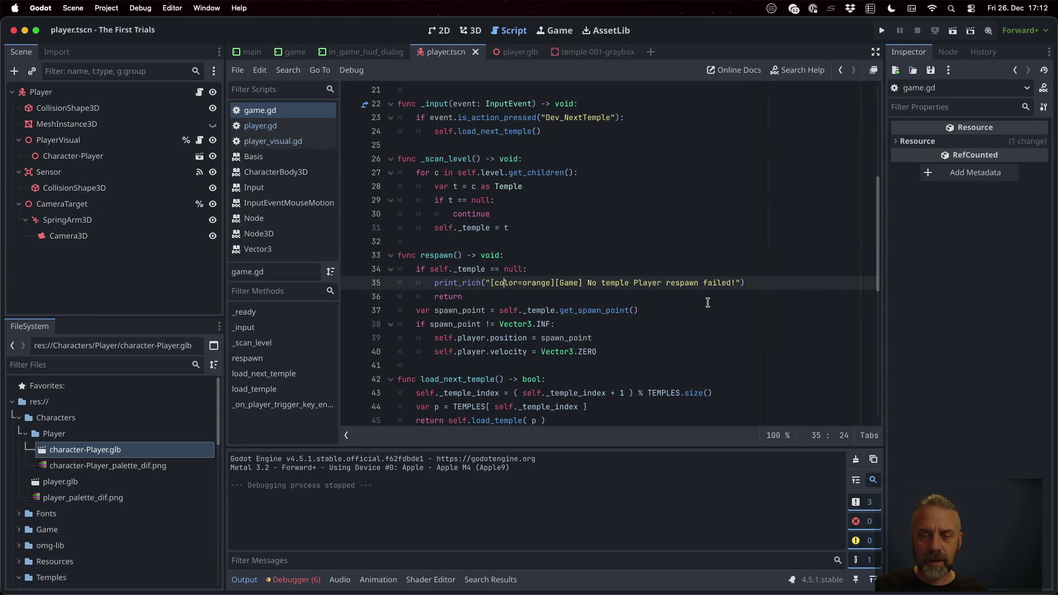
{"action": "key", "text": "shift+Down"}
{"action": "key", "text": "super+c"}
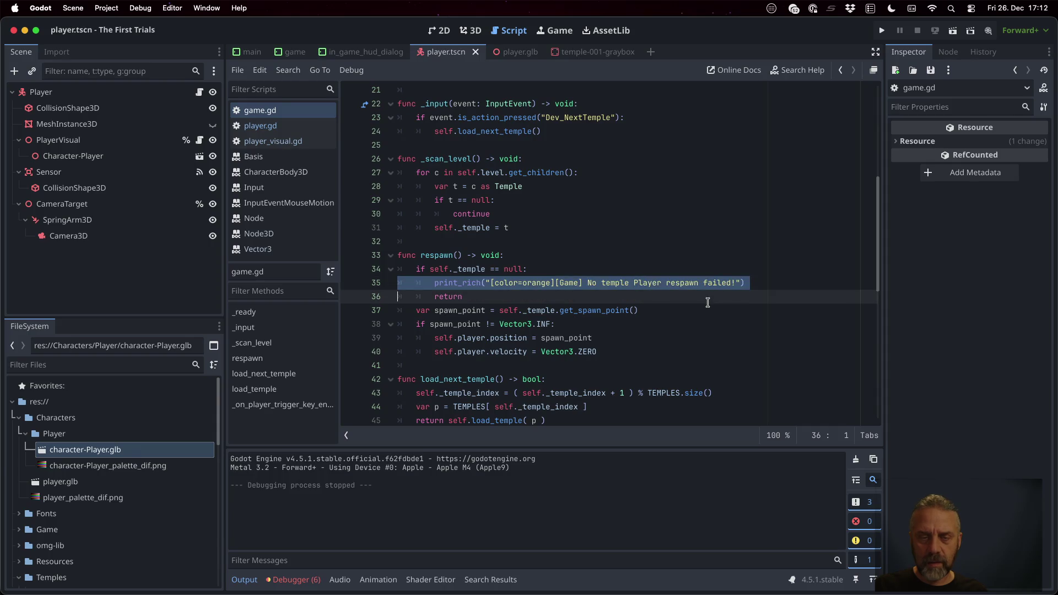
{"action": "key", "text": "Down"}
{"action": "key", "text": "Down"}
{"action": "key", "text": "Down"}
{"action": "key", "text": "Up"}
{"action": "key", "text": "Up"}
{"action": "key", "text": "Up"}
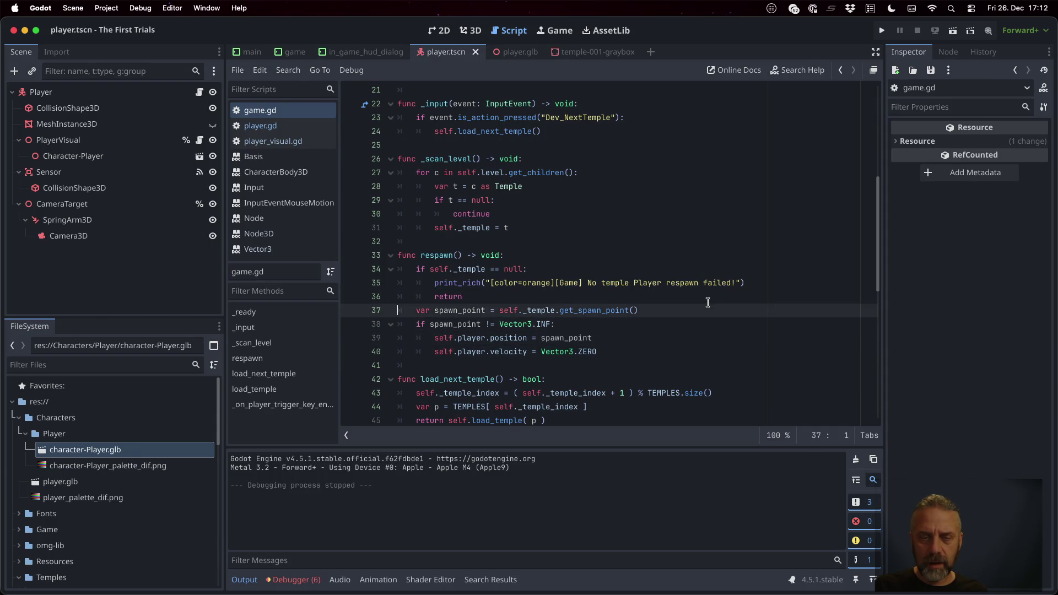
{"action": "key", "text": "Down"}
{"action": "key", "text": "Left"}
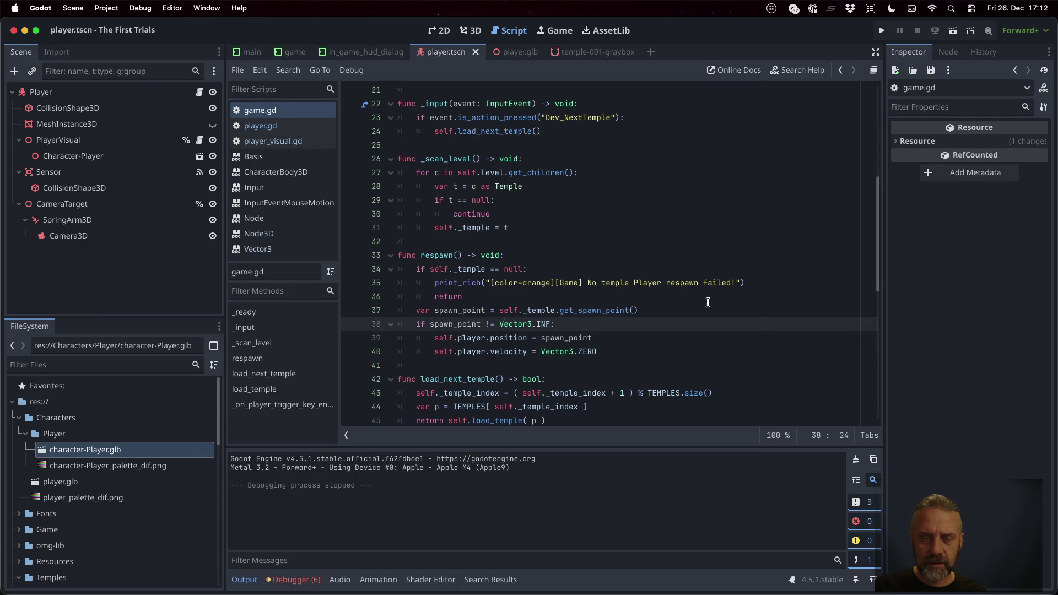
{"action": "key", "text": "BackSpace"}
{"action": "key", "text": "BackSpace"}
{"action": "key", "text": "BackSpace"}
{"action": "type", "text": "== V"}
{"action": "key", "text": "End"}
{"action": "key", "text": "Return"}
{"action": "key", "text": "super+v"}
Step: Add an early return and dedent the position assignment and velocity reset out of the if
{"action": "key", "text": "Up"}
{"action": "key", "text": "End"}
{"action": "key", "text": "Return"}
{"action": "type", "text": "return"}
{"action": "key", "text": "Down"}
{"action": "key", "text": "Down"}
{"action": "key", "text": "shift+Tab"}
{"action": "key", "text": "Down"}
{"action": "key", "text": "shift+Tab"}
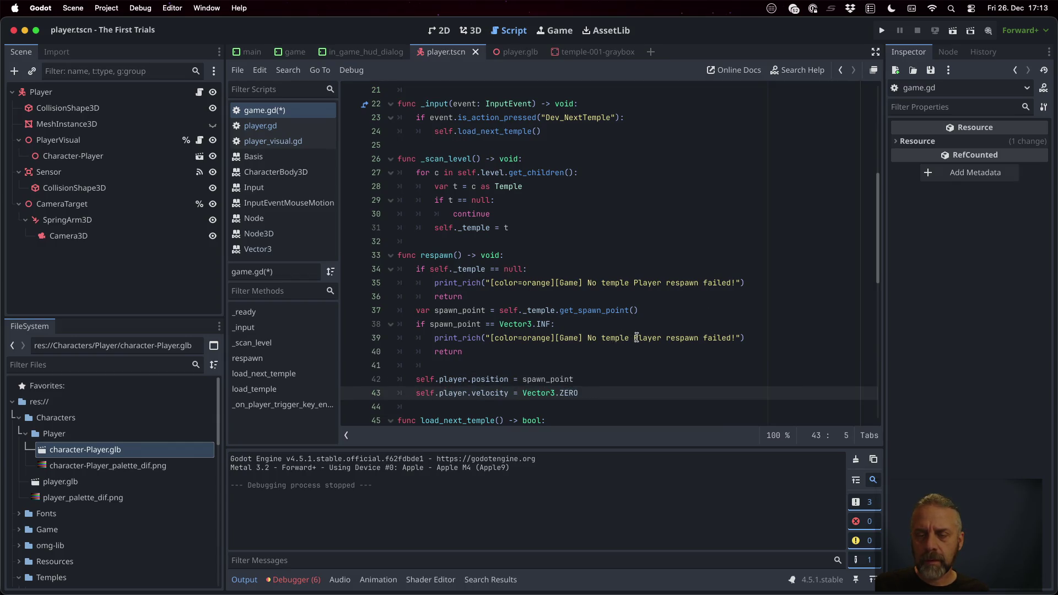
Step: Change the pasted message to a spawn point failure, save game.gd, and run the game
{"action": "double_click", "coordinate": [613, 338]}
{"action": "type", "text": "resp"}
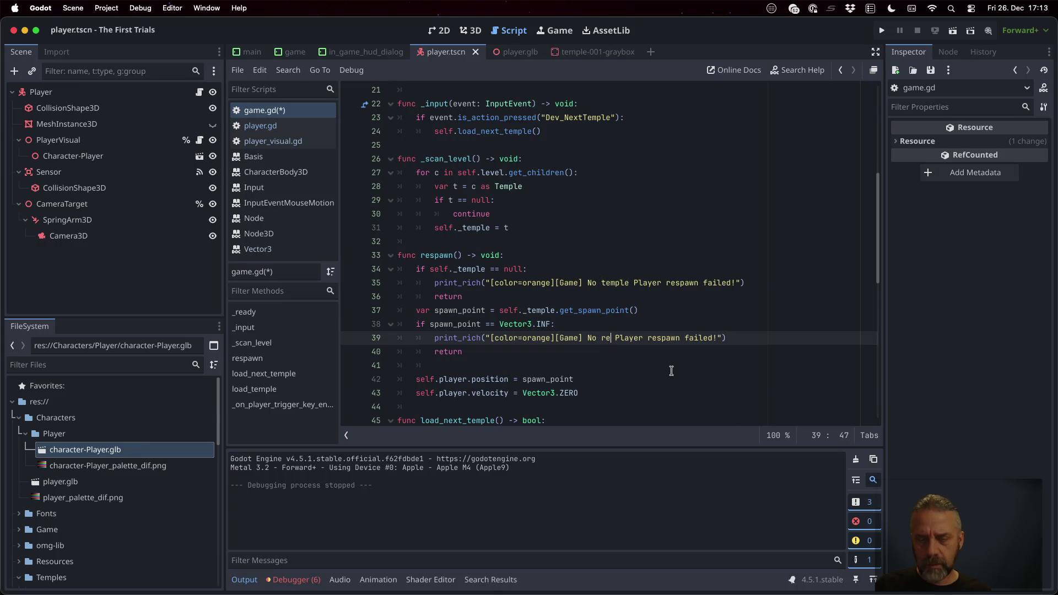
{"action": "type", "text": "awn"}
{"action": "key", "text": "BackSpace"}
{"action": "key", "text": "BackSpace"}
{"action": "key", "text": "BackSpace"}
{"action": "type", "text": "spawn point"}
{"action": "key", "text": "super+s"}
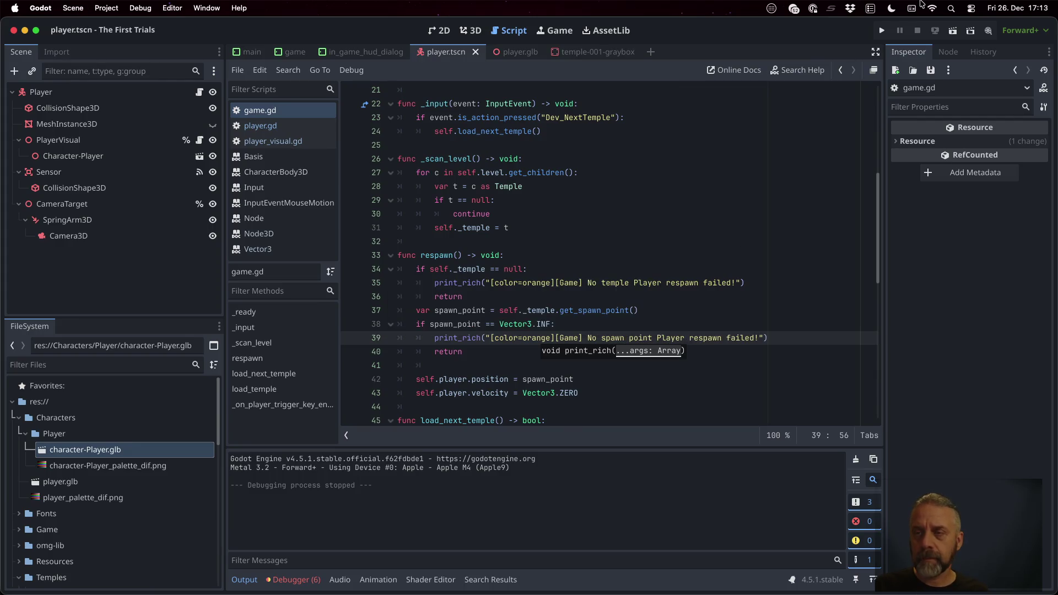
{"action": "left_click", "coordinate": [882, 30]}
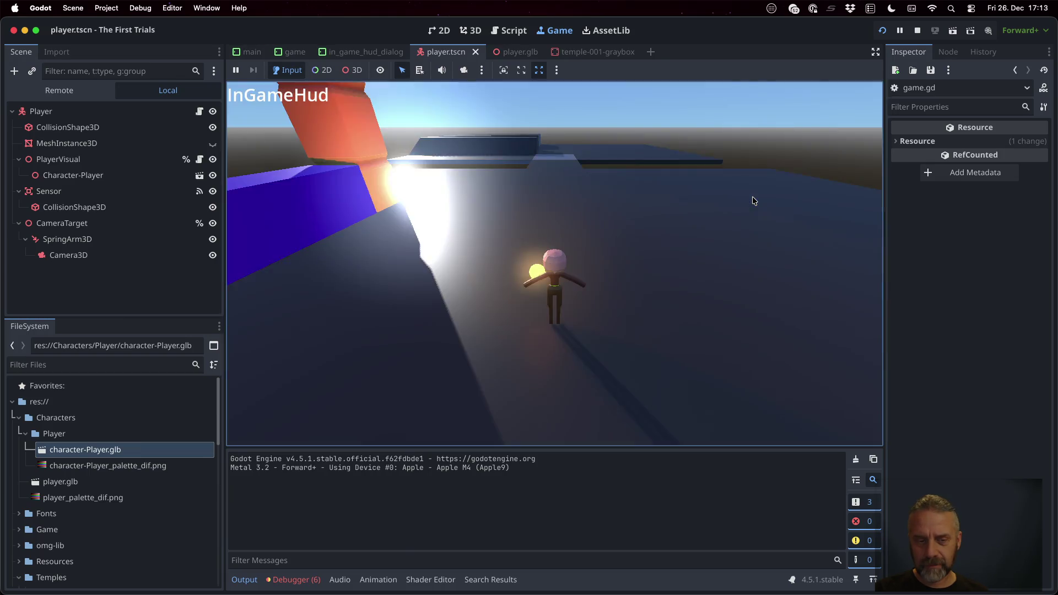
Step: Stop the game and review the Debugger's Errors list
{"action": "key", "text": "super+period"}
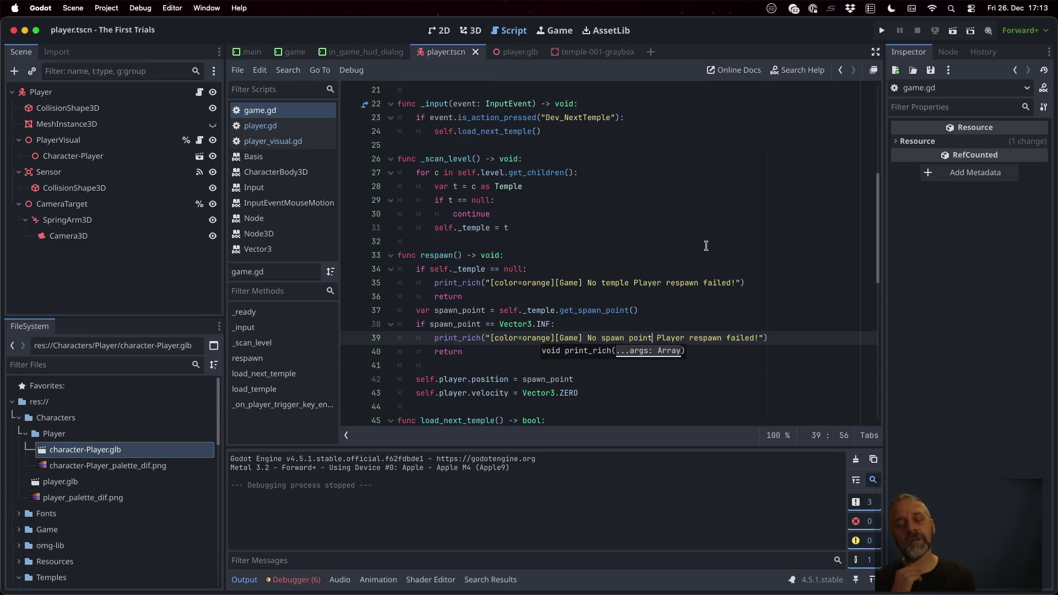
{"action": "left_click", "coordinate": [575, 258]}
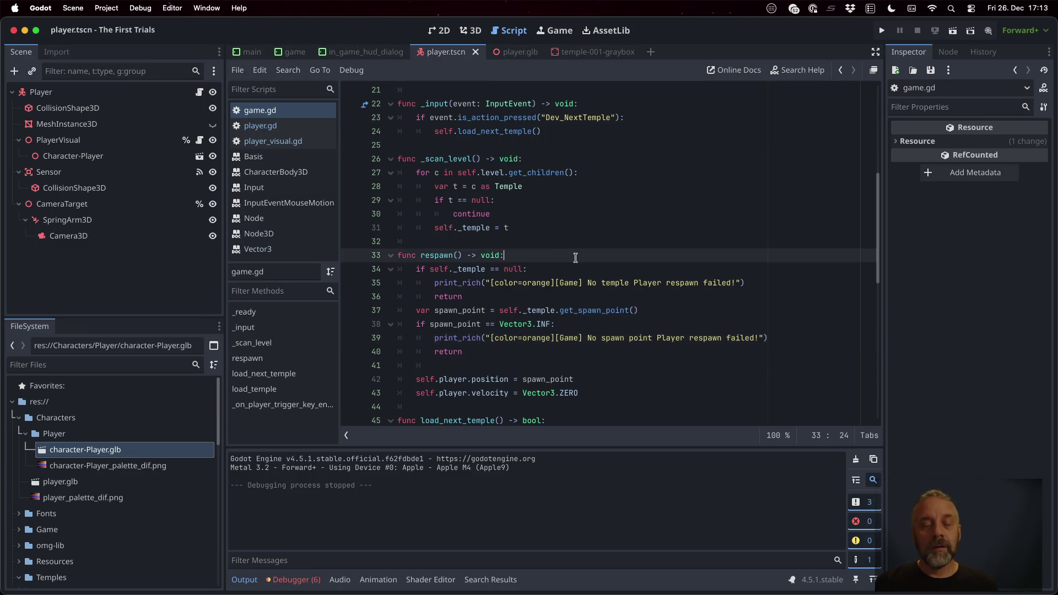
{"action": "key", "text": "Return"}
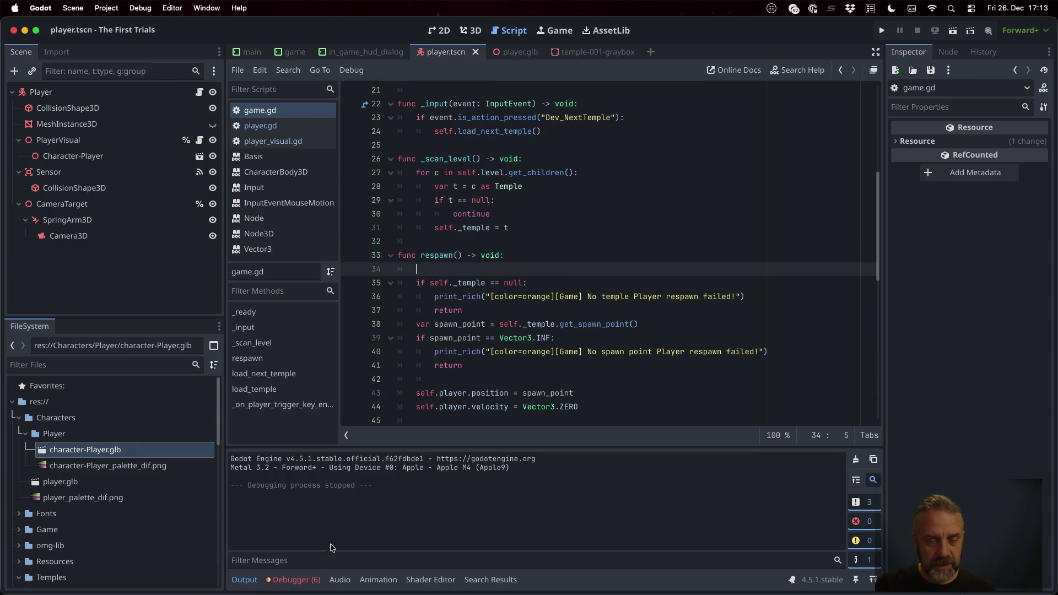
{"action": "left_click", "coordinate": [307, 581]}
{"action": "scroll", "coordinate": [357, 526], "scroll_direction": "down", "scroll_amount": 1}
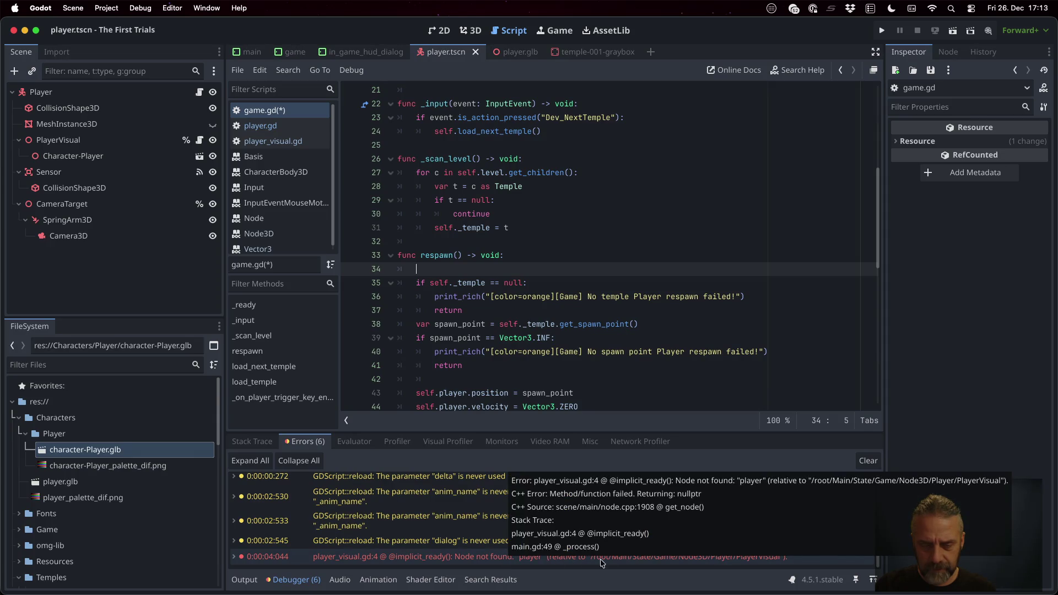
Step: Replace $player on line 4 of player_visual.gd with the dragged $"Character-Player" path
{"action": "left_click", "coordinate": [604, 561]}
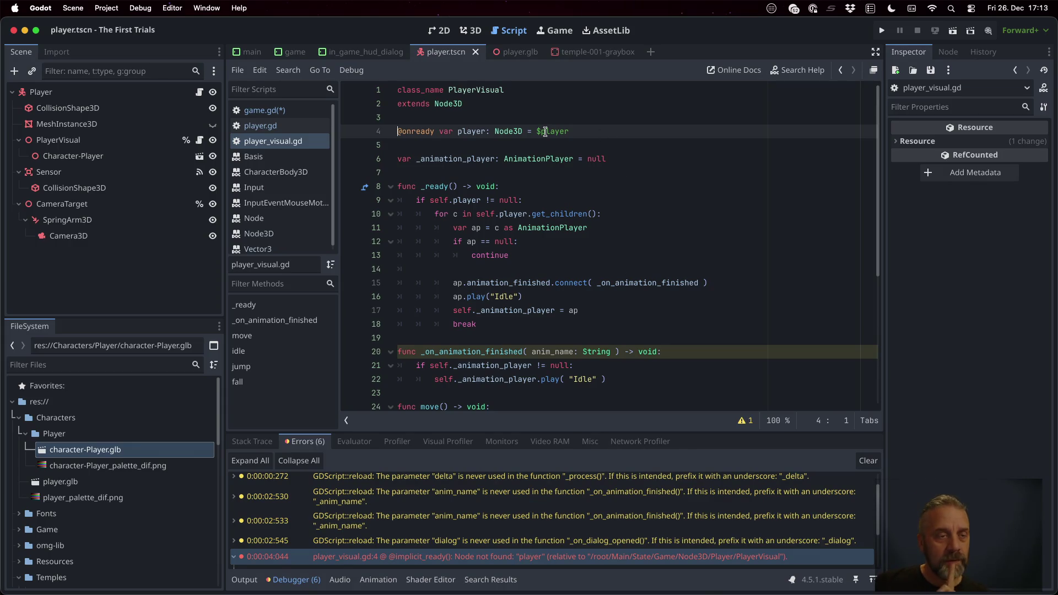
{"action": "left_click", "coordinate": [112, 153]}
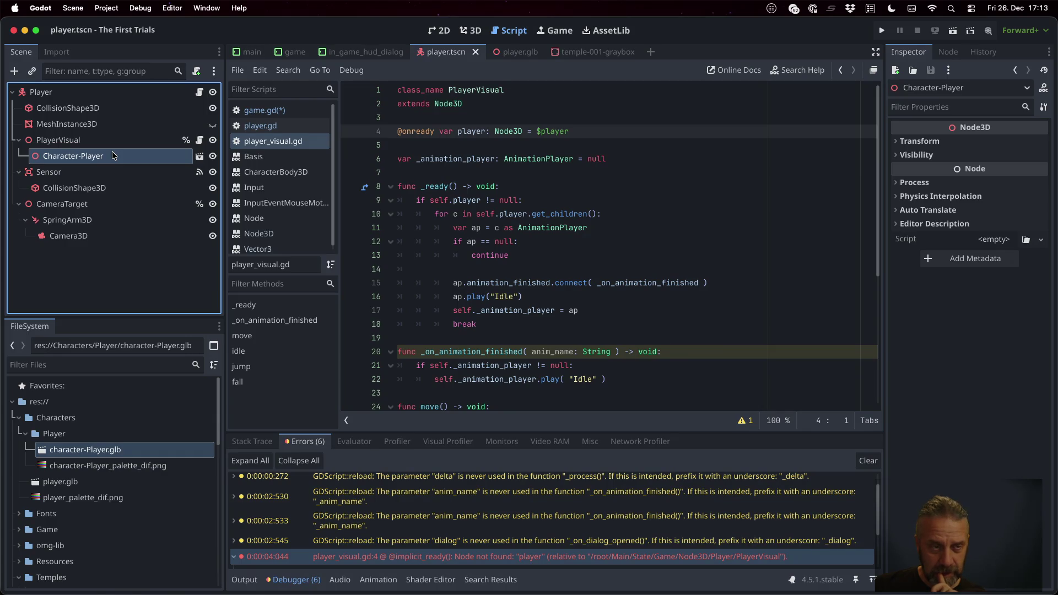
{"action": "mouse_move", "coordinate": [111, 157]}
{"action": "left_mouse_down"}
{"action": "mouse_move", "coordinate": [330, 135]}
{"action": "mouse_move", "coordinate": [599, 134]}
{"action": "left_mouse_up"}
{"action": "key", "text": "Left"}
{"action": "key", "text": "Left"}
{"action": "key", "text": "Left"}
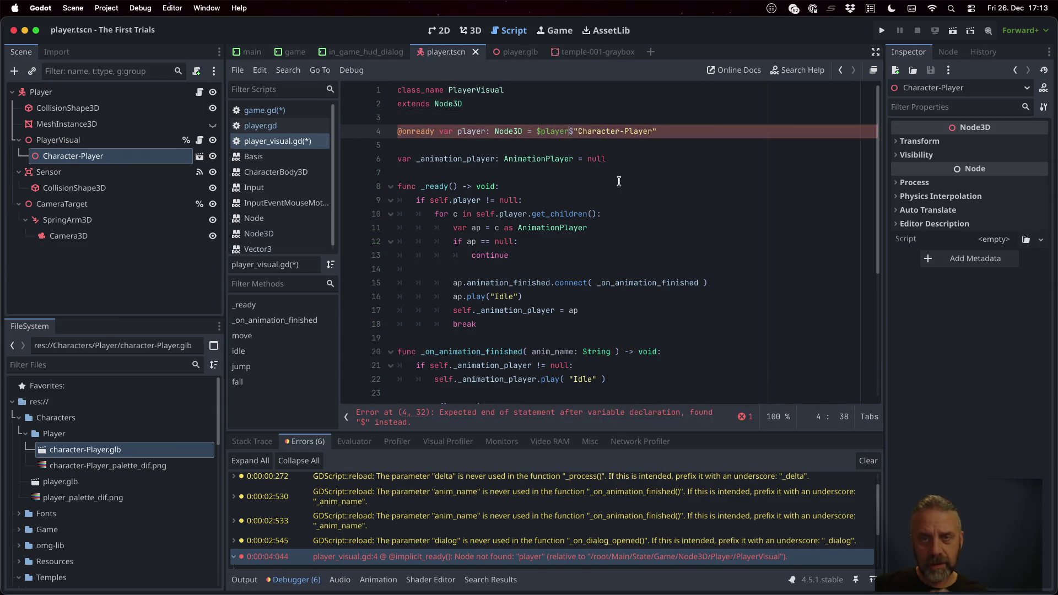
{"action": "key", "text": "Right"}
{"action": "key", "text": "shift+Left"}
{"action": "key", "text": "shift+Left"}
{"action": "key", "text": "shift+Left"}
{"action": "key", "text": "BackSpace"}
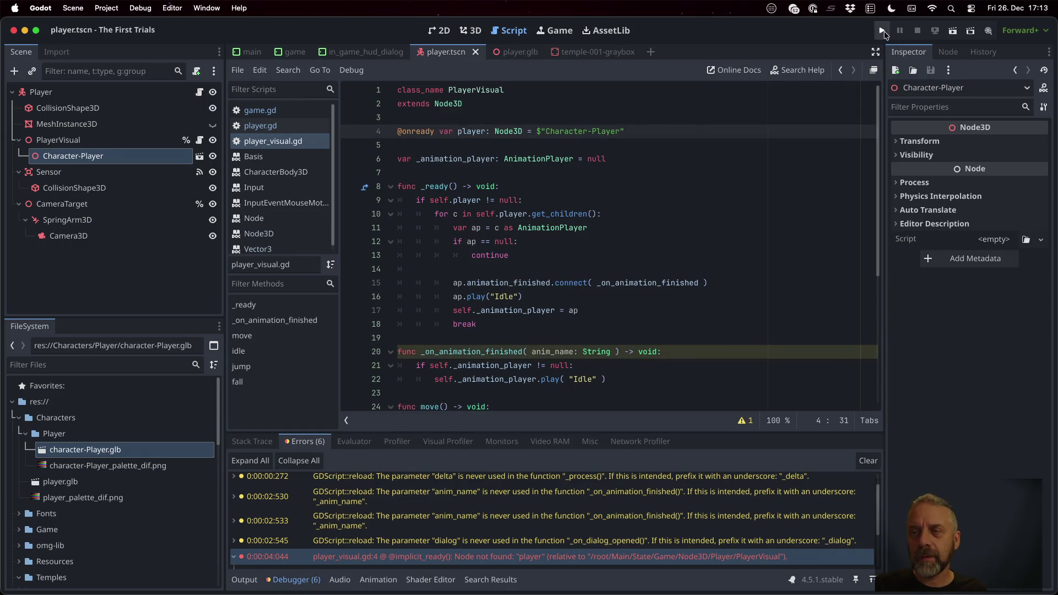
Step: Run the project briefly, stop it, and bring game.gd's load_temple() function into view
{"action": "left_click", "coordinate": [881, 30]}
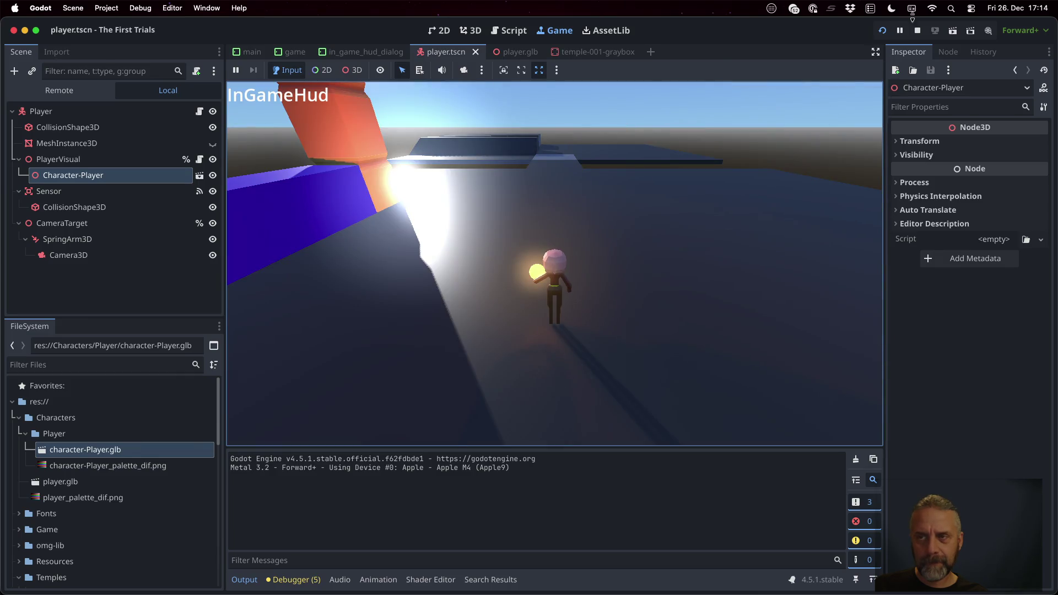
{"action": "key", "text": "super+period"}
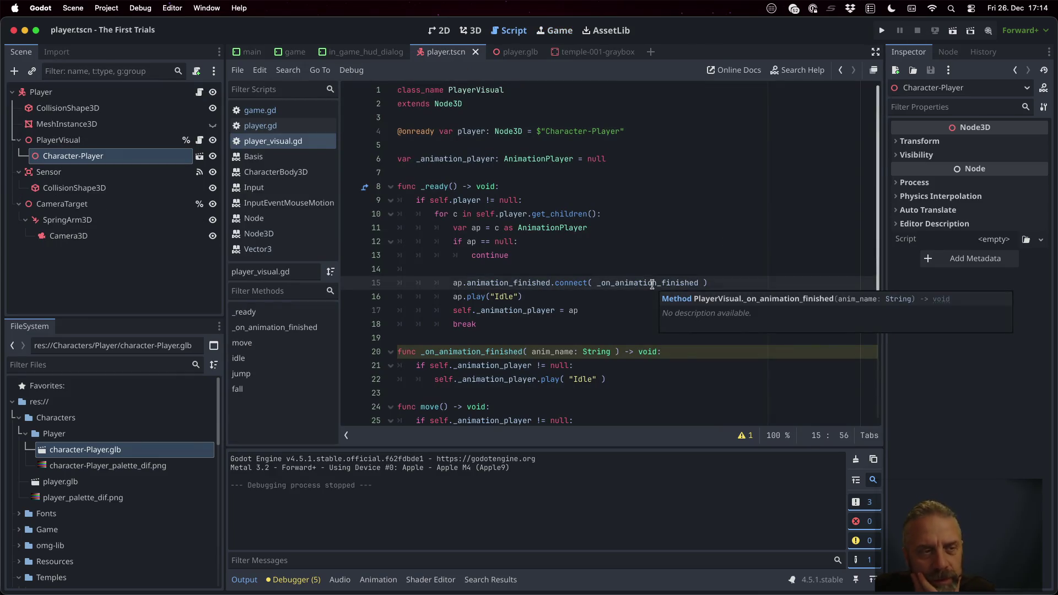
{"action": "scroll", "coordinate": [623, 261], "scroll_direction": "down", "scroll_amount": 1}
{"action": "scroll", "coordinate": [623, 261], "scroll_direction": "down", "scroll_amount": 5}
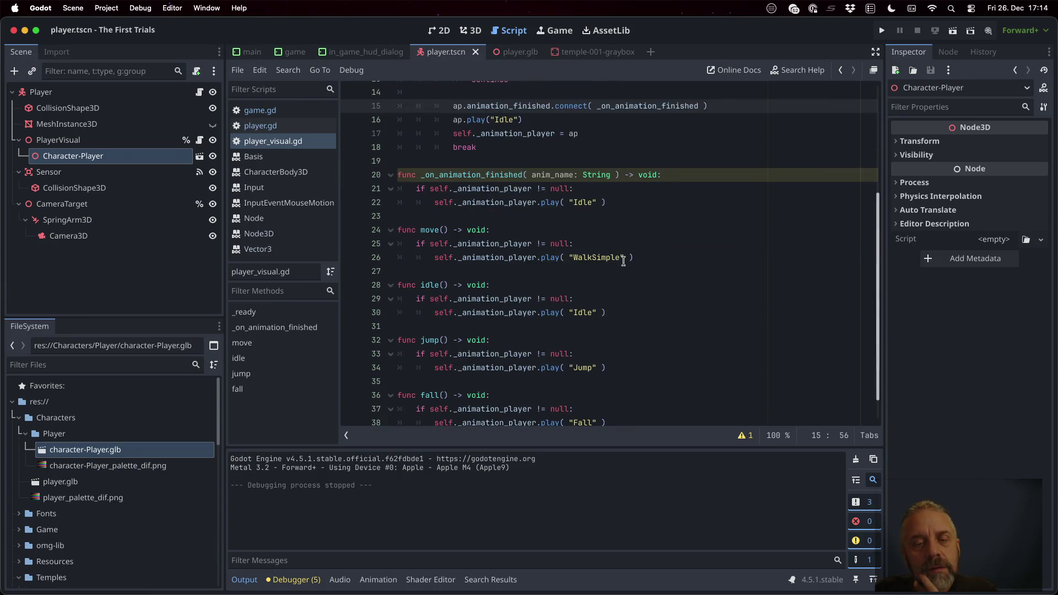
{"action": "left_click", "coordinate": [260, 110]}
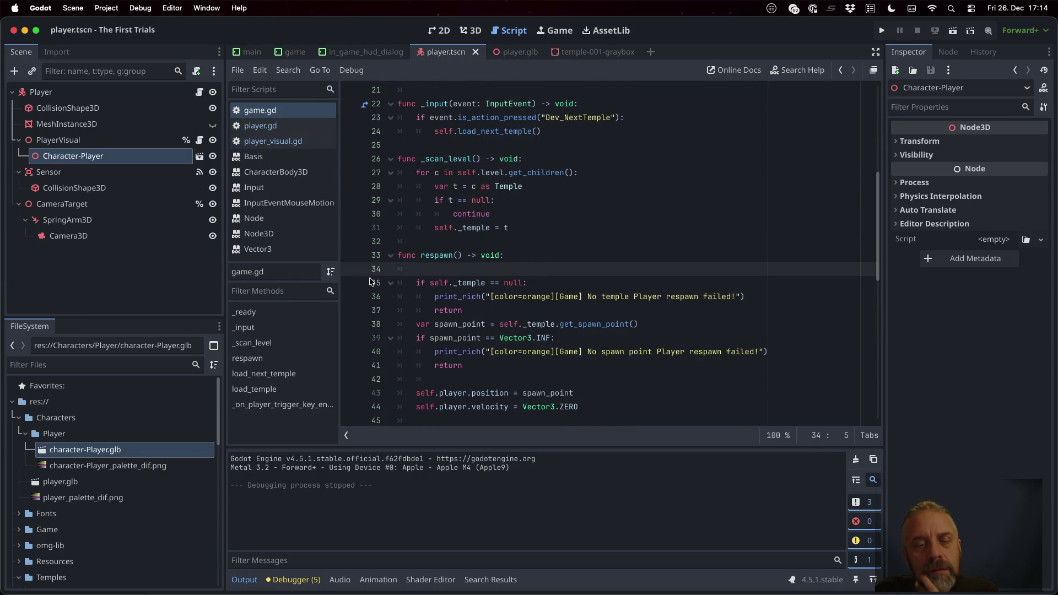
{"action": "scroll", "coordinate": [386, 278], "scroll_direction": "up", "scroll_amount": 10}
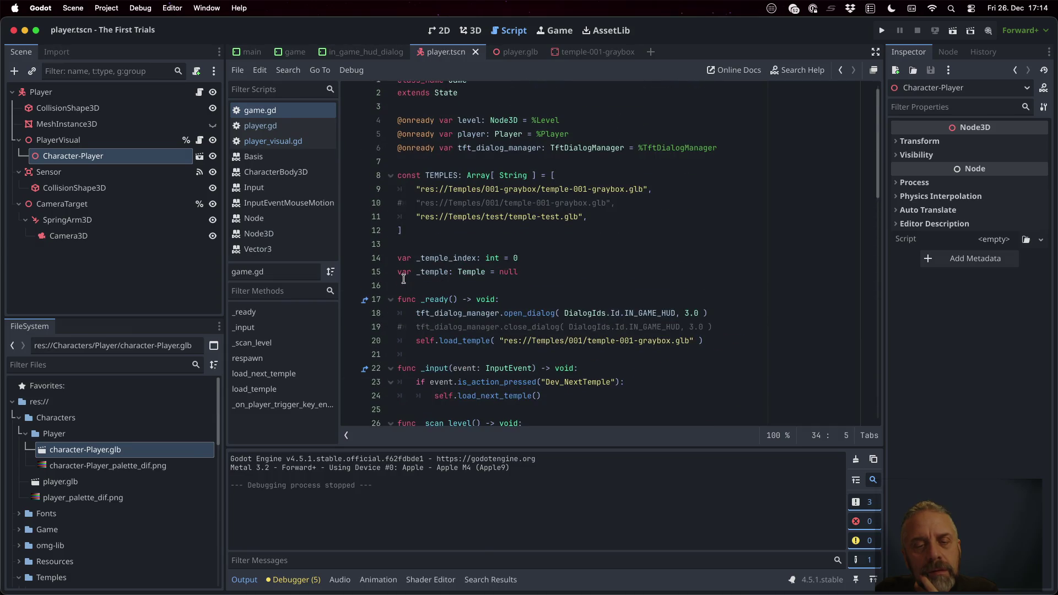
{"action": "scroll", "coordinate": [403, 278], "scroll_direction": "down", "scroll_amount": 15}
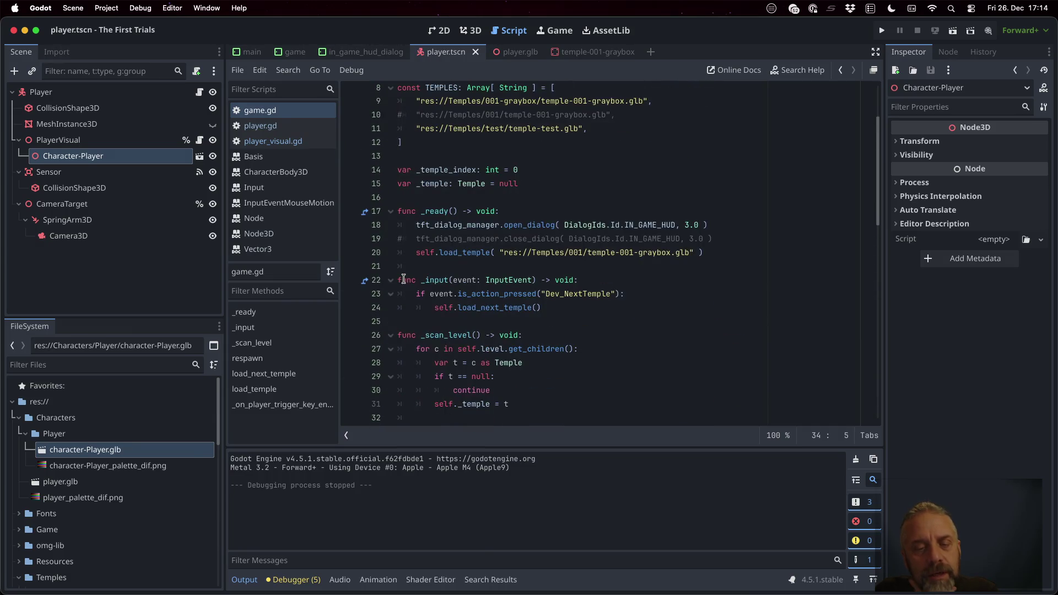
{"action": "scroll", "coordinate": [403, 279], "scroll_direction": "down", "scroll_amount": 5}
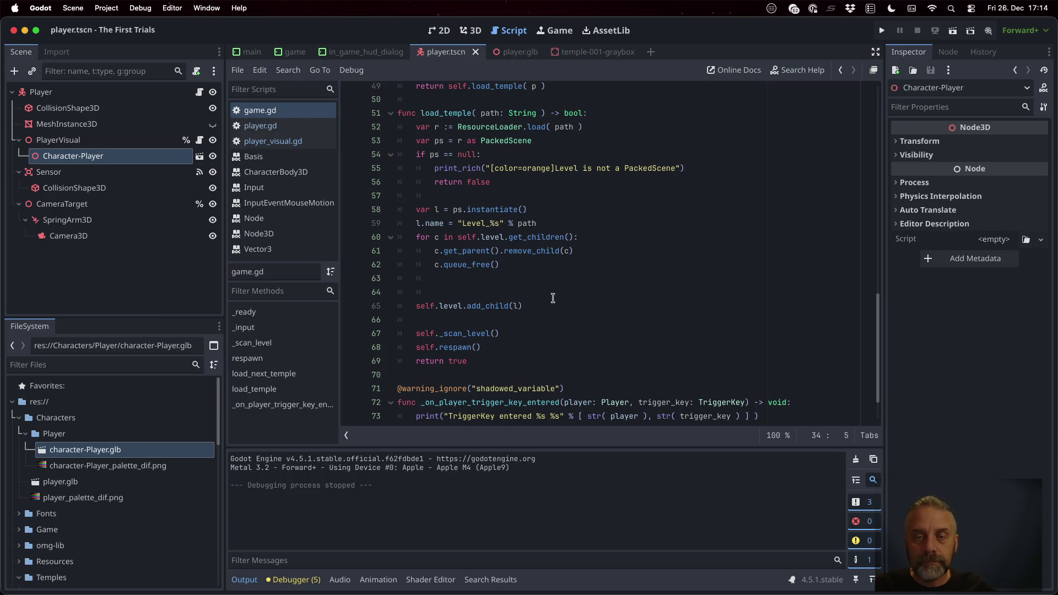
Step: Copy the orange print_rich line and paste it, indented, after self.level.add_child(l)
{"action": "left_click", "coordinate": [432, 168]}
{"action": "key", "text": "shift+End"}
{"action": "key", "text": "super+c"}
{"action": "key", "text": "Down"}
{"action": "key", "text": "Down"}
{"action": "key", "text": "Down"}
{"action": "key", "text": "Up"}
{"action": "key", "text": "Up"}
{"action": "key", "text": "Up"}
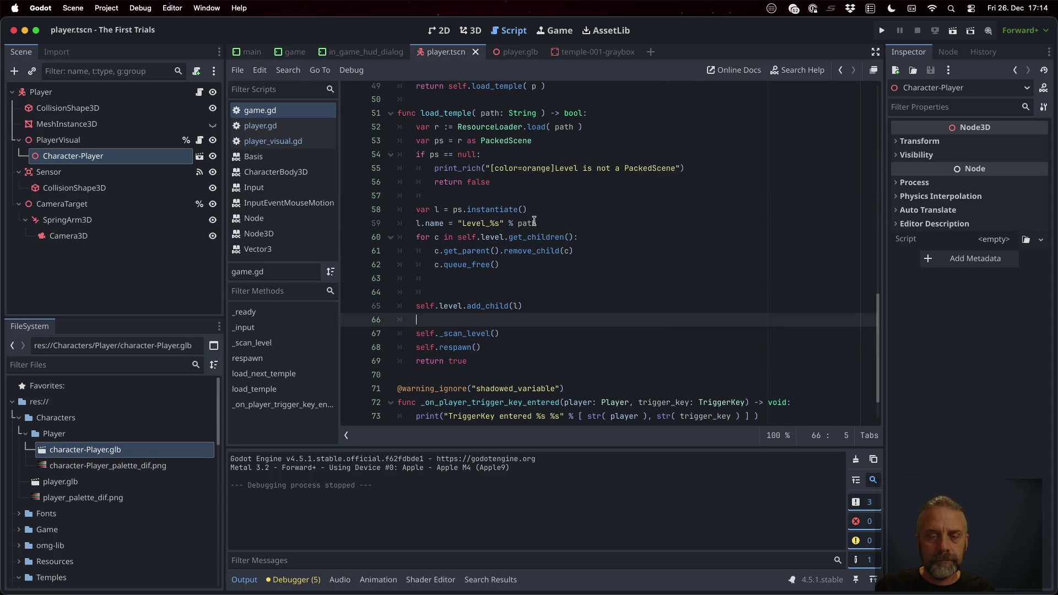
{"action": "key", "text": "Return"}
{"action": "key", "text": "super+v"}
{"action": "key", "text": "Up"}
{"action": "key", "text": "Down"}
{"action": "key", "text": "Return"}
{"action": "key", "text": "Tab"}
Step: Make the pasted line print green "[Game] Temple loaded %s" % [ path ], then save and run
{"action": "key", "text": "shift+Right"}
{"action": "key", "text": "shift+Right"}
{"action": "key", "text": "shift+Right"}
{"action": "type", "text": "green"}
{"action": "key", "text": "shift+Right"}
{"action": "key", "text": "shift+Right"}
{"action": "key", "text": "shift+Right"}
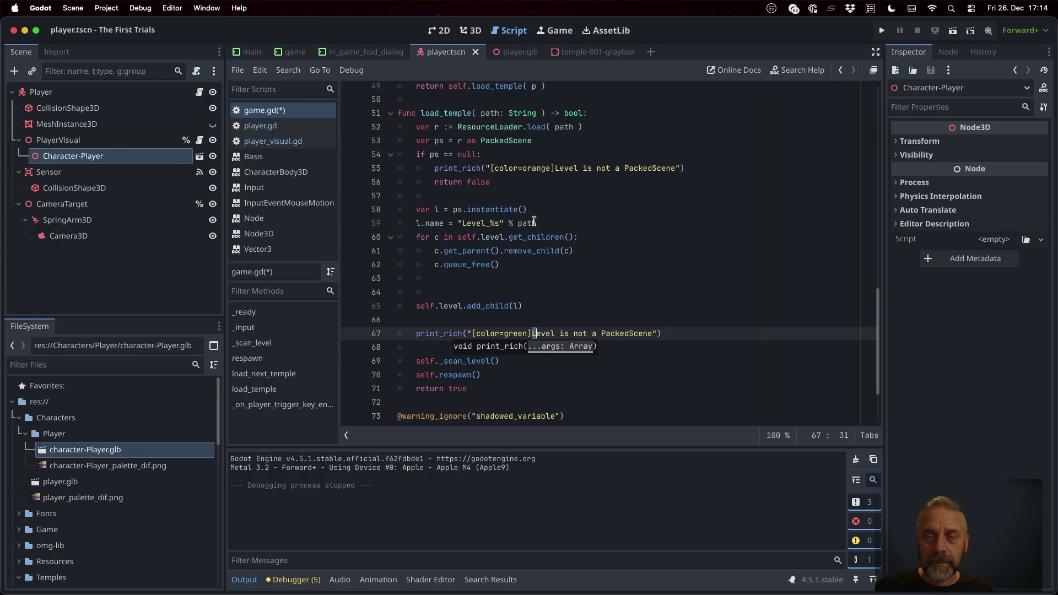
{"action": "key", "text": "Left"}
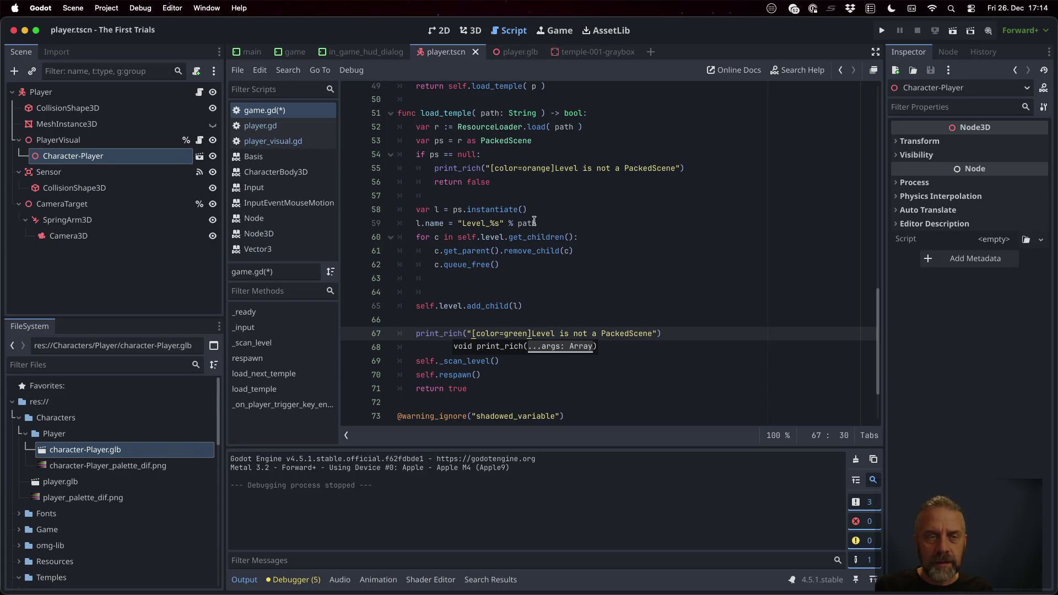
{"action": "type", "text": "["}
{"action": "type", "text": "Game]"}
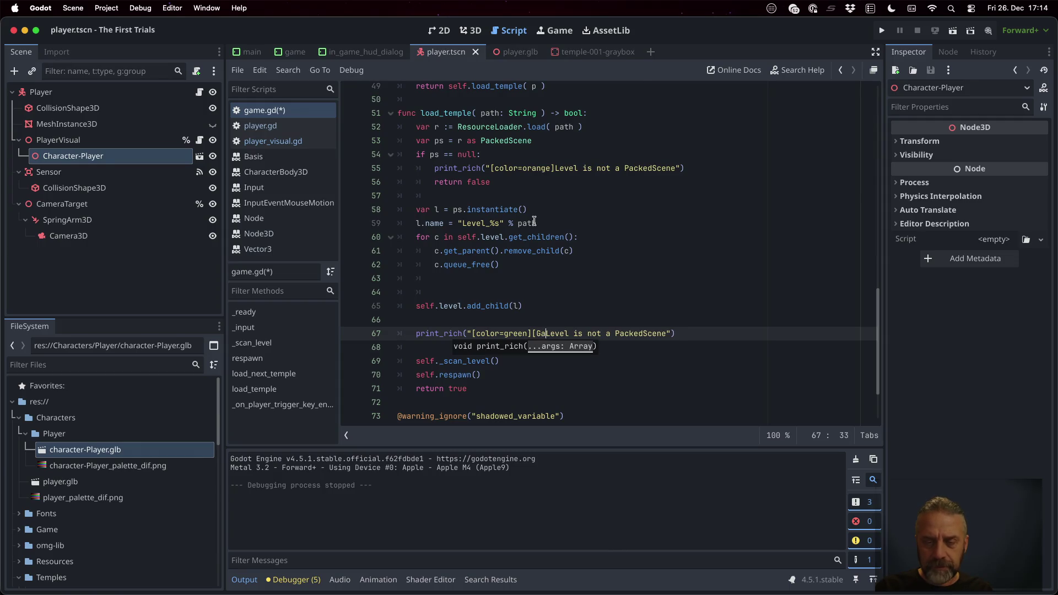
{"action": "key", "text": "shift+Right"}
{"action": "key", "text": "shift+Right"}
{"action": "key", "text": "shift+Right"}
{"action": "key", "text": "shift+Right"}
{"action": "key", "text": "shift+Right"}
{"action": "key", "text": "shift+Right"}
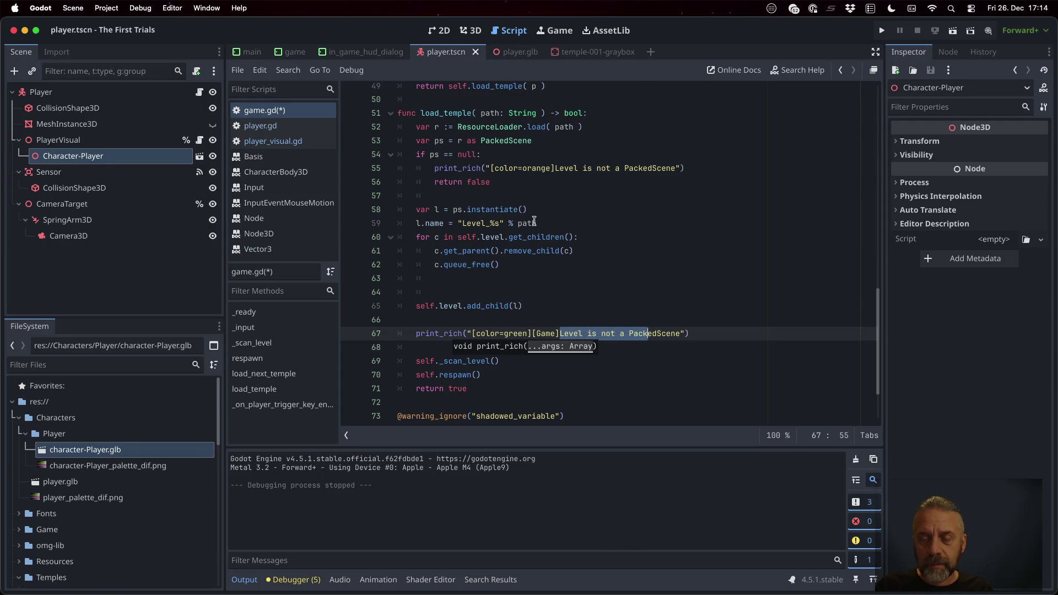
{"action": "type", "text": "Temple loaded "}
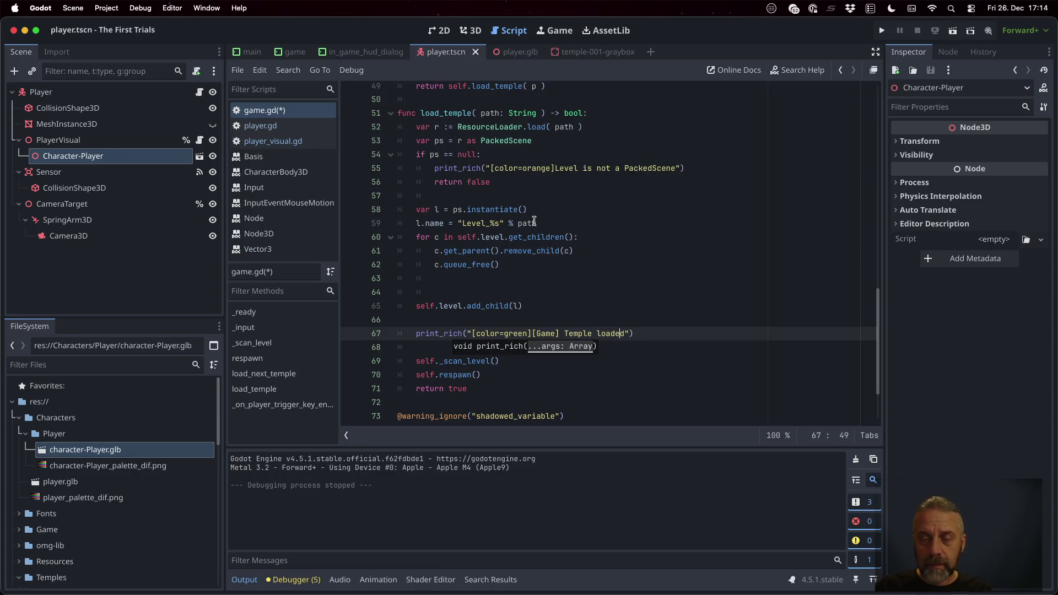
{"action": "type", "text": "%s\" % [ p"}
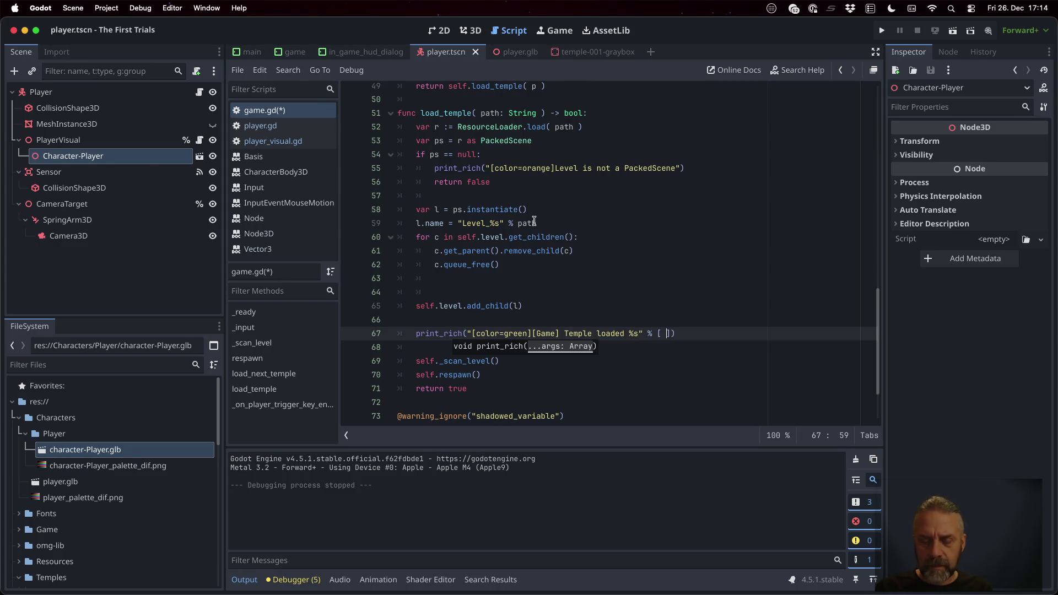
{"action": "type", "text": "ath"}
{"action": "key", "text": "super+s"}
{"action": "left_click", "coordinate": [881, 30]}
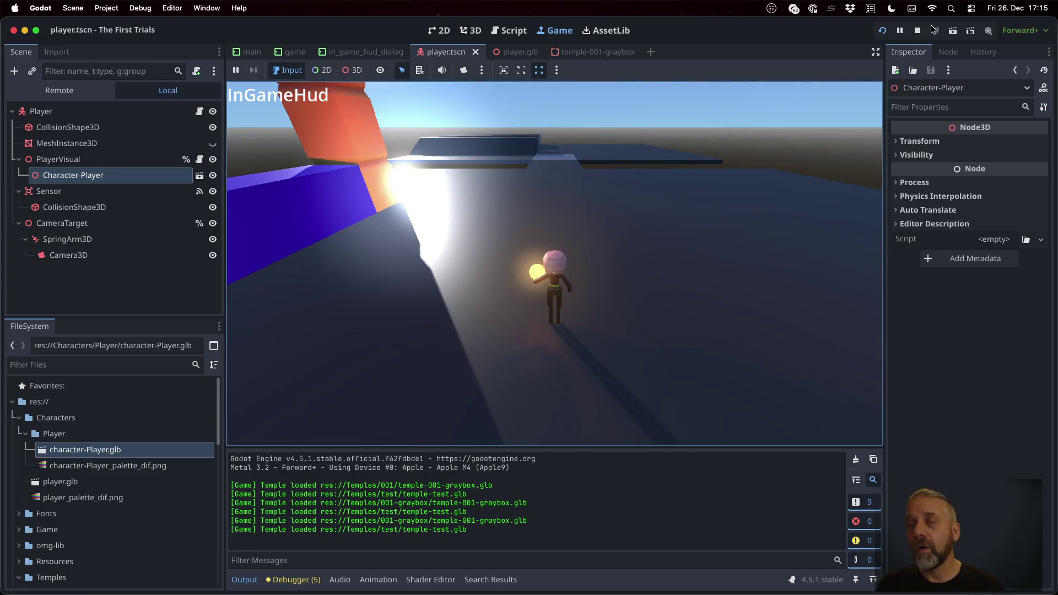
Step: Stop the game after the green Temple loaded messages appear and scroll back up in game.gd
{"action": "left_click", "coordinate": [917, 31]}
{"action": "scroll", "coordinate": [580, 252], "scroll_direction": "up", "scroll_amount": 15}
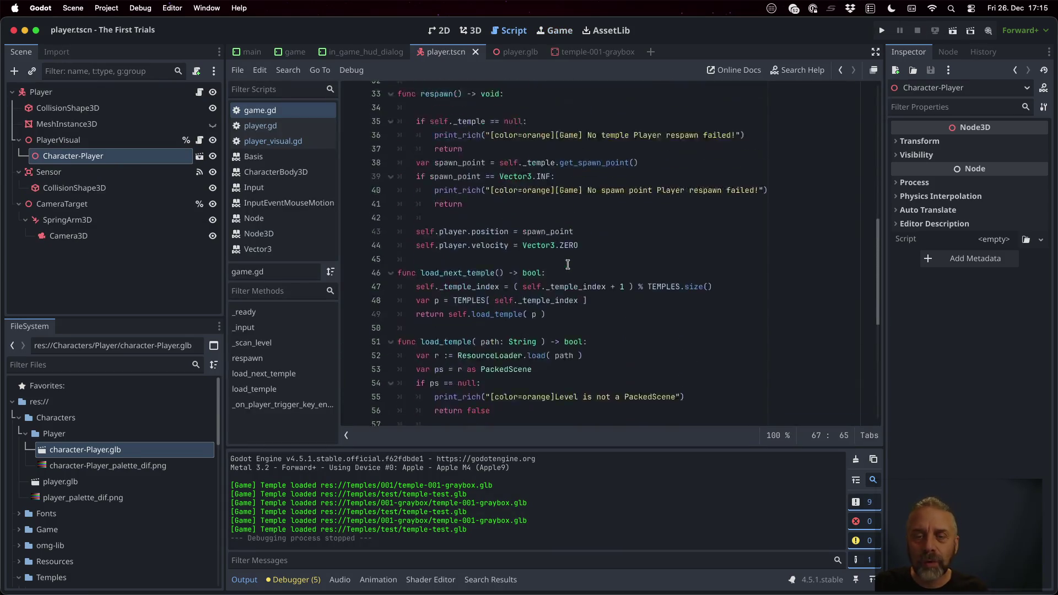
Step: Duplicate the load_temple call in _ready and replace its path with TEMPLES[ 0 ]
{"action": "scroll", "coordinate": [567, 265], "scroll_direction": "down", "scroll_amount": 3}
{"action": "left_click", "coordinate": [546, 241]}
{"action": "scroll", "coordinate": [645, 315], "scroll_direction": "up", "scroll_amount": 3}
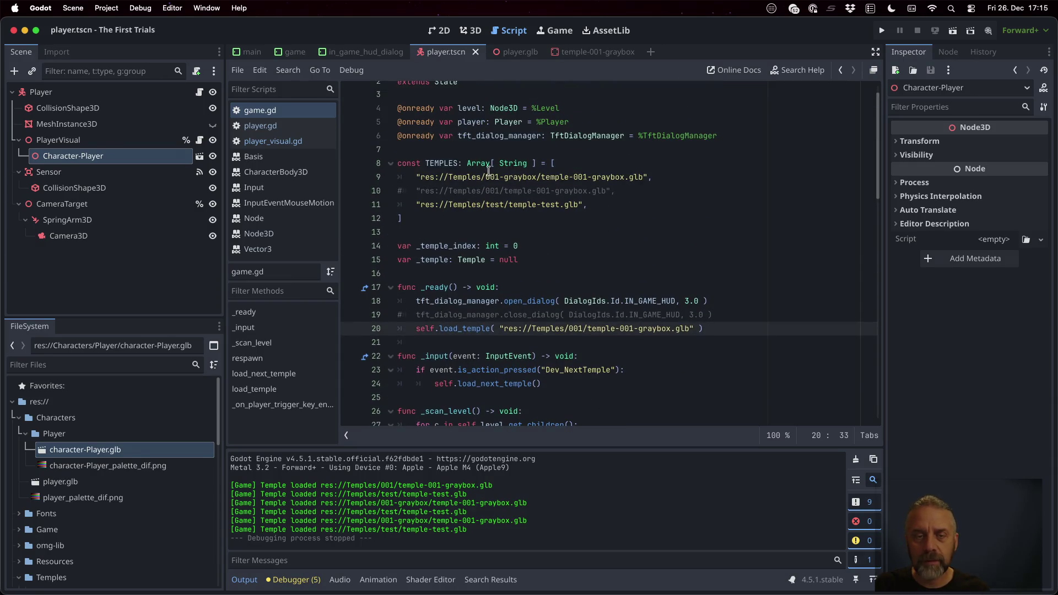
{"action": "left_click", "coordinate": [452, 165]}
{"action": "left_click", "coordinate": [499, 328]}
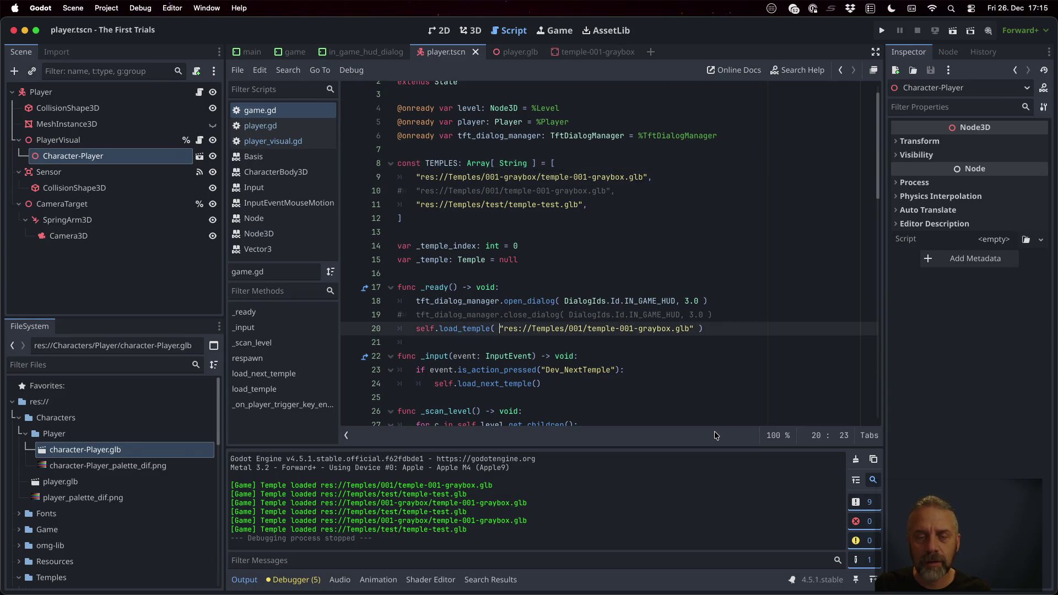
{"action": "key", "text": "ctrl+shift+d"}
{"action": "key", "text": "shift+End"}
{"action": "key", "text": "shift+Left"}
{"action": "key", "text": "shift+Left"}
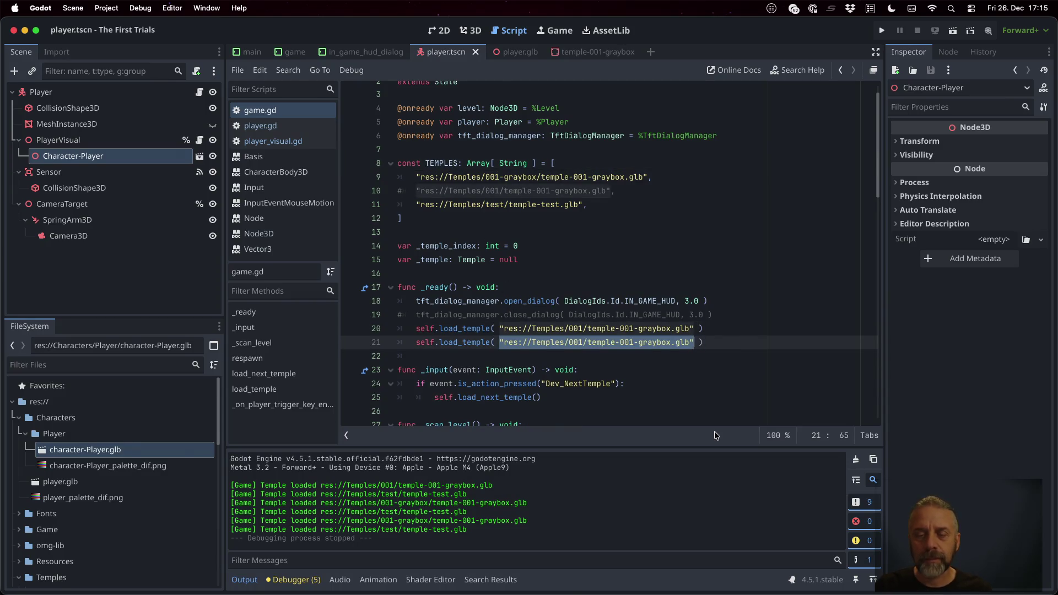
{"action": "type", "text": "TEMPLES[ 0"}
Step: Comment out the original hardcoded load_temple call, save game.gd, and run the game
{"action": "key", "text": "Up"}
{"action": "key", "text": "Home"}
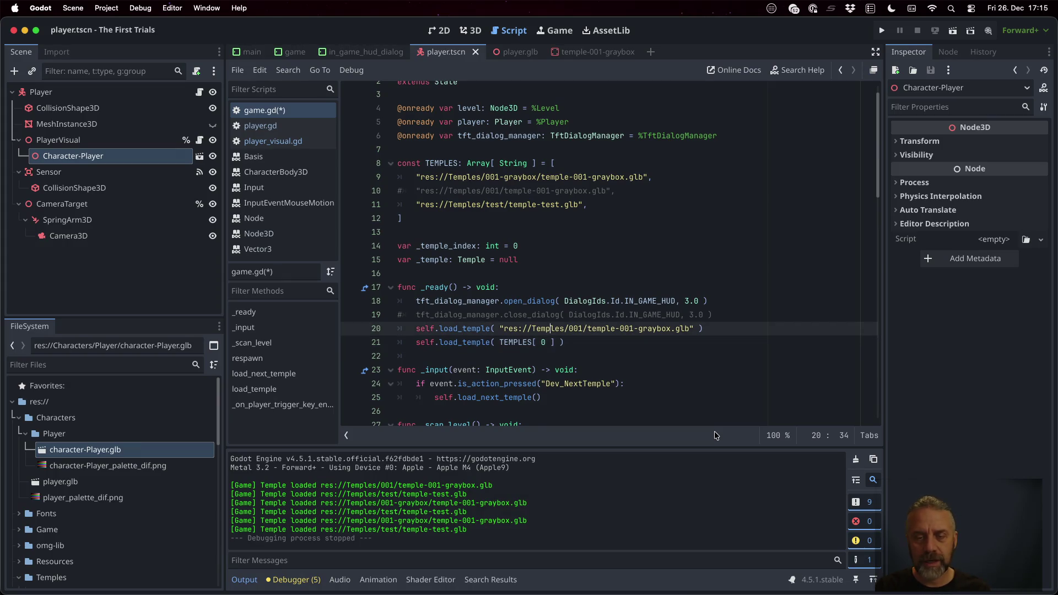
{"action": "key", "text": "ctrl+k"}
{"action": "key", "text": "ctrl+s"}
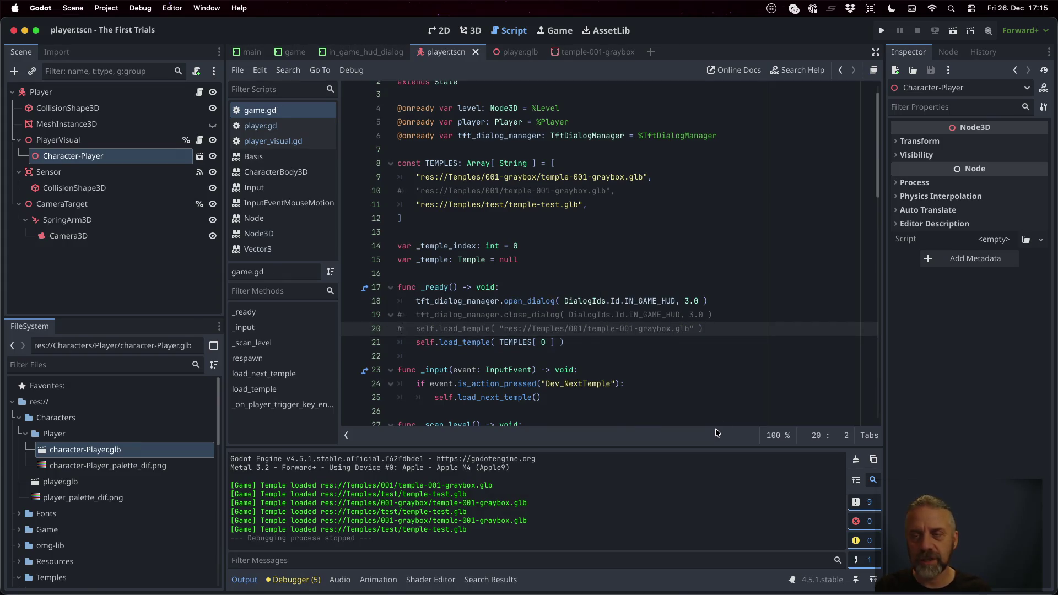
{"action": "left_click", "coordinate": [877, 34]}
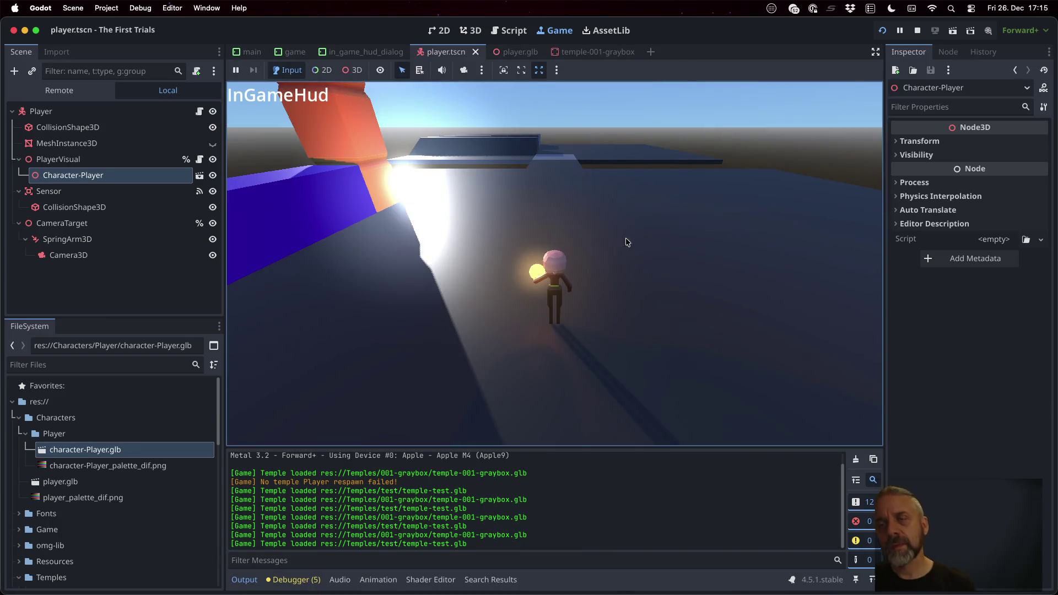
Step: Stop and relaunch the game, check its graybox load and respawn-failed warning, then stop again
{"action": "left_click", "coordinate": [918, 31]}
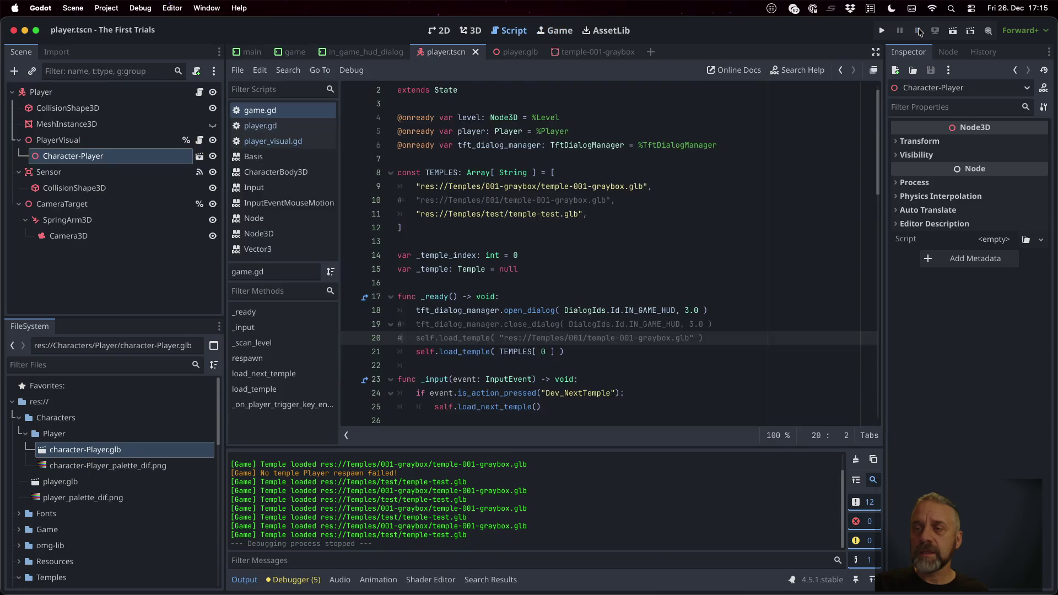
{"action": "left_click", "coordinate": [882, 31]}
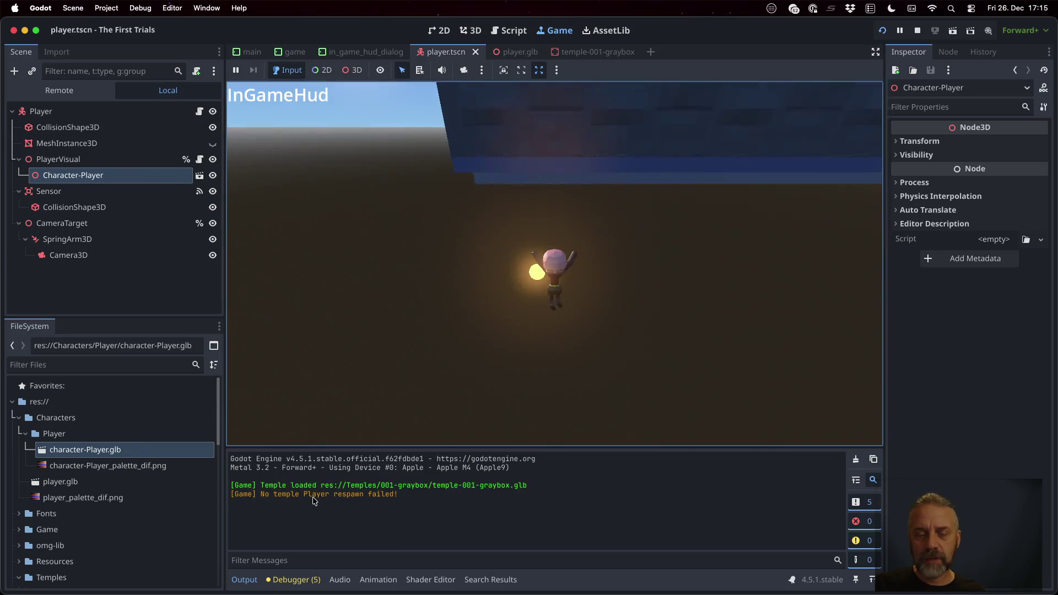
{"action": "left_click", "coordinate": [917, 30]}
{"action": "left_click", "coordinate": [623, 254]}
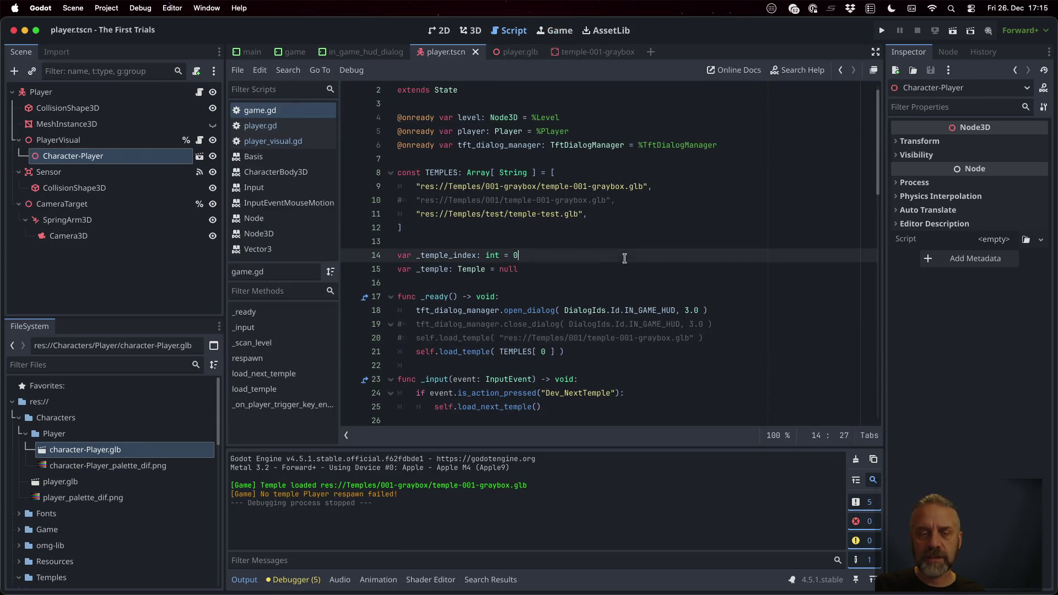
{"action": "scroll", "coordinate": [617, 274], "scroll_direction": "down", "scroll_amount": 7}
{"action": "scroll", "coordinate": [617, 273], "scroll_direction": "down", "scroll_amount": 4}
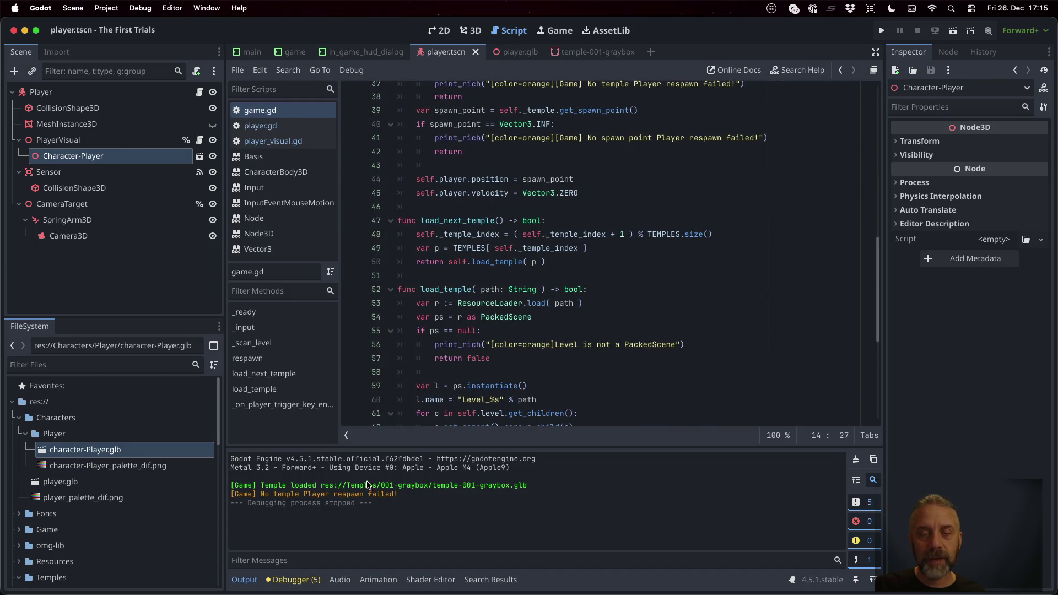
{"action": "scroll", "coordinate": [557, 283], "scroll_direction": "down", "scroll_amount": 5}
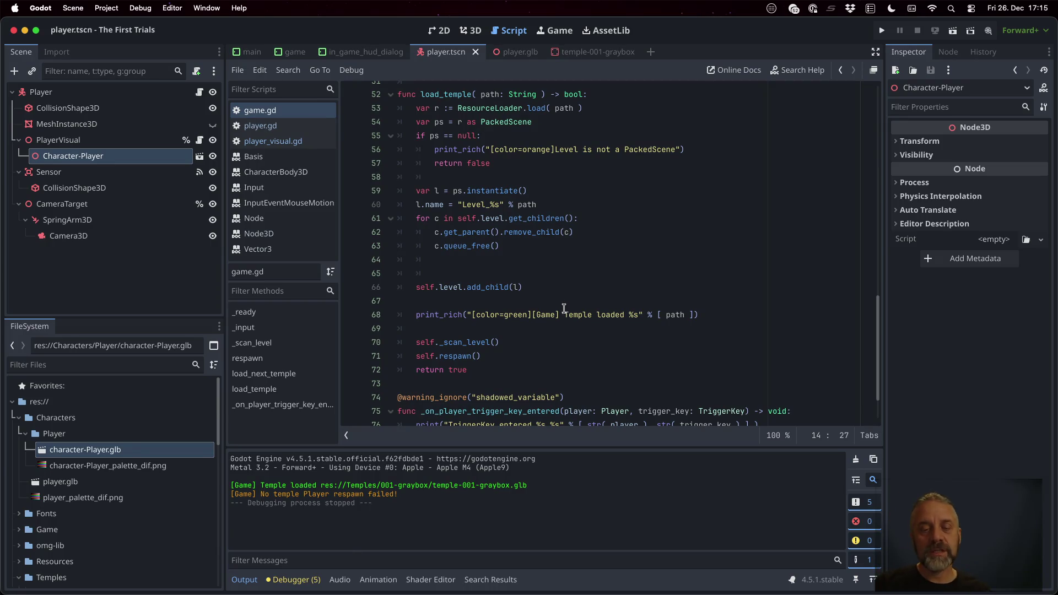
{"action": "left_click", "coordinate": [498, 287], "text": "super"}
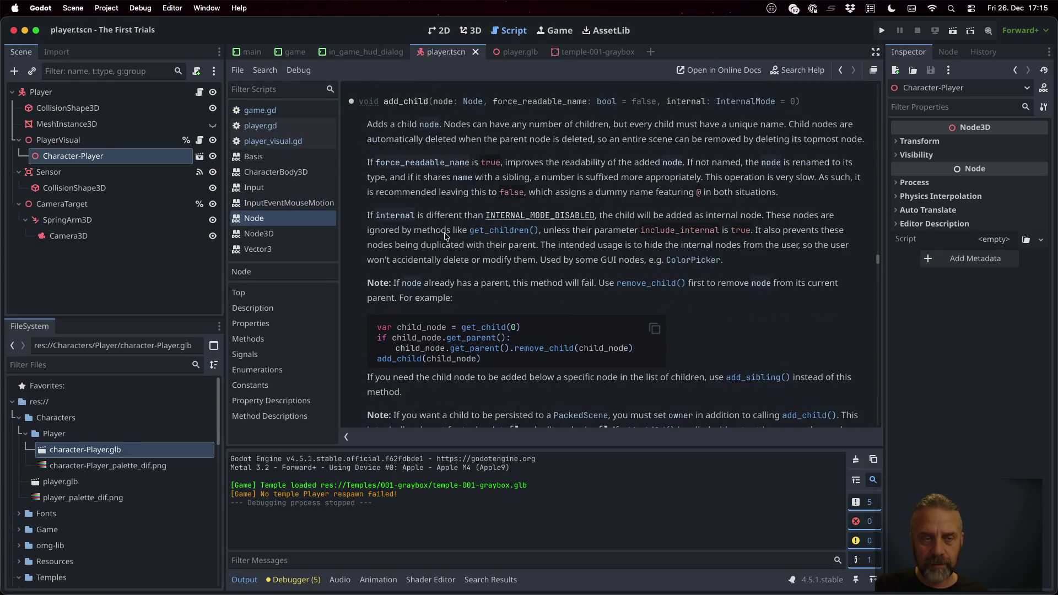
{"action": "left_click", "coordinate": [292, 112]}
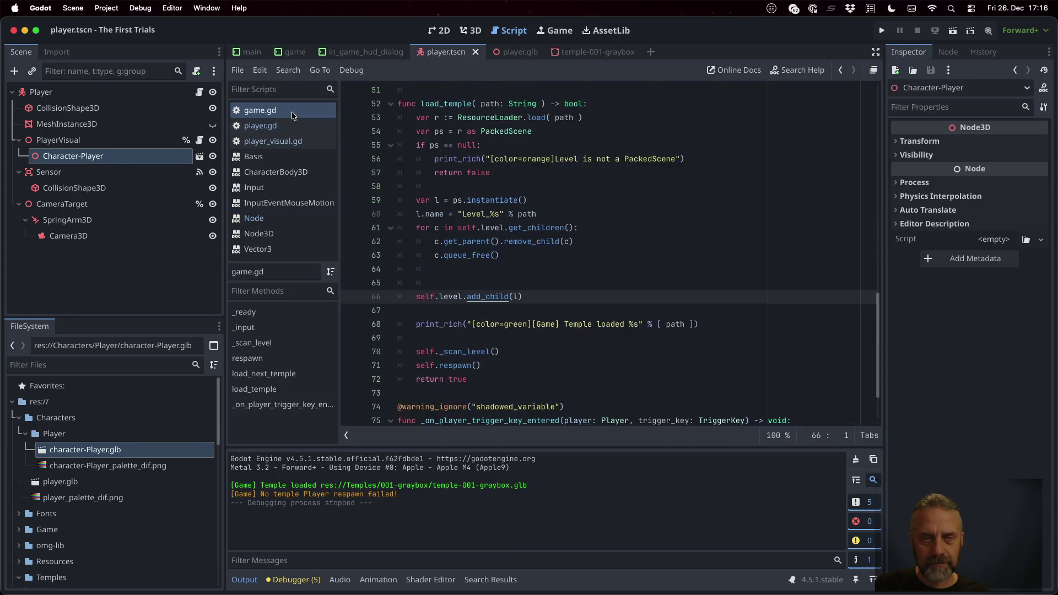
Step: Add a get_tree() process_frame await line after add_child in load_temple and save
{"action": "left_click", "coordinate": [689, 296]}
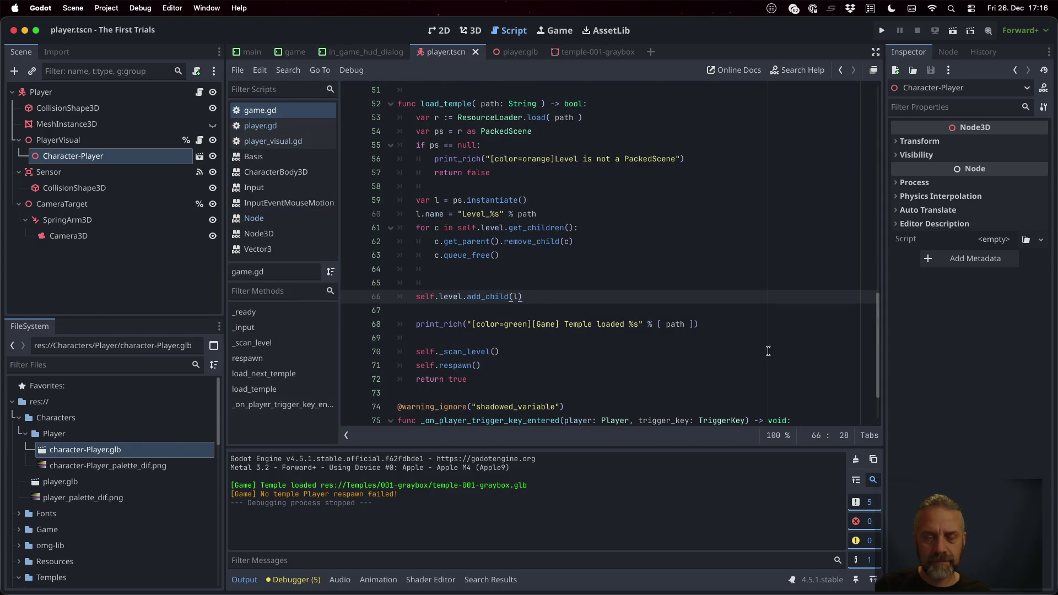
{"action": "key", "text": "Return"}
{"action": "type", "text": "get_tr"}
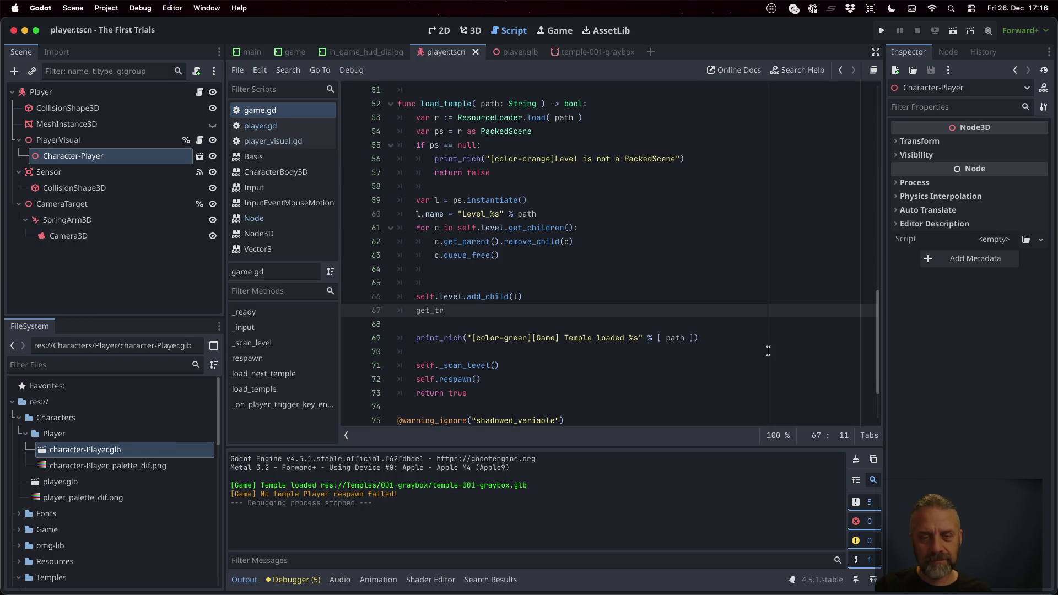
{"action": "key", "text": "Return"}
{"action": "type", "text": "."}
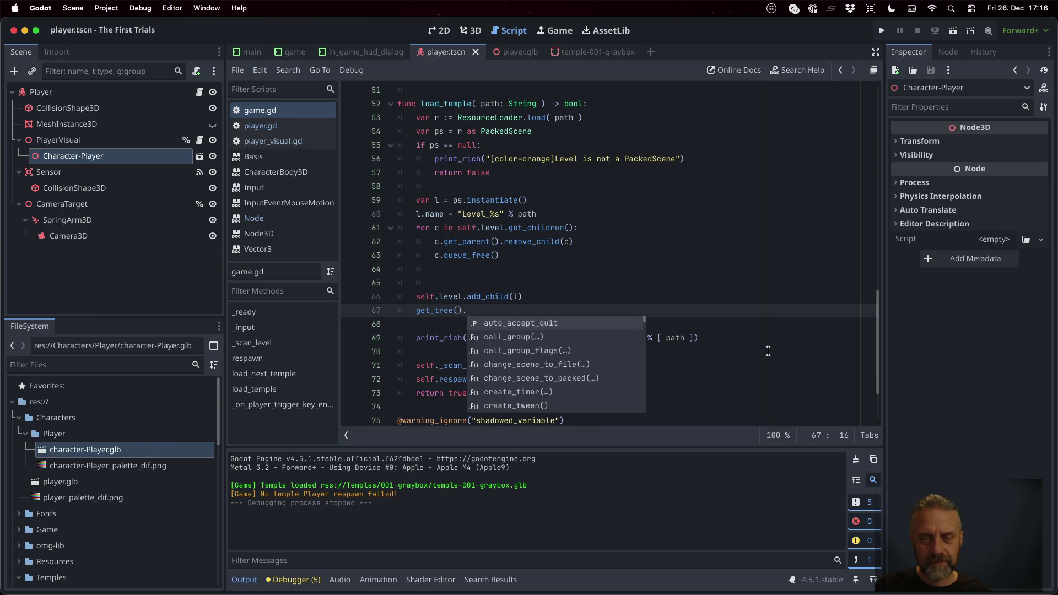
{"action": "type", "text": "pro"}
{"action": "key", "text": "Return"}
{"action": "type", "text": ".a"}
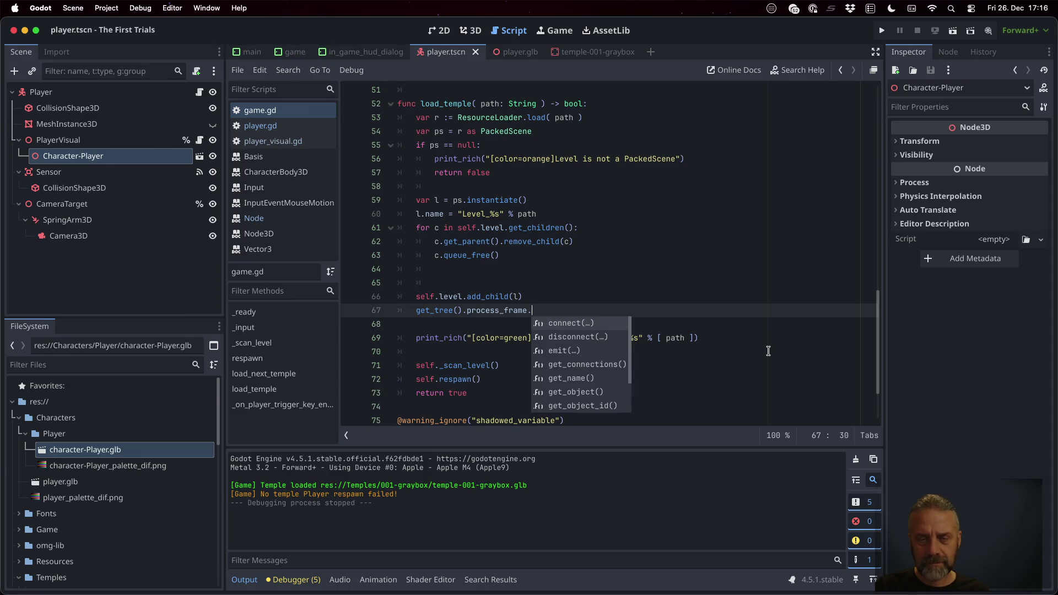
{"action": "type", "text": "w"}
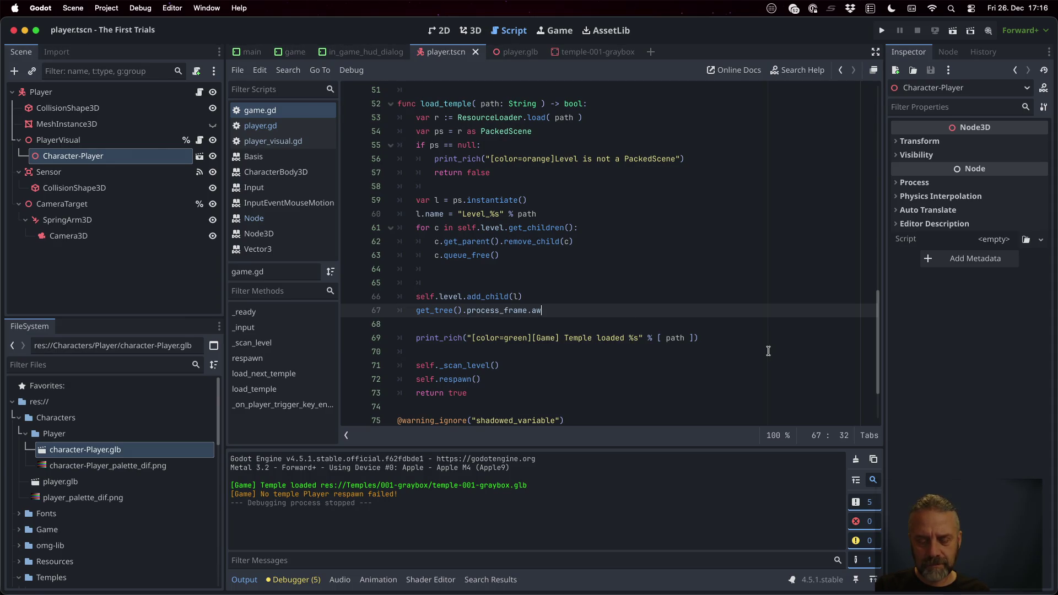
{"action": "type", "text": "aiot"}
{"action": "type", "text": "()"}
{"action": "key", "text": "ctrl+s"}
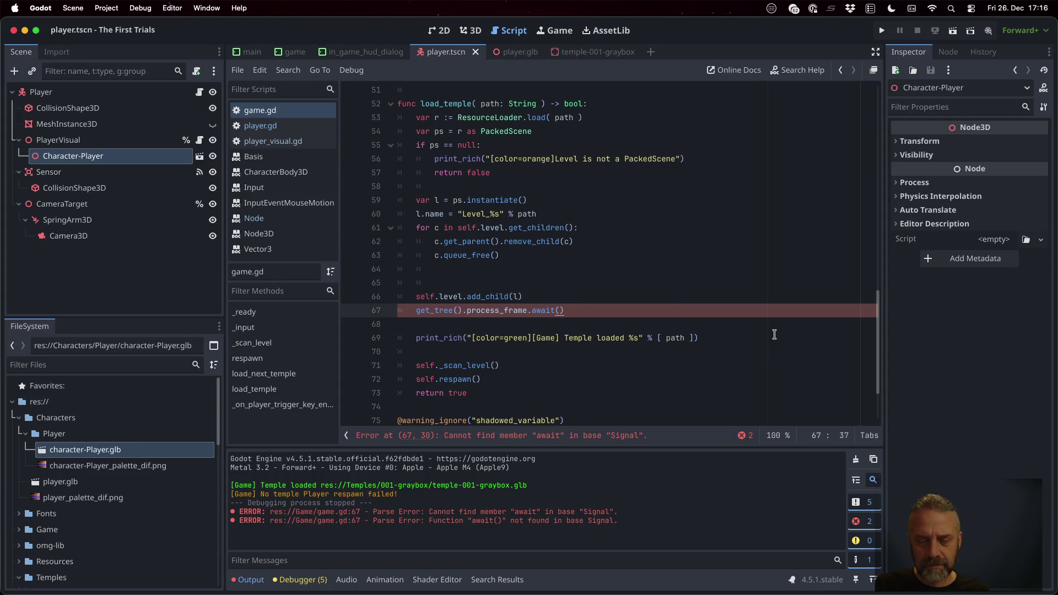
Step: Rewrite line 67 as get_tree().await.process_frame(), save, and run the project
{"action": "left_click", "coordinate": [466, 310]}
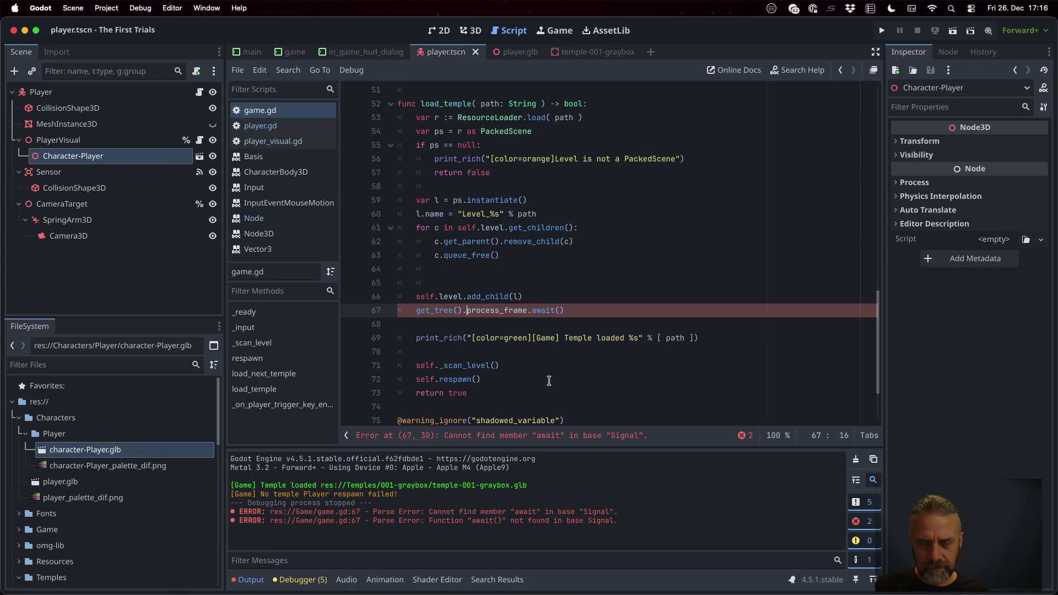
{"action": "type", "text": "await."}
{"action": "key", "text": "End"}
{"action": "key", "text": "BackSpace"}
{"action": "key", "text": "BackSpace"}
{"action": "key", "text": "BackSpace"}
{"action": "key", "text": "BackSpace"}
{"action": "type", "text": "()"}
{"action": "key", "text": "super+s"}
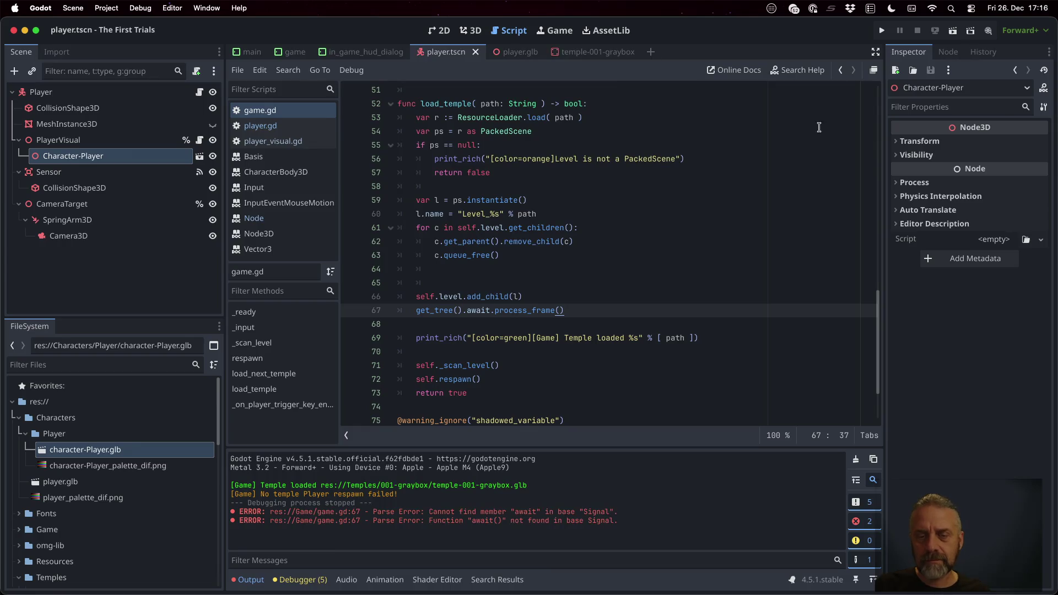
{"action": "left_click", "coordinate": [882, 30]}
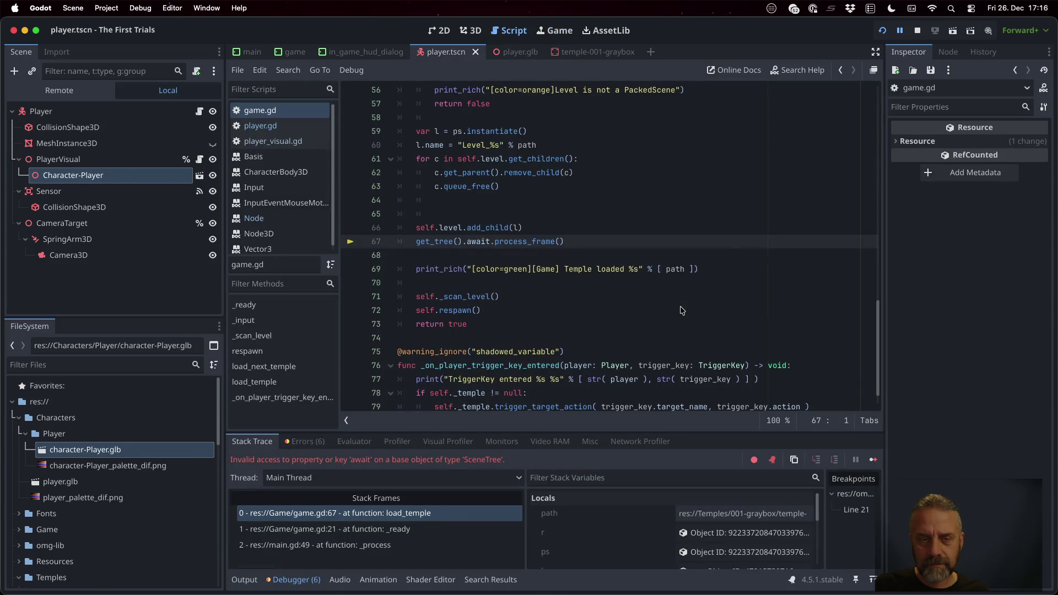
Step: Stop the crashed game and select the await.process_frame() text on line 67
{"action": "left_click", "coordinate": [917, 30]}
{"action": "left_click", "coordinate": [527, 241]}
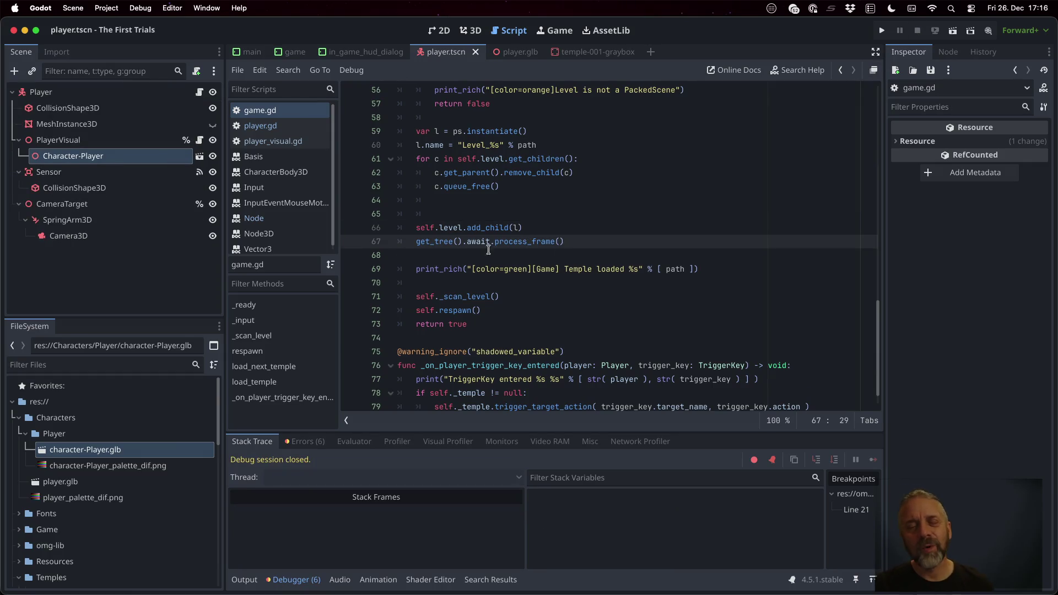
{"action": "left_click_drag", "start_coordinate": [469, 241], "coordinate": [645, 238]}
Step: Replace line 67's text with get_tree().process_frame, checking the SceneTree docs for process_frame
{"action": "key", "text": "BackSpace"}
{"action": "type", "text": "pre"}
{"action": "key", "text": "Down"}
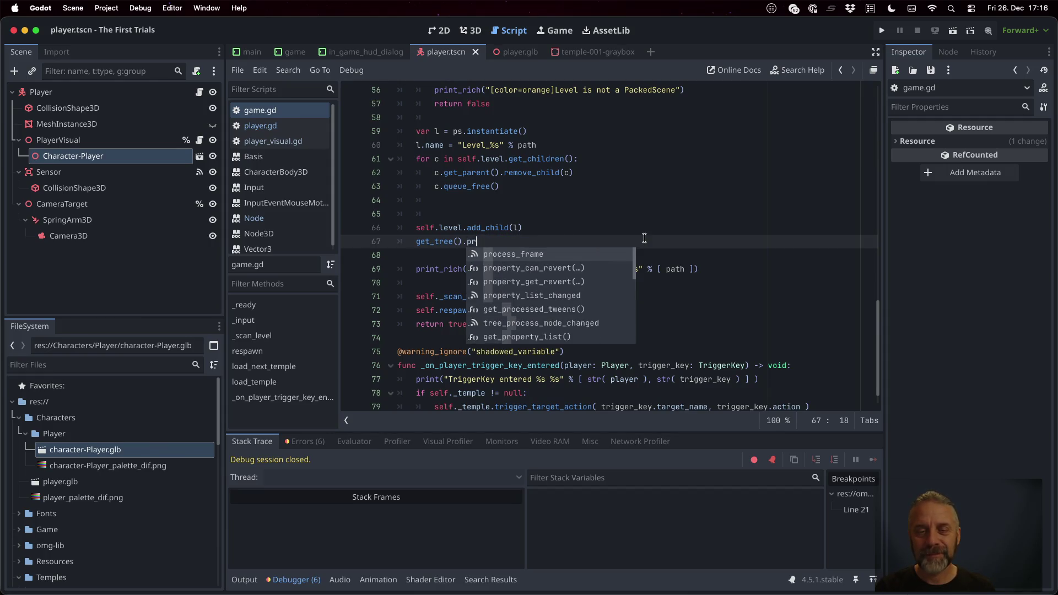
{"action": "key", "text": "Return"}
{"action": "left_click", "coordinate": [510, 244], "text": "super"}
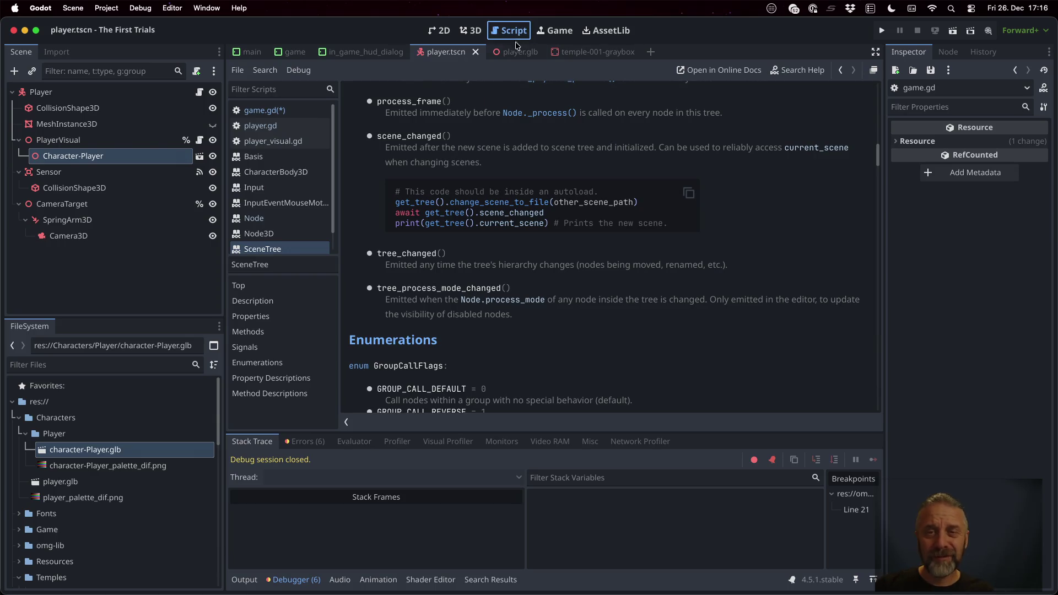
{"action": "left_click", "coordinate": [309, 110]}
Step: Prefix line 67 with await and save game.gd
{"action": "left_click", "coordinate": [538, 240]}
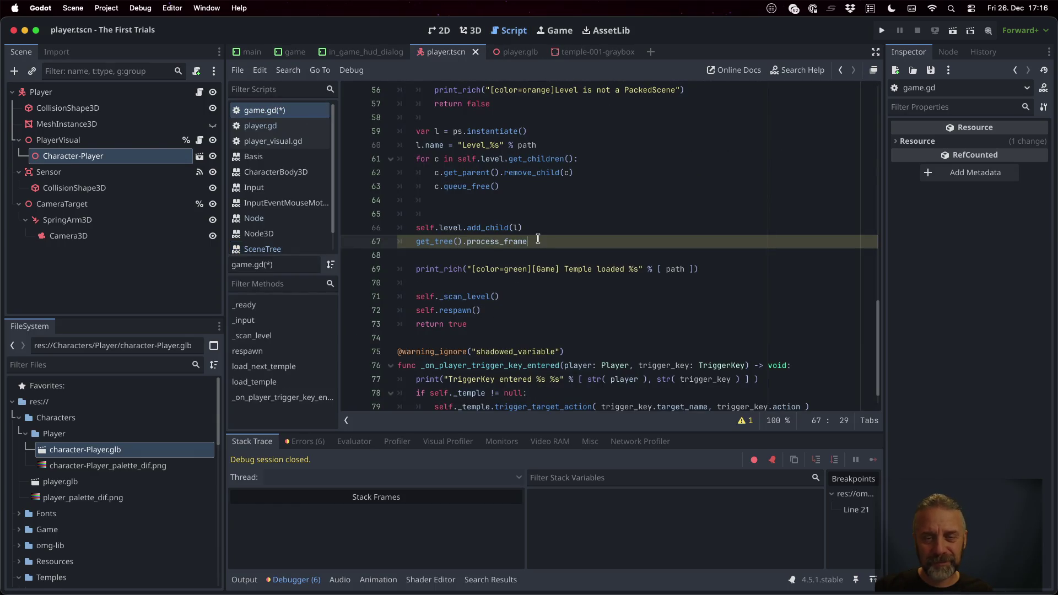
{"action": "key", "text": "super+Left"}
{"action": "type", "text": "await"}
{"action": "key", "text": "super+s"}
{"action": "left_click", "coordinate": [559, 240]}
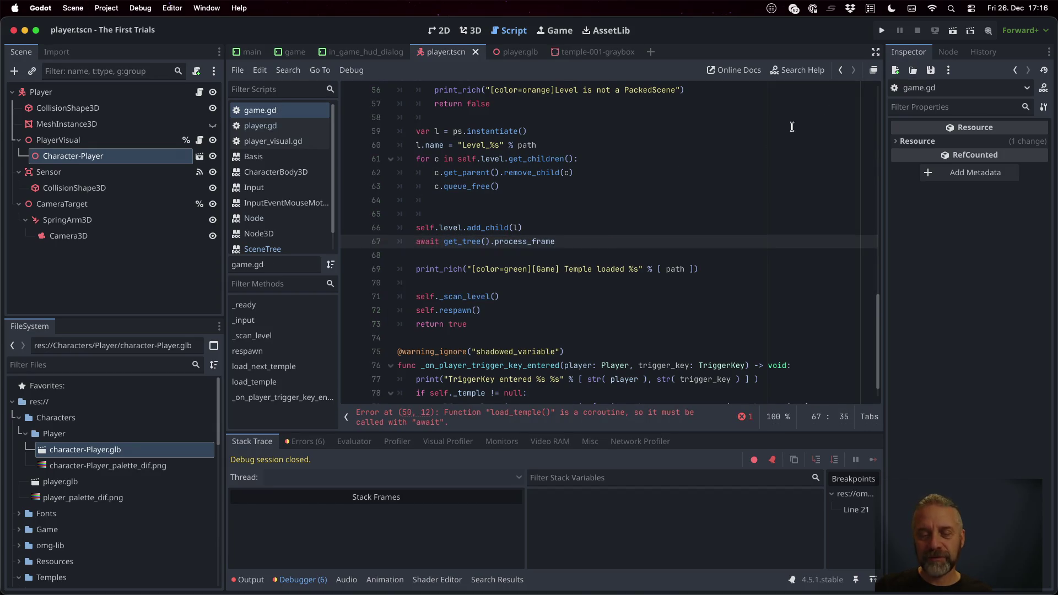
{"action": "scroll", "coordinate": [686, 198], "scroll_direction": "up", "scroll_amount": 3}
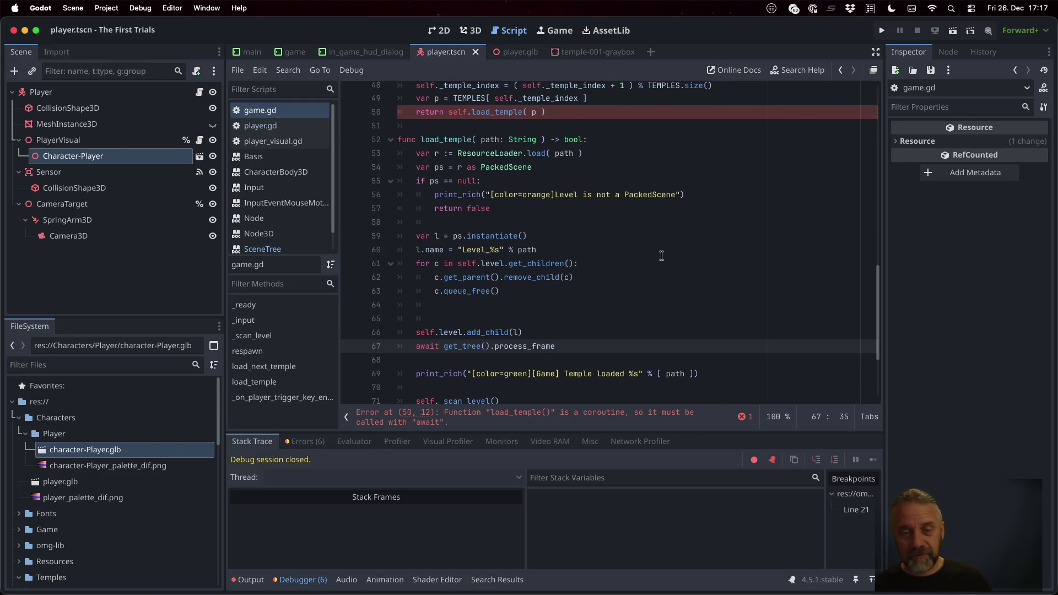
Step: Make line 50 return await self.load_temple( p ) and rerun the project
{"action": "left_click", "coordinate": [448, 112]}
{"action": "type", "text": "await"}
{"action": "left_click", "coordinate": [653, 157]}
{"action": "left_click", "coordinate": [882, 31]}
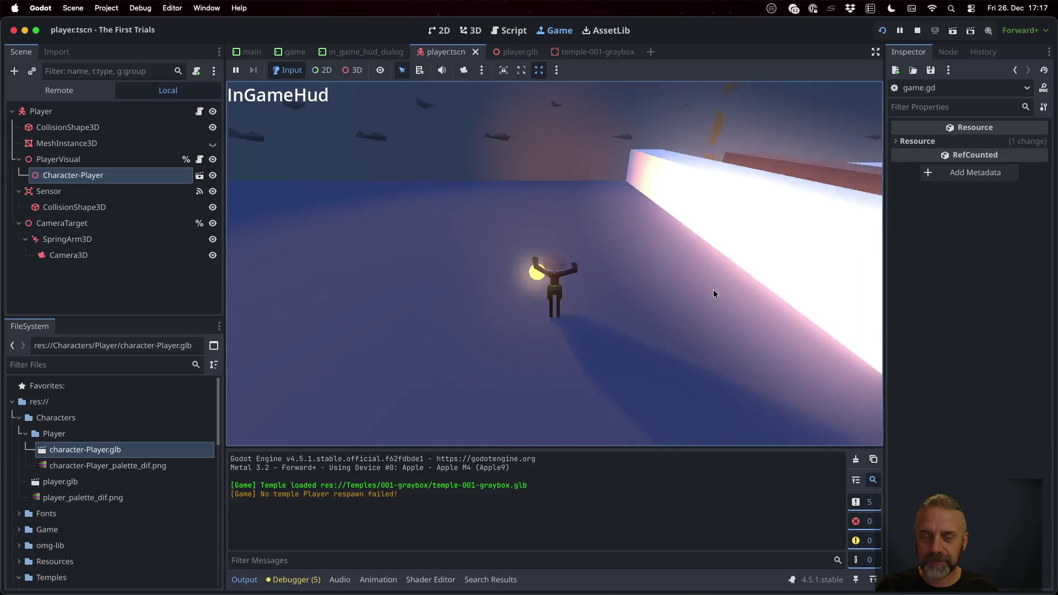
Step: Stop the game after the graybox temple loads and put the caret on the add_child line
{"action": "left_click", "coordinate": [917, 31]}
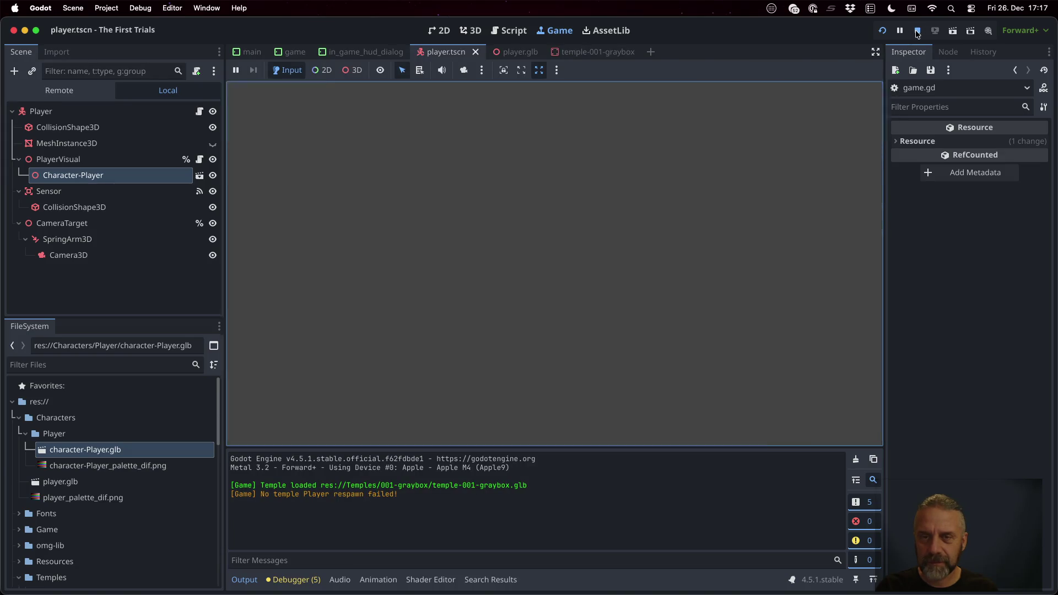
{"action": "left_click", "coordinate": [688, 219]}
{"action": "scroll", "coordinate": [688, 220], "scroll_direction": "down", "scroll_amount": 3}
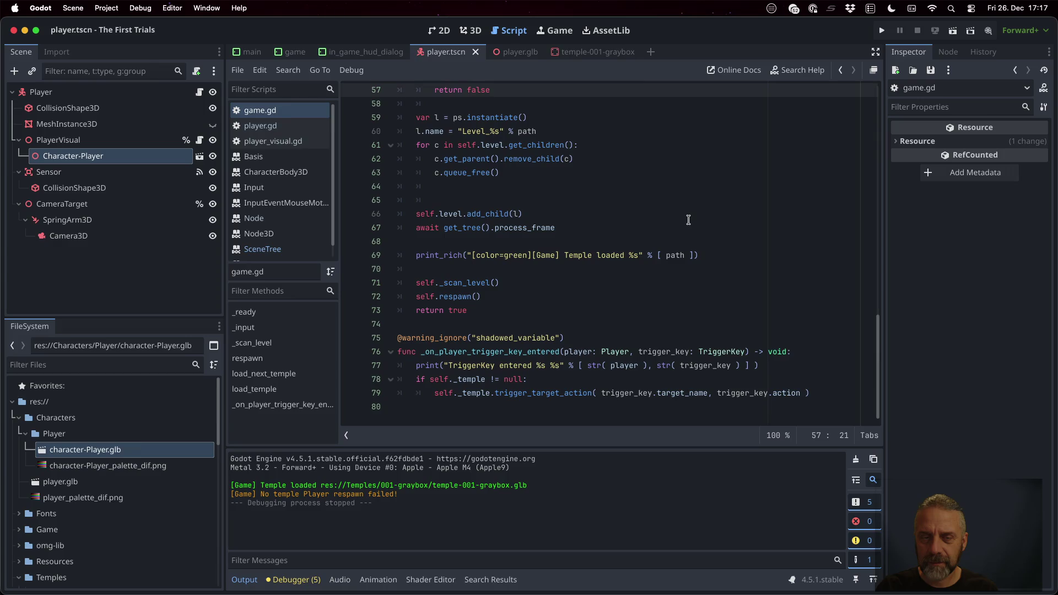
{"action": "left_click", "coordinate": [688, 220]}
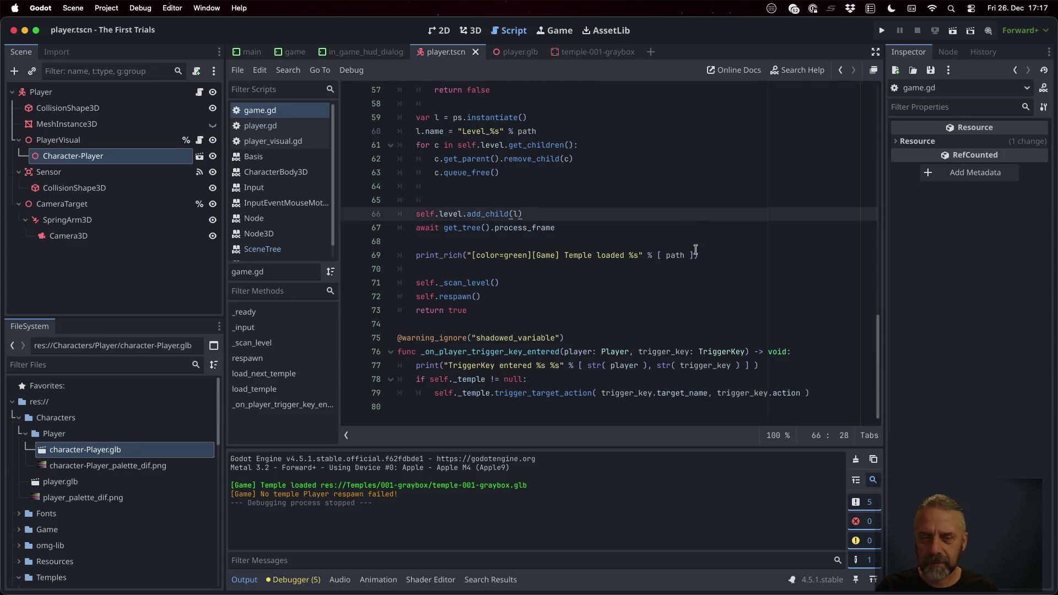
Step: Jump to _scan_level, set a breakpoint on line 28, and rerun the game to hit it
{"action": "scroll", "coordinate": [695, 249], "scroll_direction": "up", "scroll_amount": 3}
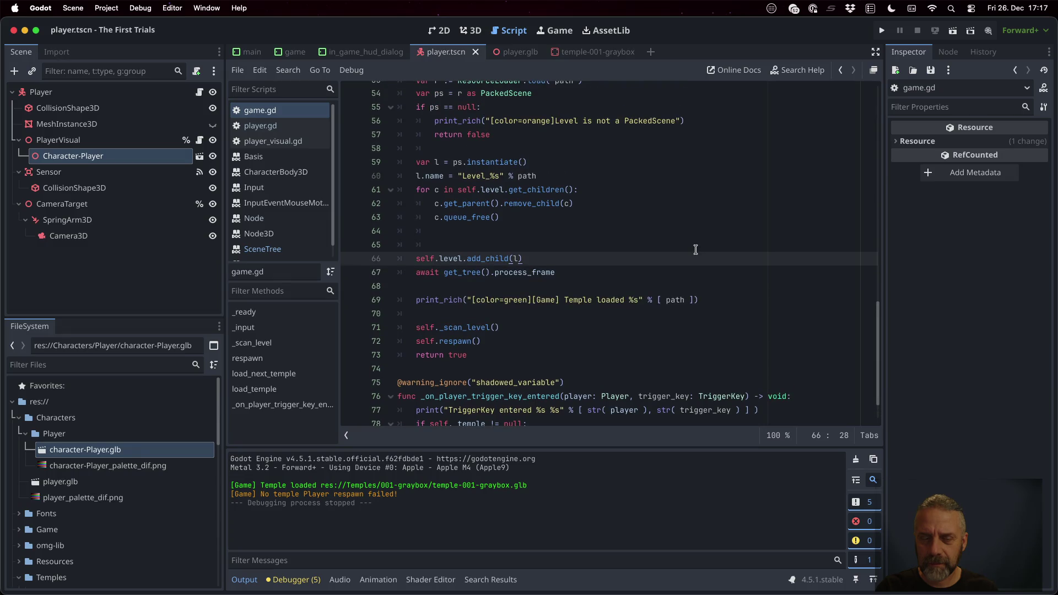
{"action": "left_click", "coordinate": [462, 327], "text": "ctrl"}
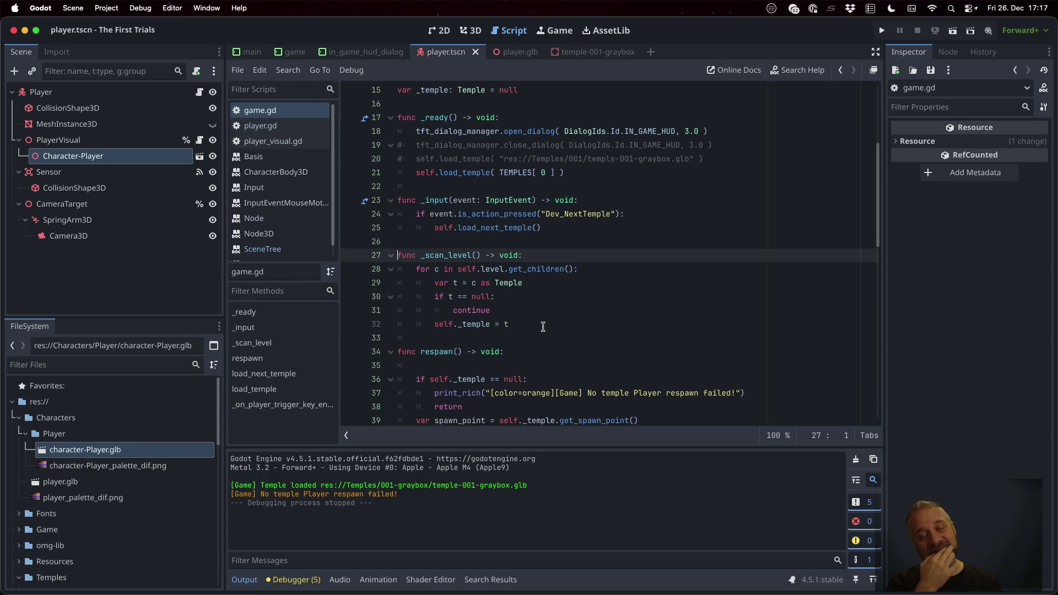
{"action": "left_click", "coordinate": [347, 273]}
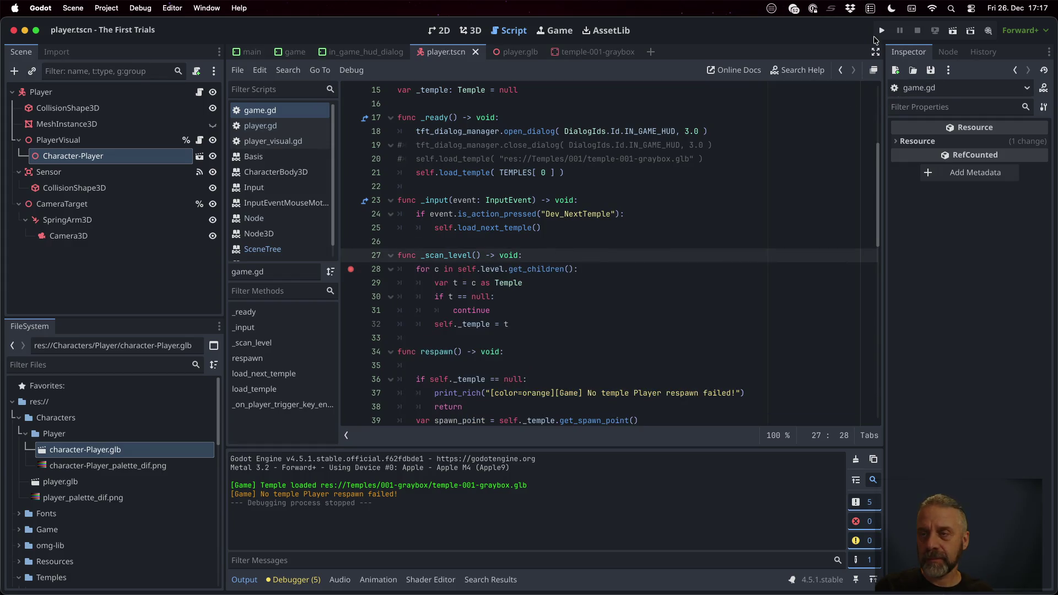
{"action": "left_click", "coordinate": [881, 32]}
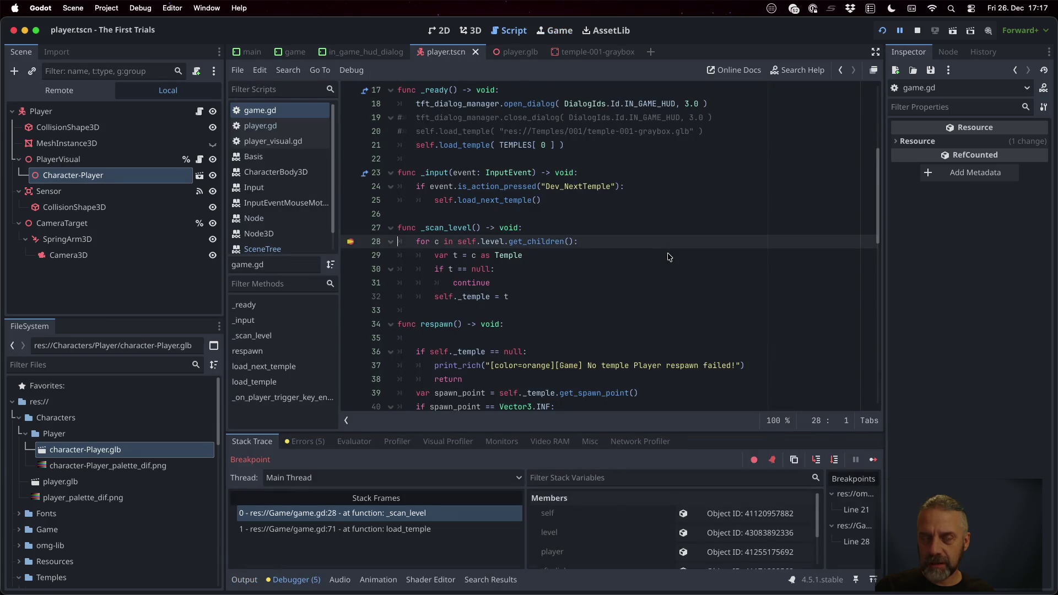
Step: Inspect the advanced import settings of temple-test.glb, then close them
{"action": "scroll", "coordinate": [140, 472], "scroll_direction": "down", "scroll_amount": 10}
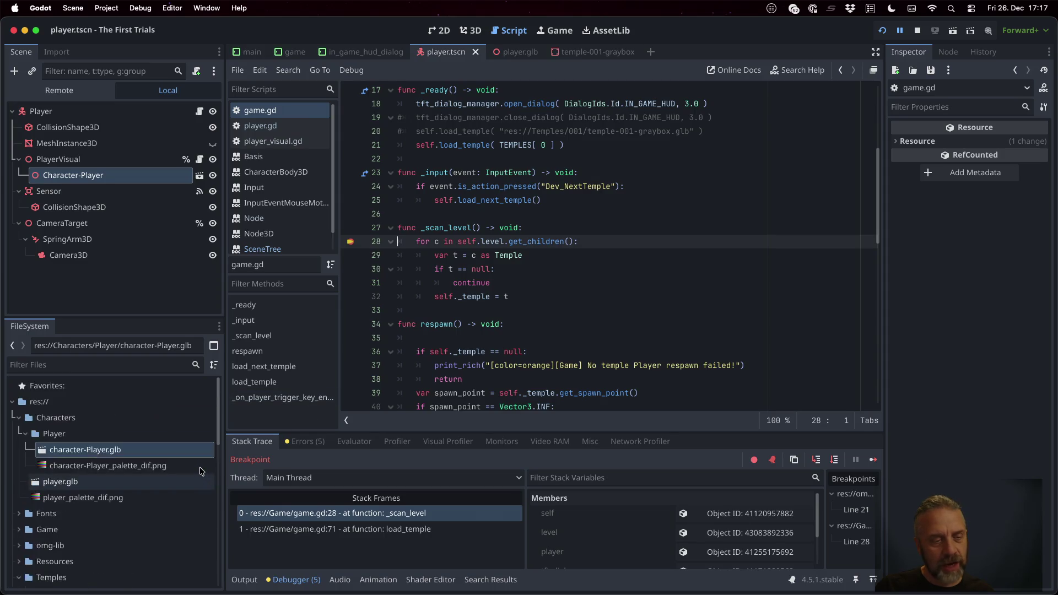
{"action": "double_click", "coordinate": [134, 466]}
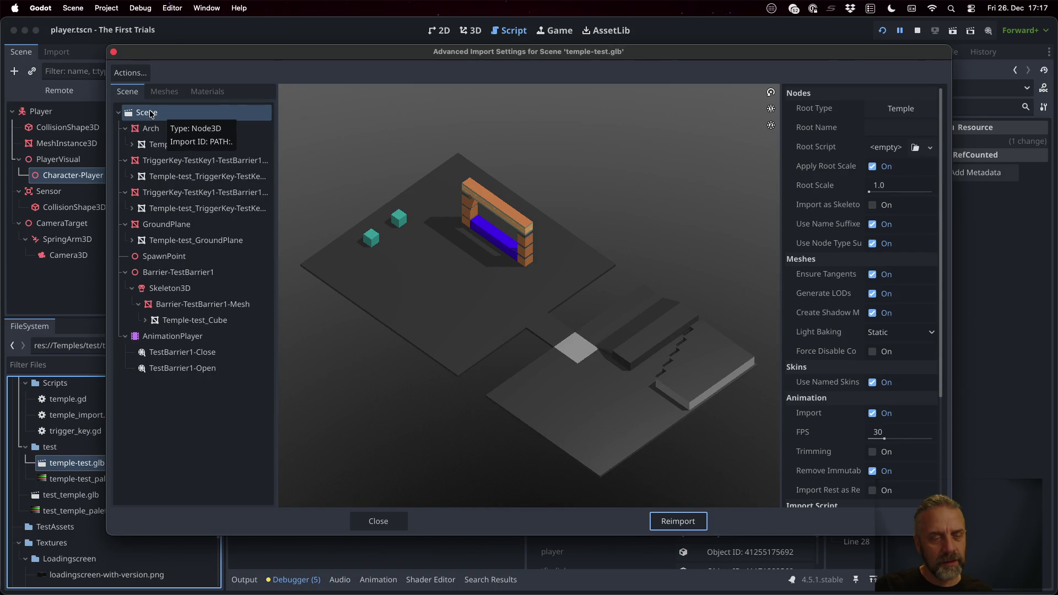
{"action": "left_click", "coordinate": [378, 520]}
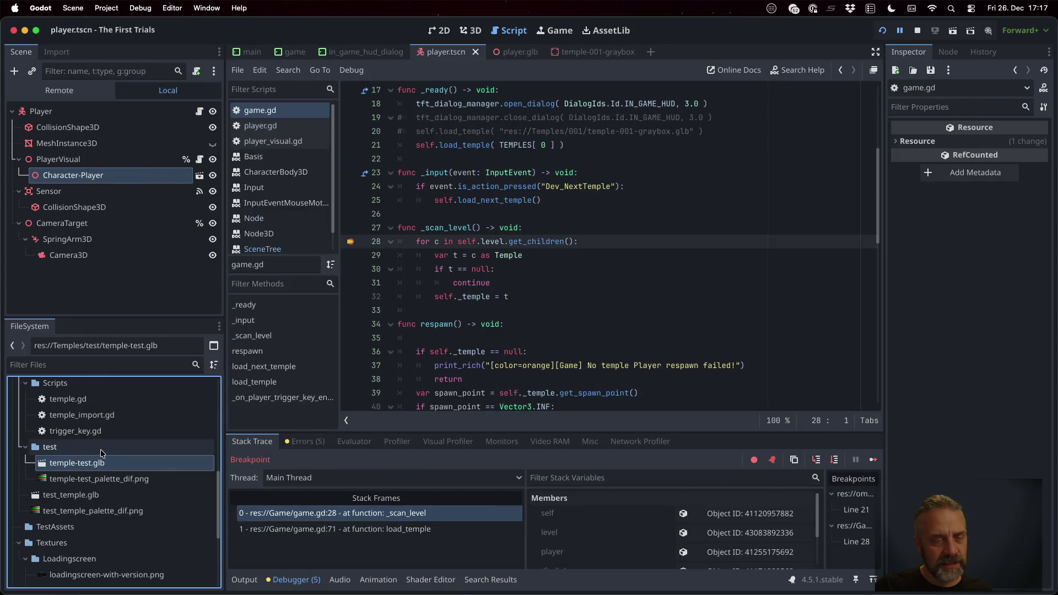
Step: Review and close temple-001-graybox.glb's advanced import settings
{"action": "scroll", "coordinate": [100, 451], "scroll_direction": "up", "scroll_amount": 3}
{"action": "double_click", "coordinate": [111, 410]}
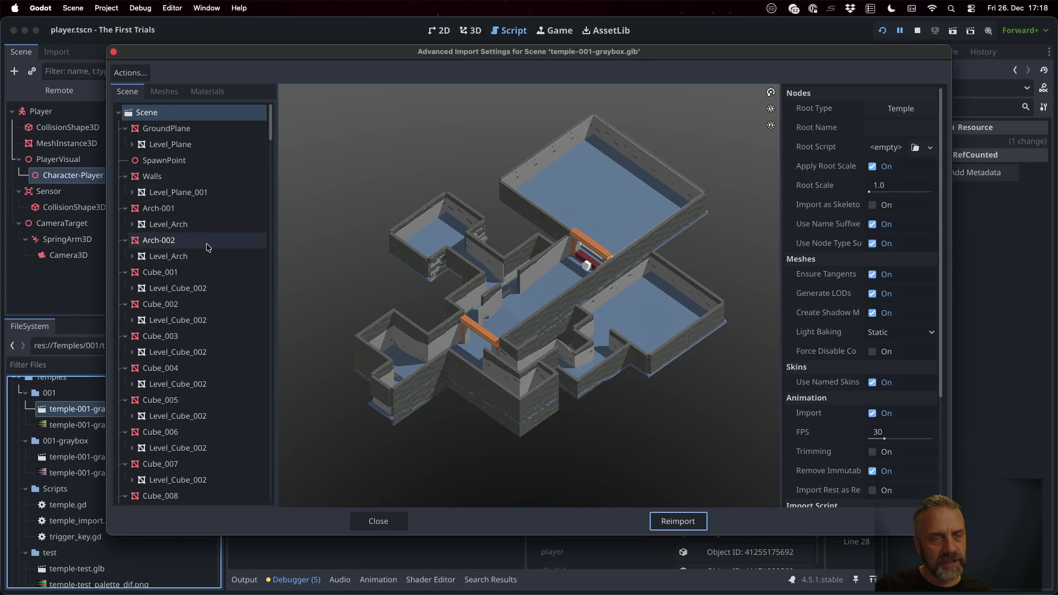
{"action": "scroll", "coordinate": [207, 245], "scroll_direction": "down", "scroll_amount": 15}
{"action": "scroll", "coordinate": [207, 246], "scroll_direction": "down", "scroll_amount": 20}
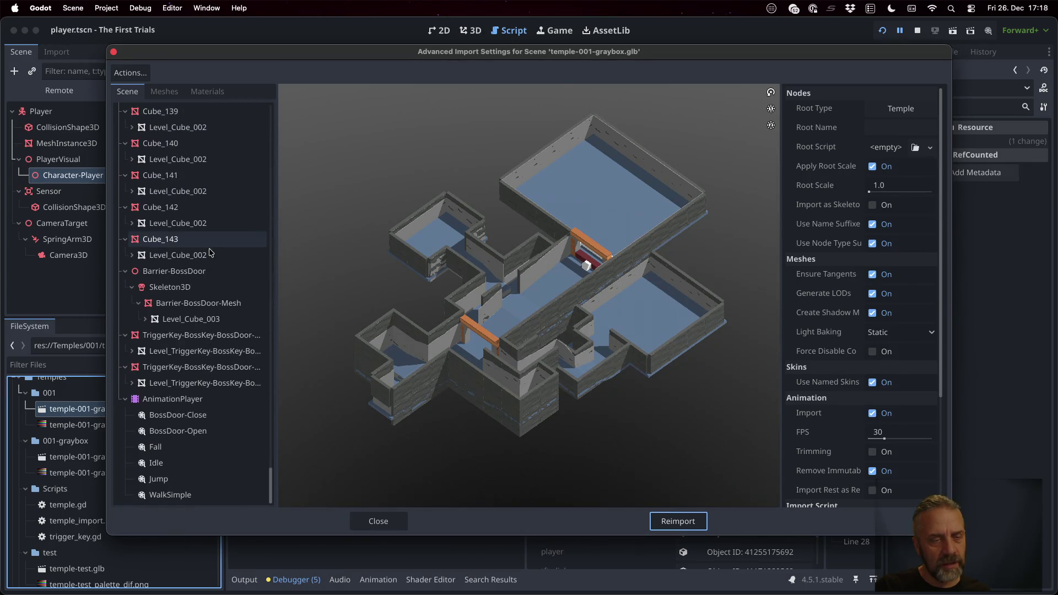
{"action": "scroll", "coordinate": [209, 253], "scroll_direction": "up", "scroll_amount": 20}
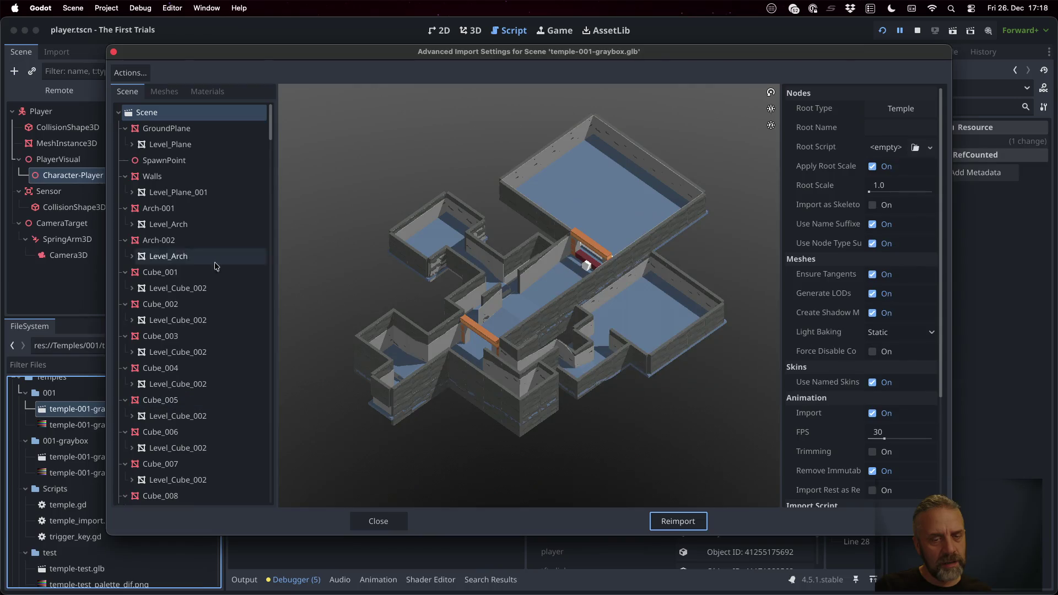
{"action": "left_click", "coordinate": [375, 519]}
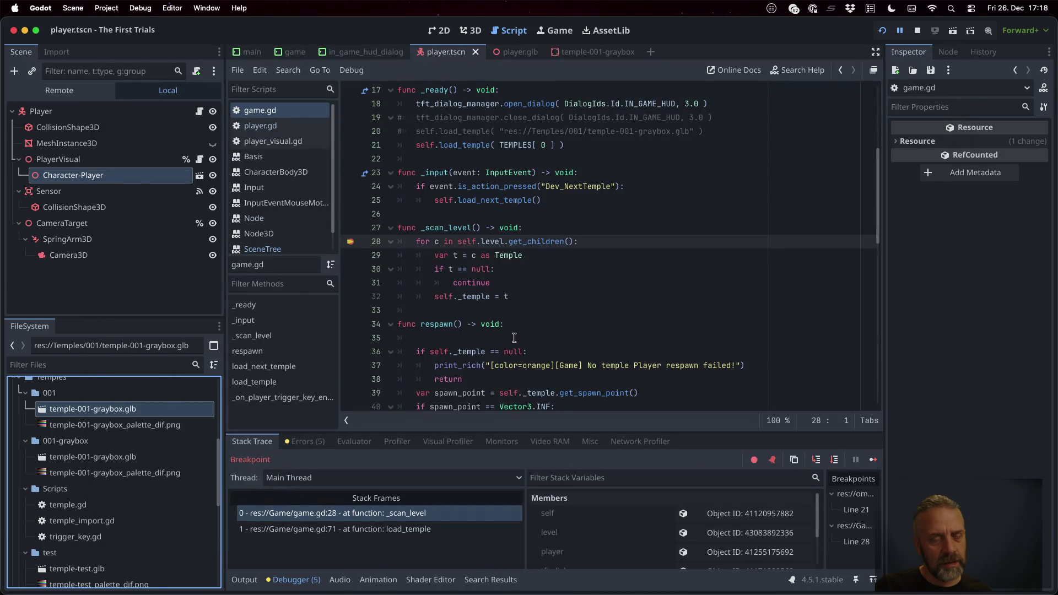
{"action": "double_click", "coordinate": [83, 456]}
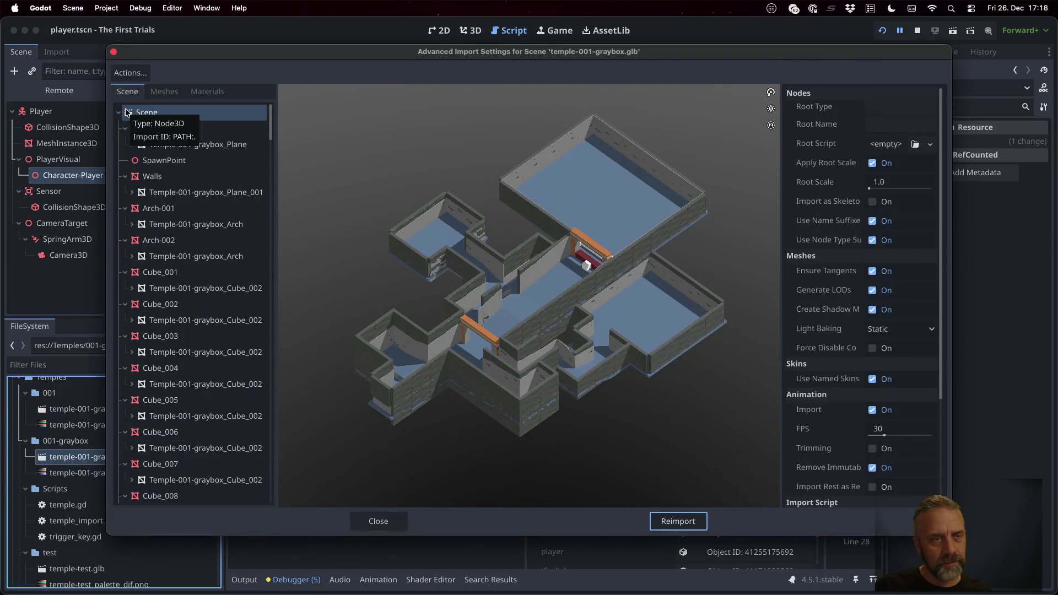
{"action": "left_click", "coordinate": [404, 515]}
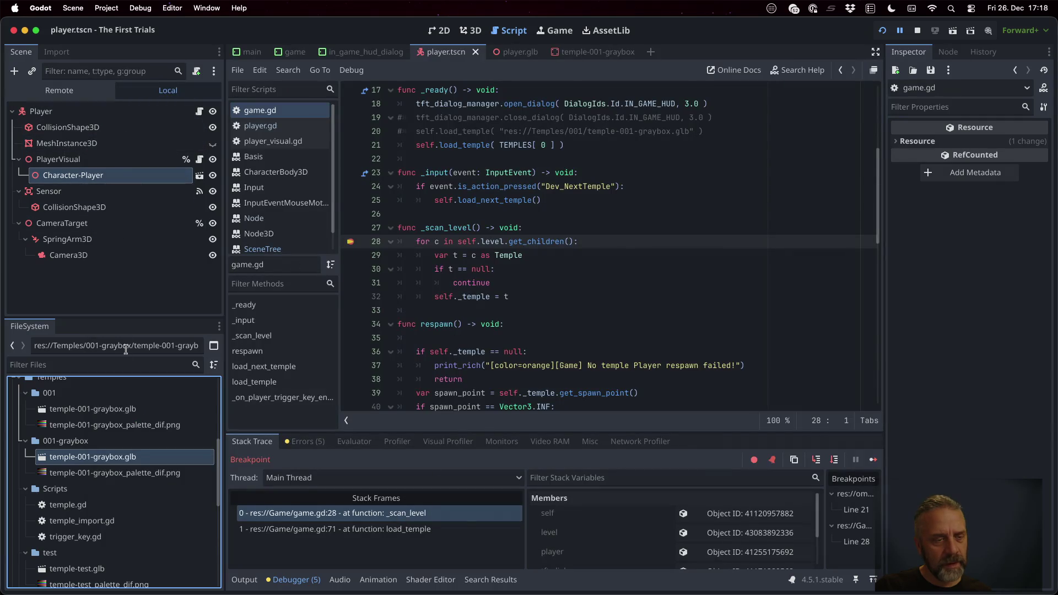
{"action": "key", "text": "alt+shift+o"}
Step: Open game.tscn and add temple-001-graybox.glb under the Level node
{"action": "type", "text": "game"}
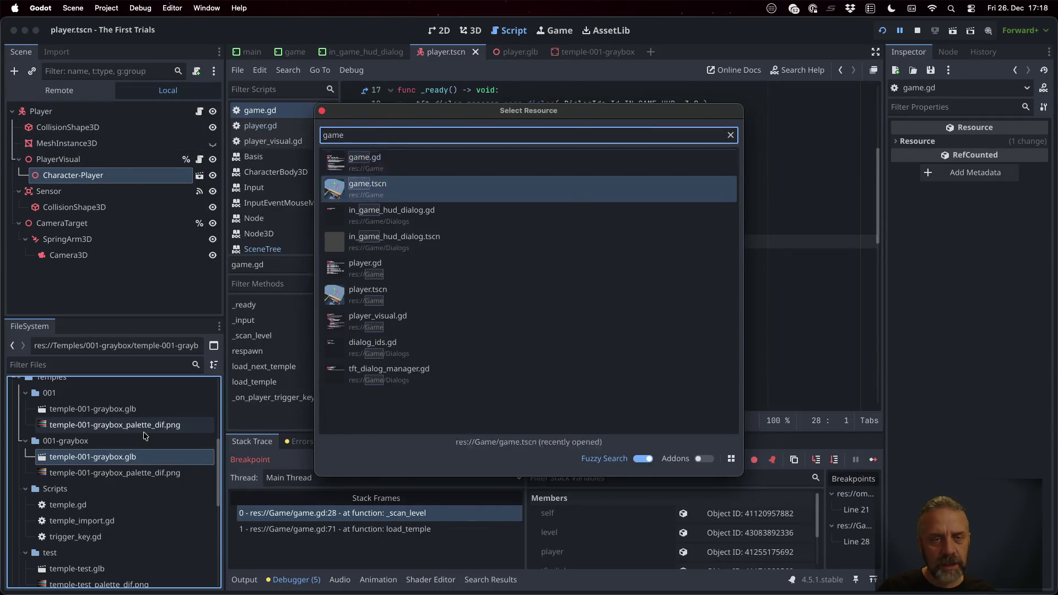
{"action": "key", "text": "Return"}
{"action": "scroll", "coordinate": [104, 271], "scroll_direction": "down", "scroll_amount": 3}
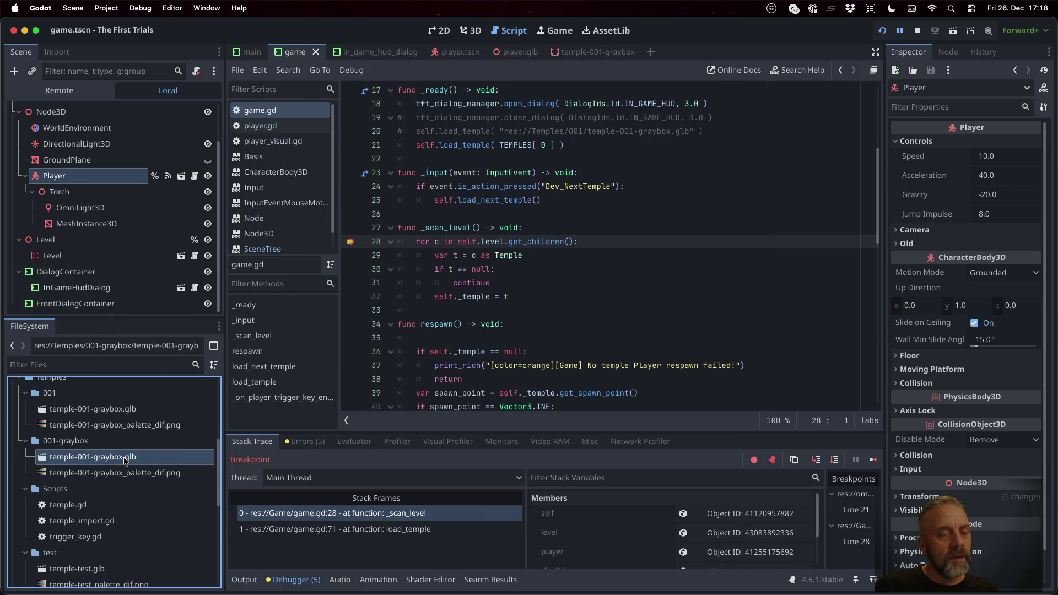
{"action": "mouse_move", "coordinate": [125, 460]}
{"action": "left_mouse_down"}
{"action": "mouse_move", "coordinate": [83, 385]}
{"action": "mouse_move", "coordinate": [91, 265]}
{"action": "left_mouse_up"}
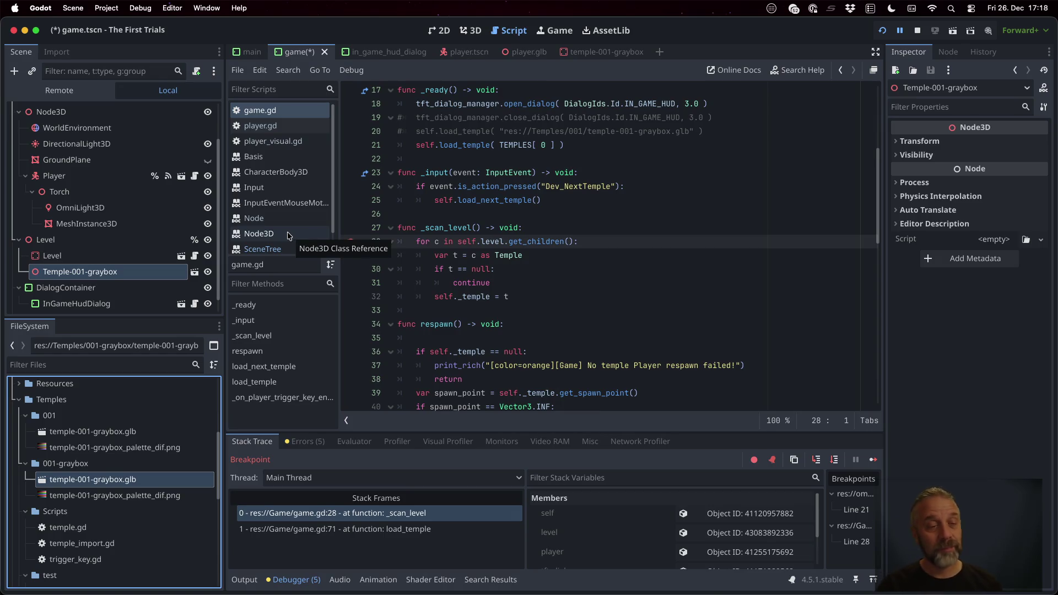
Step: Stop the running game and show temple-001-graybox.glb's import settings
{"action": "left_click", "coordinate": [139, 432]}
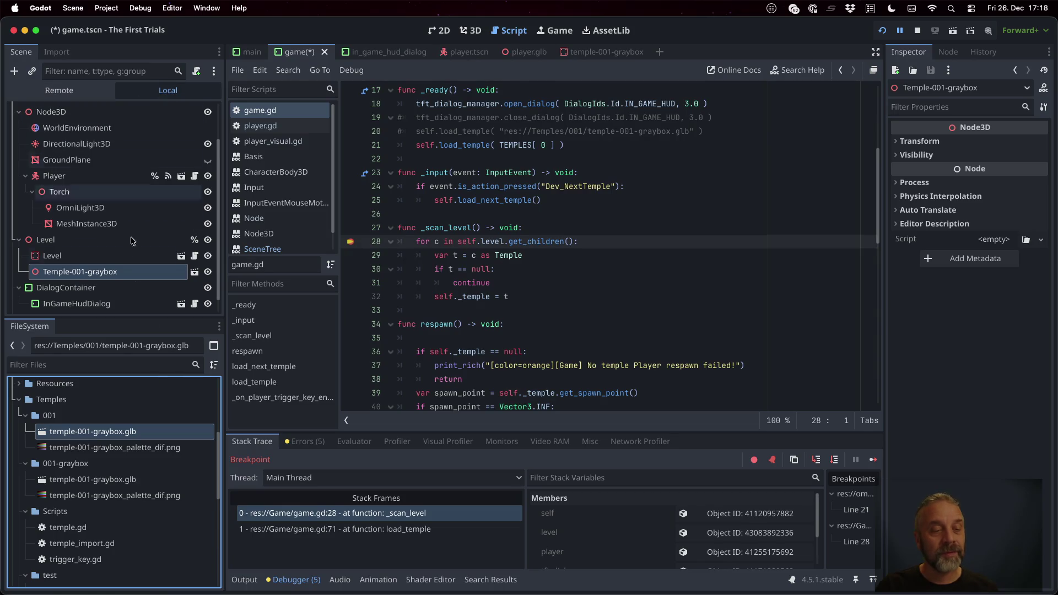
{"action": "left_click", "coordinate": [918, 31]}
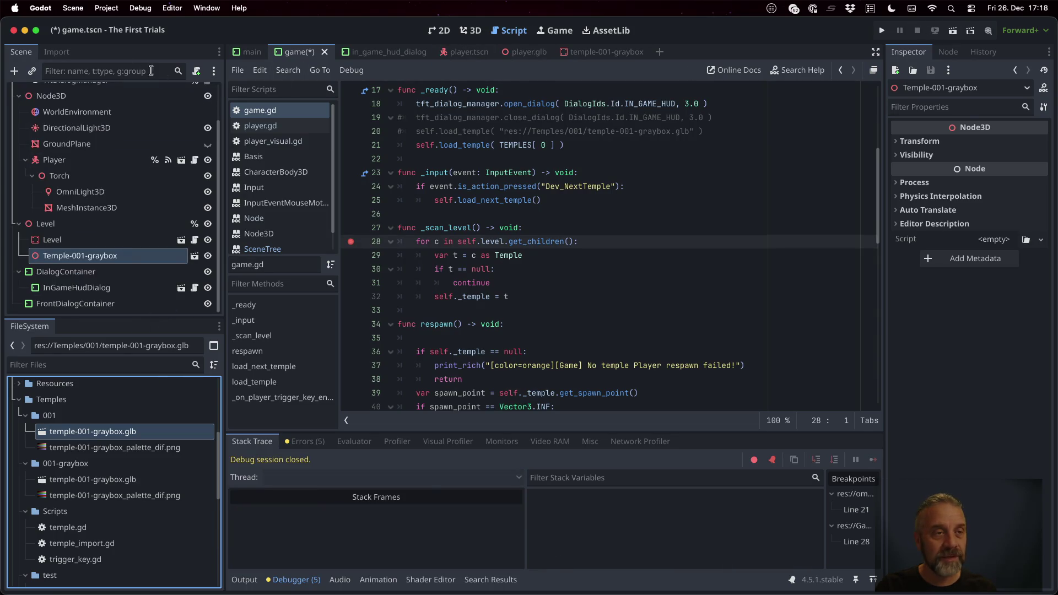
{"action": "left_click", "coordinate": [59, 55]}
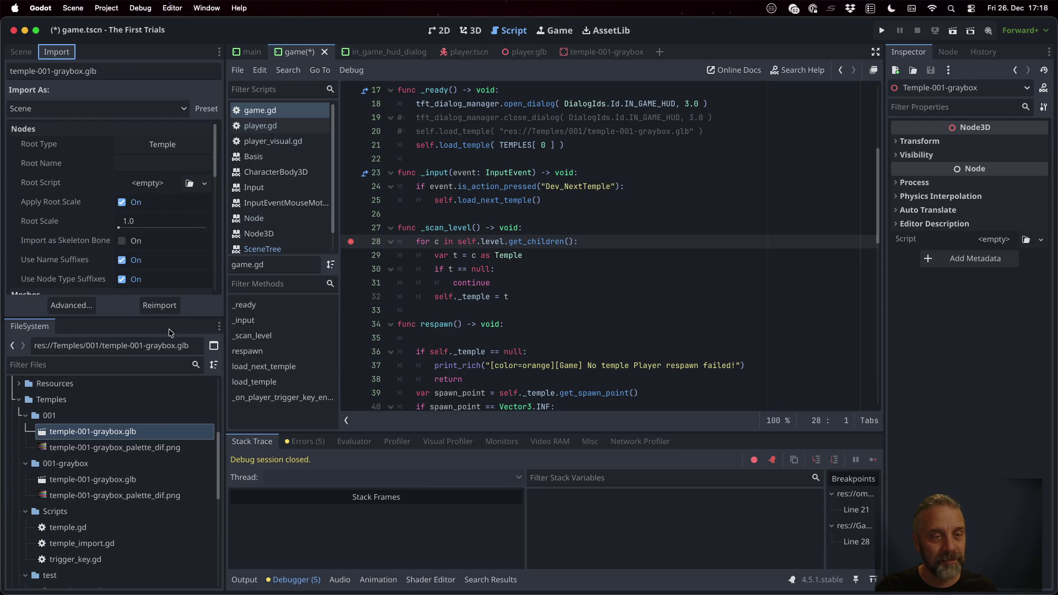
Step: Set the root type of temple-001-graybox.glb to Temple in the Import dock
{"action": "scroll", "coordinate": [154, 265], "scroll_direction": "down", "scroll_amount": 10}
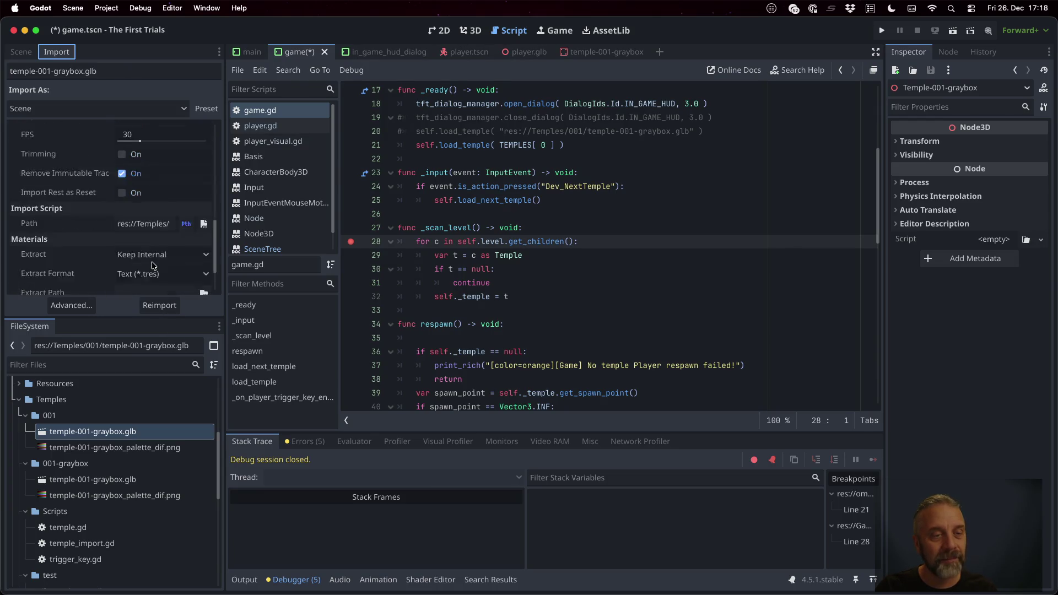
{"action": "left_click", "coordinate": [144, 186]}
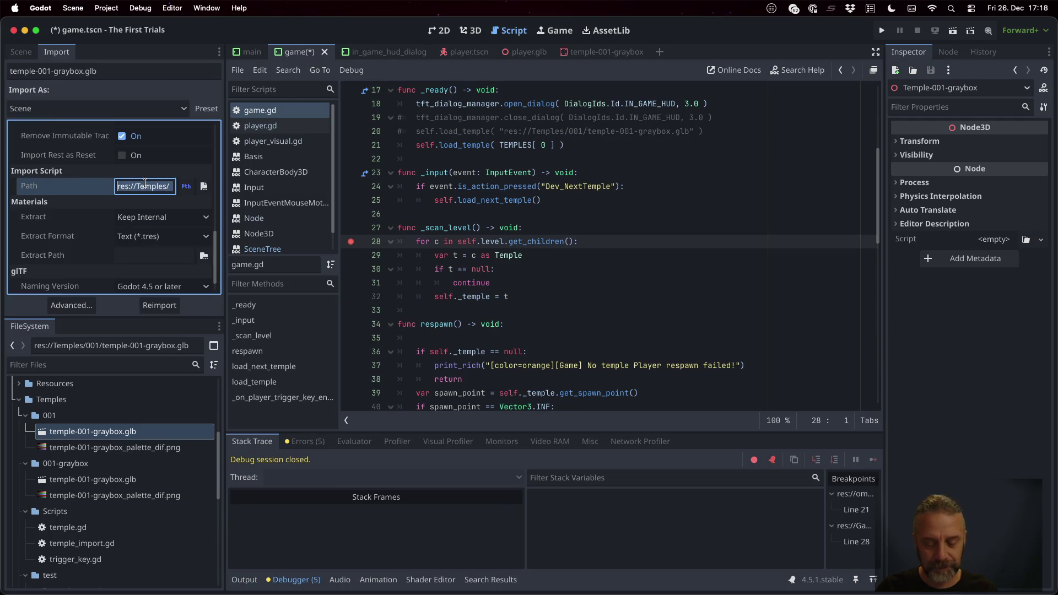
{"action": "left_click", "coordinate": [144, 185]}
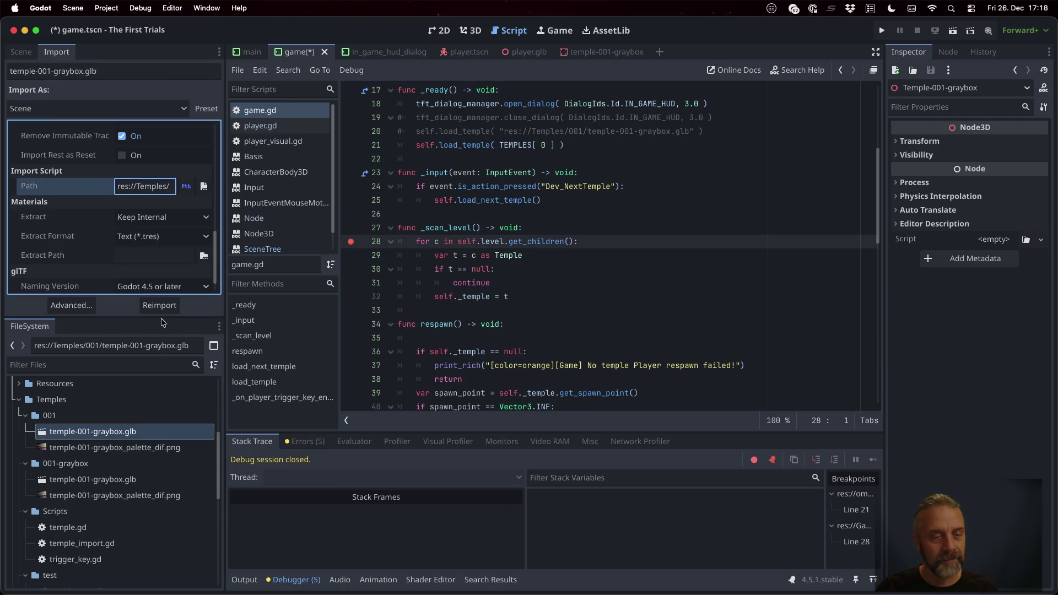
{"action": "left_click", "coordinate": [157, 481]}
{"action": "scroll", "coordinate": [139, 220], "scroll_direction": "up", "scroll_amount": 5}
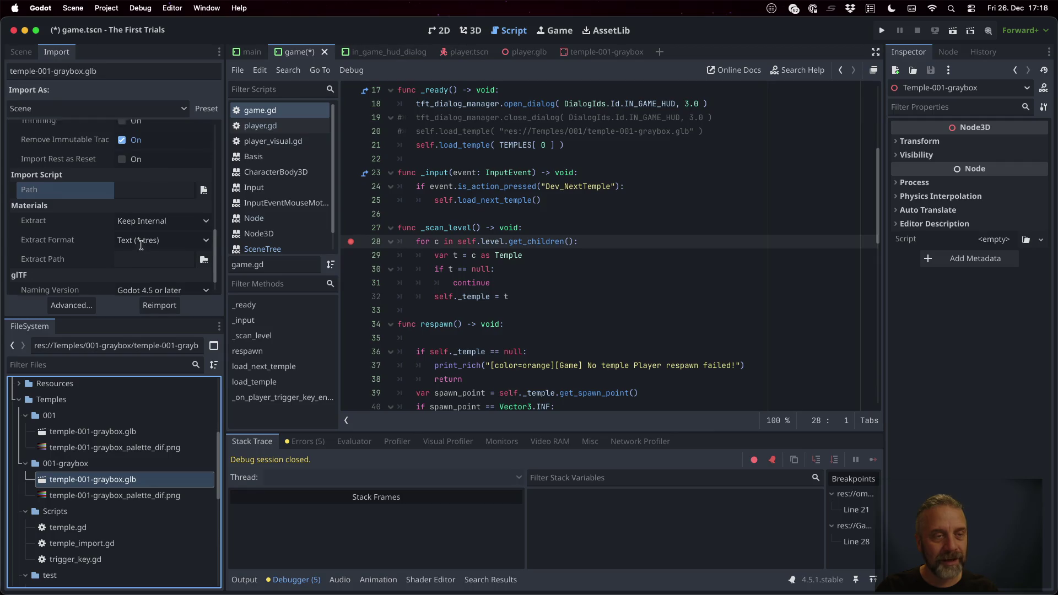
{"action": "left_click", "coordinate": [135, 150]}
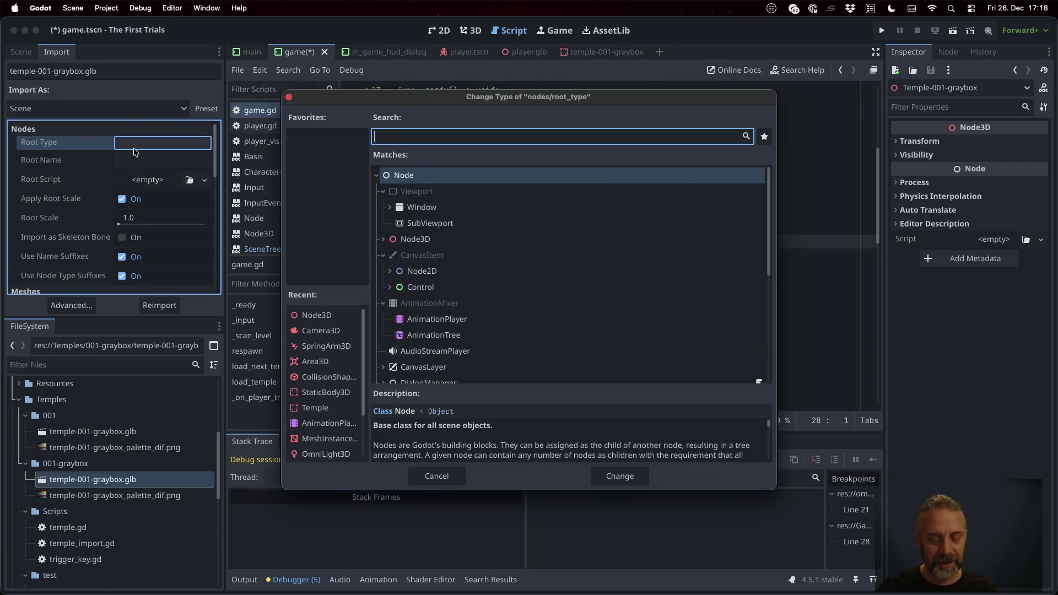
{"action": "type", "text": "Tempe"}
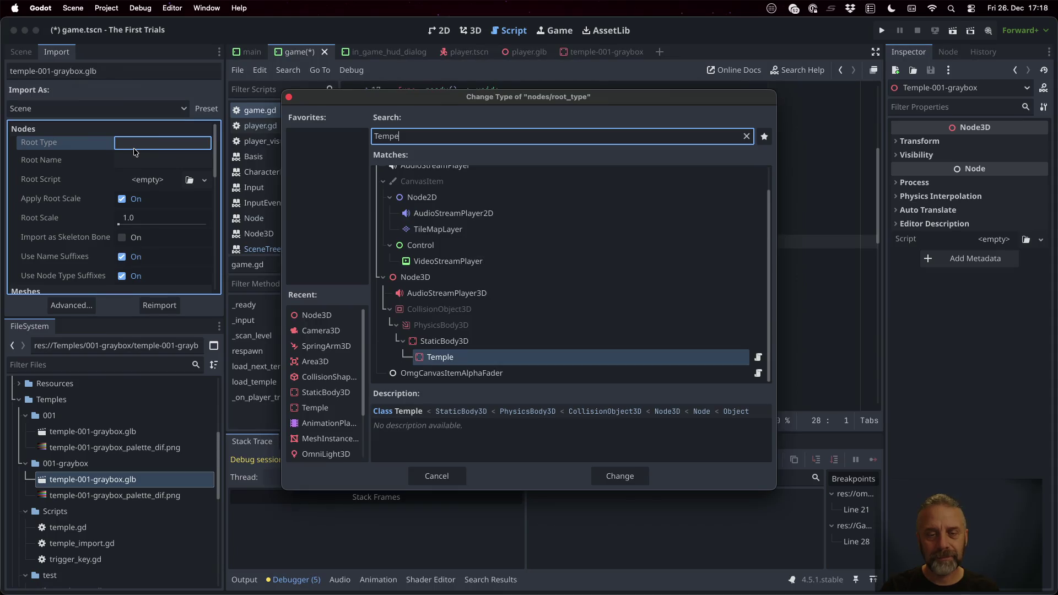
{"action": "key", "text": "BackSpace"}
{"action": "type", "text": "le"}
{"action": "key", "text": "Return"}
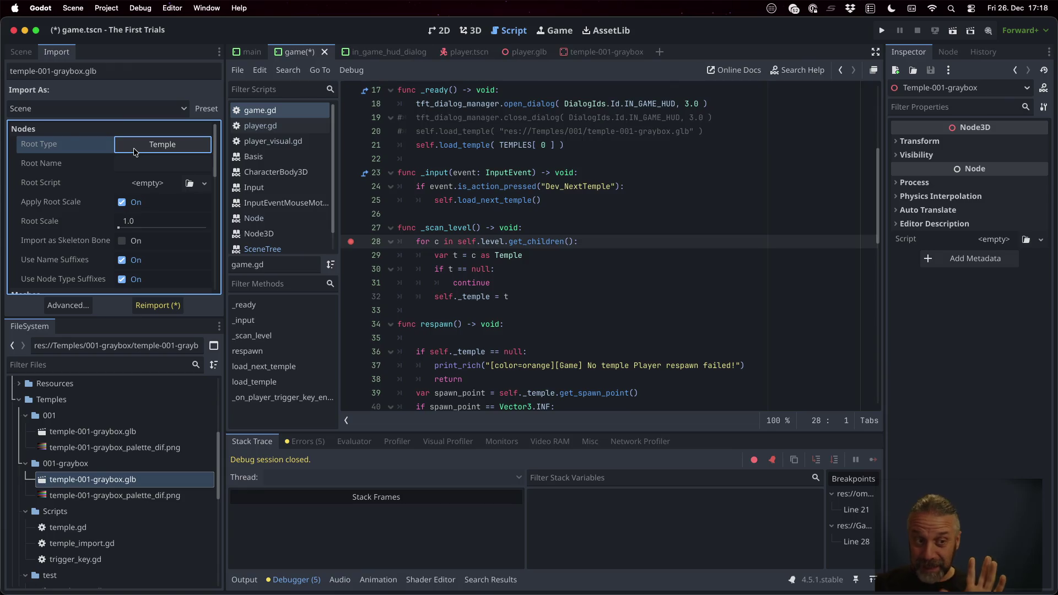
Step: Set temple_import.gd as its import script, reimport, then save and rerun the game
{"action": "scroll", "coordinate": [134, 152], "scroll_direction": "down", "scroll_amount": 10}
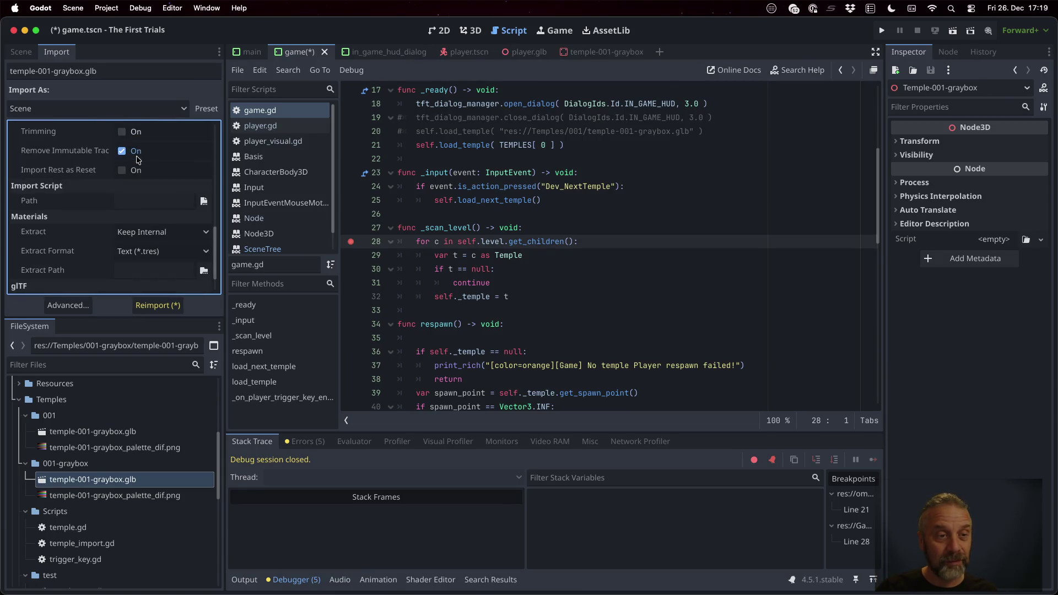
{"action": "left_click", "coordinate": [152, 206]}
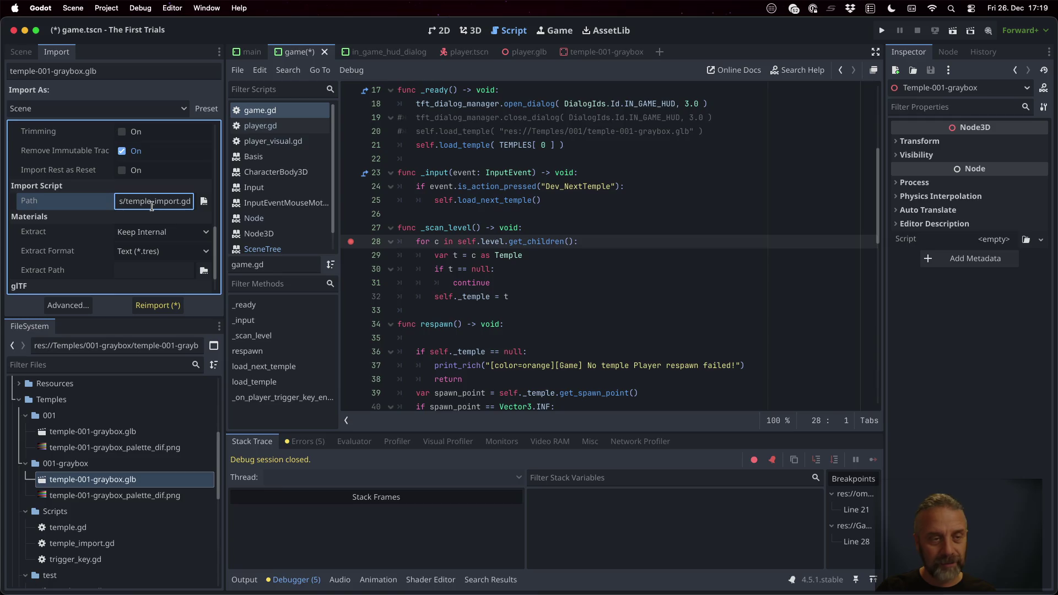
{"action": "left_click", "coordinate": [164, 304]}
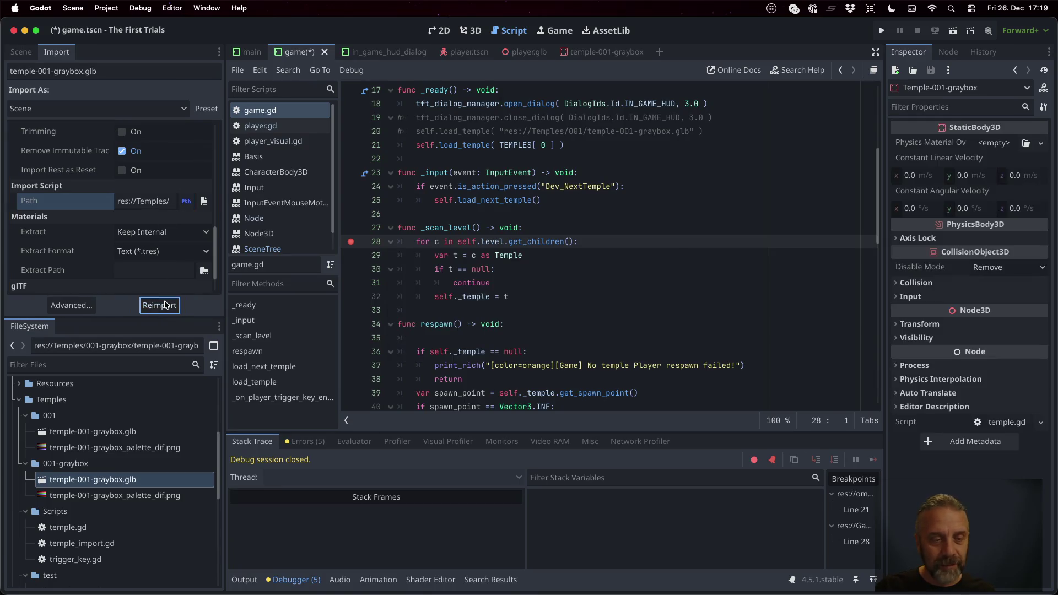
{"action": "left_click", "coordinate": [22, 53]}
{"action": "key", "text": "super+b"}
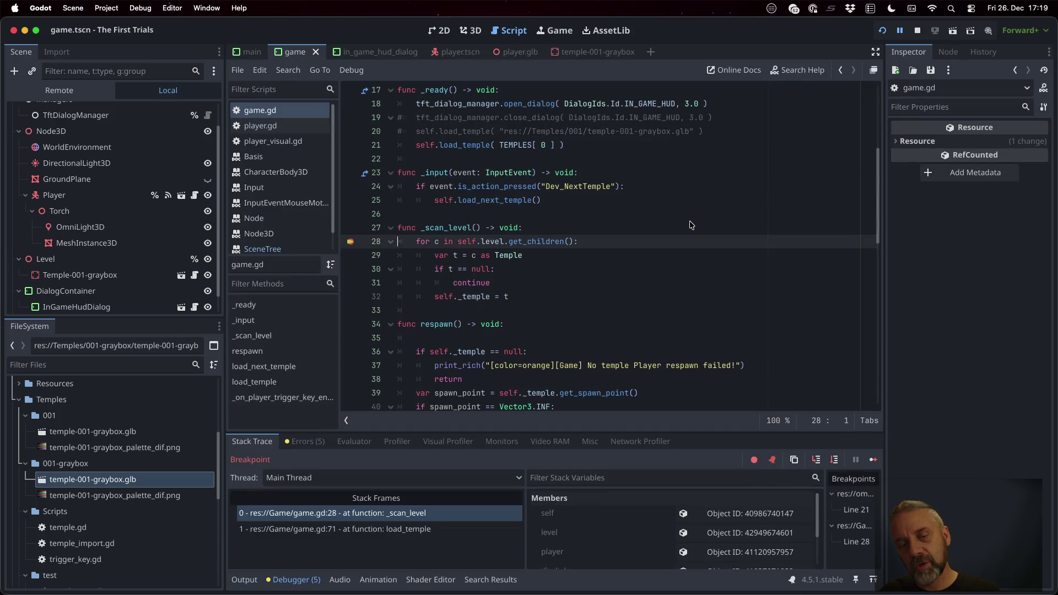
Step: Delete 'await' before self.load_temple on line 50 and stop the debug session
{"action": "scroll", "coordinate": [436, 277], "scroll_direction": "down", "scroll_amount": 12}
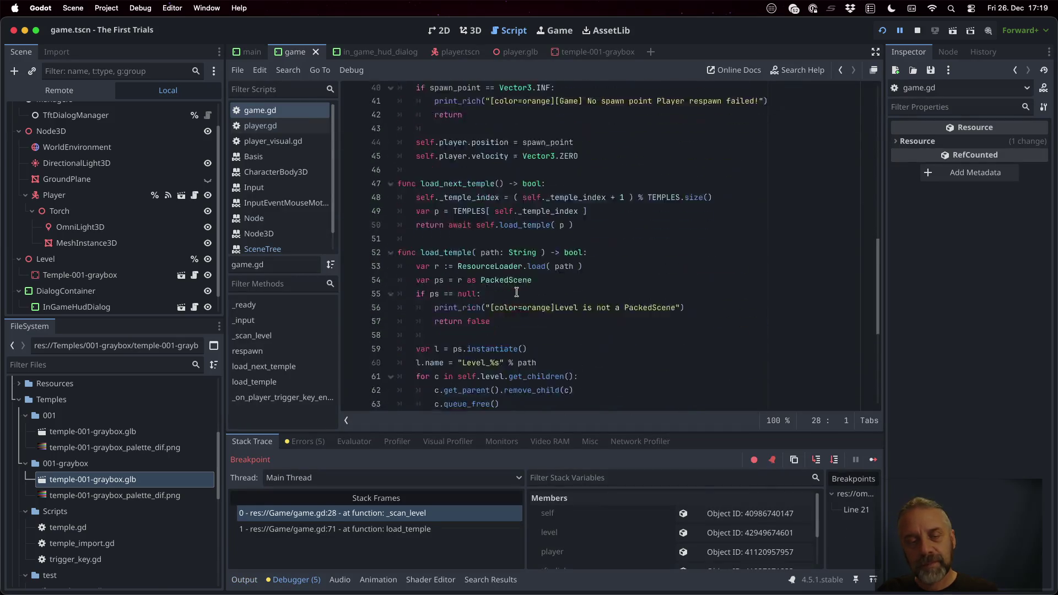
{"action": "scroll", "coordinate": [516, 292], "scroll_direction": "up", "scroll_amount": 1}
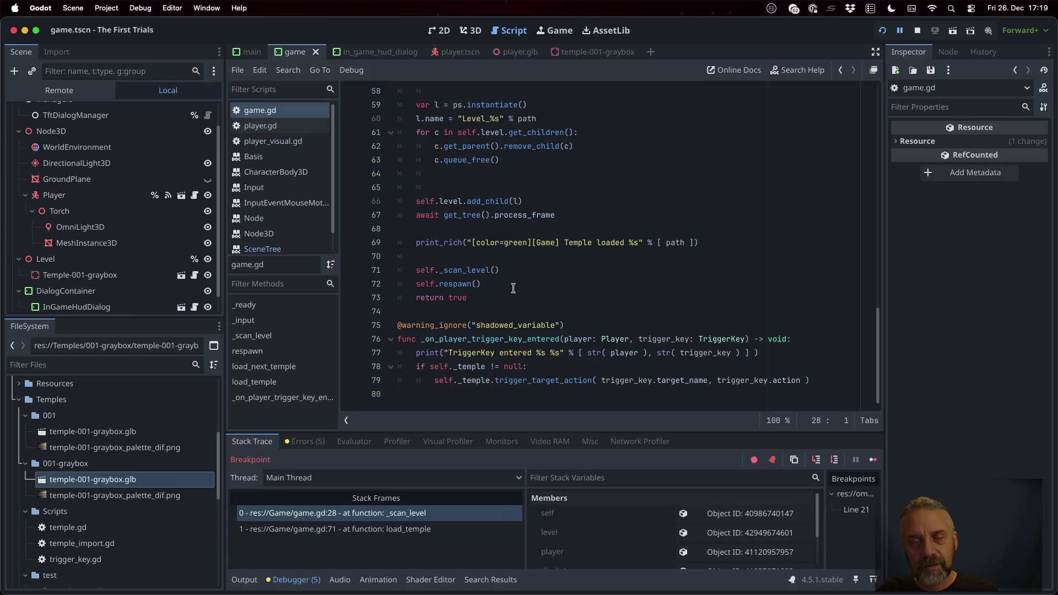
{"action": "left_click", "coordinate": [486, 216]}
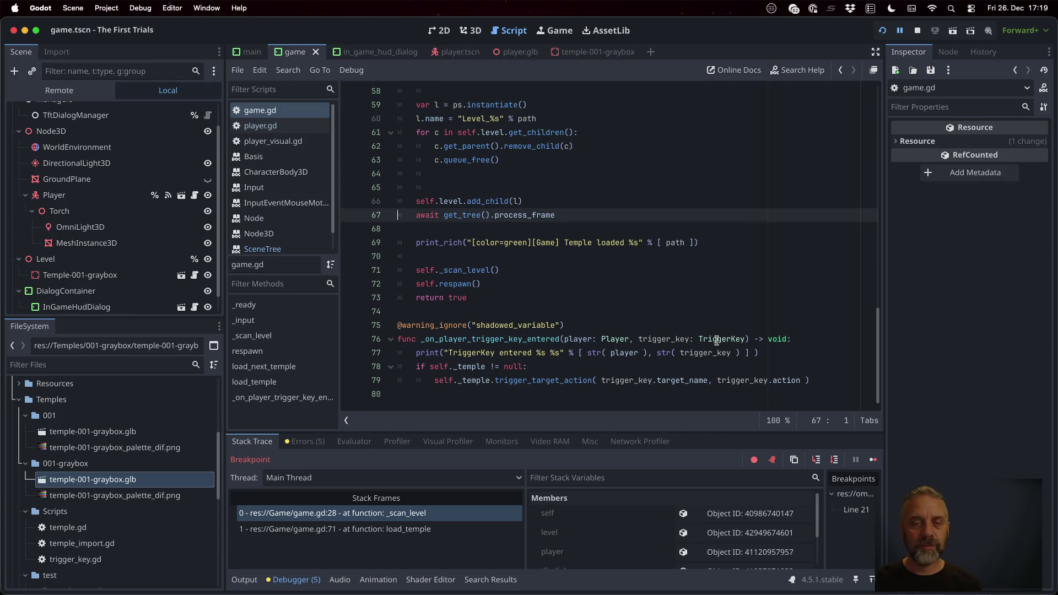
{"action": "scroll", "coordinate": [538, 256], "scroll_direction": "up", "scroll_amount": 5}
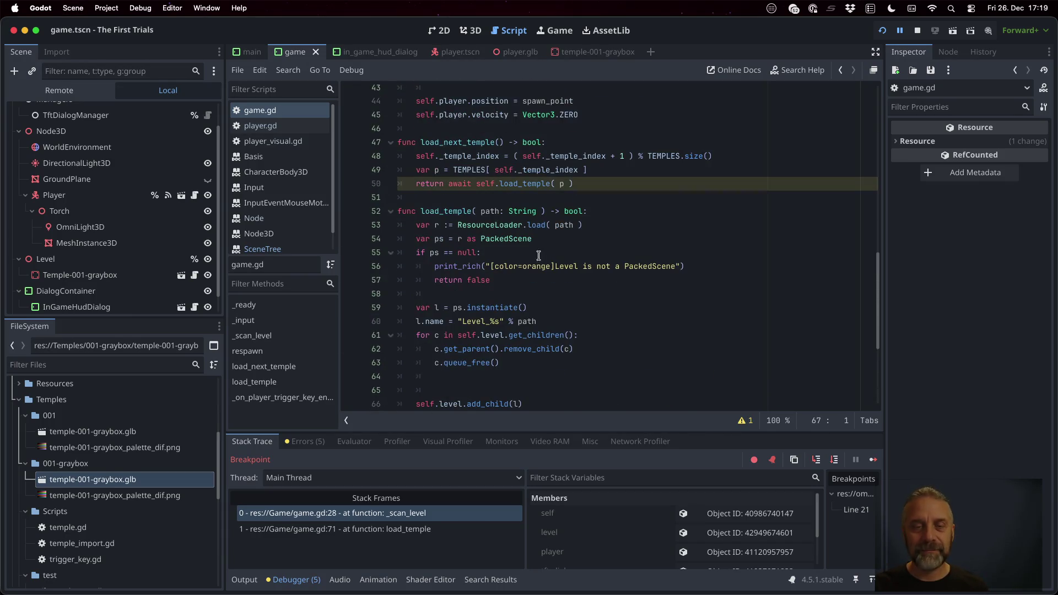
{"action": "left_click", "coordinate": [476, 183]}
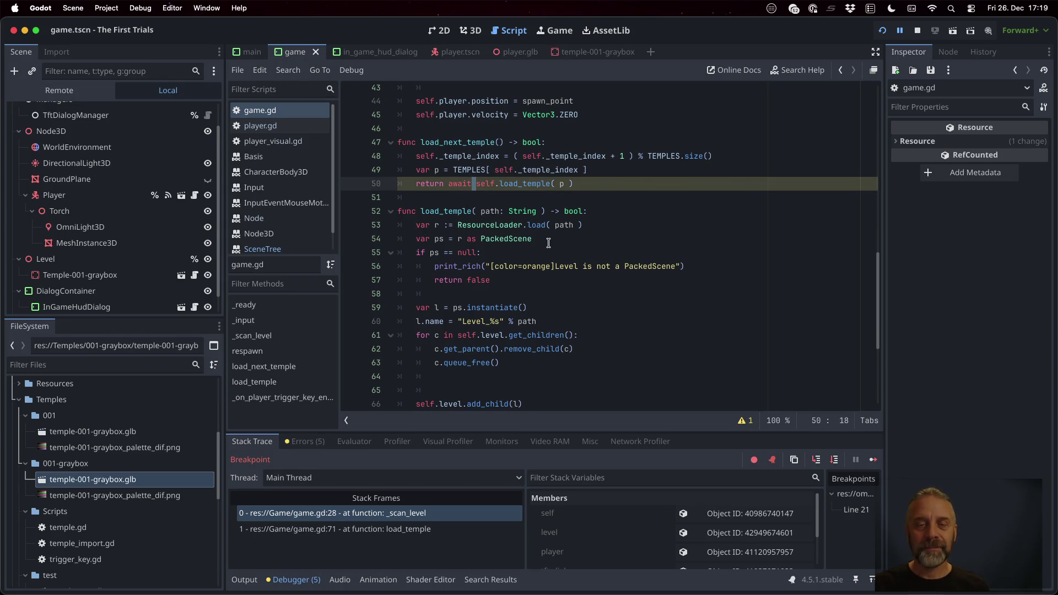
{"action": "key", "text": "shift+Left"}
{"action": "key", "text": "shift+Left"}
{"action": "key", "text": "BackSpace"}
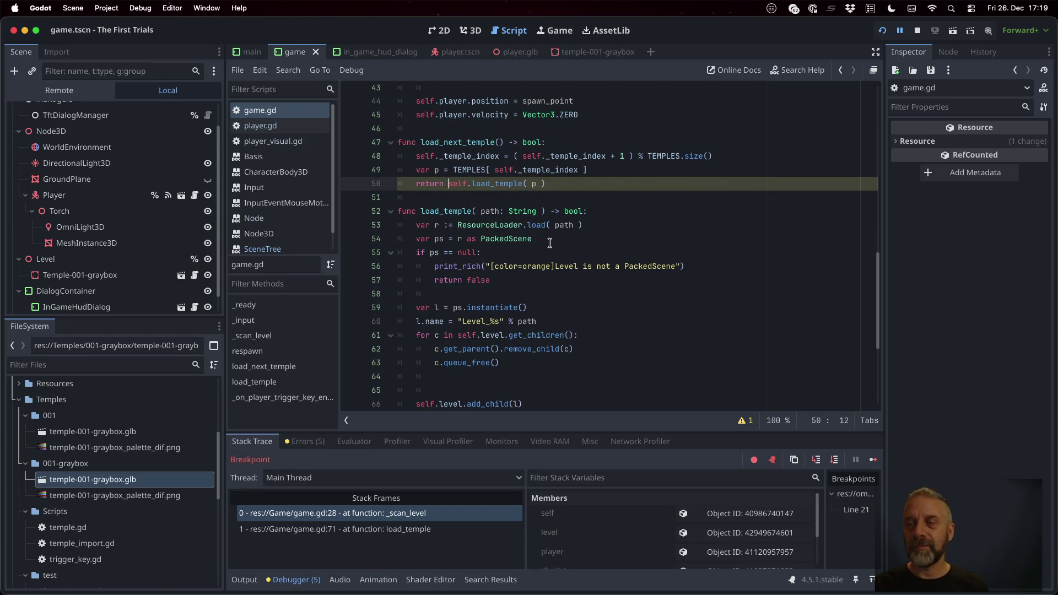
{"action": "left_click", "coordinate": [916, 30]}
{"action": "scroll", "coordinate": [620, 217], "scroll_direction": "up", "scroll_amount": 10}
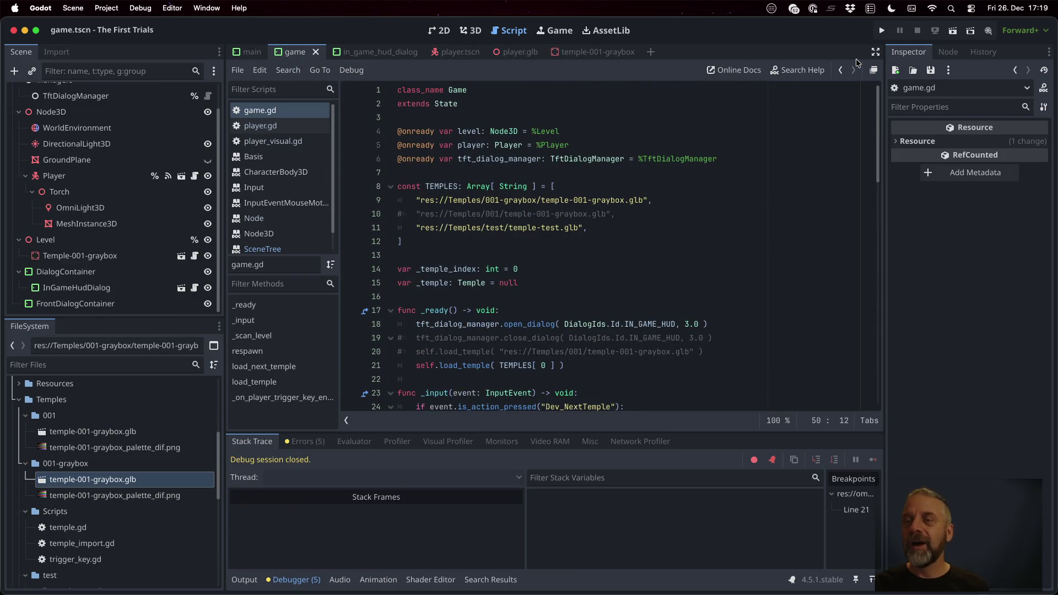
Step: Run the game, walk the player around, and cycle between the graybox and test temples
{"action": "left_click", "coordinate": [882, 31]}
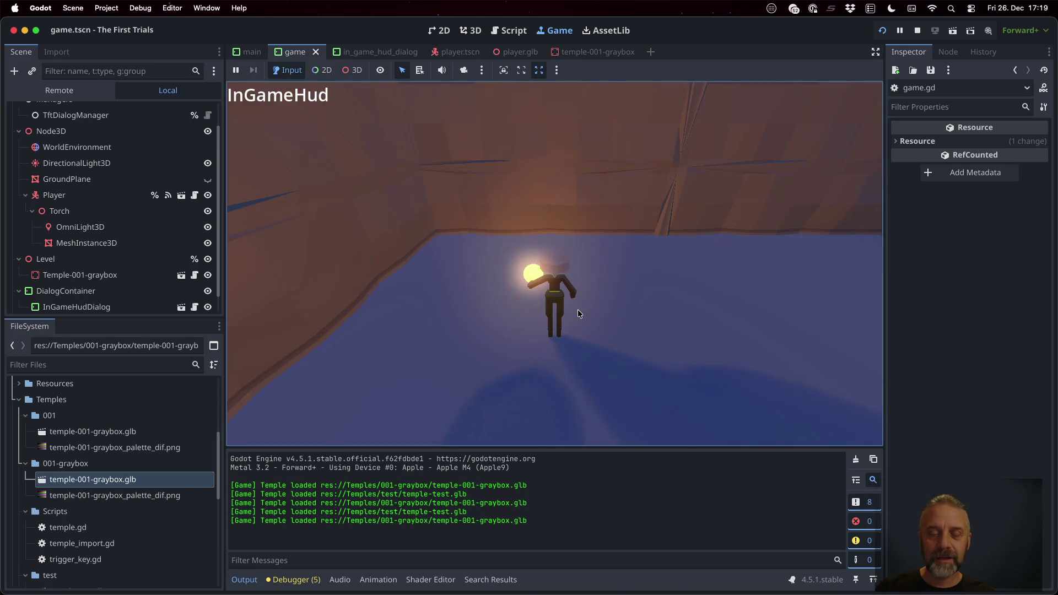
{"action": "key", "text": "a"}
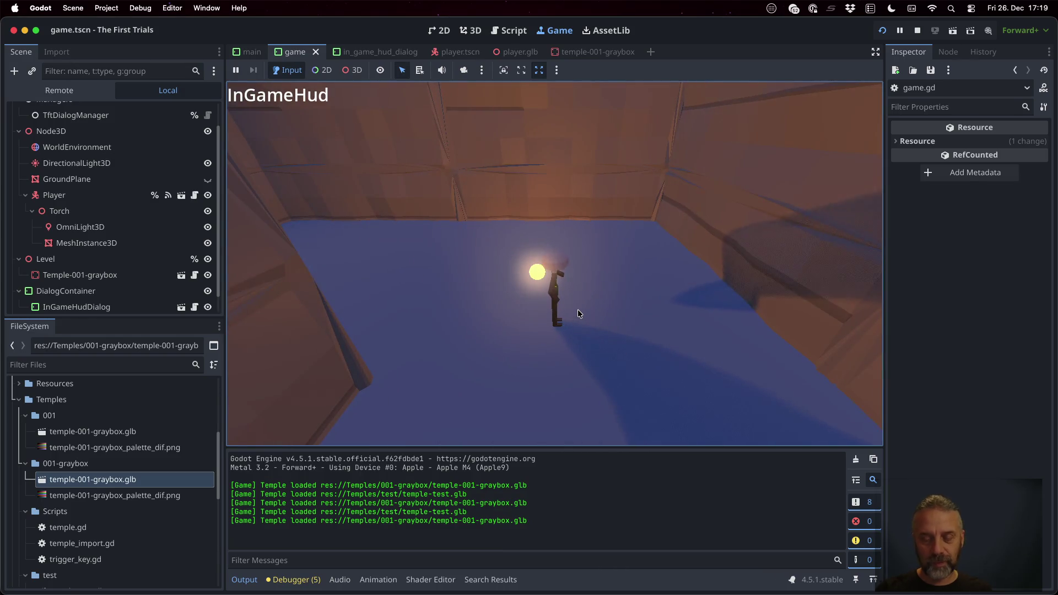
{"action": "key", "text": "w"}
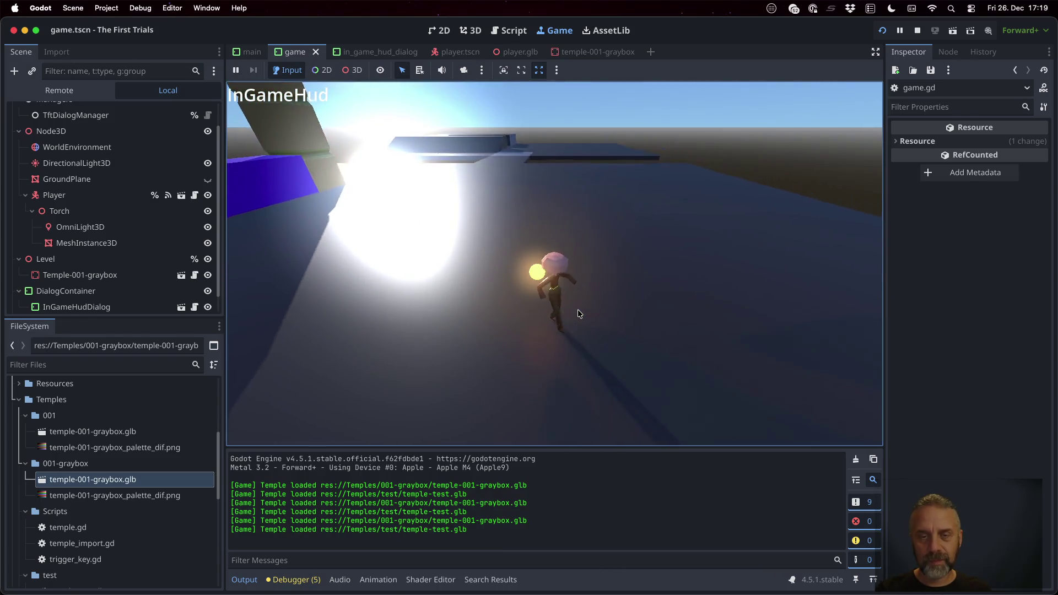
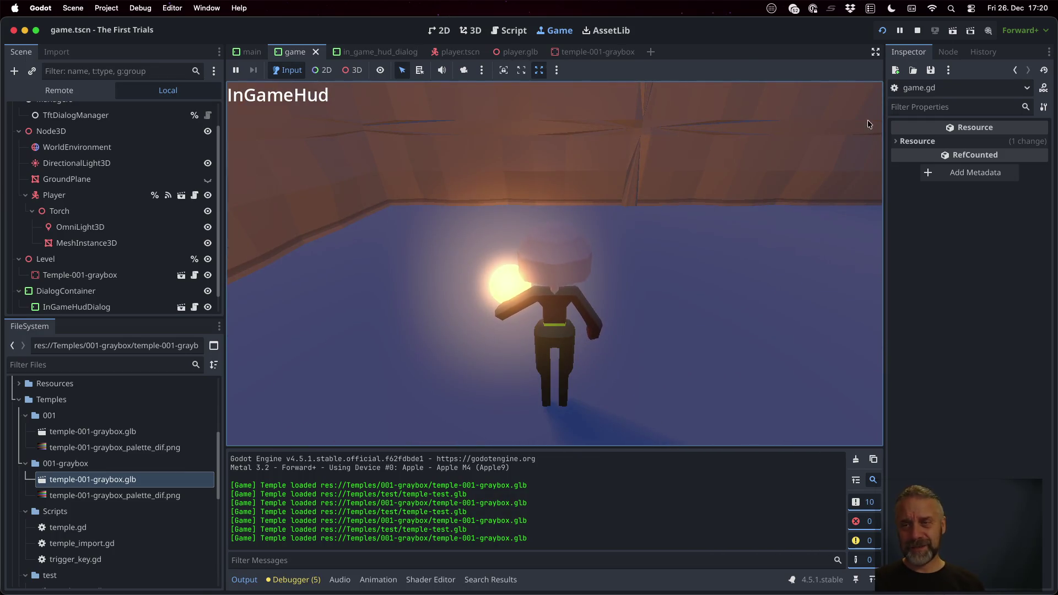
Step: Stop the running game and delete the old Temples/001 folder
{"action": "left_click", "coordinate": [916, 29]}
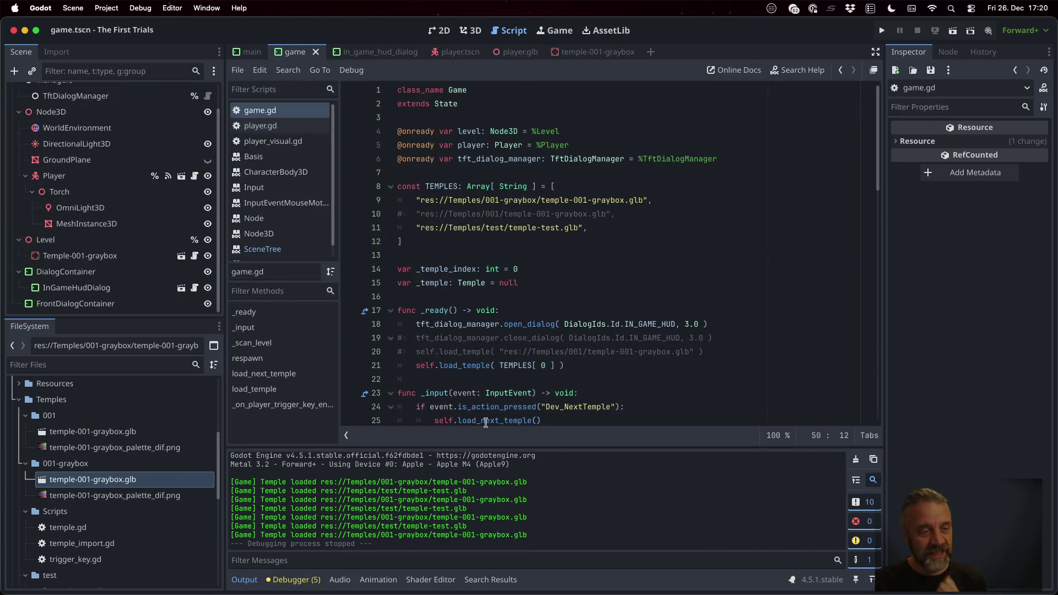
{"action": "left_click", "coordinate": [72, 413]}
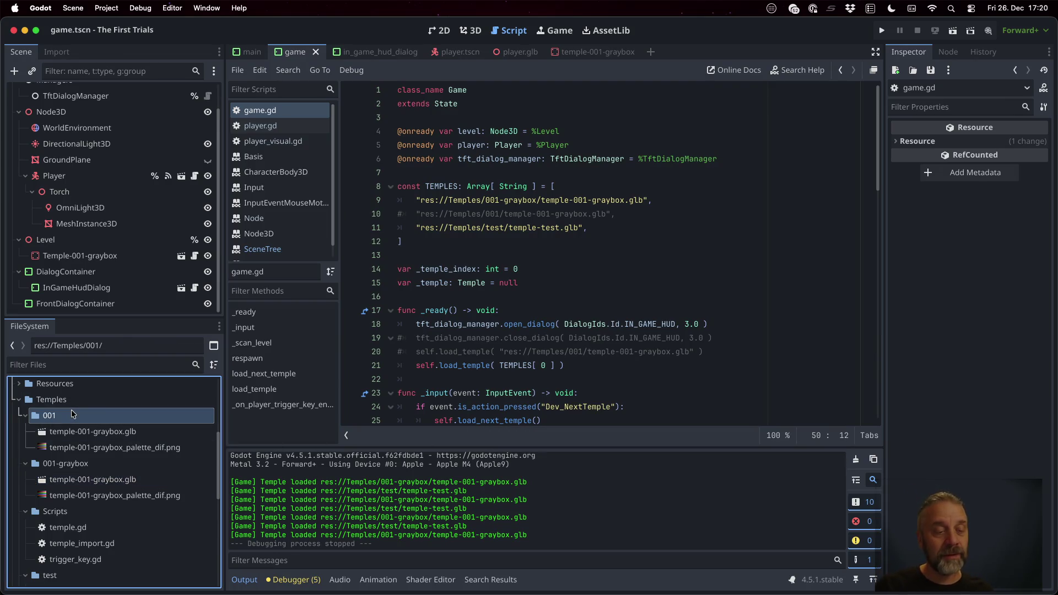
{"action": "right_click", "coordinate": [73, 413]}
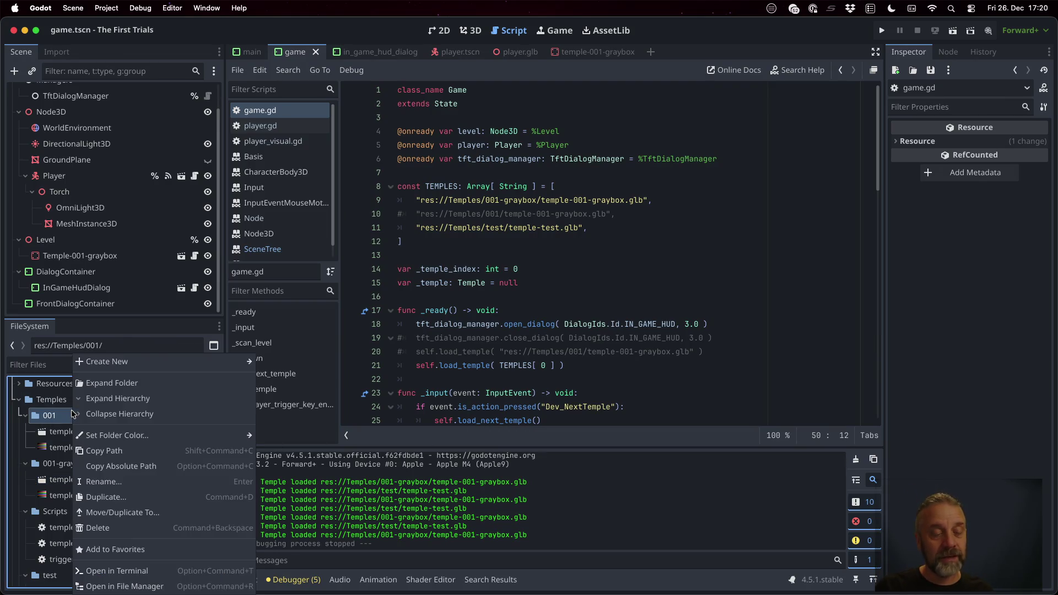
{"action": "left_click", "coordinate": [147, 530]}
{"action": "left_click", "coordinate": [598, 350]}
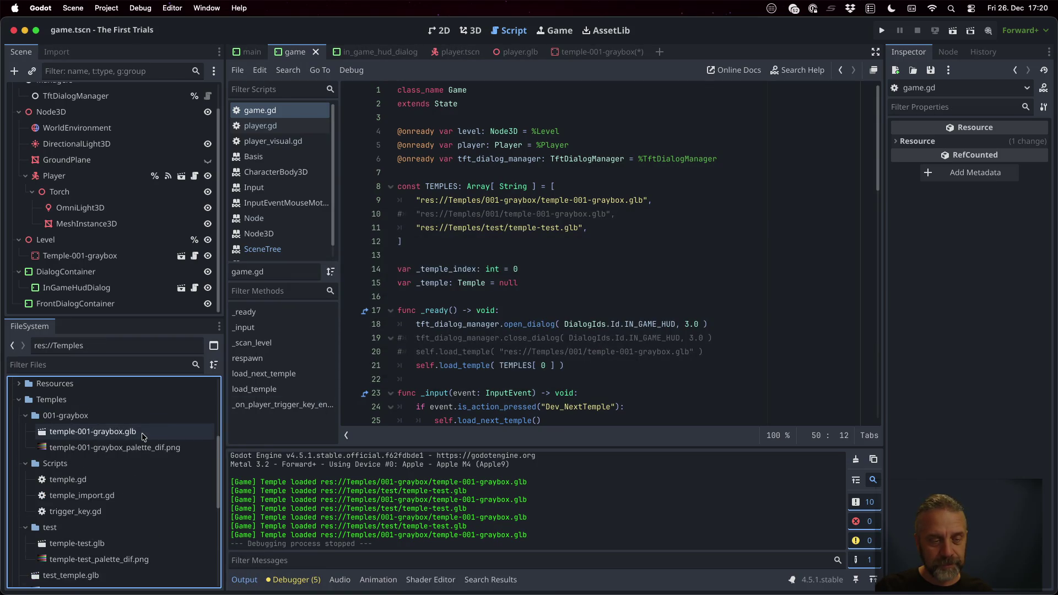
Step: Delete the leftover player.glb and player_palette_dif.png files from the project
{"action": "scroll", "coordinate": [127, 430], "scroll_direction": "up", "scroll_amount": 5}
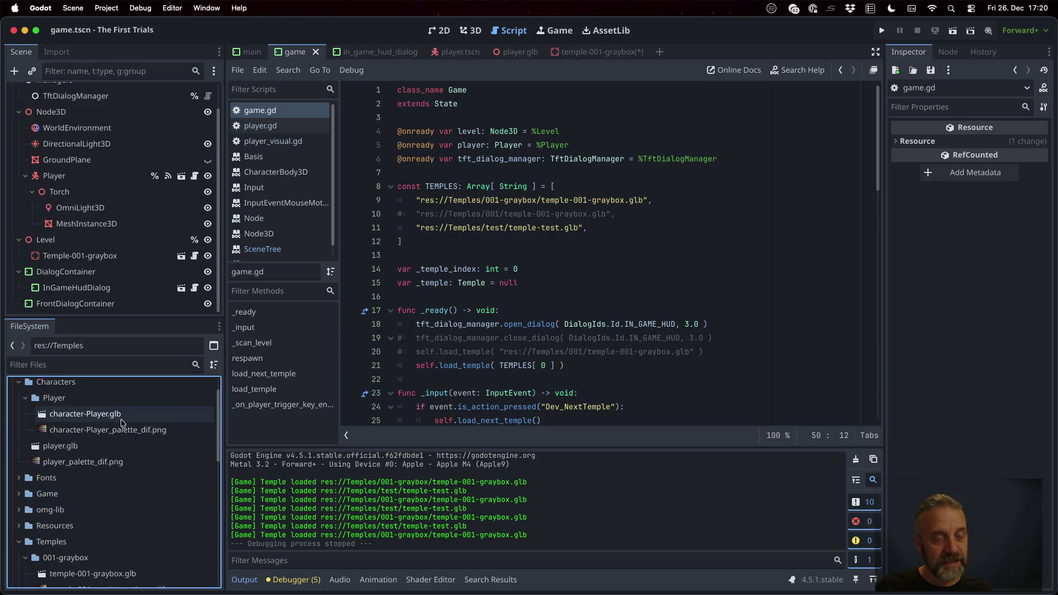
{"action": "left_click", "coordinate": [61, 445]}
{"action": "left_click", "coordinate": [82, 462], "text": "shift"}
{"action": "right_click", "coordinate": [107, 464]}
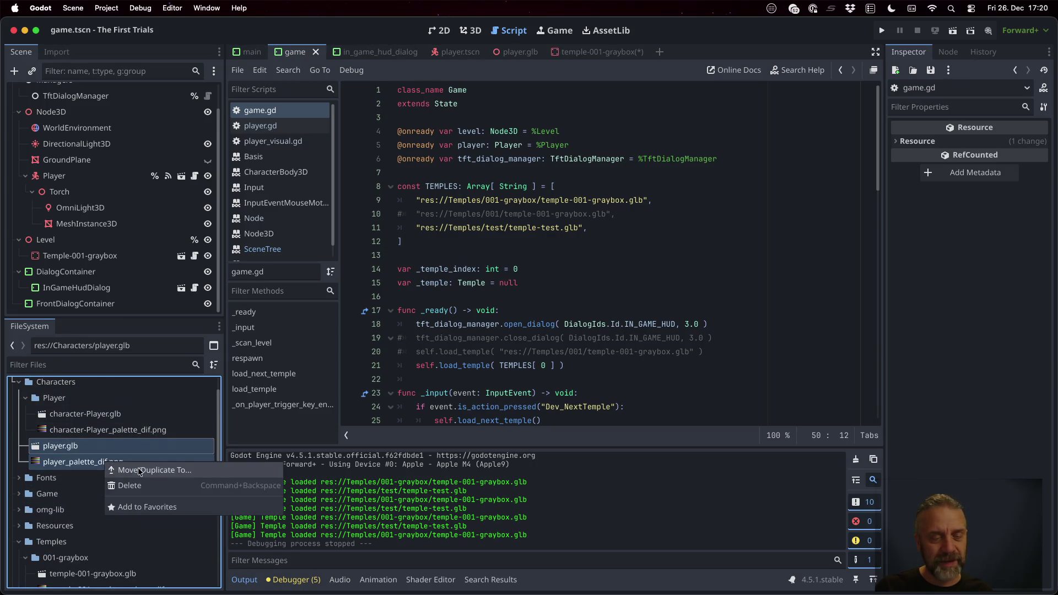
{"action": "left_click", "coordinate": [148, 484]}
{"action": "left_click", "coordinate": [582, 347]}
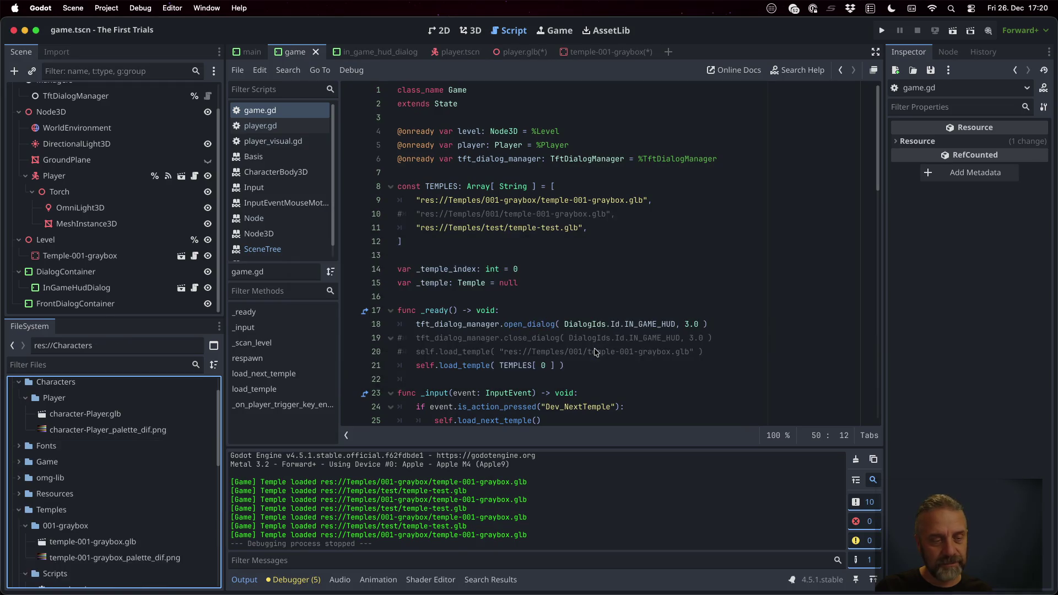
{"action": "scroll", "coordinate": [138, 457], "scroll_direction": "down", "scroll_amount": 6}
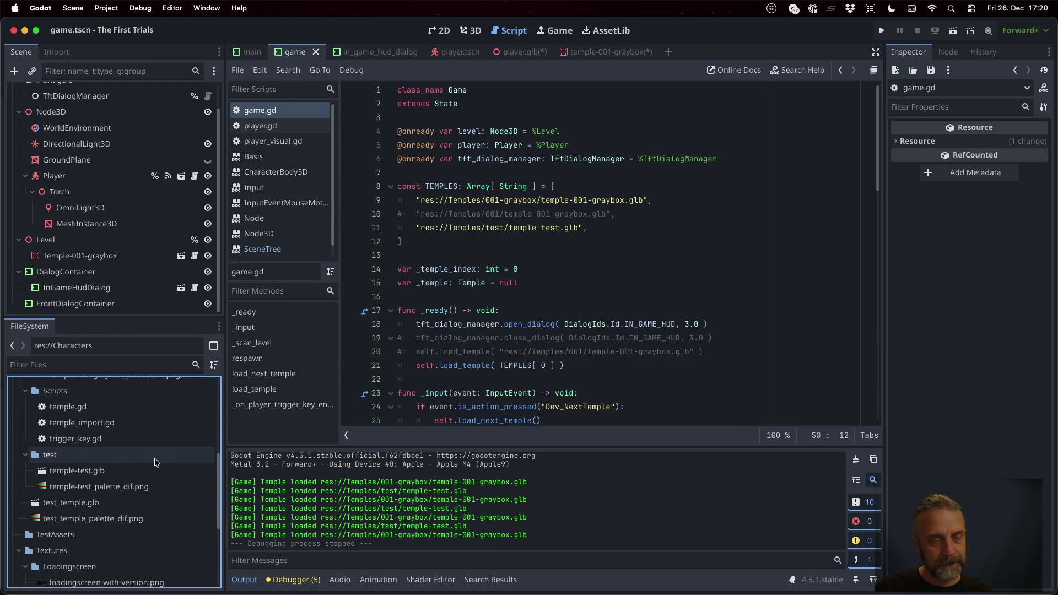
{"action": "left_click", "coordinate": [558, 274]}
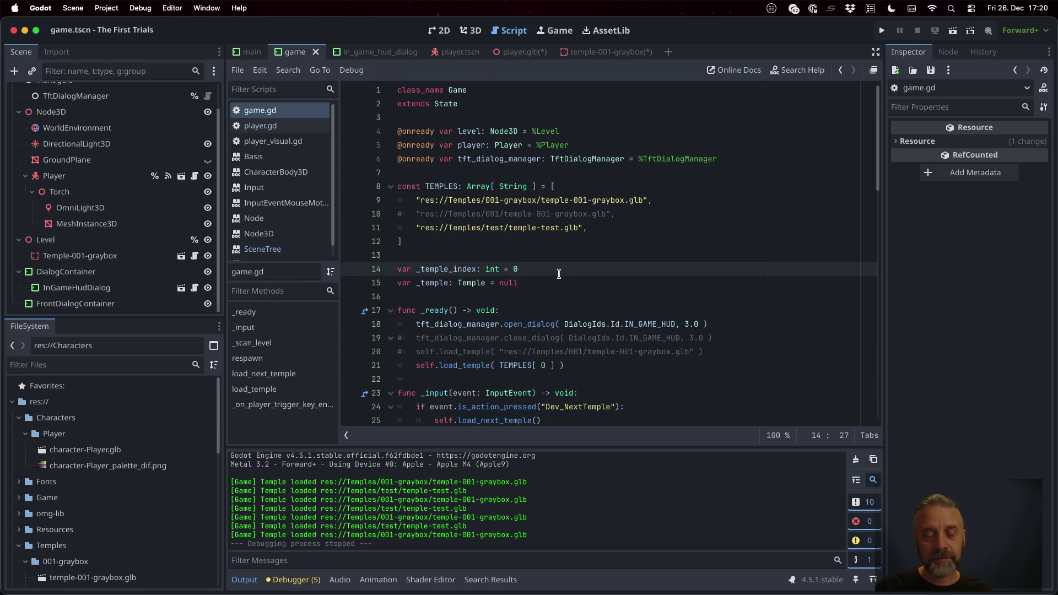
{"action": "key", "text": "ctrl+Up"}
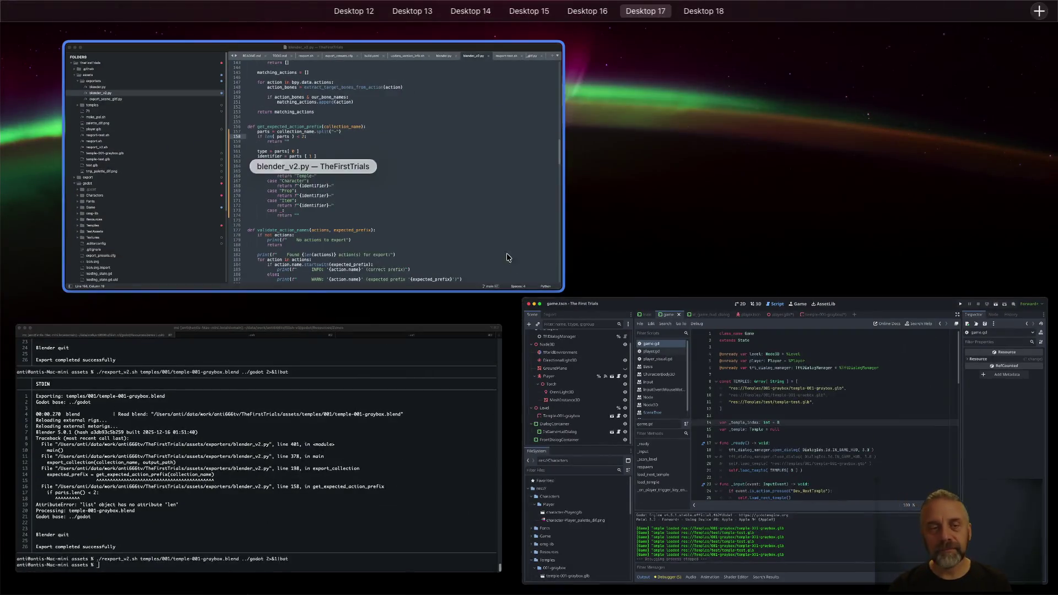
Step: Insert an '### E06 – 2025-12-26' heading above the E05 section in TODO.md
{"action": "left_click", "coordinate": [448, 129]}
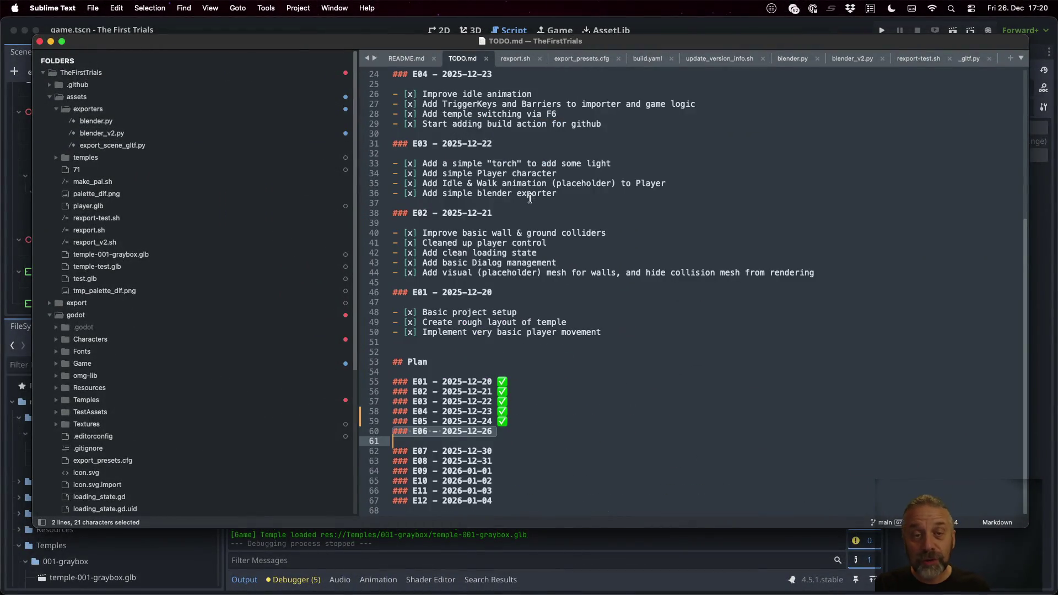
{"action": "left_click", "coordinate": [541, 421]}
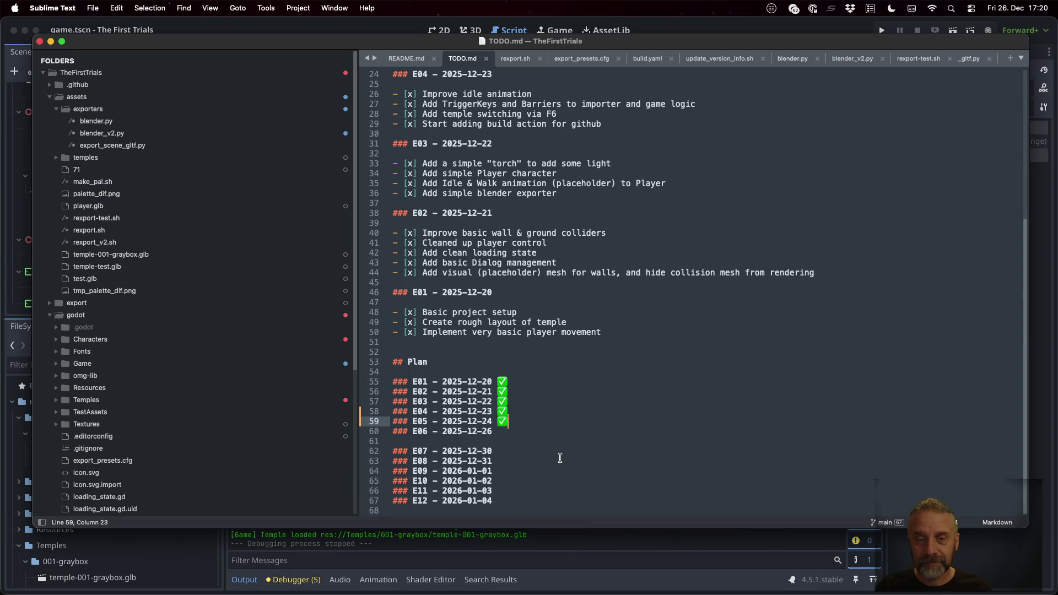
{"action": "key", "text": "Up"}
{"action": "key", "text": "Up"}
{"action": "key", "text": "Up"}
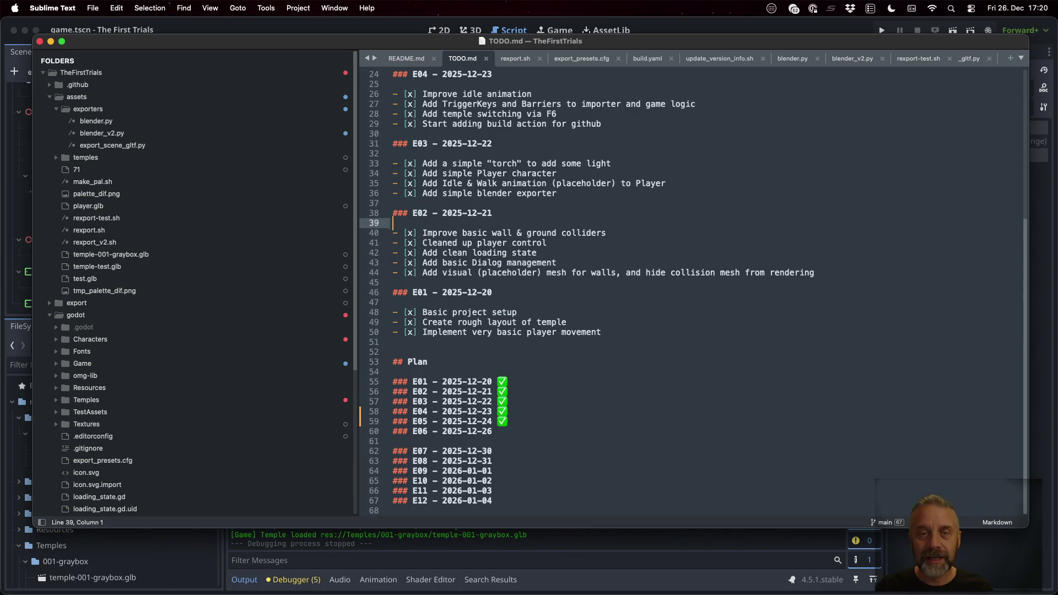
{"action": "key", "text": "Up"}
{"action": "key", "text": "Up"}
{"action": "key", "text": "Up"}
{"action": "key", "text": "Down"}
{"action": "key", "text": "Down"}
{"action": "key", "text": "Down"}
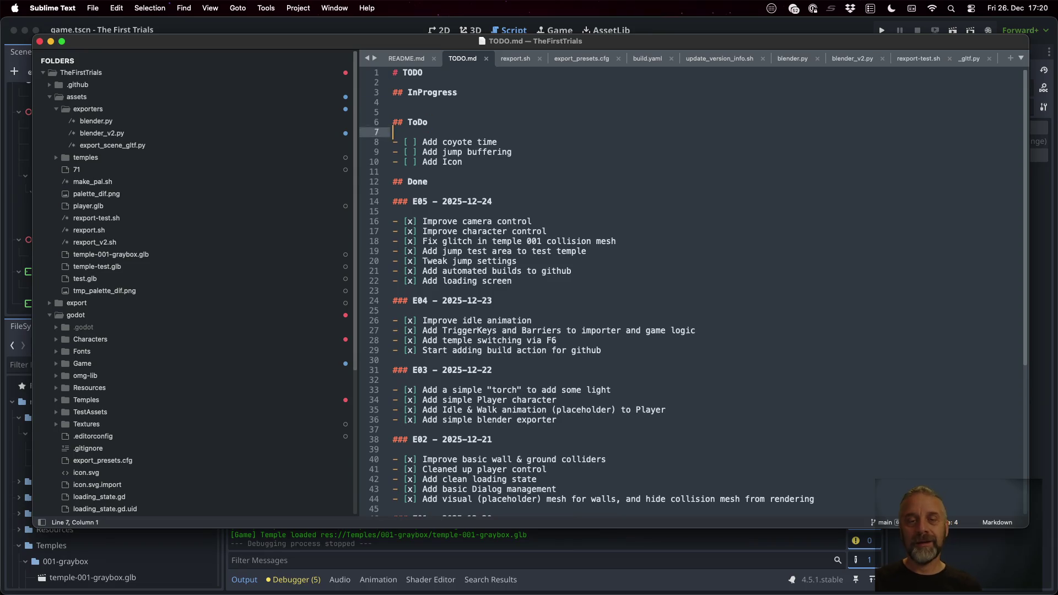
{"action": "key", "text": "Up"}
{"action": "key", "text": "Return"}
{"action": "type", "text": "###"}
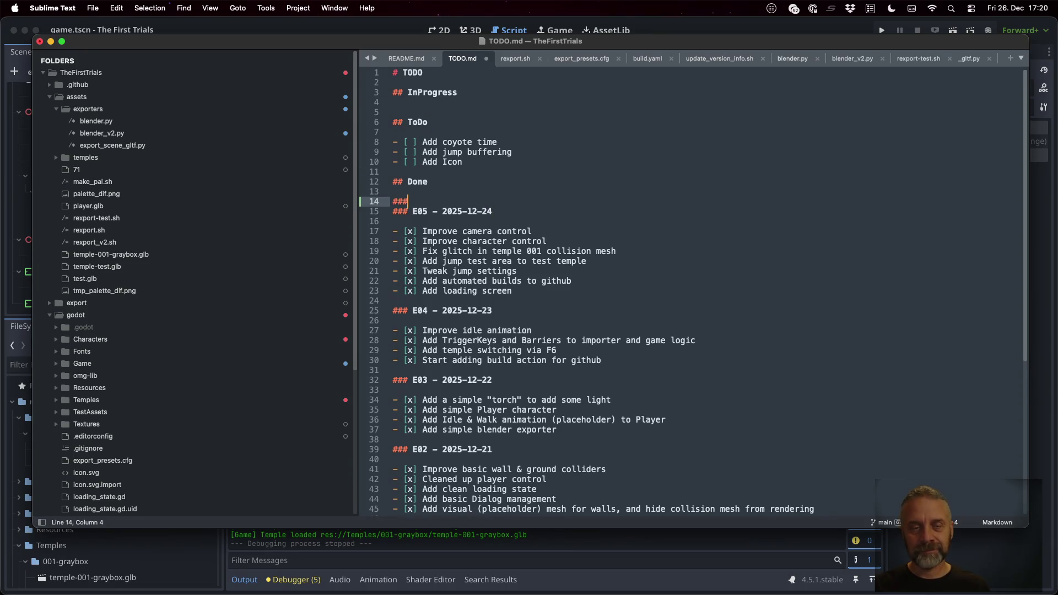
{"action": "type", "text": " E06 -"}
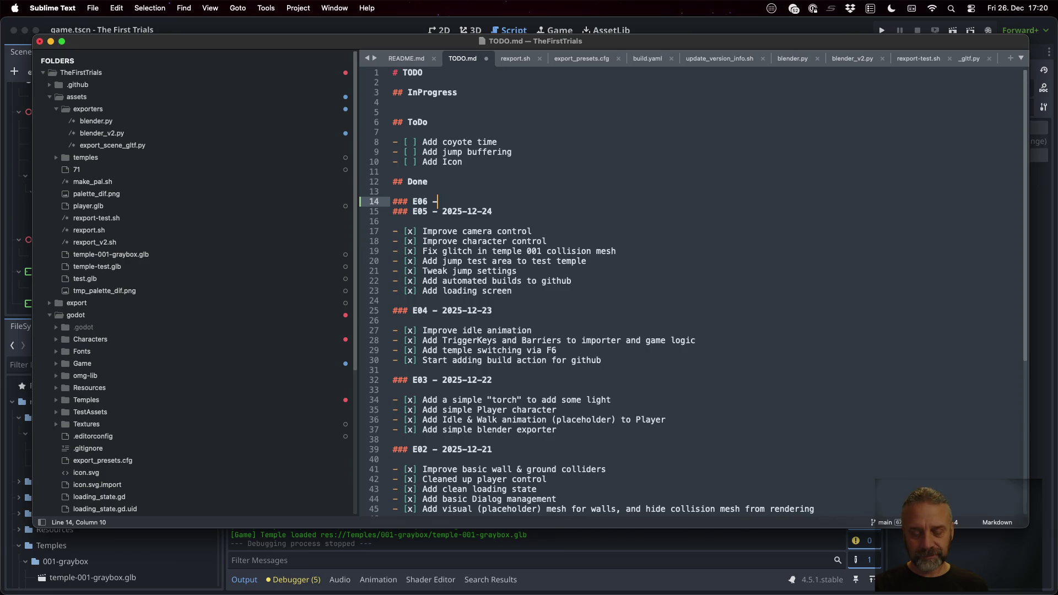
{"action": "type", "text": "20025"}
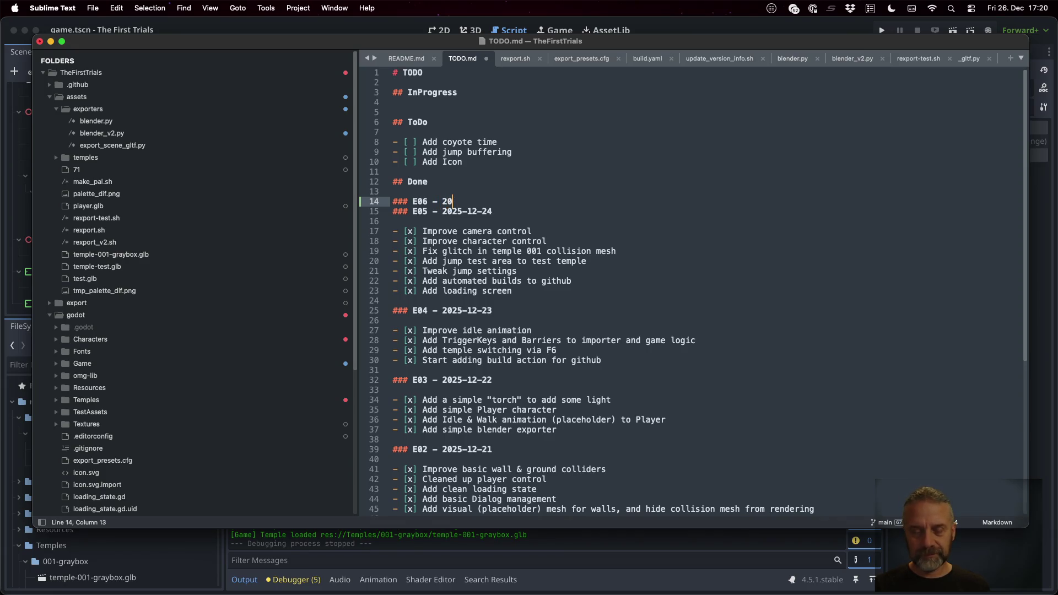
{"action": "type", "text": "12-25"}
{"action": "key", "text": "BackSpace"}
{"action": "type", "text": "6"}
{"action": "key", "text": "Return"}
{"action": "key", "text": "Return"}
Step: Add the done entry 'Adapt code to new exporter for Temples and Characters' and save TODO.md
{"action": "type", "text": "- "}
{"action": "type", "text": "x"}
{"action": "type", "text": "Ad"}
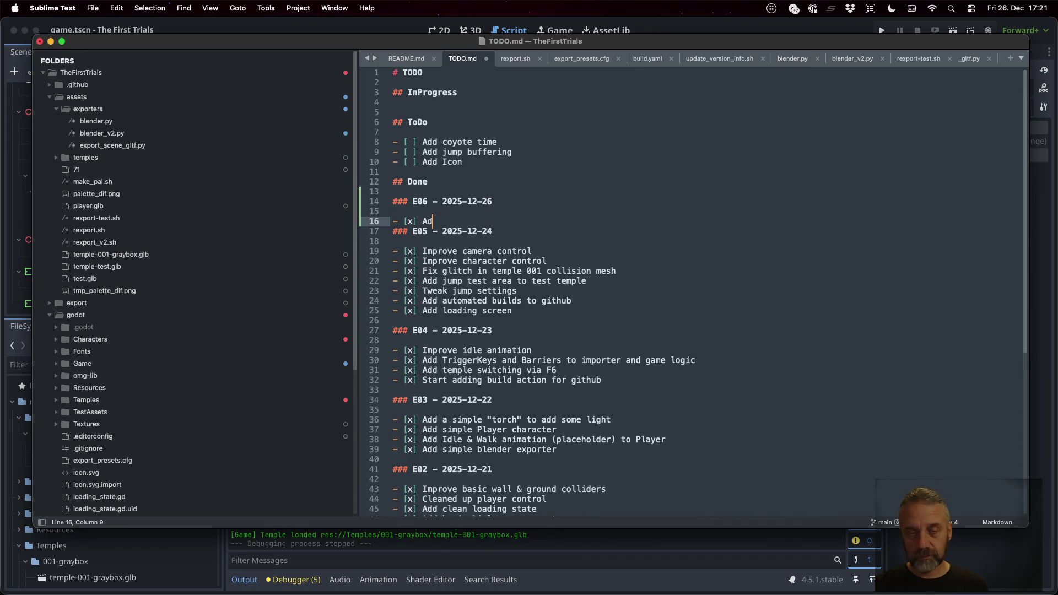
{"action": "type", "text": "aptcode to new"}
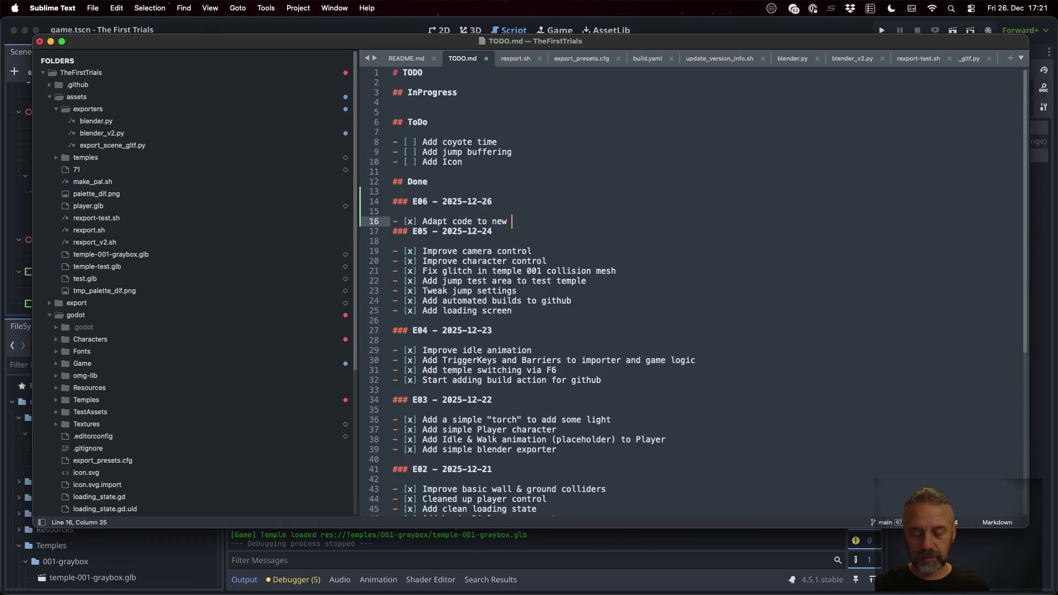
{"action": "type", "text": "expo"}
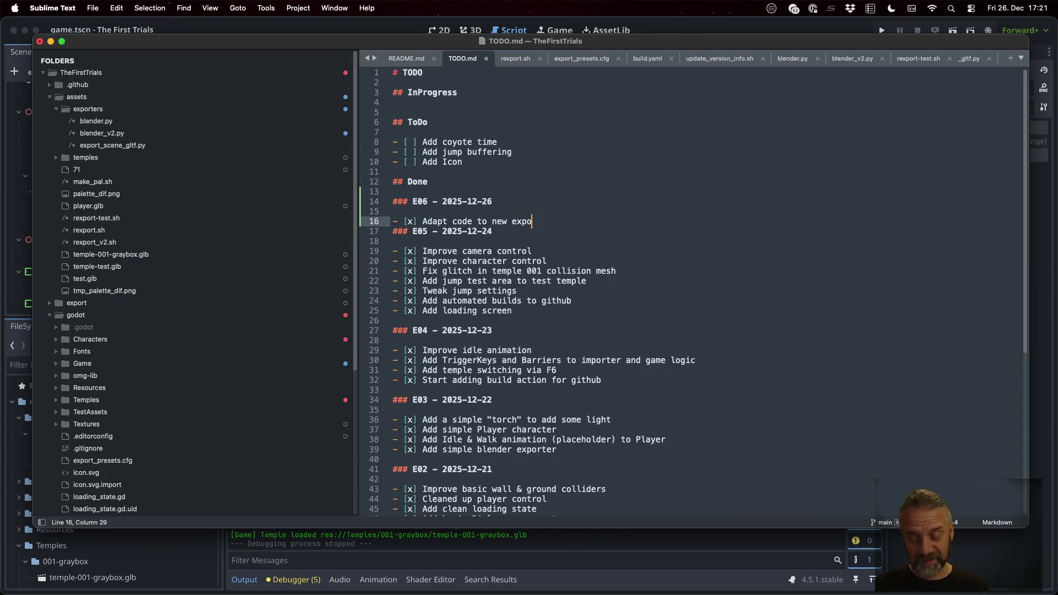
{"action": "type", "text": "rteor temp"}
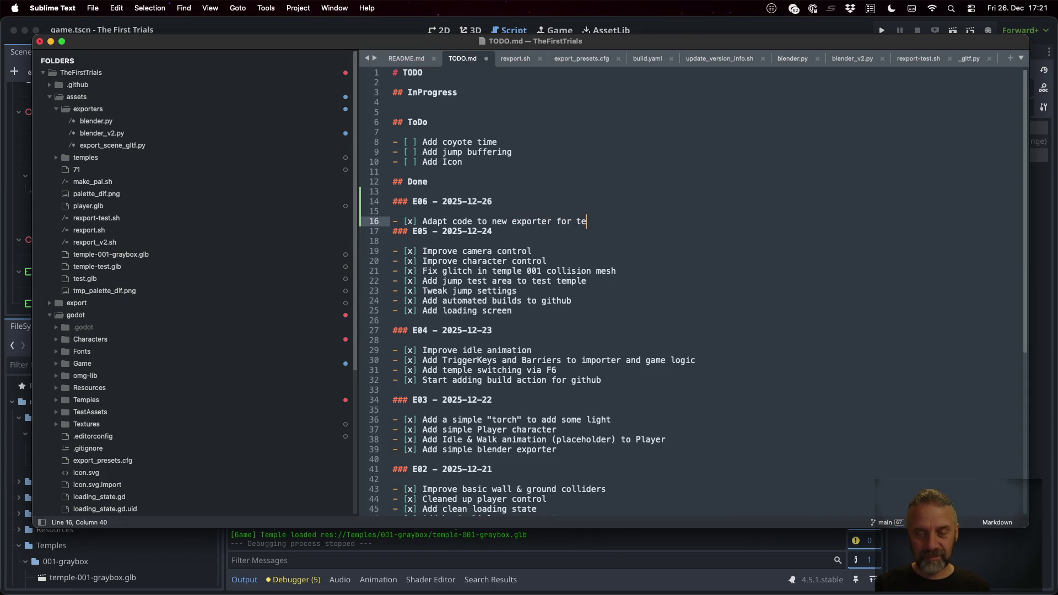
{"action": "key", "text": "BackSpace"}
{"action": "key", "text": "BackSpace"}
{"action": "key", "text": "BackSpace"}
{"action": "key", "text": "BackSpace"}
{"action": "type", "text": "Temples a"}
{"action": "type", "text": "nd Characters"}
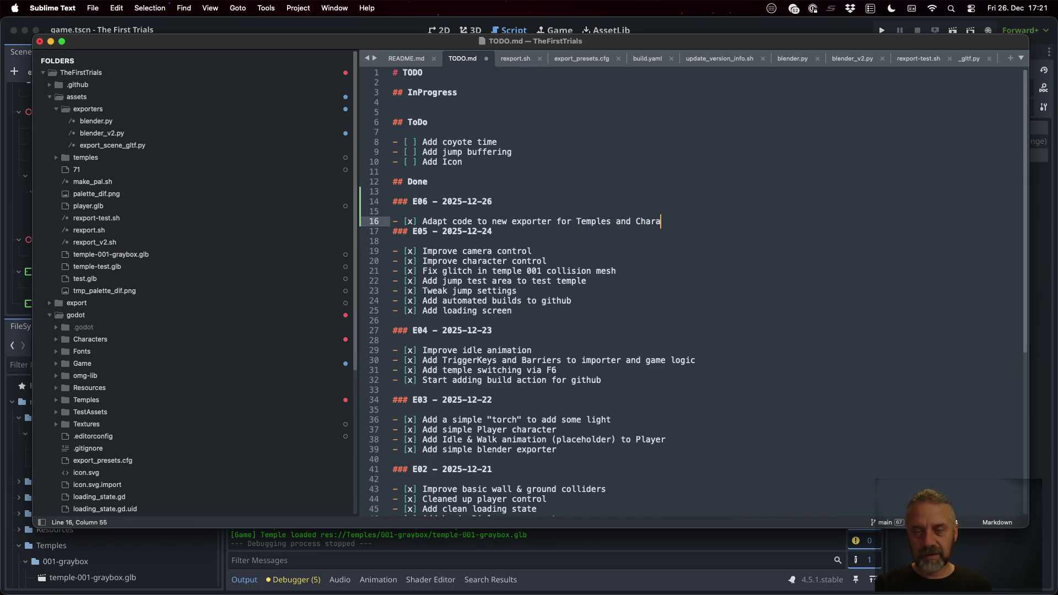
{"action": "key", "text": "Return"}
{"action": "key", "text": "super+s"}
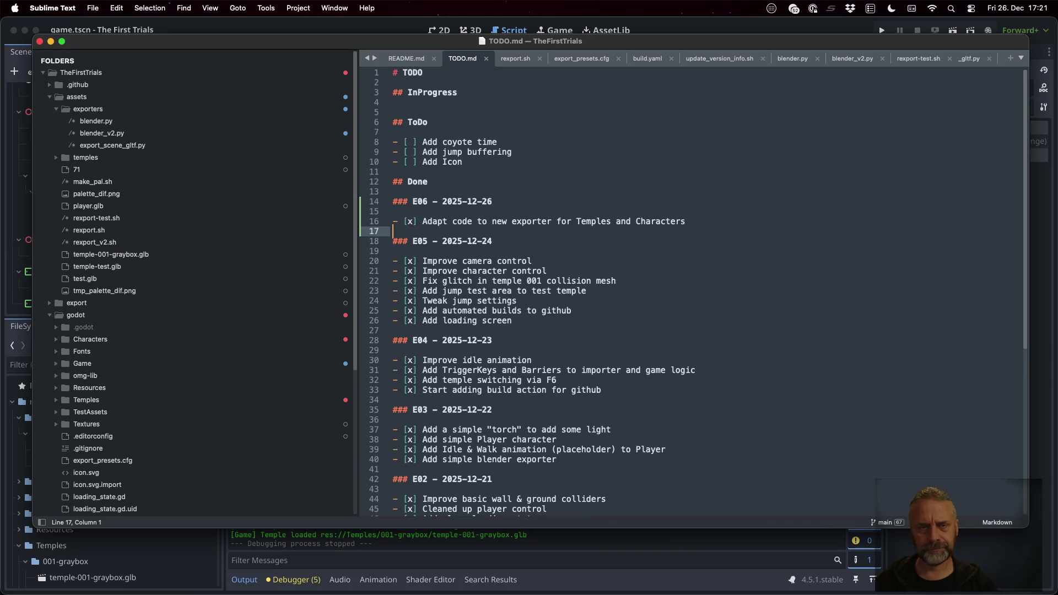
{"action": "left_click", "coordinate": [531, 221]}
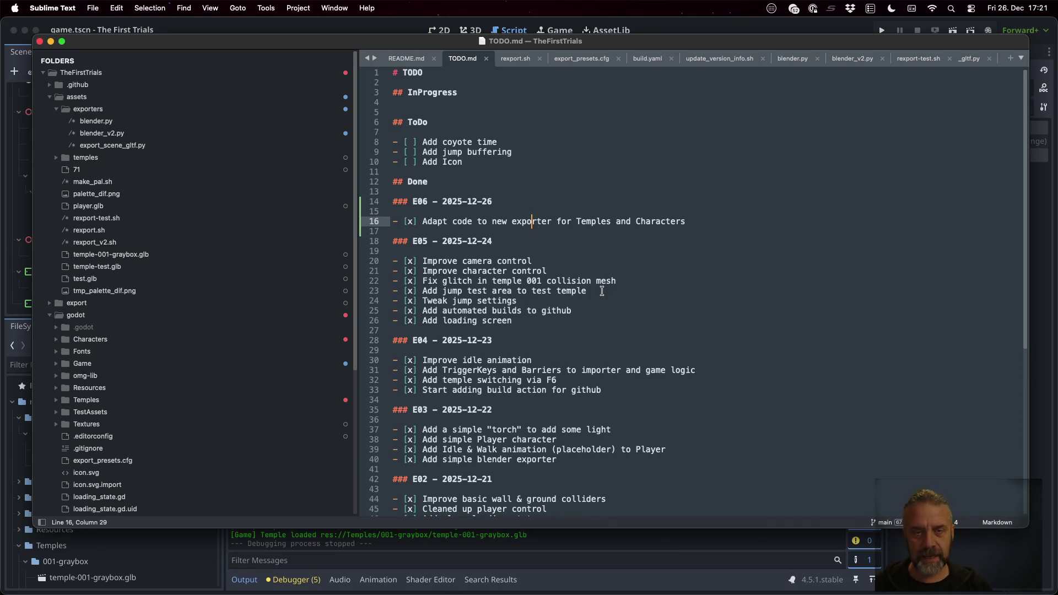
{"action": "key", "text": "ctrl+Right"}
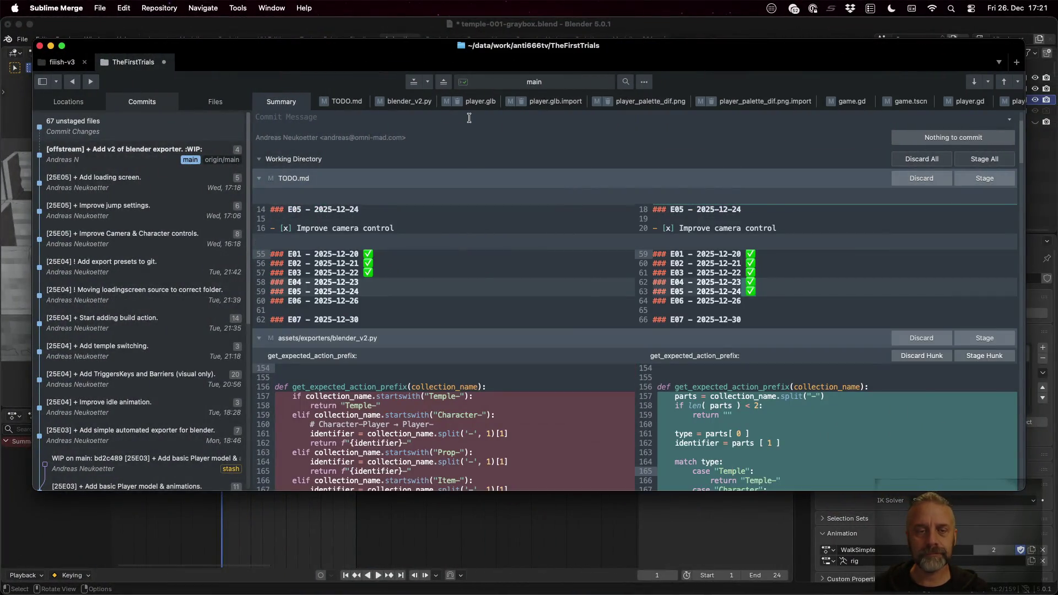
Step: Draft the commit message '[25E06] + Adapt code to new exporters.' and stage TODO.md and blender_v2.py
{"action": "left_click", "coordinate": [469, 118]}
{"action": "type", "text": "[25E06] + Ada"}
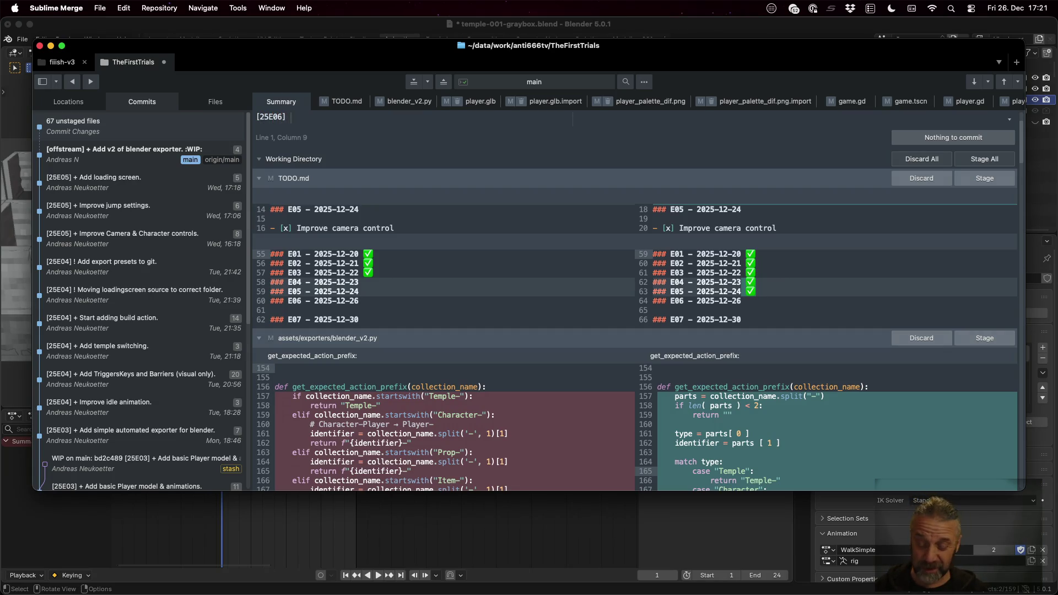
{"action": "type", "text": "pt code to new exporters."}
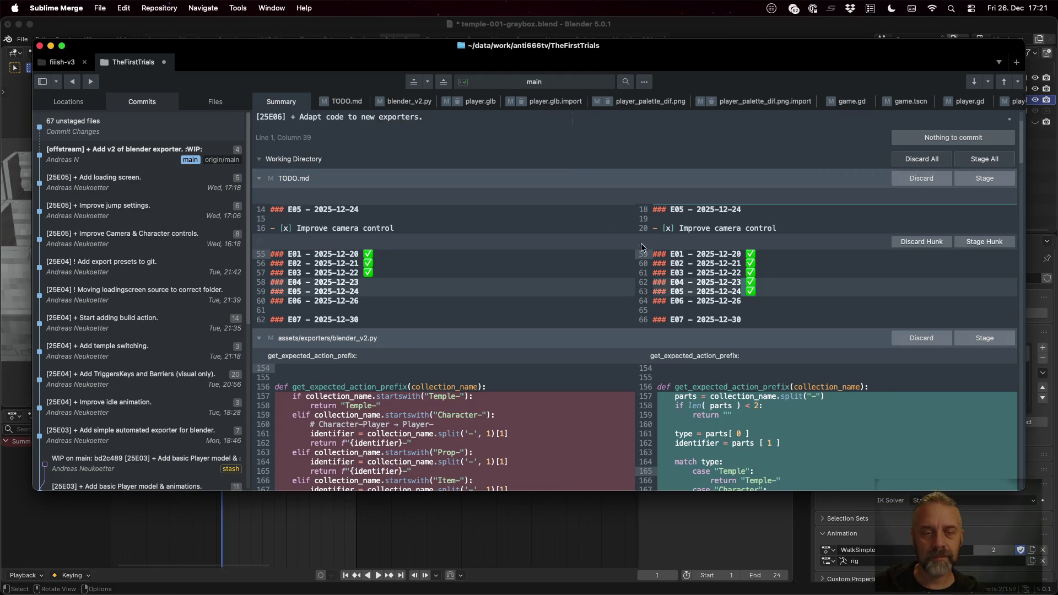
{"action": "left_click", "coordinate": [976, 178]}
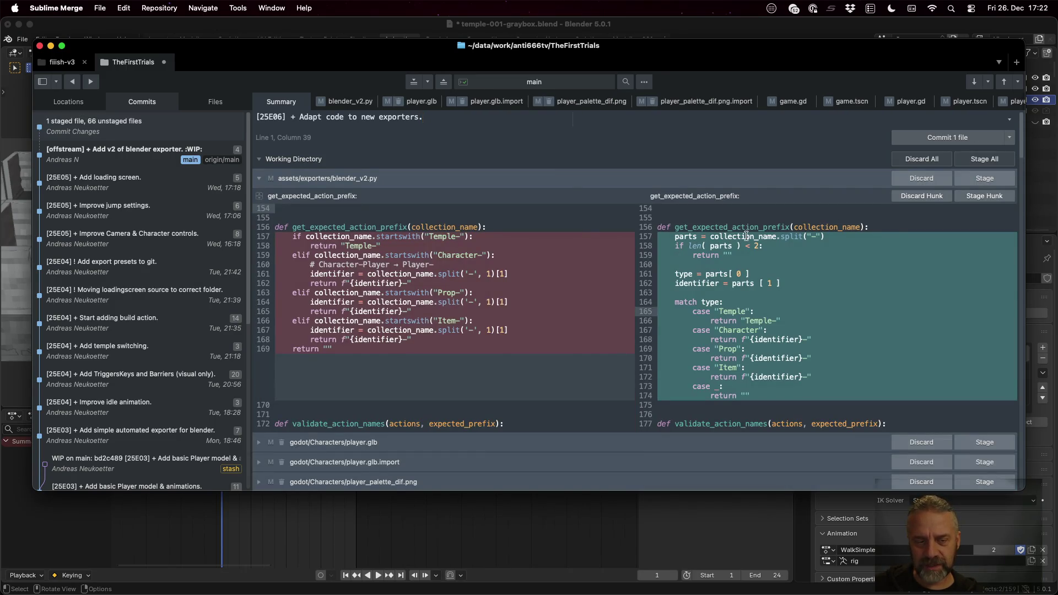
{"action": "left_click", "coordinate": [982, 178]}
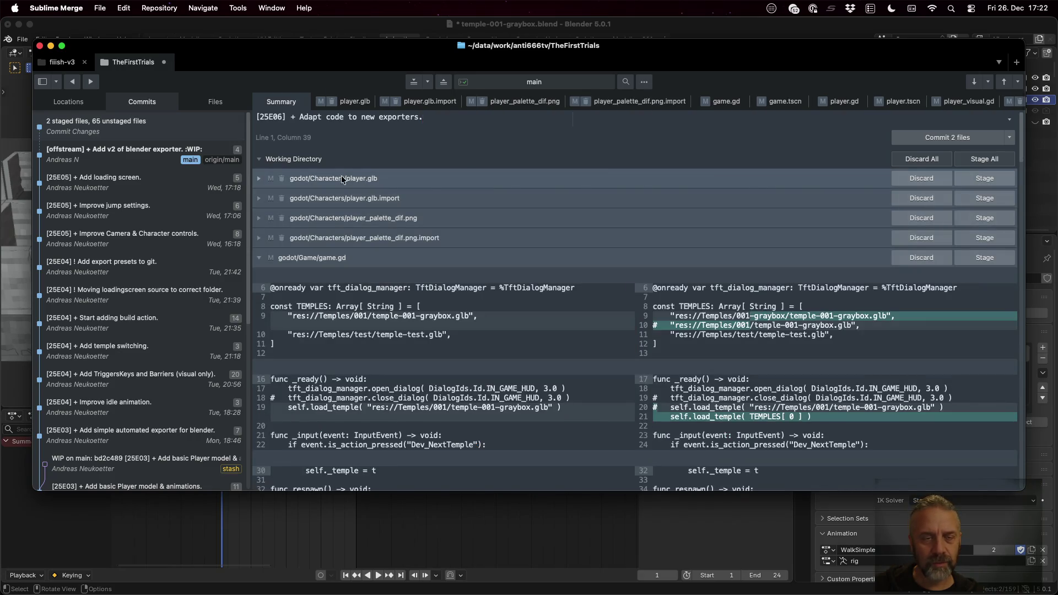
{"action": "left_click", "coordinate": [258, 179]}
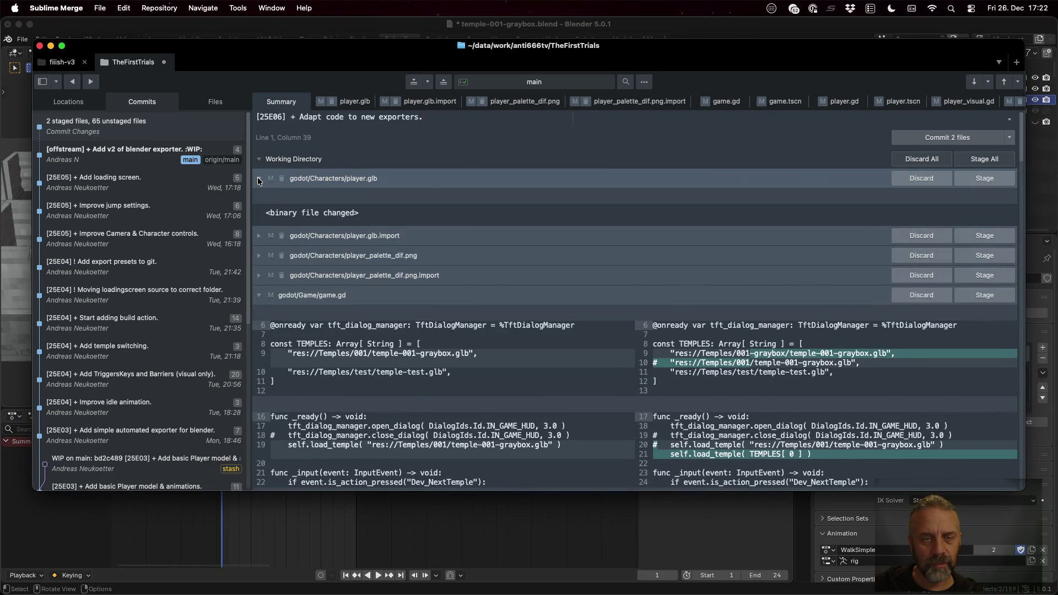
{"action": "left_click", "coordinate": [258, 179]}
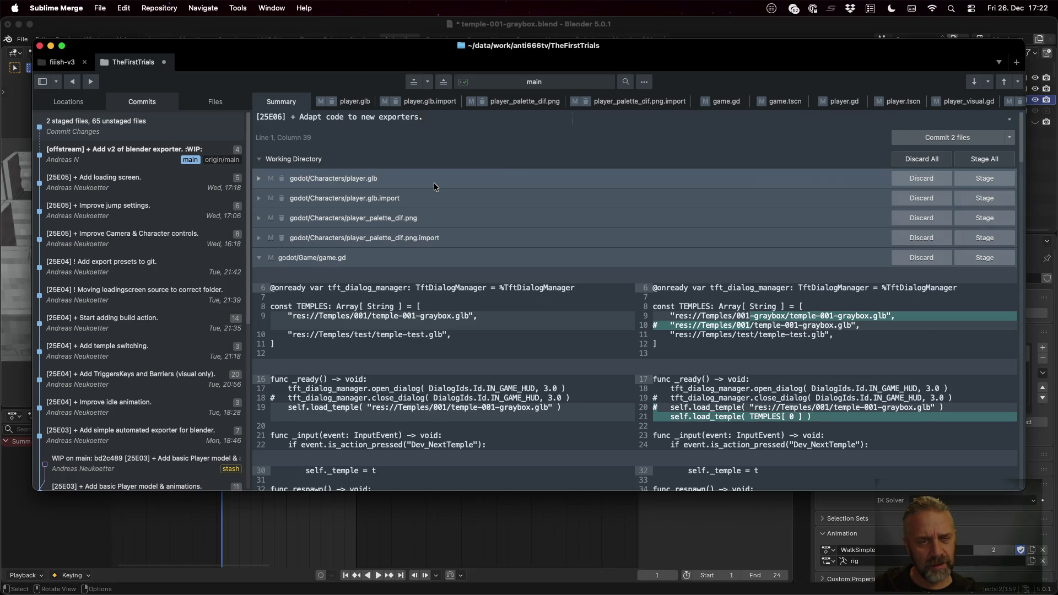
{"action": "key", "text": "ctrl+Left"}
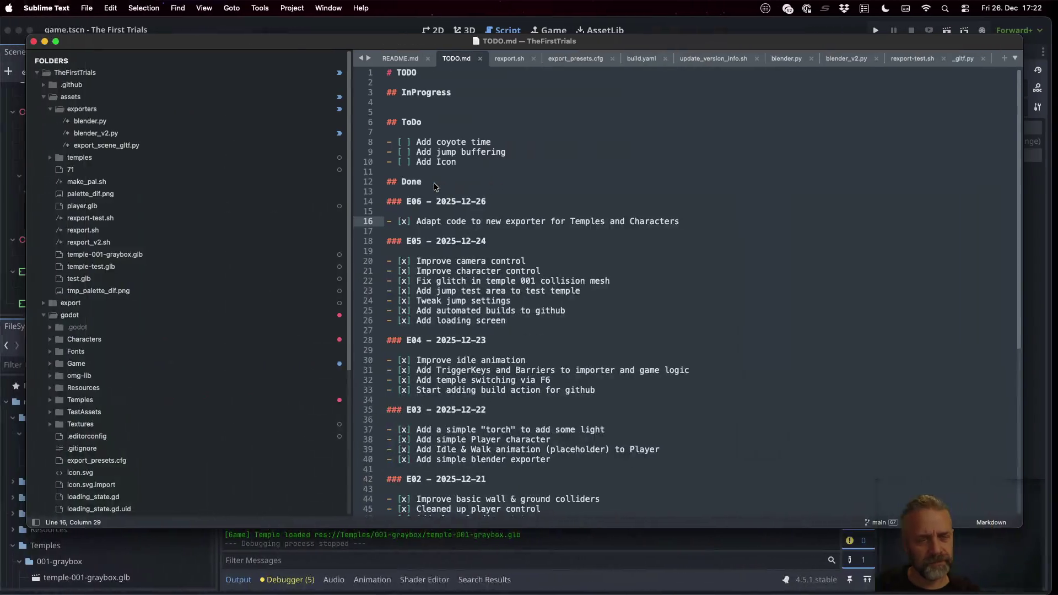
{"action": "key", "text": "ctrl+Up"}
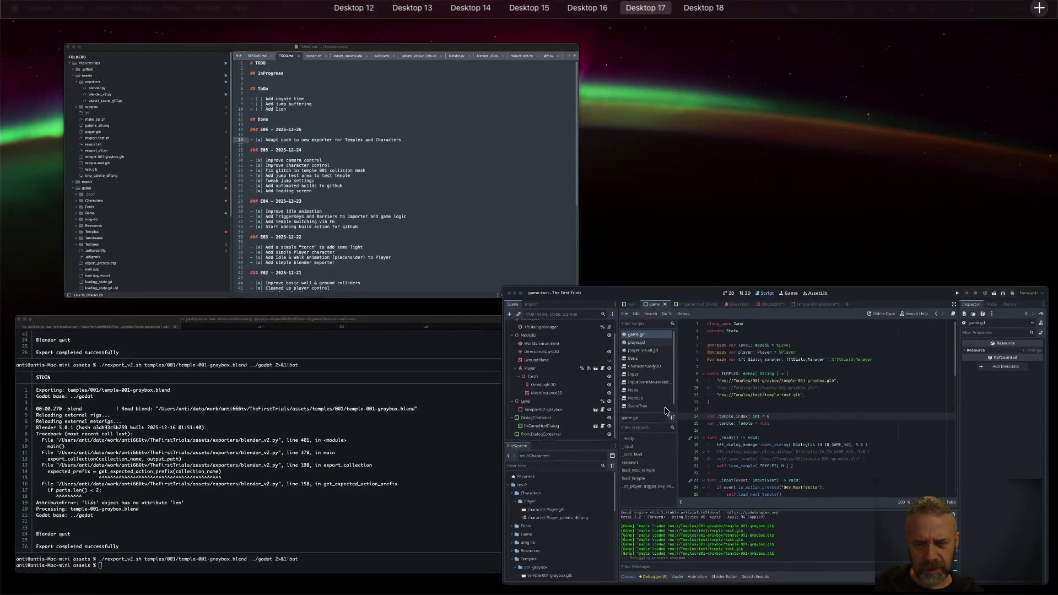
{"action": "left_click", "coordinate": [551, 358]}
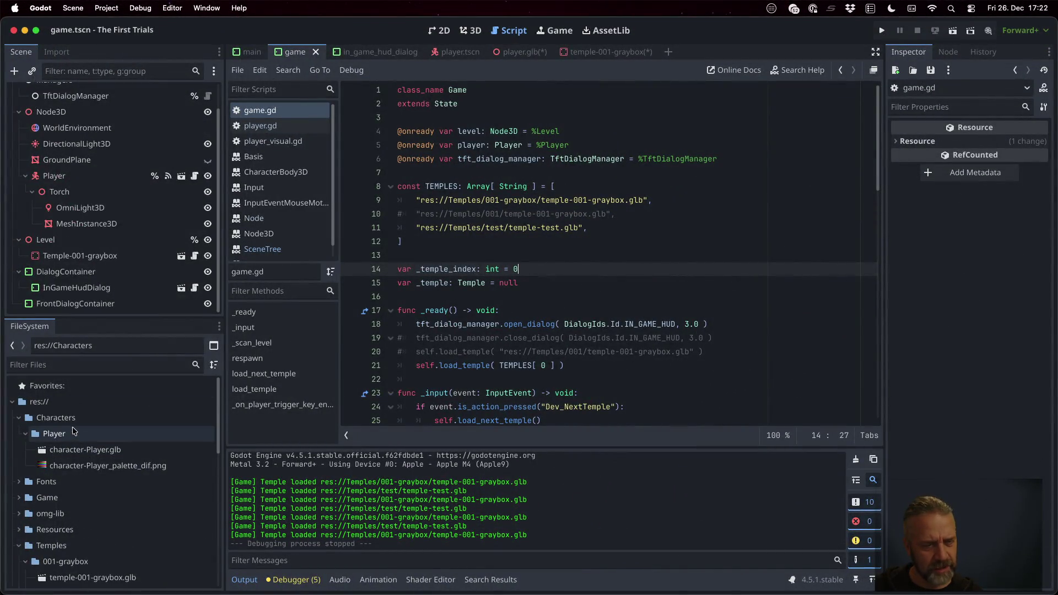
{"action": "key", "text": "ctrl+Right"}
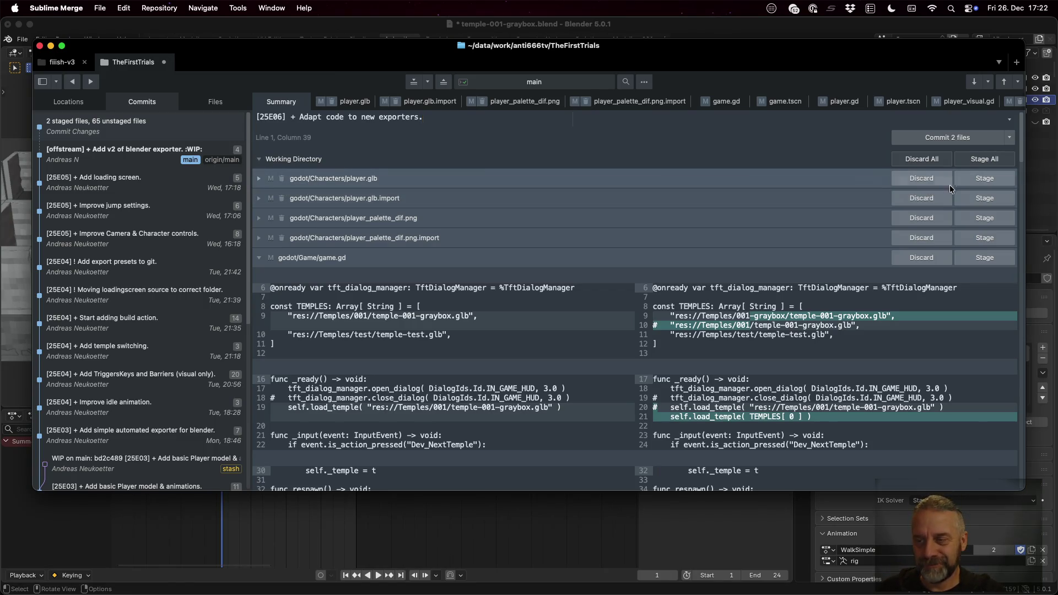
Step: Stage the player.glb and player_palette_dif.png changes with their .import files
{"action": "left_click", "coordinate": [965, 177]}
{"action": "left_click", "coordinate": [965, 178]}
{"action": "left_click", "coordinate": [965, 178]}
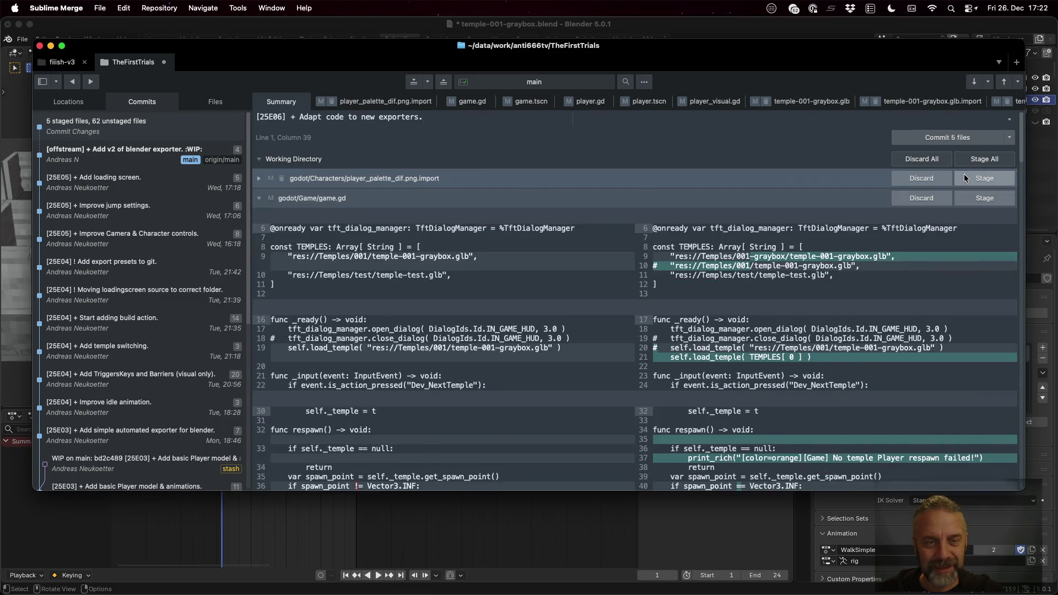
{"action": "left_click", "coordinate": [965, 178]}
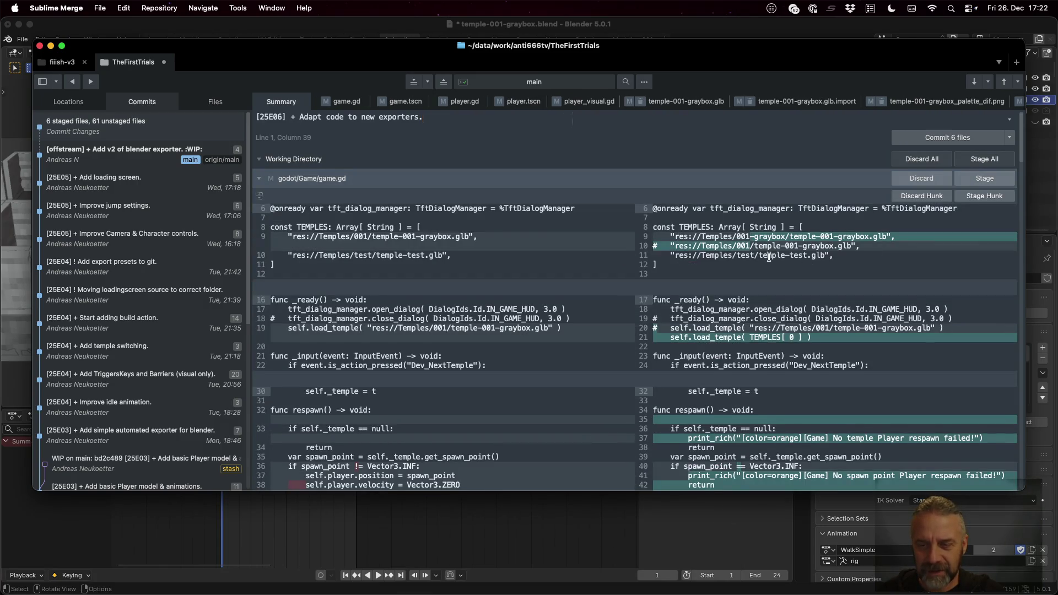
{"action": "scroll", "coordinate": [683, 242], "scroll_direction": "down", "scroll_amount": 5}
{"action": "scroll", "coordinate": [787, 376], "scroll_direction": "down", "scroll_amount": 5}
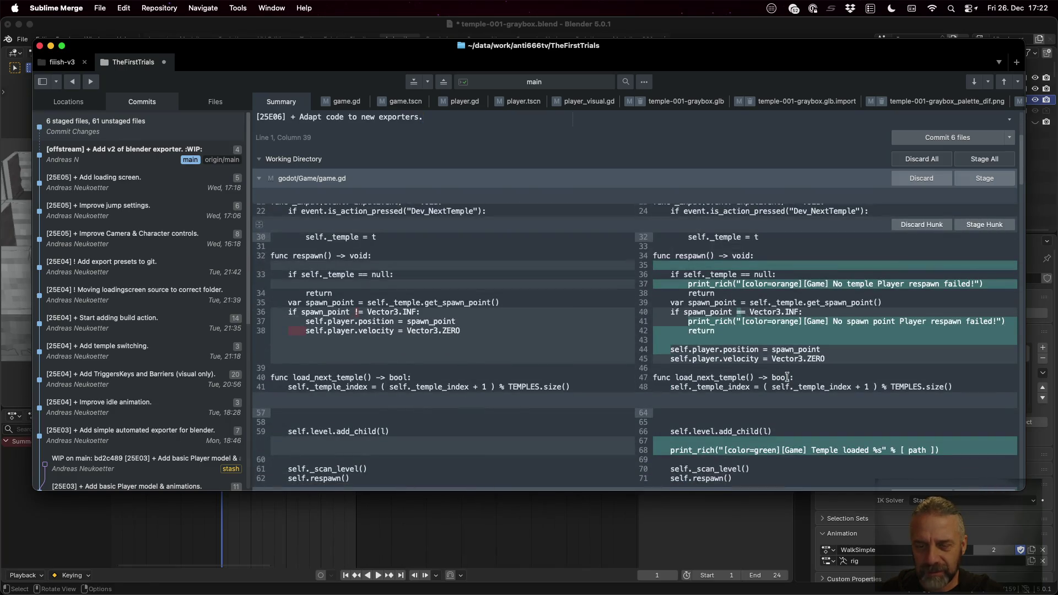
Step: Stage the game.gd, game.tscn, player.gd, player.tscn and player_visual.gd changes
{"action": "left_click", "coordinate": [967, 179]}
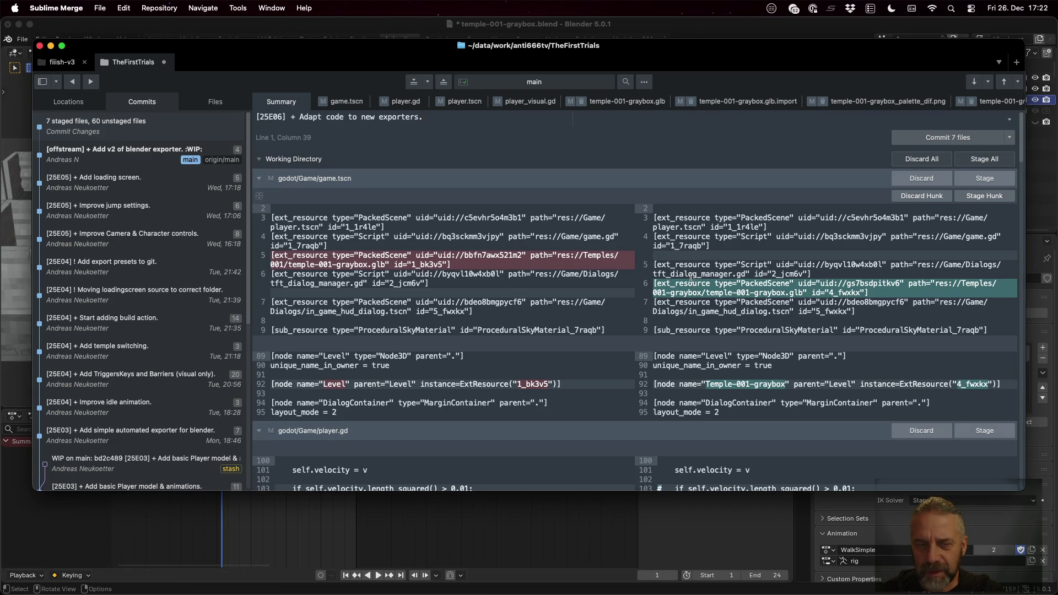
{"action": "left_click", "coordinate": [971, 176]}
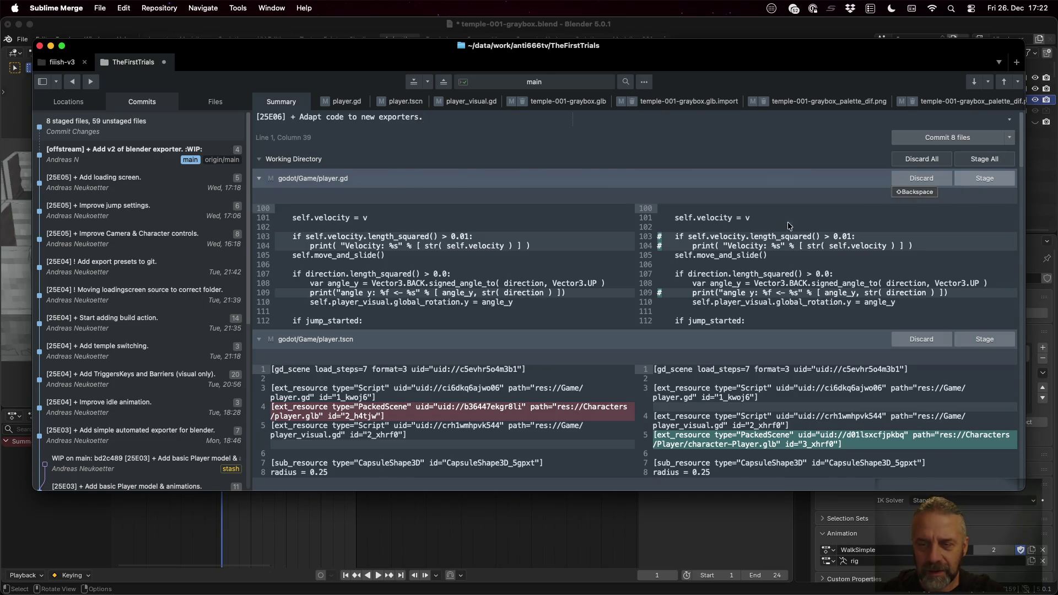
{"action": "left_click", "coordinate": [963, 178]}
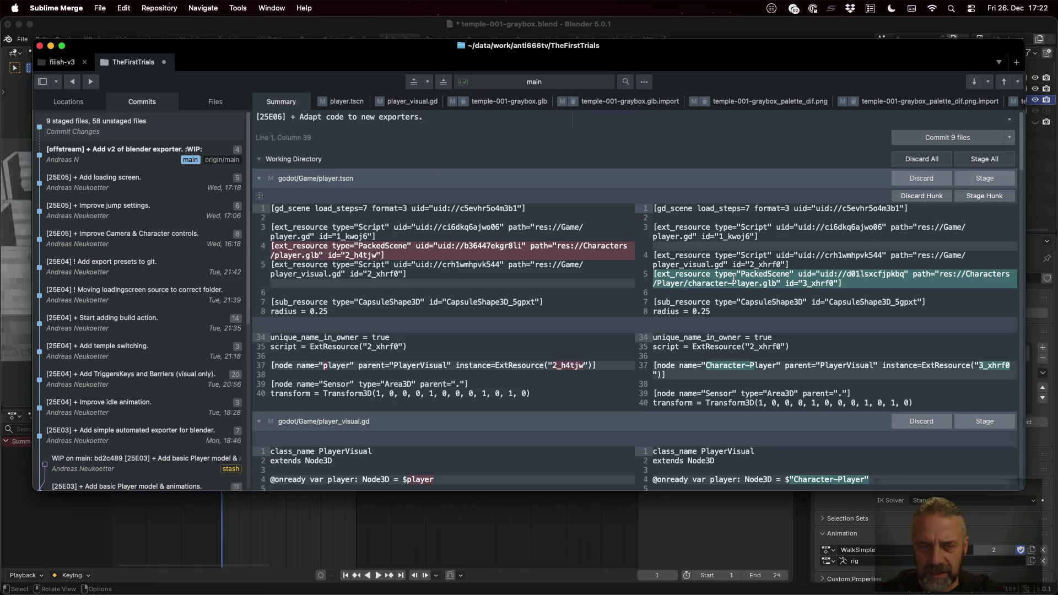
{"action": "left_click", "coordinate": [687, 284]}
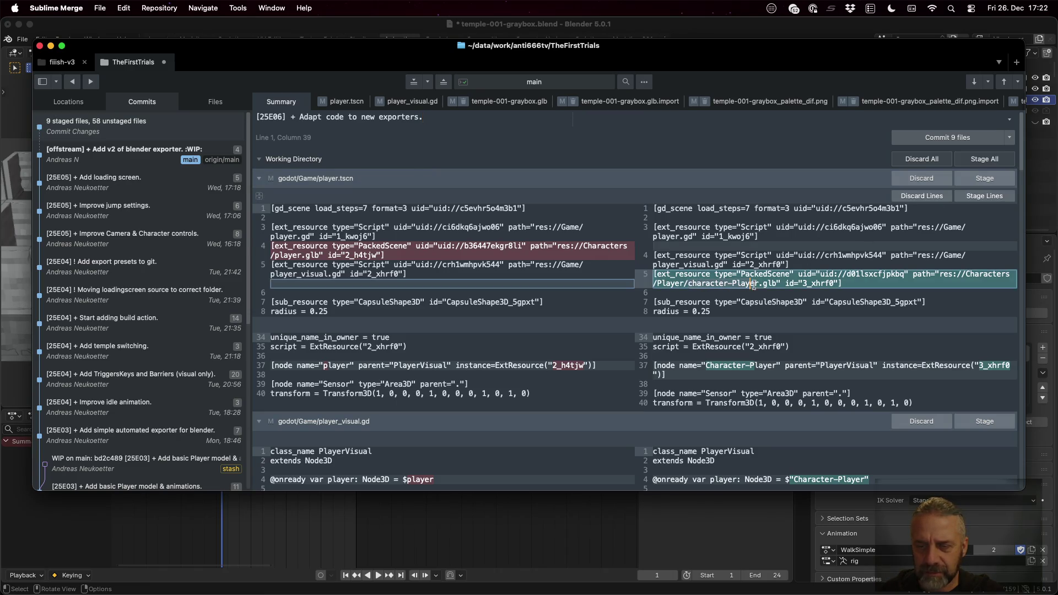
{"action": "left_click", "coordinate": [969, 179]}
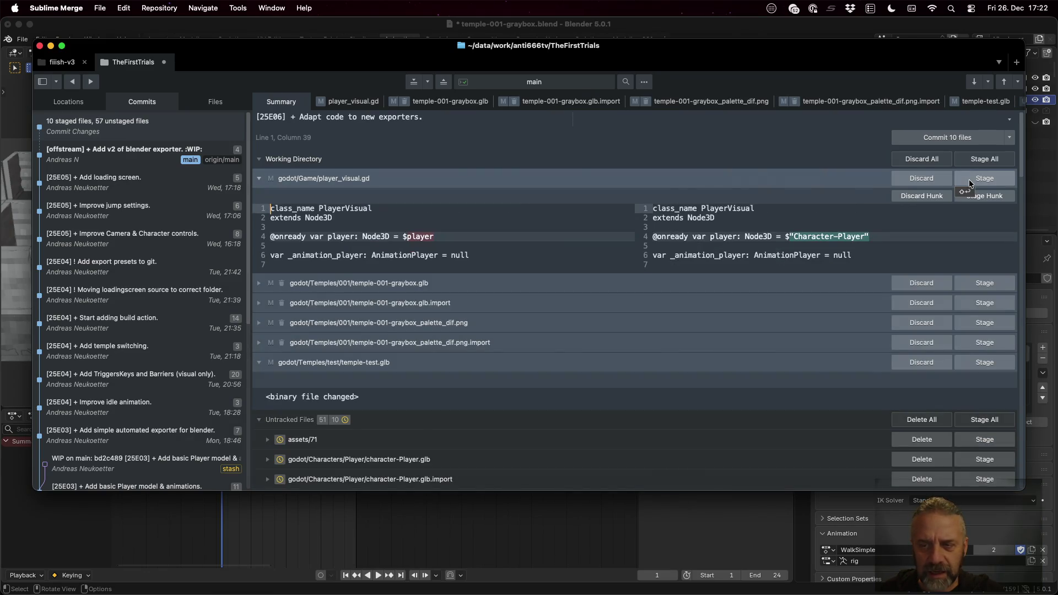
{"action": "left_click", "coordinate": [969, 180]}
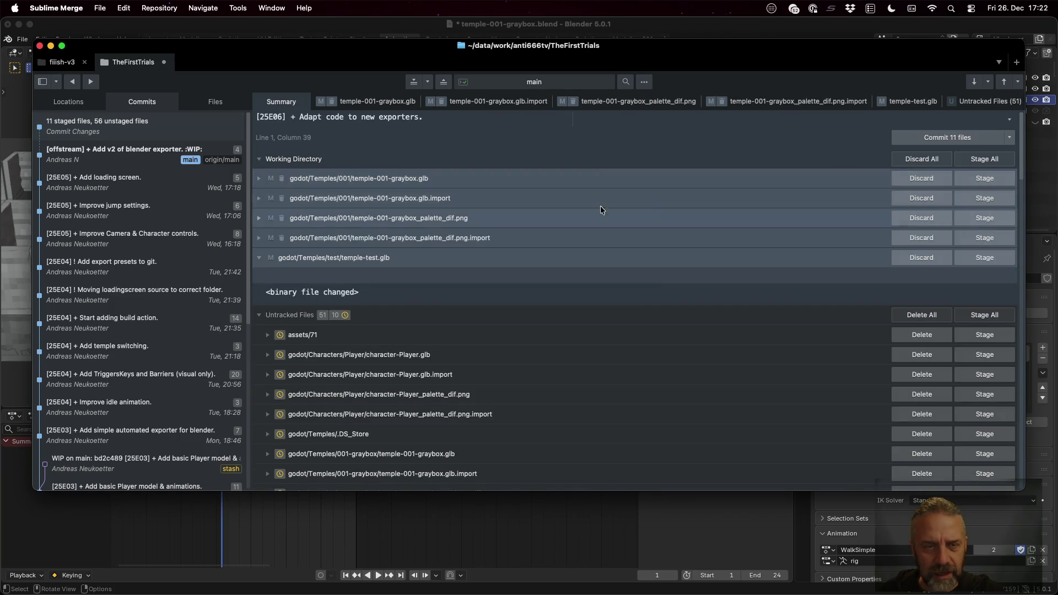
Step: Stage the modified temple-001-graybox glb and palette files plus temple-test.glb
{"action": "left_click", "coordinate": [994, 180]}
{"action": "left_click", "coordinate": [995, 179]}
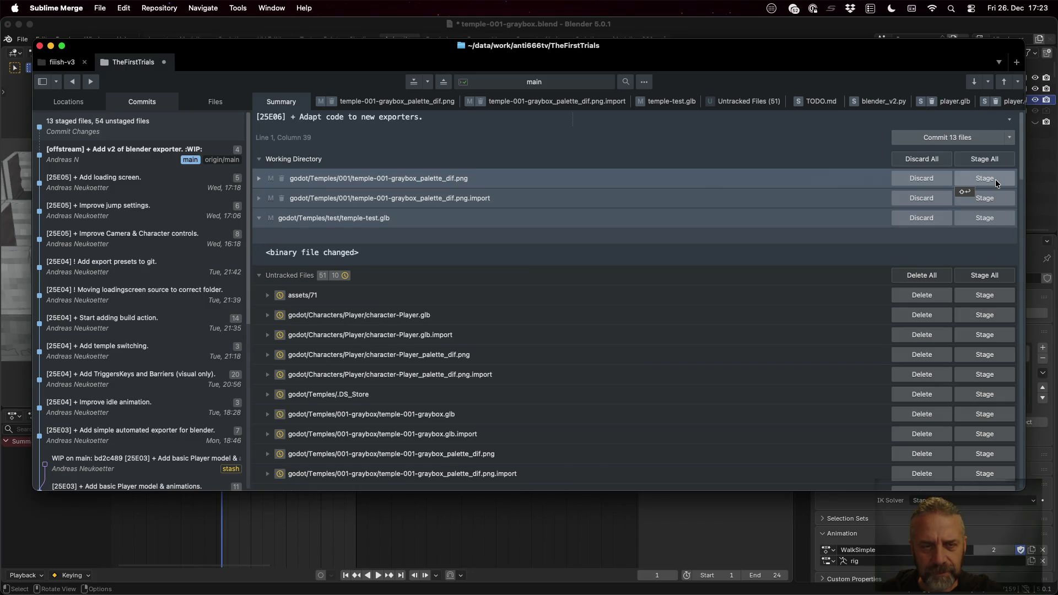
{"action": "left_click", "coordinate": [995, 179]}
{"action": "left_click", "coordinate": [995, 179]}
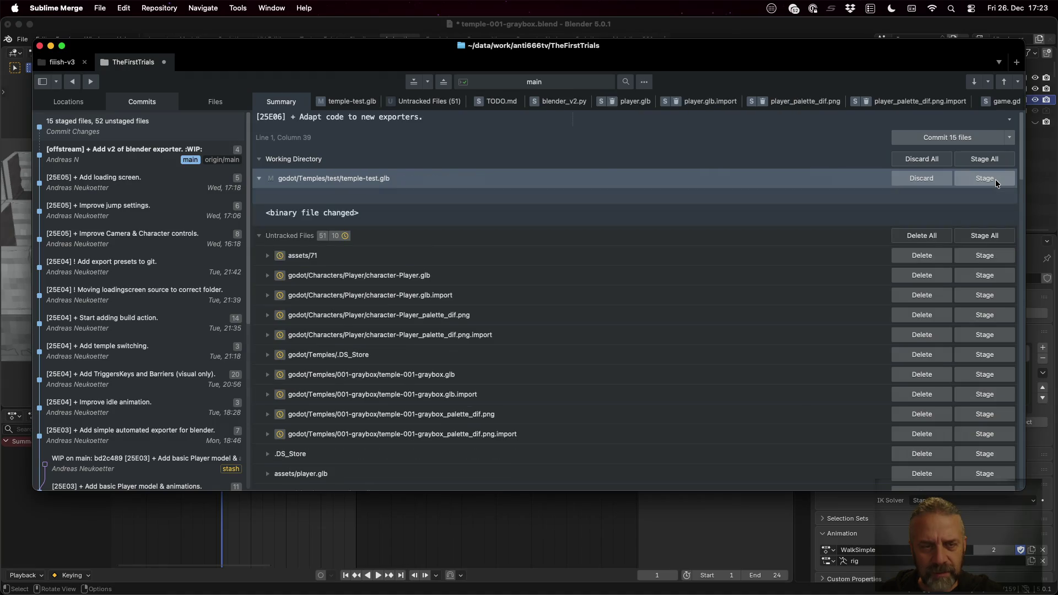
{"action": "left_click", "coordinate": [994, 179]}
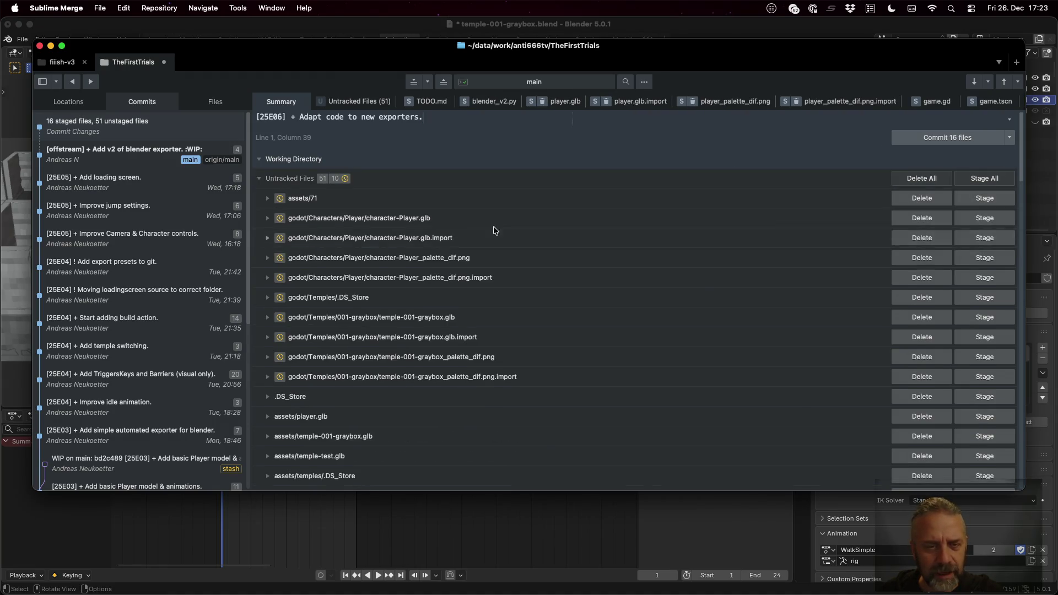
{"action": "scroll", "coordinate": [409, 284], "scroll_direction": "down", "scroll_amount": 5}
{"action": "scroll", "coordinate": [408, 284], "scroll_direction": "up", "scroll_amount": 5}
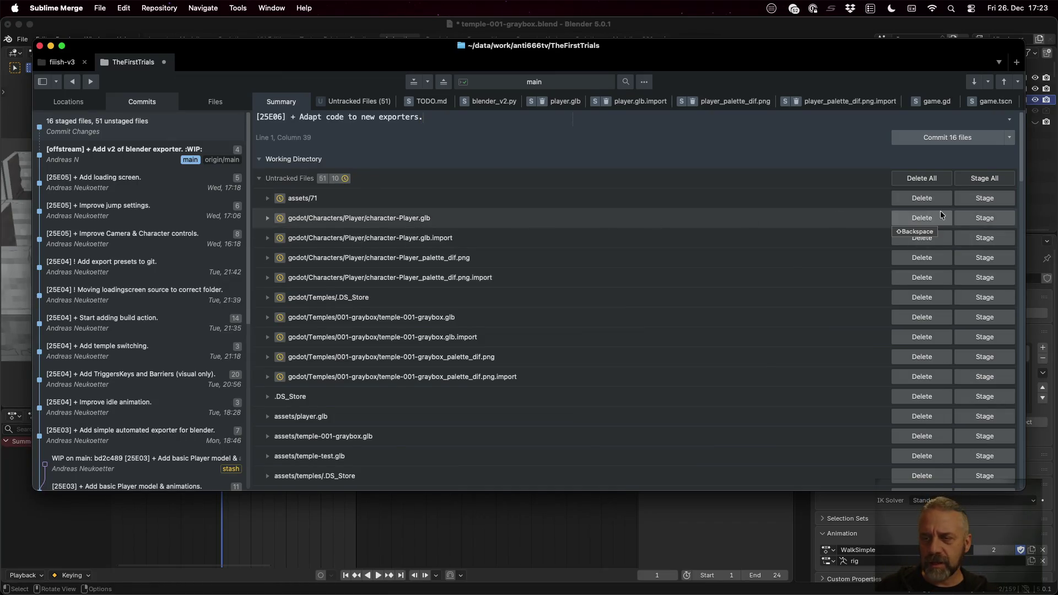
Step: Stage the new character-Player and temple-001-graybox files with their .import files
{"action": "left_click", "coordinate": [994, 217]}
{"action": "left_click", "coordinate": [994, 217]}
{"action": "left_click", "coordinate": [995, 217]}
{"action": "left_click", "coordinate": [995, 217]}
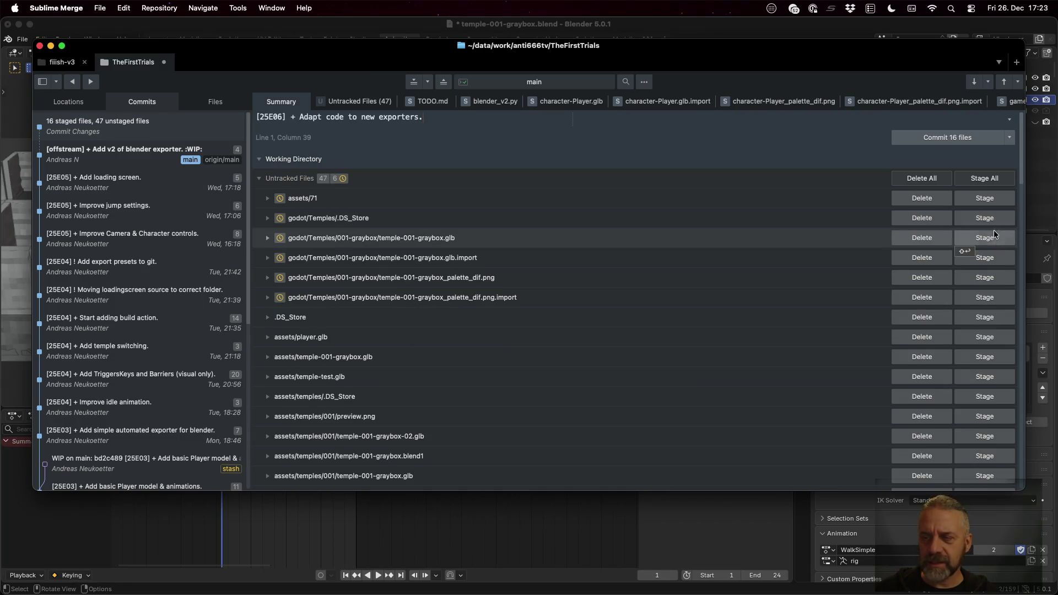
{"action": "left_click", "coordinate": [991, 236]}
{"action": "left_click", "coordinate": [990, 236]}
{"action": "left_click", "coordinate": [990, 236]}
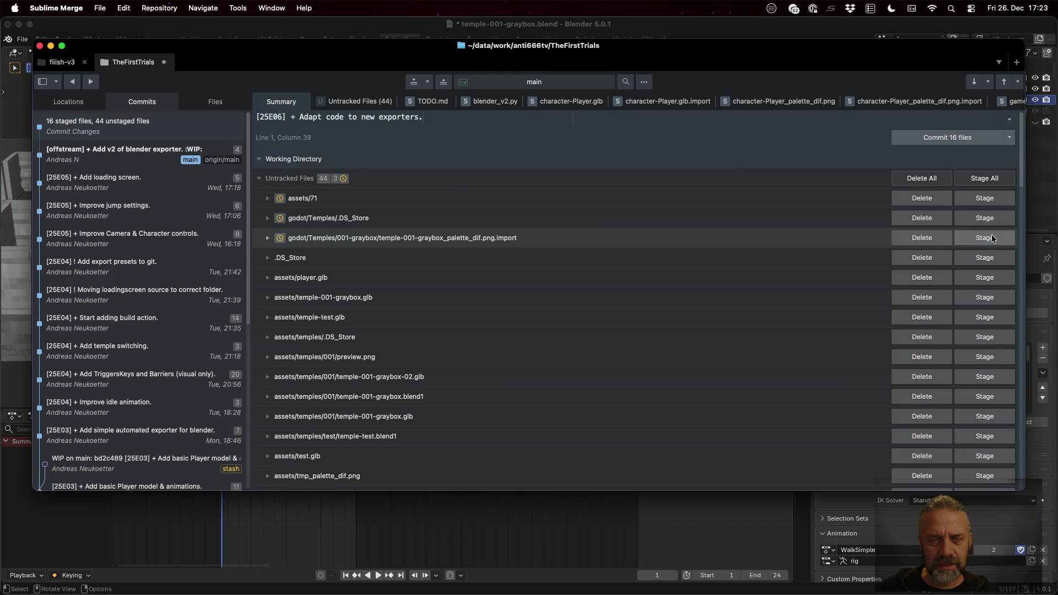
{"action": "left_click", "coordinate": [991, 237]}
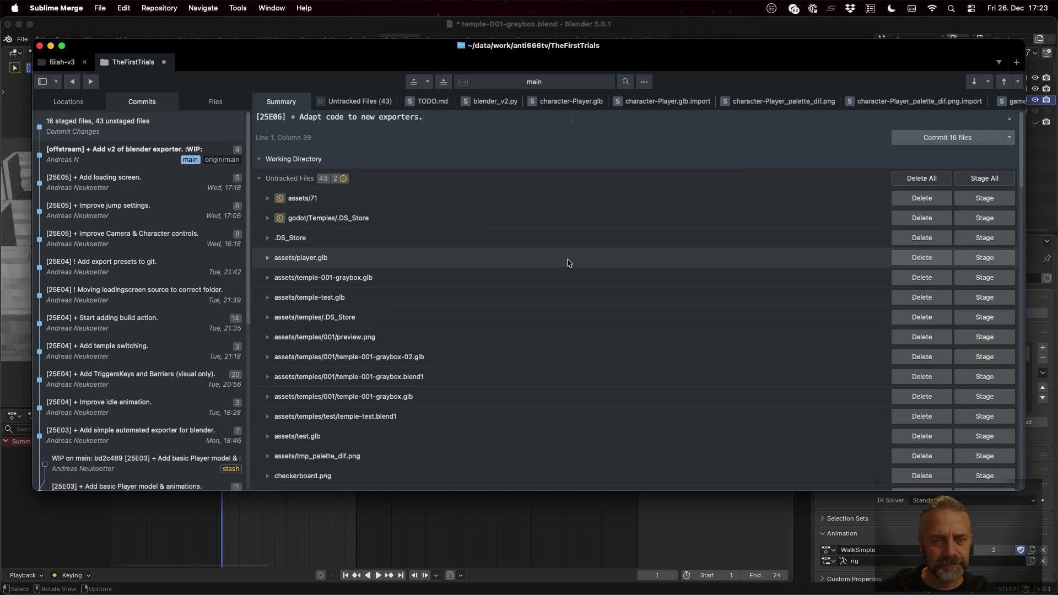
Step: Collapse the untracked files list to reveal the 16 staged files
{"action": "left_click", "coordinate": [259, 179]}
{"action": "left_click", "coordinate": [260, 181]}
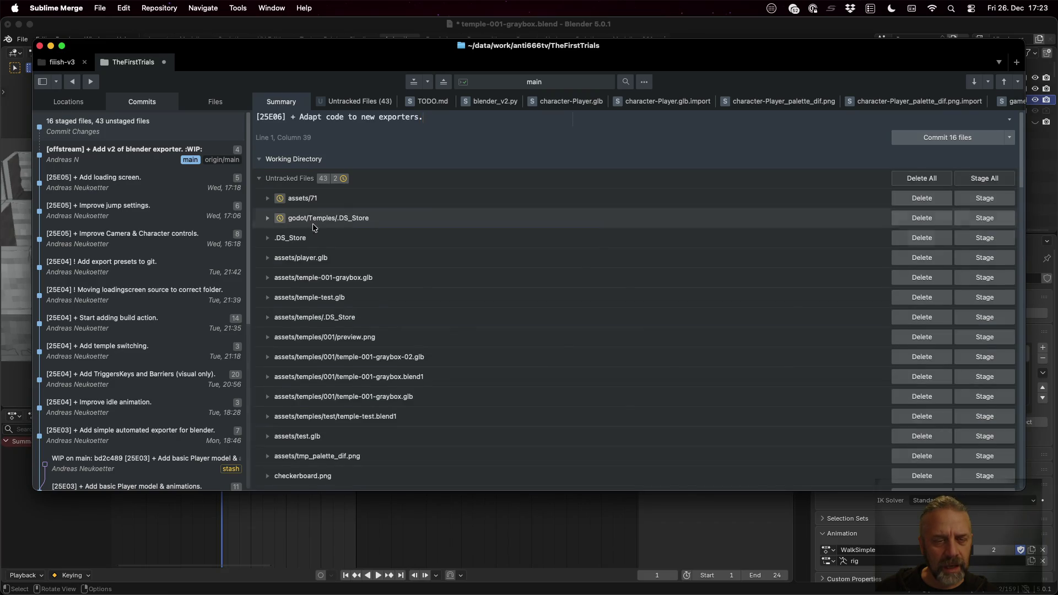
{"action": "scroll", "coordinate": [360, 273], "scroll_direction": "down", "scroll_amount": 3}
{"action": "scroll", "coordinate": [361, 274], "scroll_direction": "down", "scroll_amount": 5}
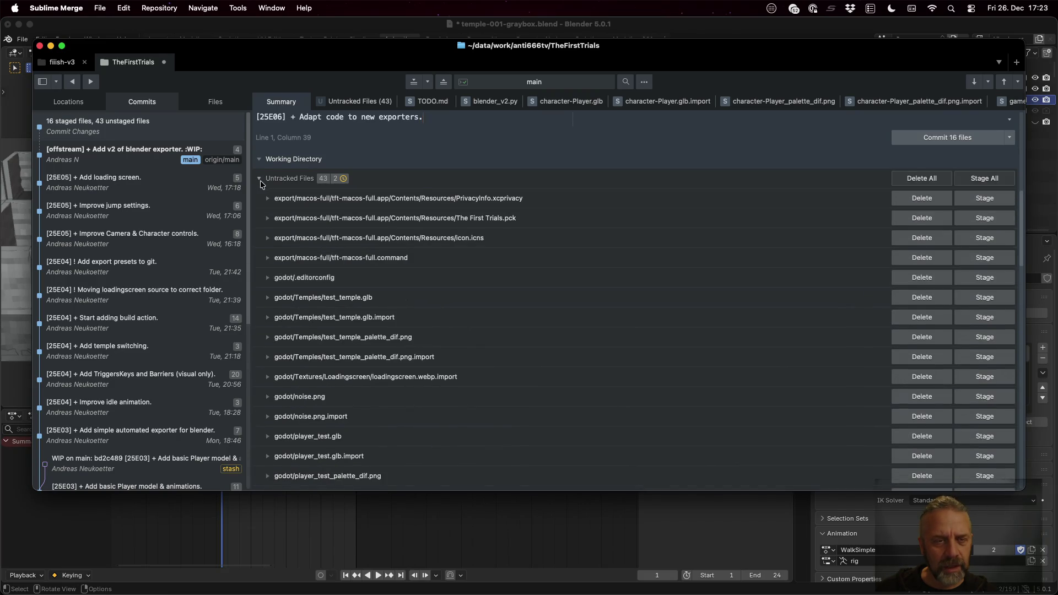
{"action": "left_click", "coordinate": [259, 177]}
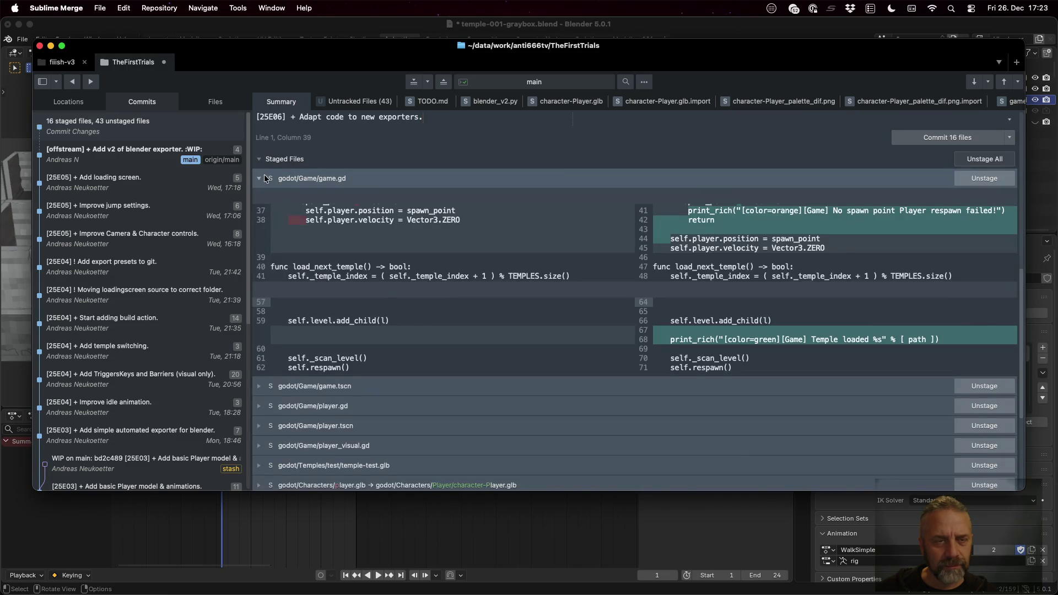
Step: Review the staged graybox import diffs and commit 16 files as '[25E06] + Adapt code to new exporters.'
{"action": "left_click", "coordinate": [260, 177]}
{"action": "left_click", "coordinate": [261, 164]}
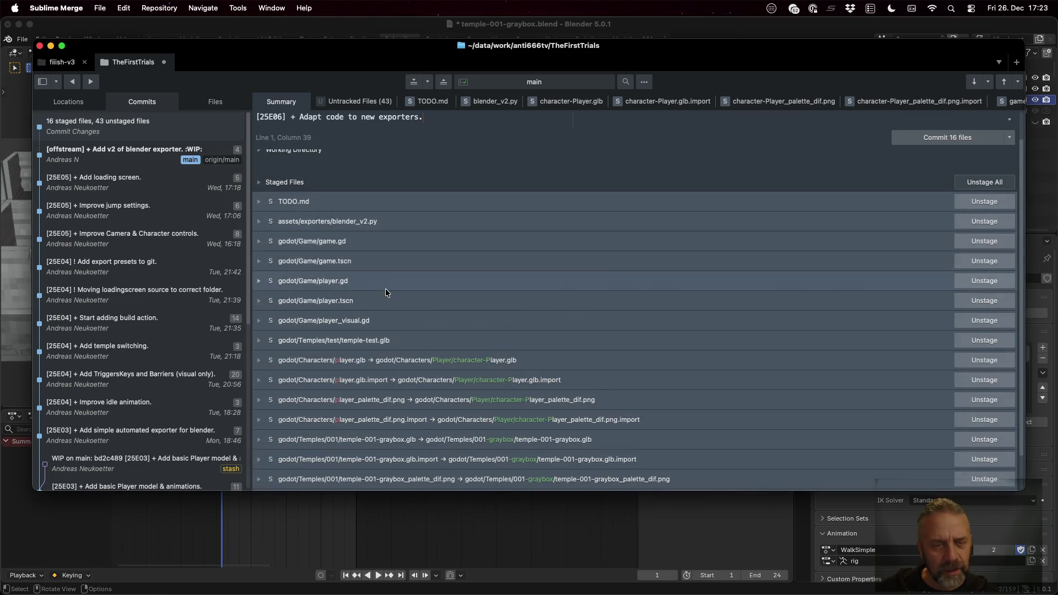
{"action": "scroll", "coordinate": [385, 288], "scroll_direction": "down", "scroll_amount": 2}
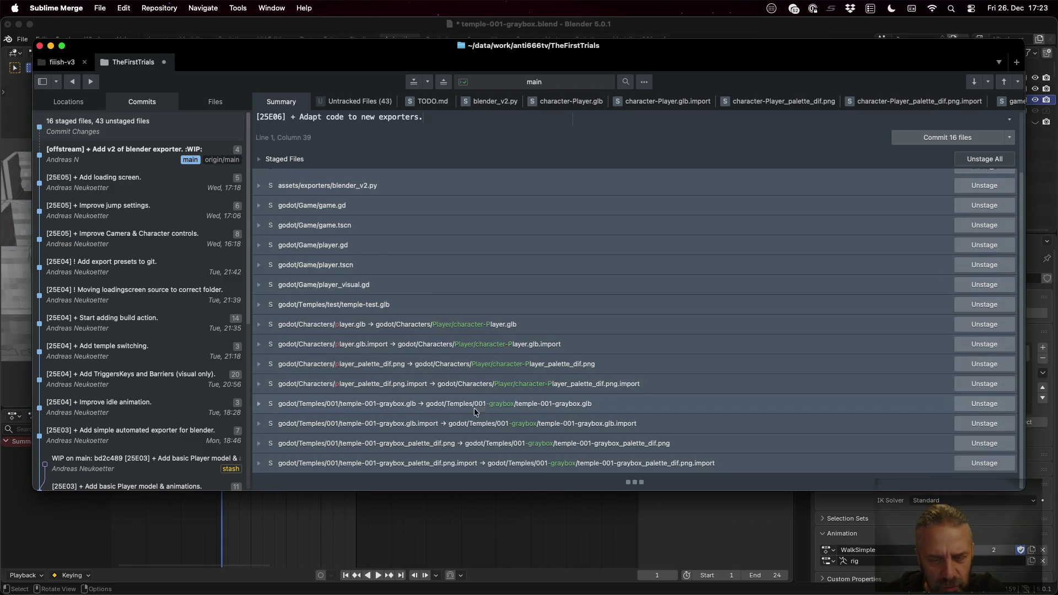
{"action": "left_click", "coordinate": [261, 424]}
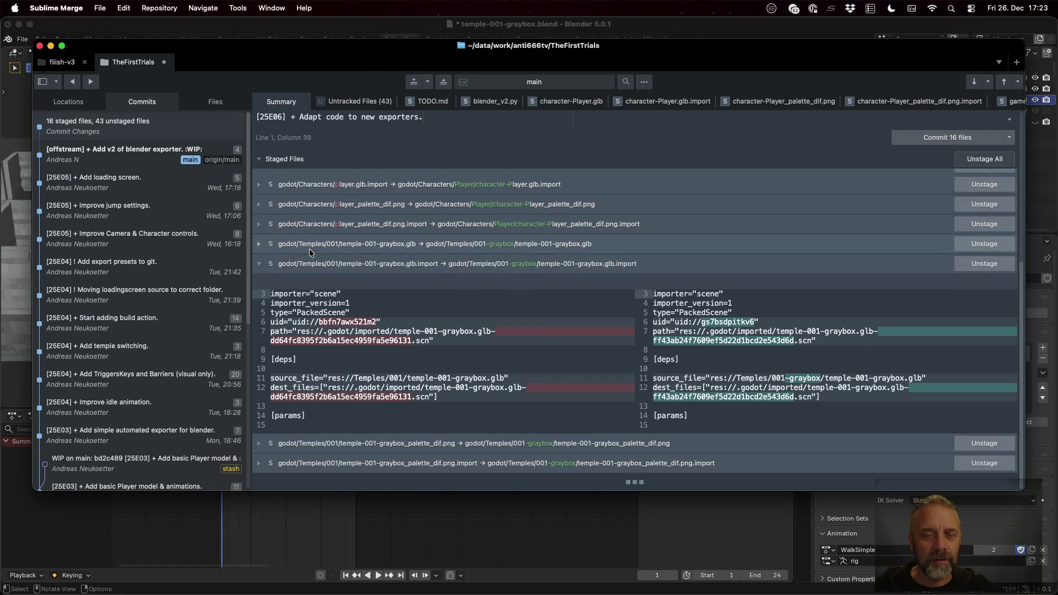
{"action": "left_click", "coordinate": [258, 265]}
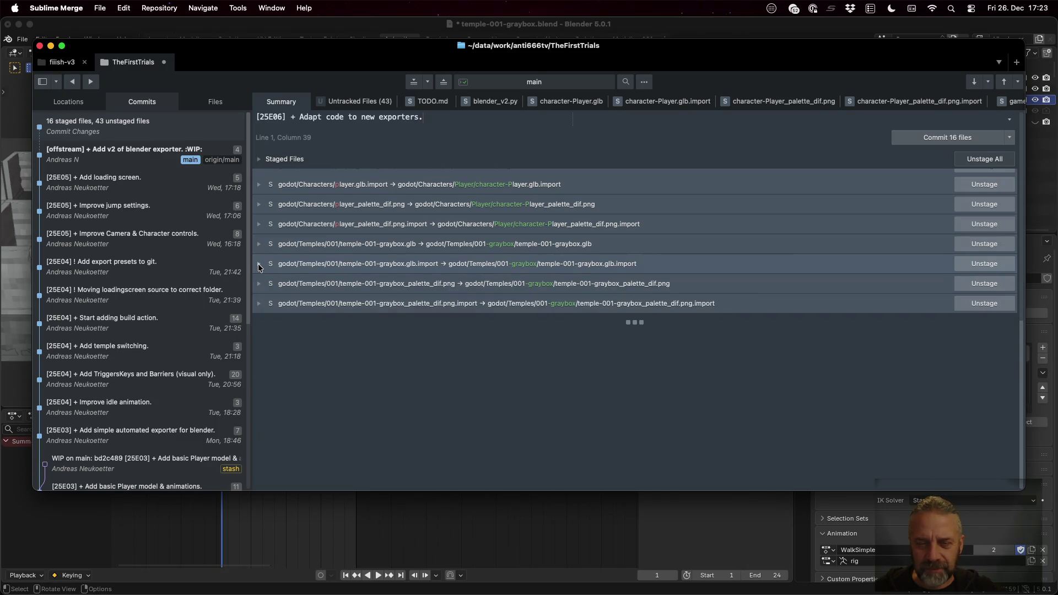
{"action": "left_click", "coordinate": [258, 265]}
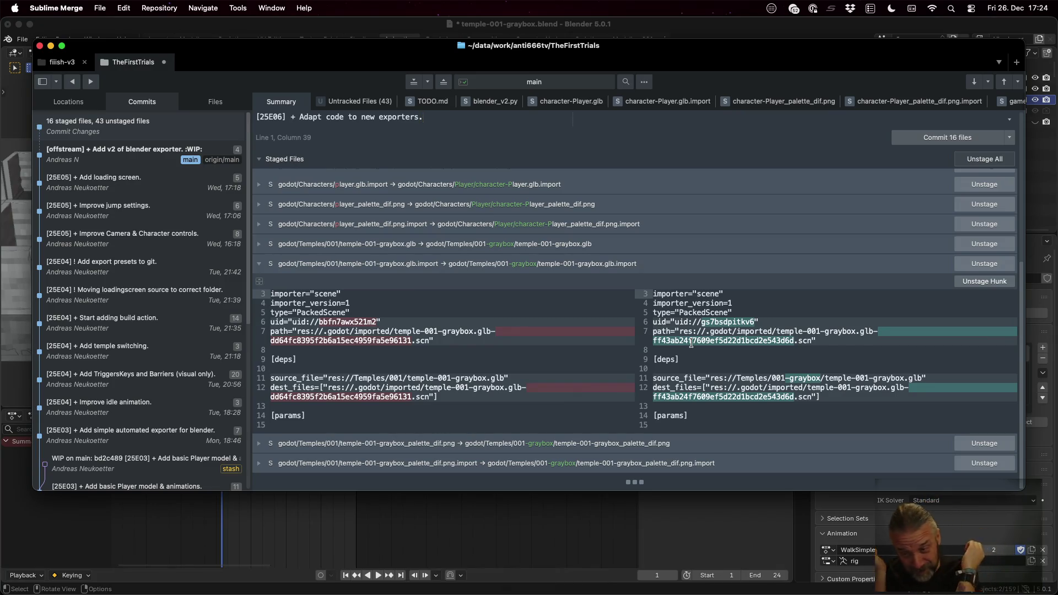
{"action": "left_click", "coordinate": [960, 137]}
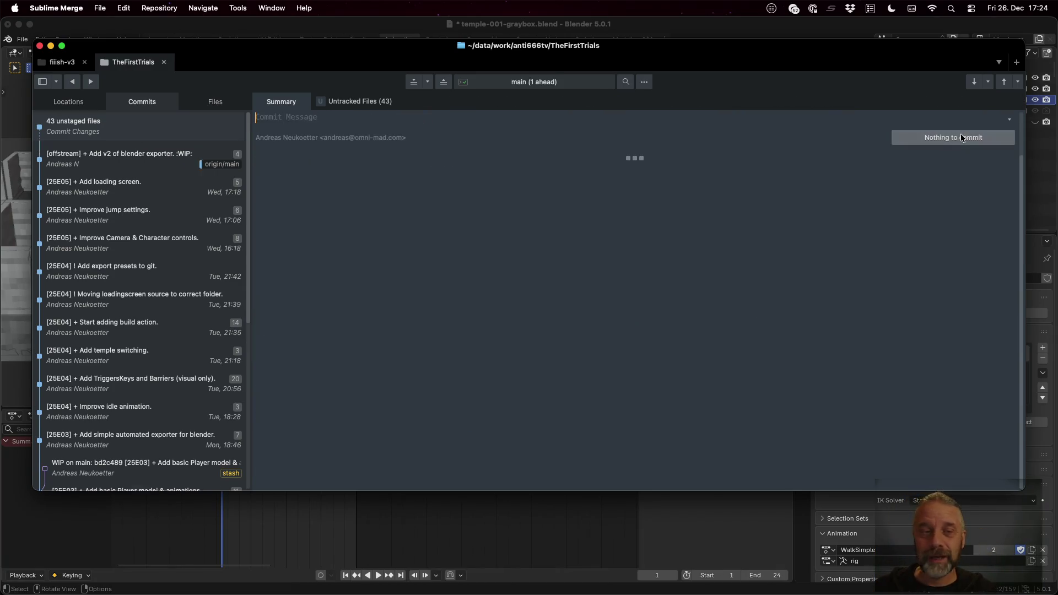
Step: Dismiss the command palette and quit Blender, triggering the temple-001-graybox.blend save prompt
{"action": "key", "text": "super+shift+p"}
{"action": "type", "text": "reb"}
{"action": "key", "text": "Escape"}
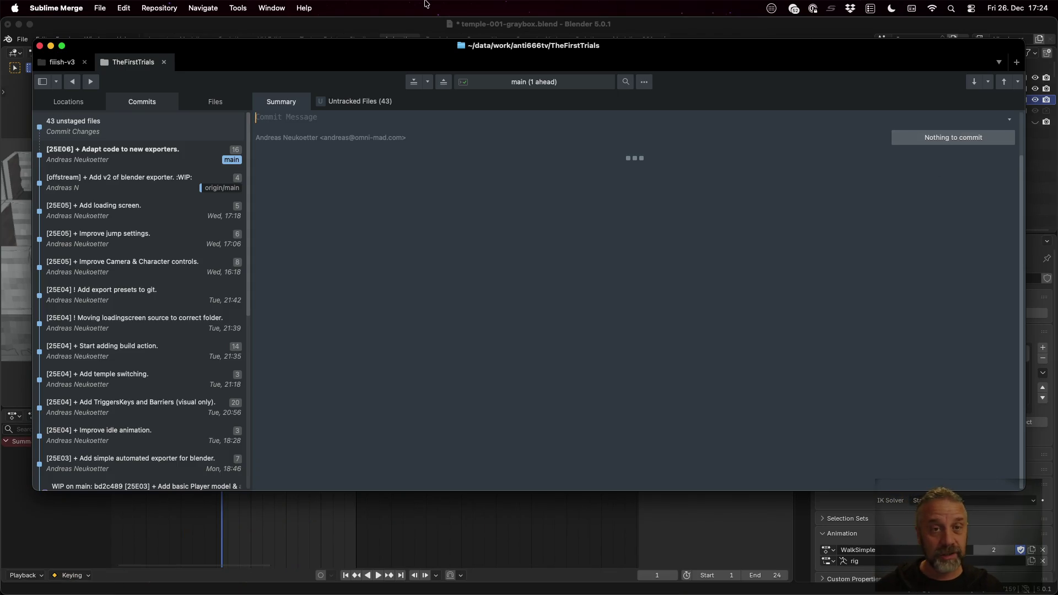
{"action": "key", "text": "super+q"}
{"action": "key", "text": "super+q"}
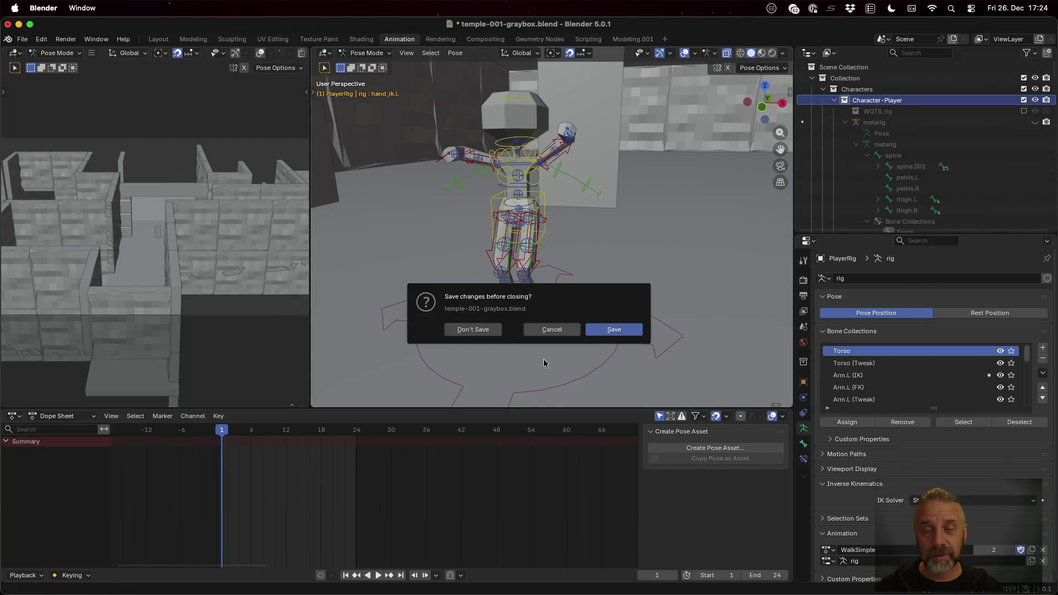
Step: Discard the graybox file's changes, relaunch Blender via Spotlight and maximize its window
{"action": "left_click", "coordinate": [485, 330]}
{"action": "key", "text": "super+space"}
{"action": "type", "text": "blend"}
{"action": "key", "text": "Return"}
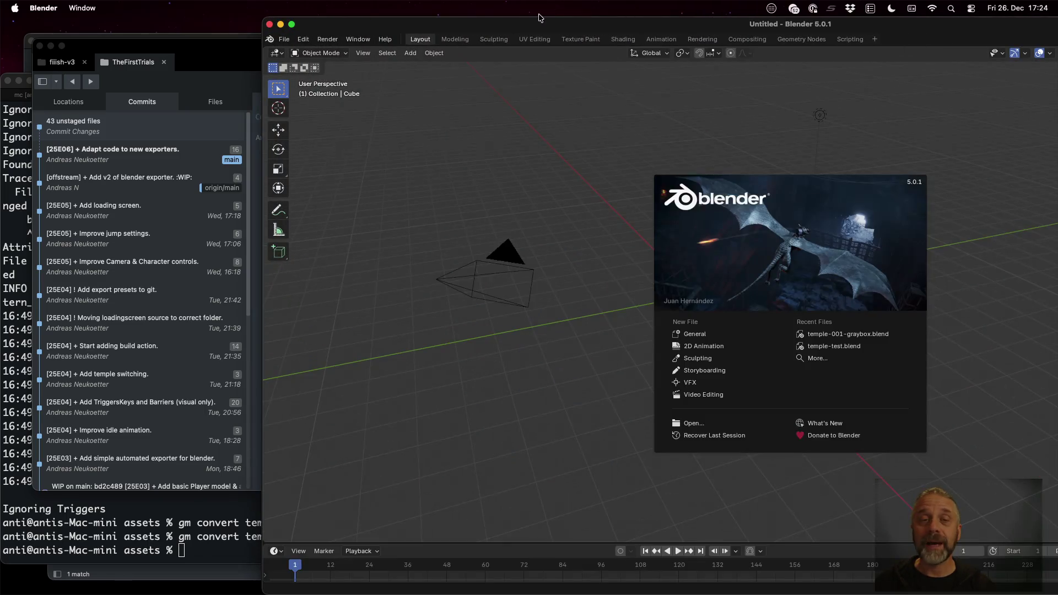
{"action": "double_click", "coordinate": [549, 25]}
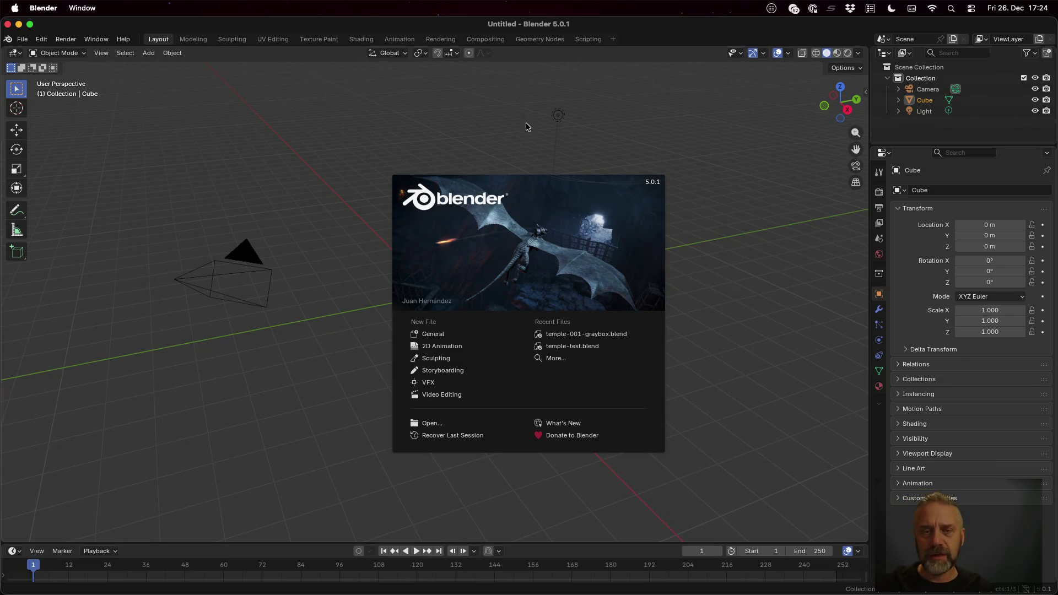
Step: Create a new collection named 'Items' inside the scene Collection
{"action": "left_click", "coordinate": [525, 154]}
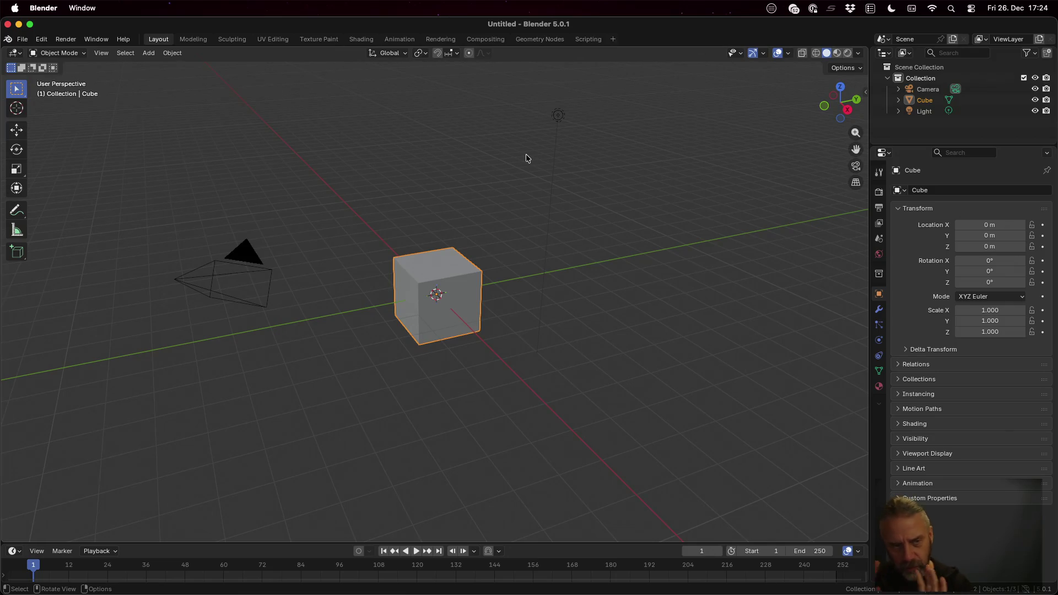
{"action": "left_click", "coordinate": [888, 78]}
{"action": "left_click", "coordinate": [888, 79]}
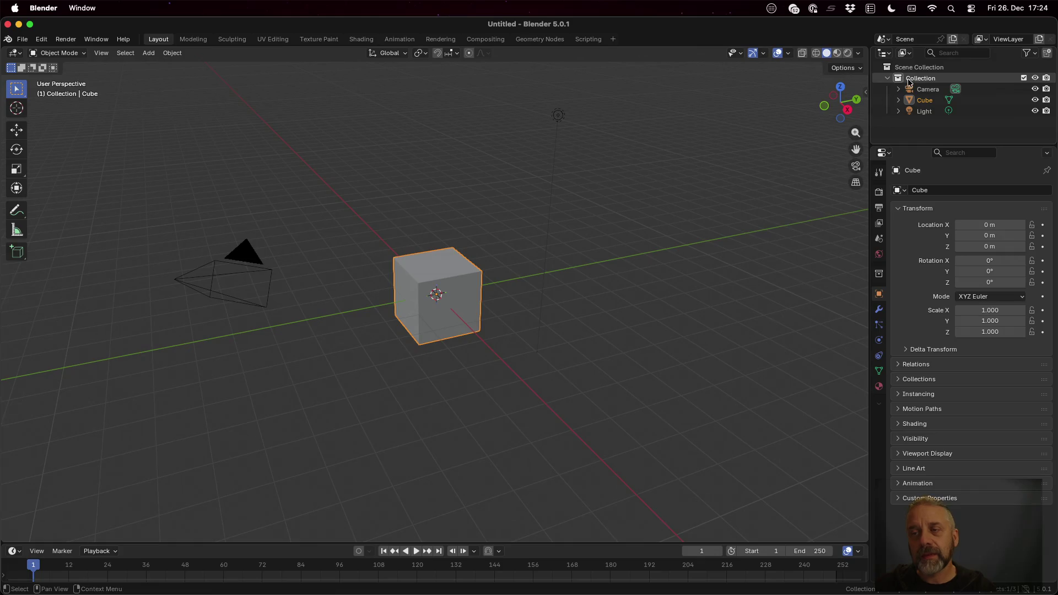
{"action": "right_click", "coordinate": [909, 80]}
{"action": "left_click", "coordinate": [906, 80]}
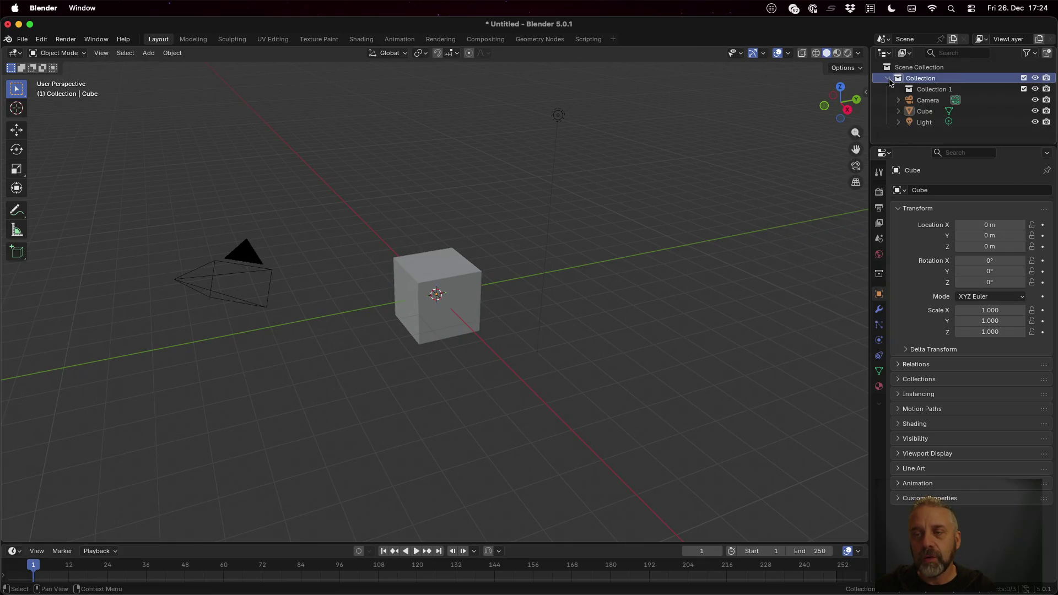
{"action": "double_click", "coordinate": [926, 90]}
{"action": "type", "text": "Items"}
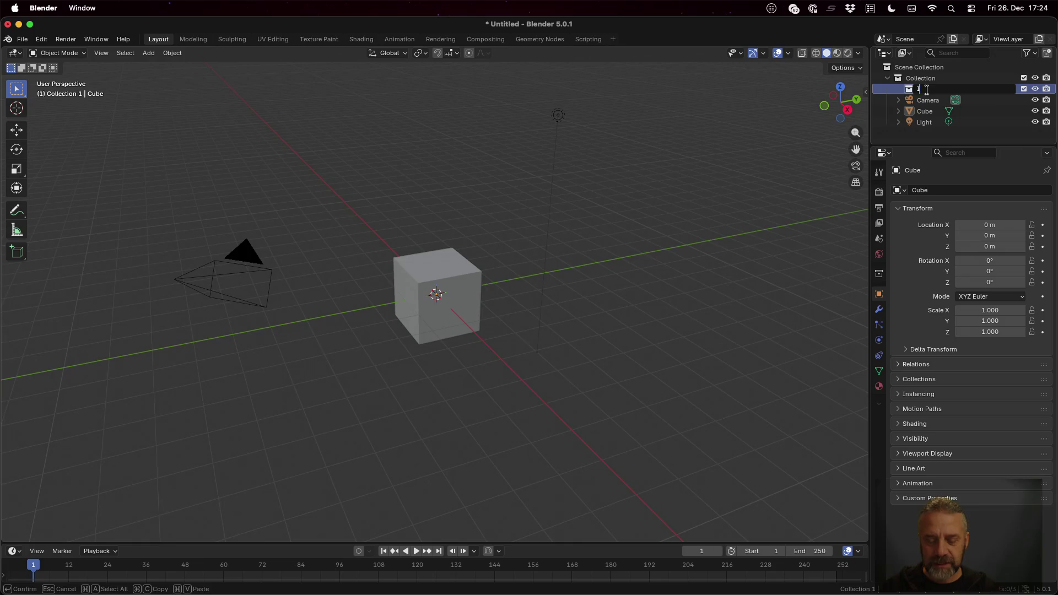
{"action": "key", "text": "Return"}
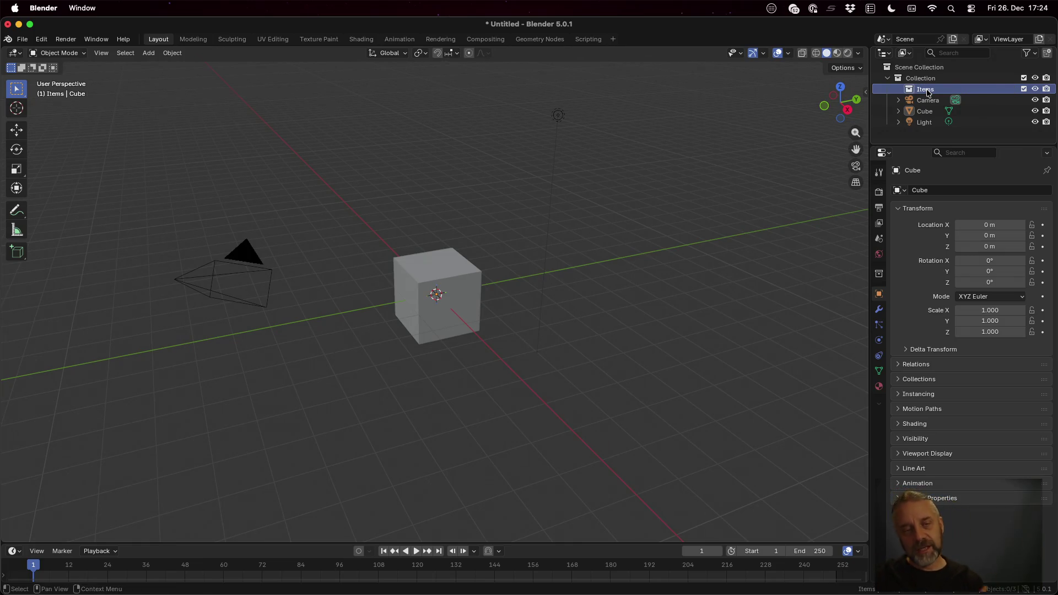
Step: Nest an 'Item-Key' collection inside Items and move the Cube into it
{"action": "right_click", "coordinate": [927, 92]}
{"action": "left_click", "coordinate": [927, 90]}
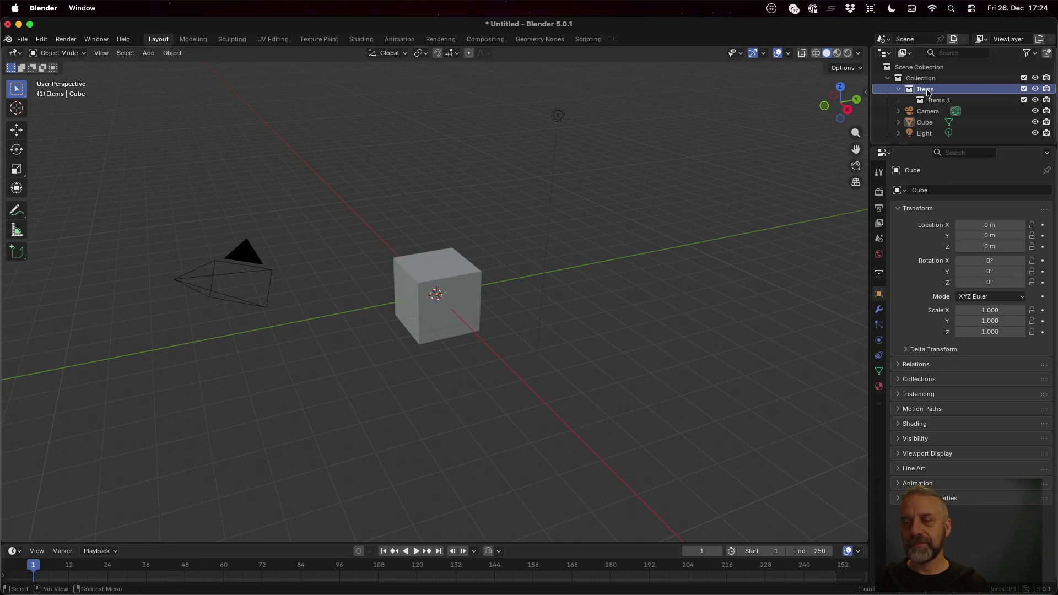
{"action": "double_click", "coordinate": [937, 99]}
{"action": "key", "text": "BackSpace"}
{"action": "key", "text": "BackSpace"}
{"action": "key", "text": "BackSpace"}
{"action": "type", "text": "Item-Key"}
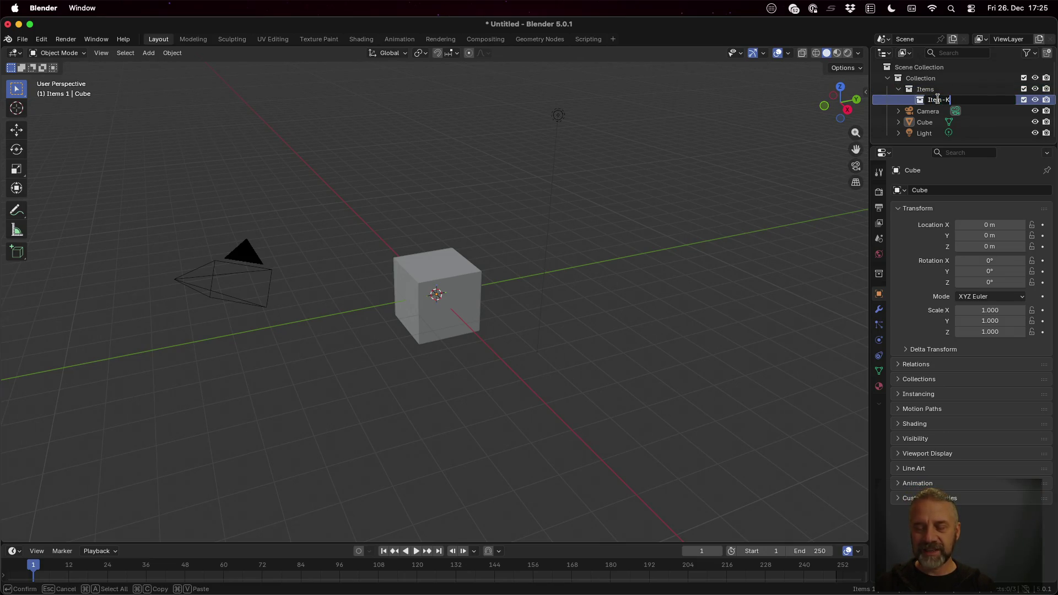
{"action": "key", "text": "Return"}
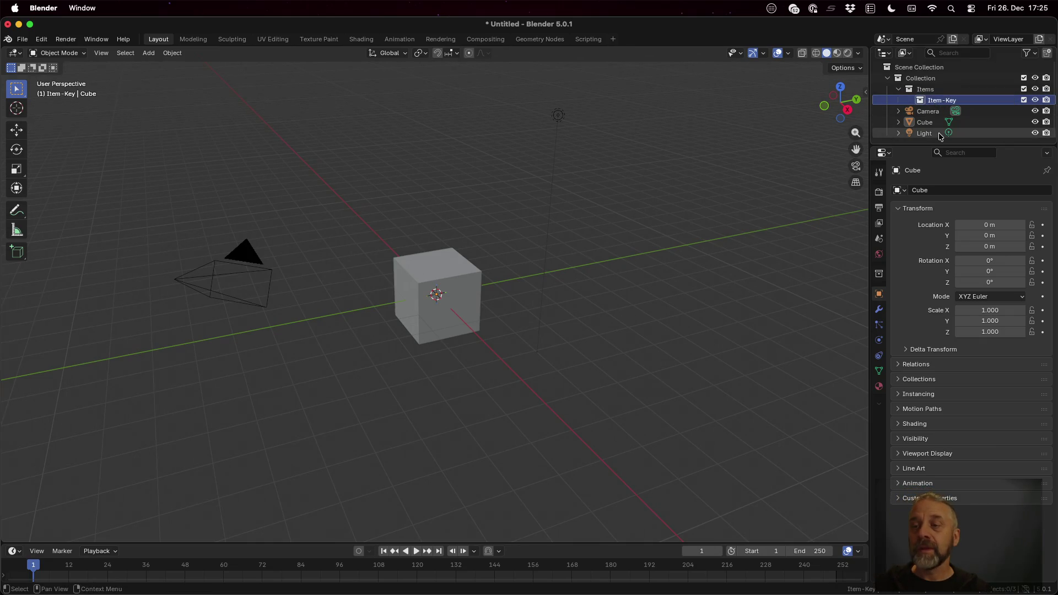
{"action": "left_click_drag", "start_coordinate": [924, 122], "coordinate": [935, 109]}
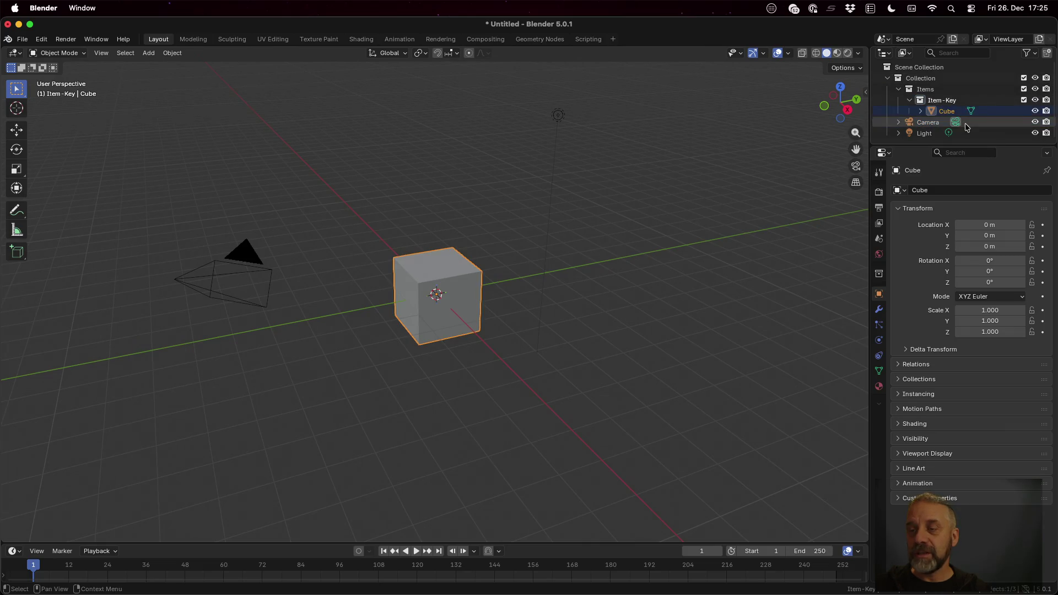
{"action": "double_click", "coordinate": [969, 112]}
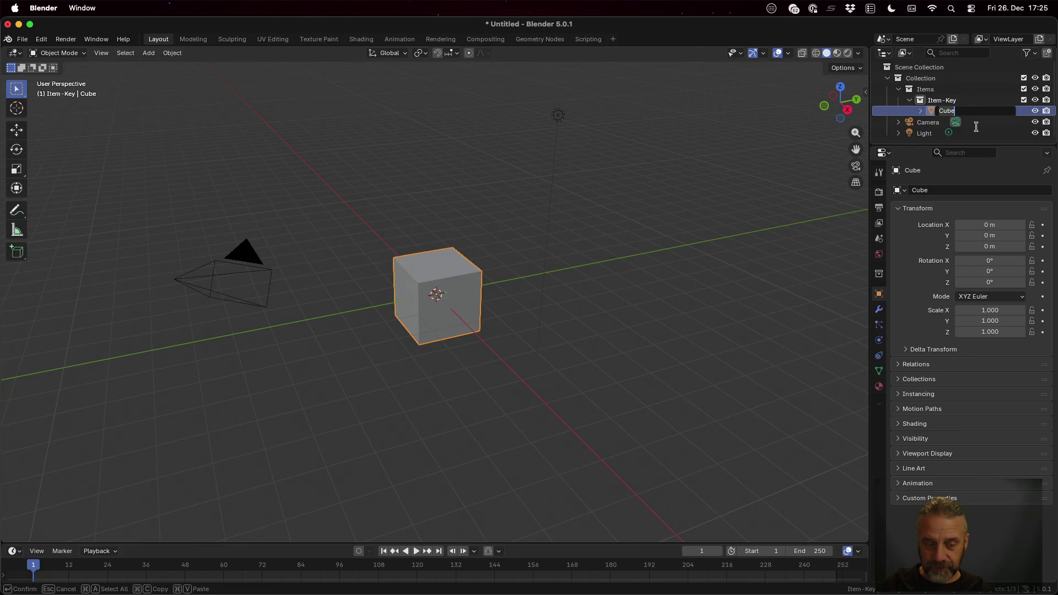
{"action": "key", "text": "Return"}
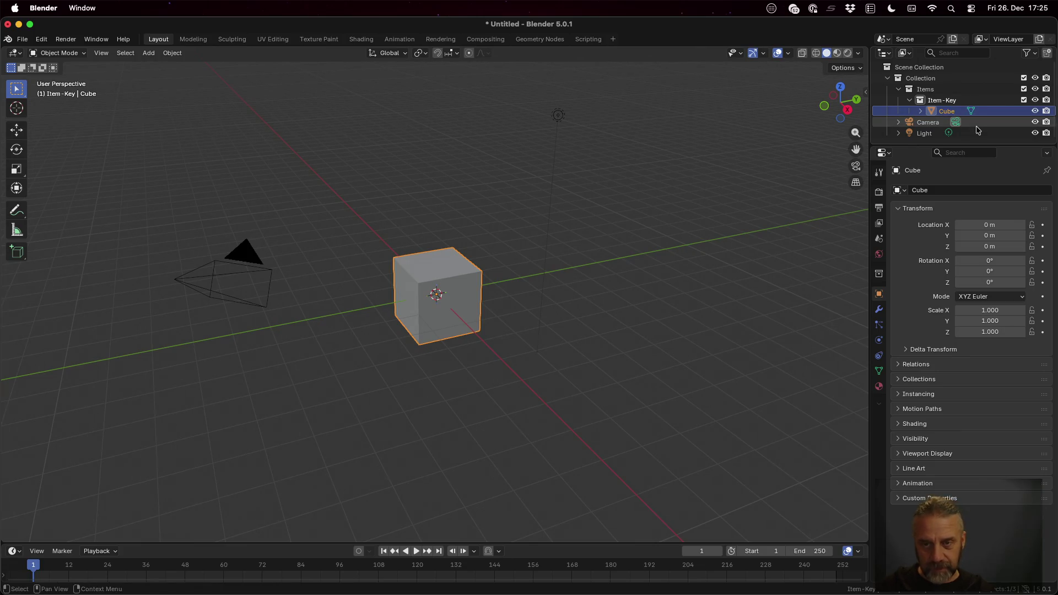
{"action": "key", "text": "super+Tab"}
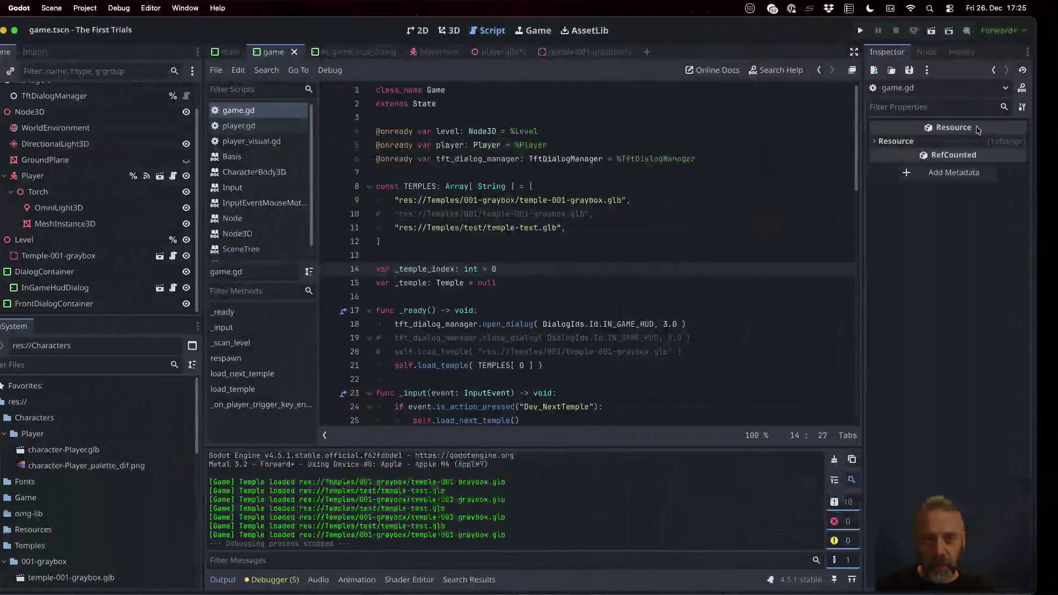
Step: Browse temple-001-graybox.glb's Advanced Import Settings in Godot, then return to Blender
{"action": "scroll", "coordinate": [114, 477], "scroll_direction": "down", "scroll_amount": 5}
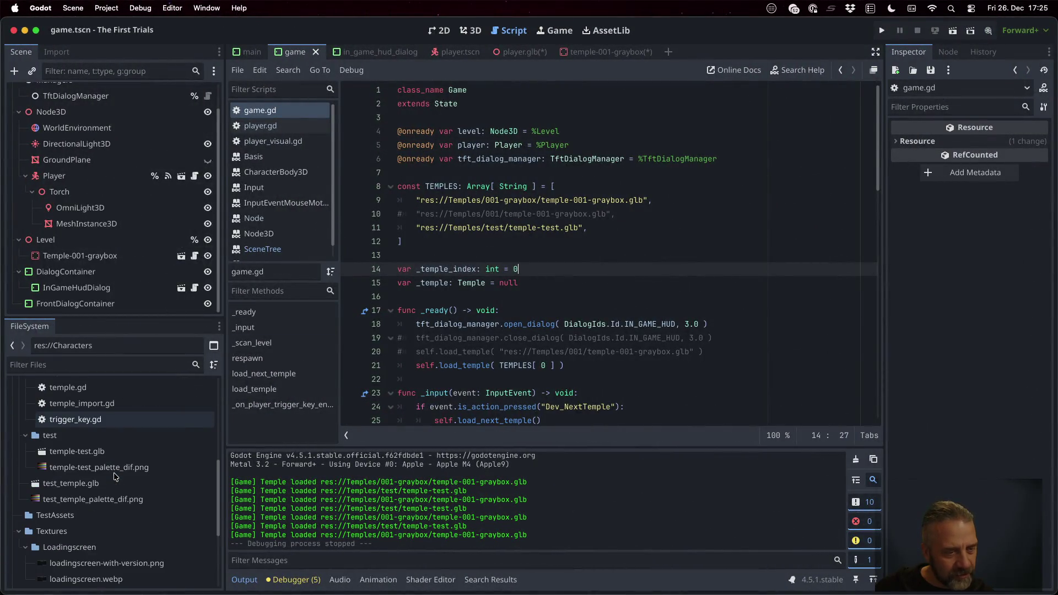
{"action": "double_click", "coordinate": [78, 417]}
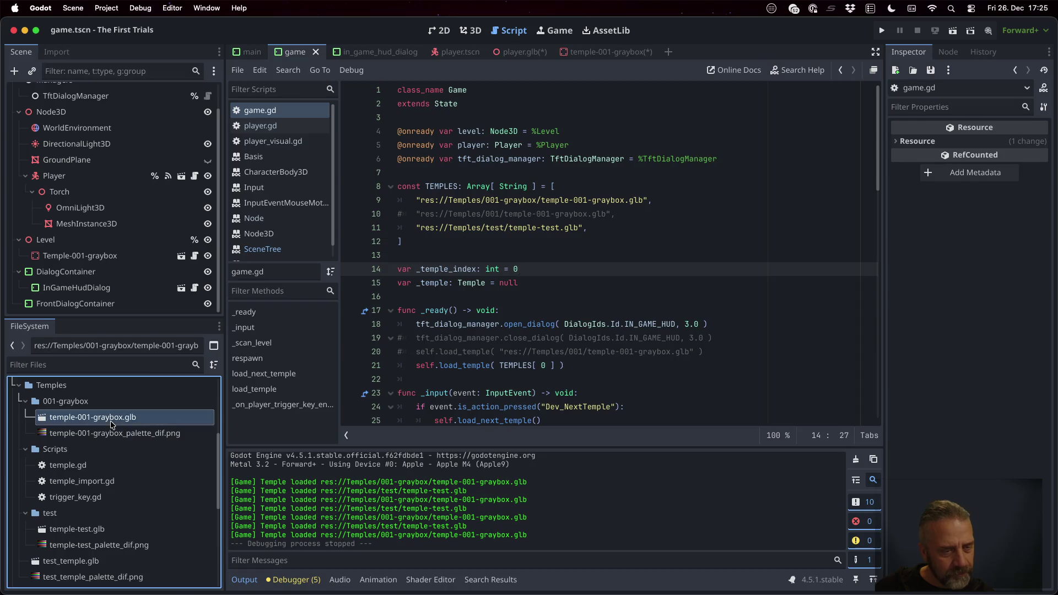
{"action": "scroll", "coordinate": [224, 214], "scroll_direction": "down", "scroll_amount": 1}
{"action": "scroll", "coordinate": [224, 214], "scroll_direction": "down", "scroll_amount": 20}
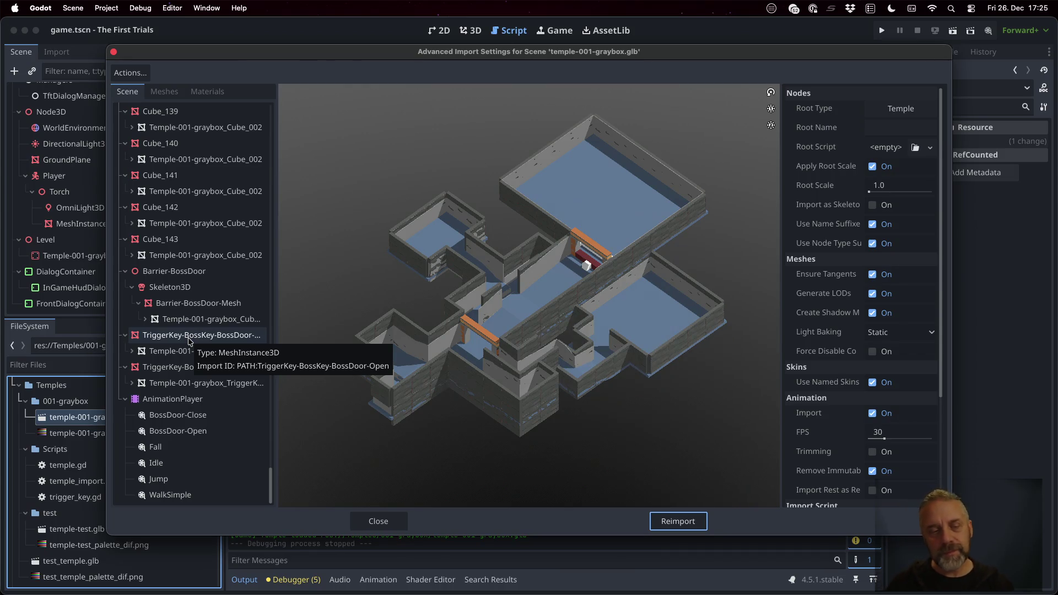
{"action": "left_click", "coordinate": [371, 524]}
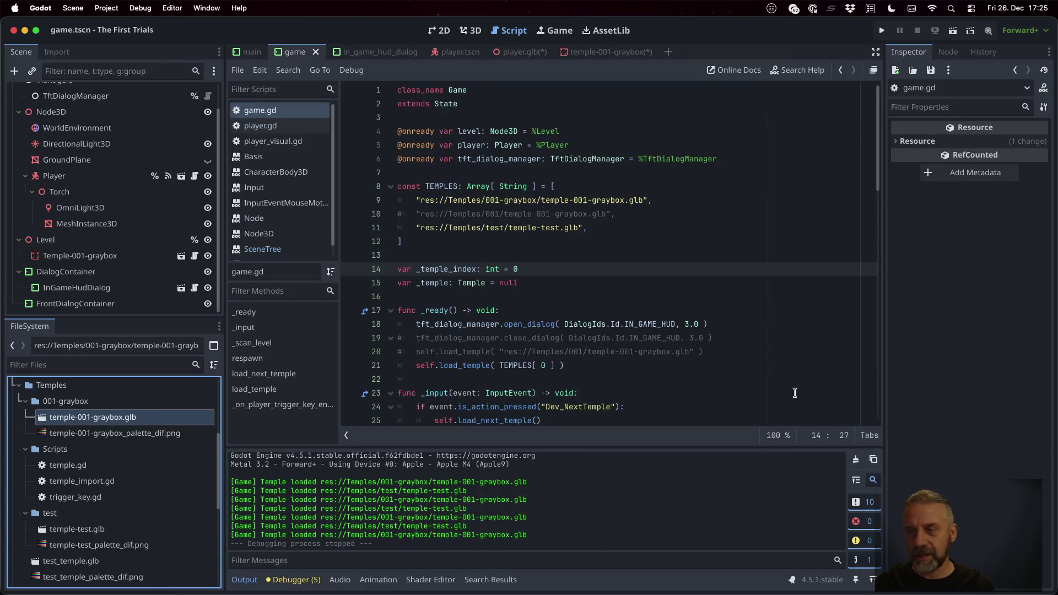
{"action": "key", "text": "ctrl+Right"}
Step: Rename both the Item-Key collection and the Cube object to 'Item-BossKey'
{"action": "double_click", "coordinate": [959, 99]}
{"action": "left_click", "coordinate": [960, 100]}
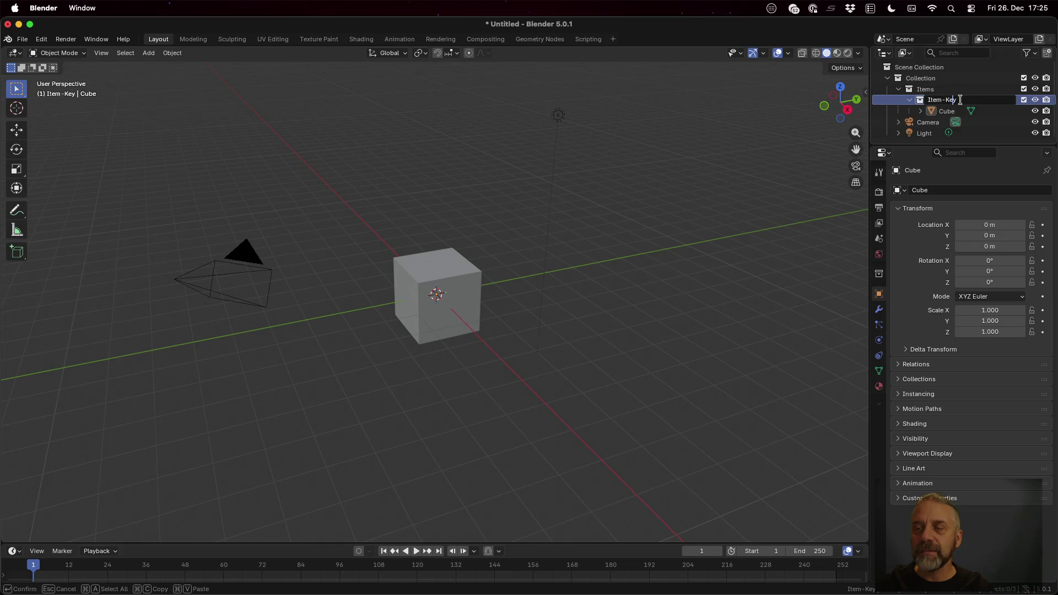
{"action": "type", "text": "Boss"}
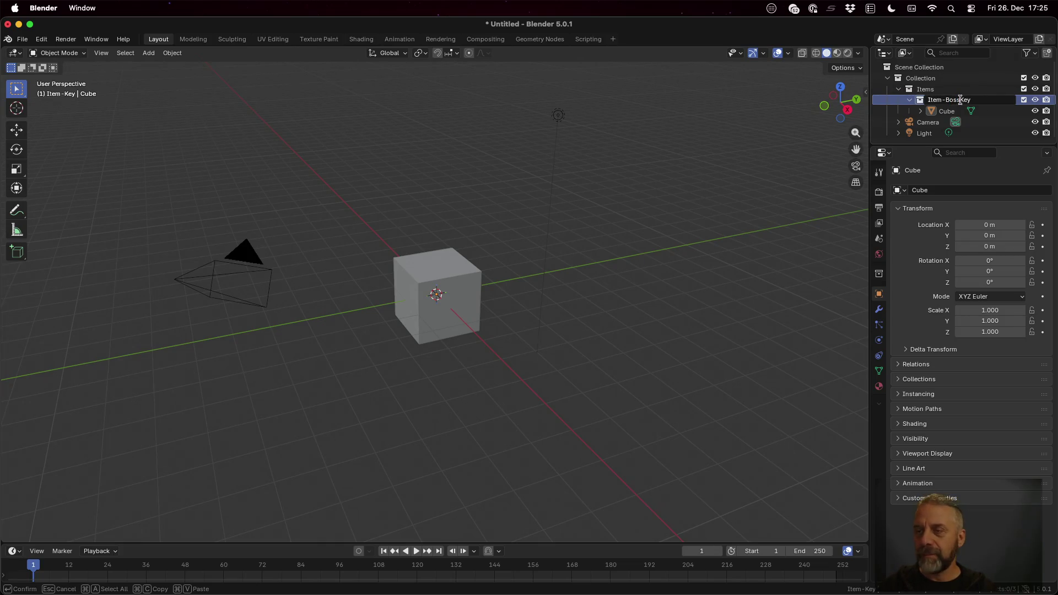
{"action": "key", "text": "Return"}
{"action": "double_click", "coordinate": [947, 111]}
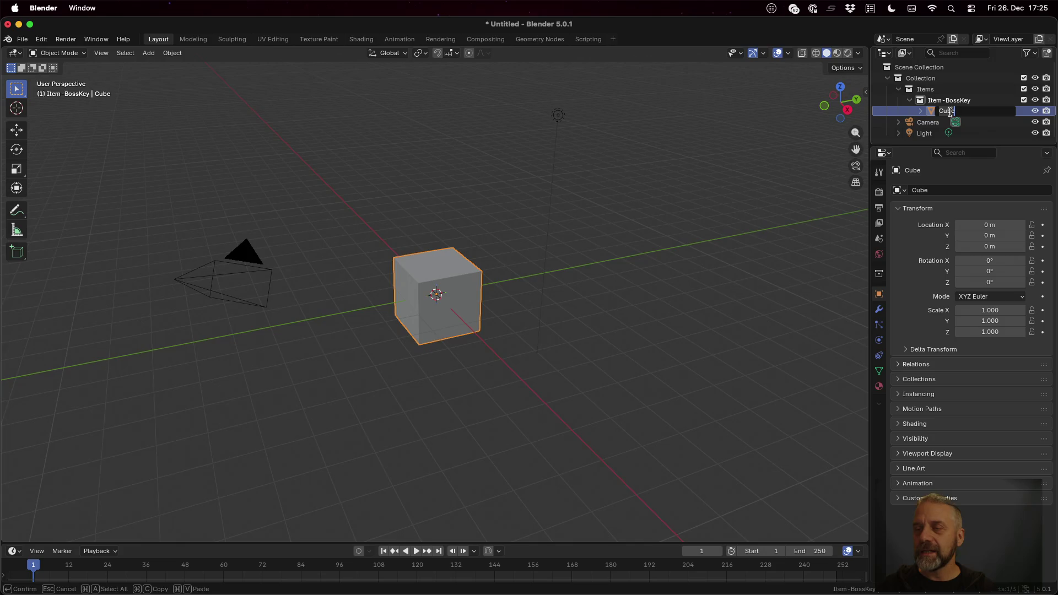
{"action": "type", "text": "I"}
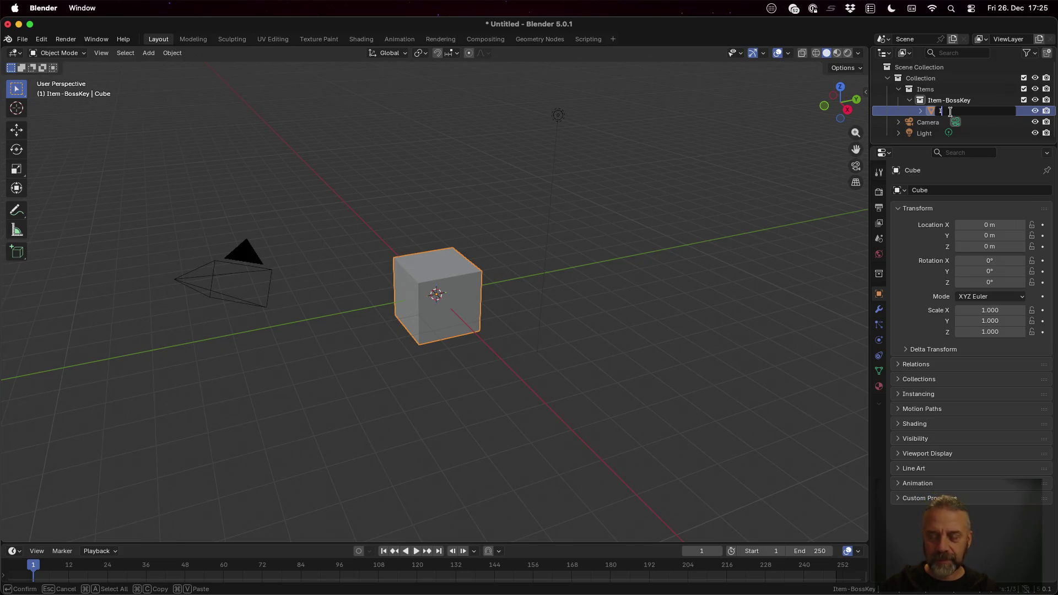
{"action": "type", "text": "tem-BossKey"}
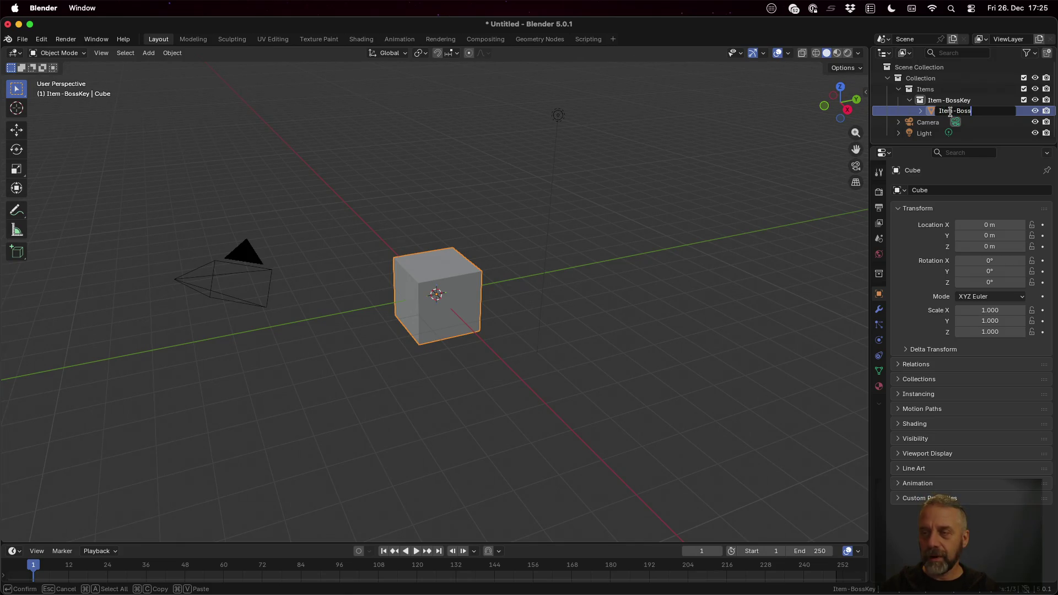
{"action": "key", "text": "Return"}
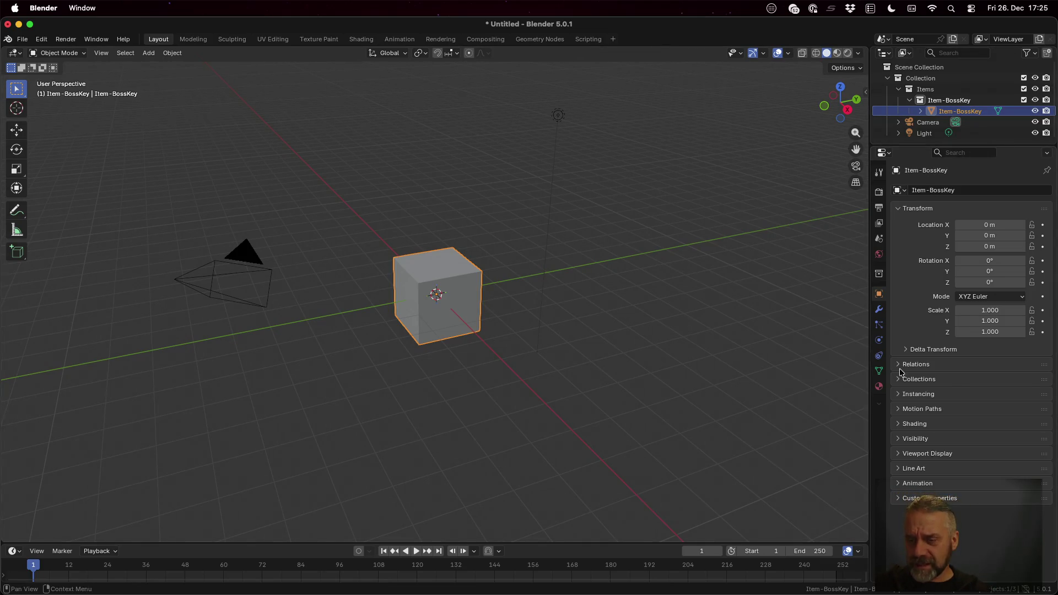
{"action": "left_click", "coordinate": [880, 387]}
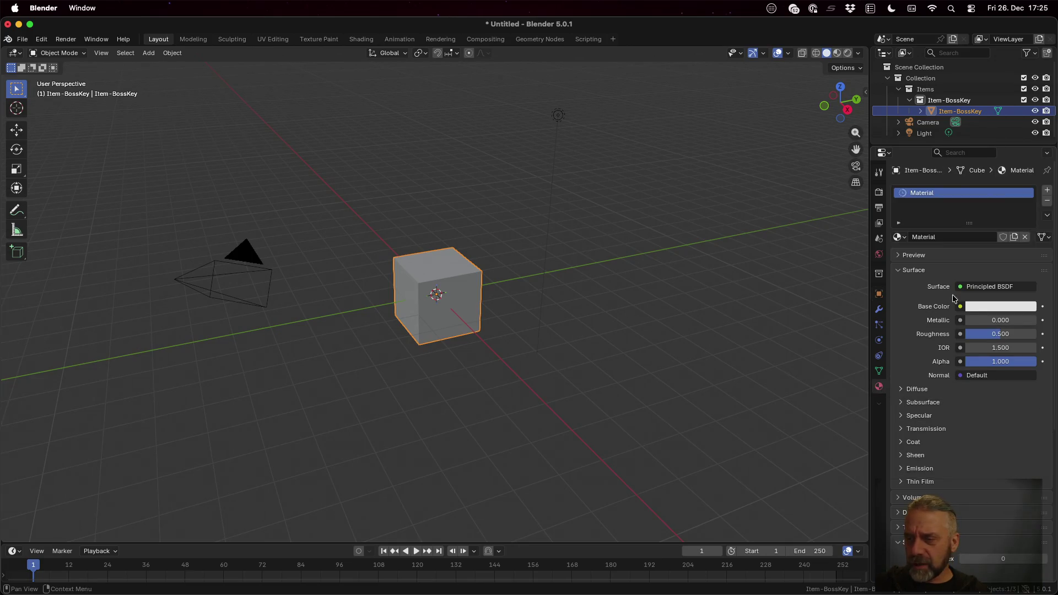
Step: Connect an Image Texture to the key material's Base Color input
{"action": "left_click", "coordinate": [981, 307]}
{"action": "left_click", "coordinate": [917, 389]}
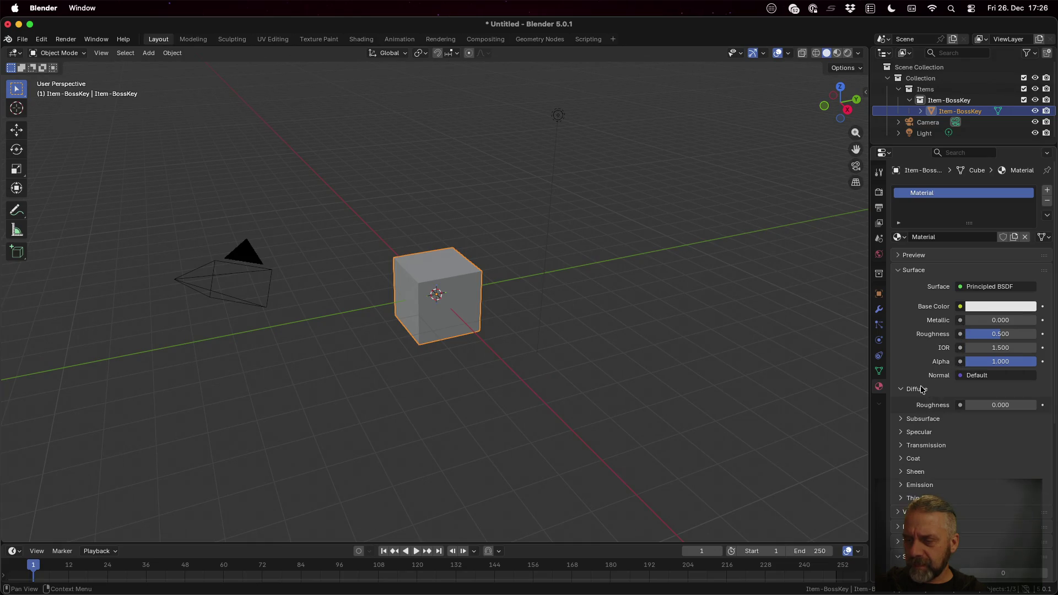
{"action": "scroll", "coordinate": [926, 389], "scroll_direction": "down", "scroll_amount": 4}
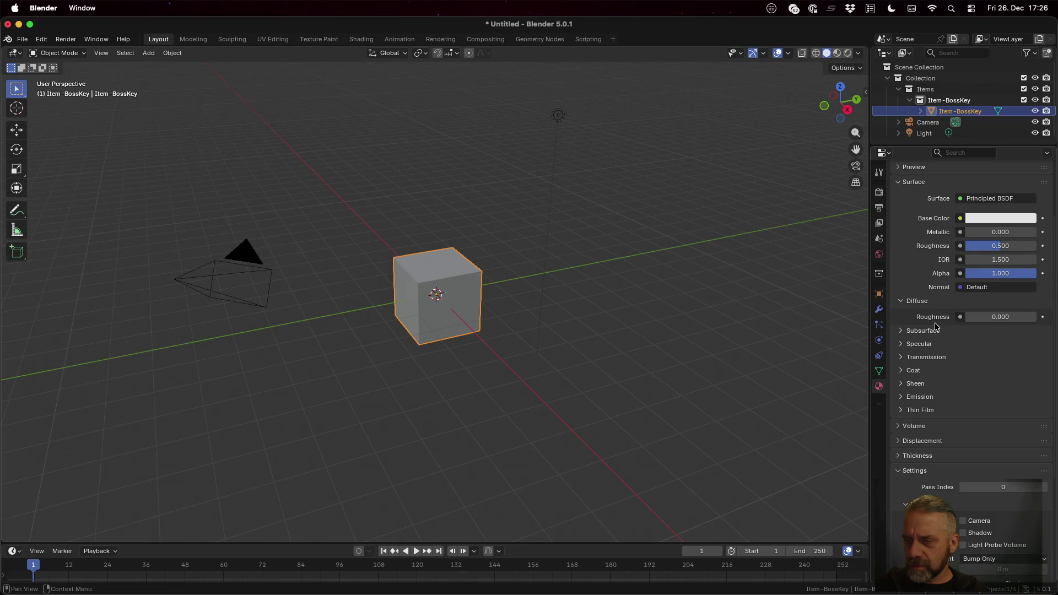
{"action": "left_click", "coordinate": [960, 218]}
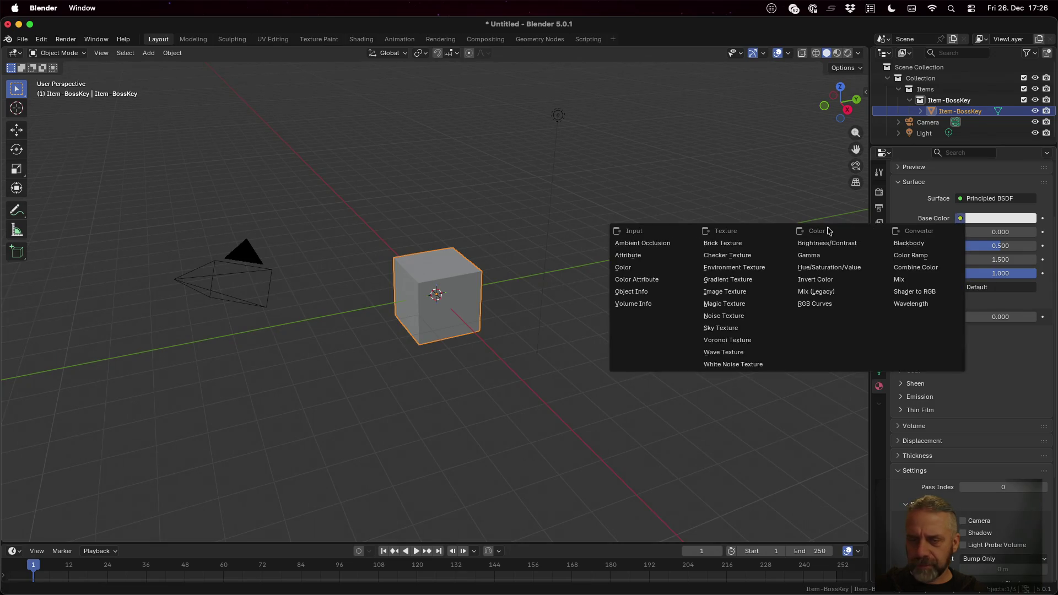
{"action": "left_click", "coordinate": [724, 291]}
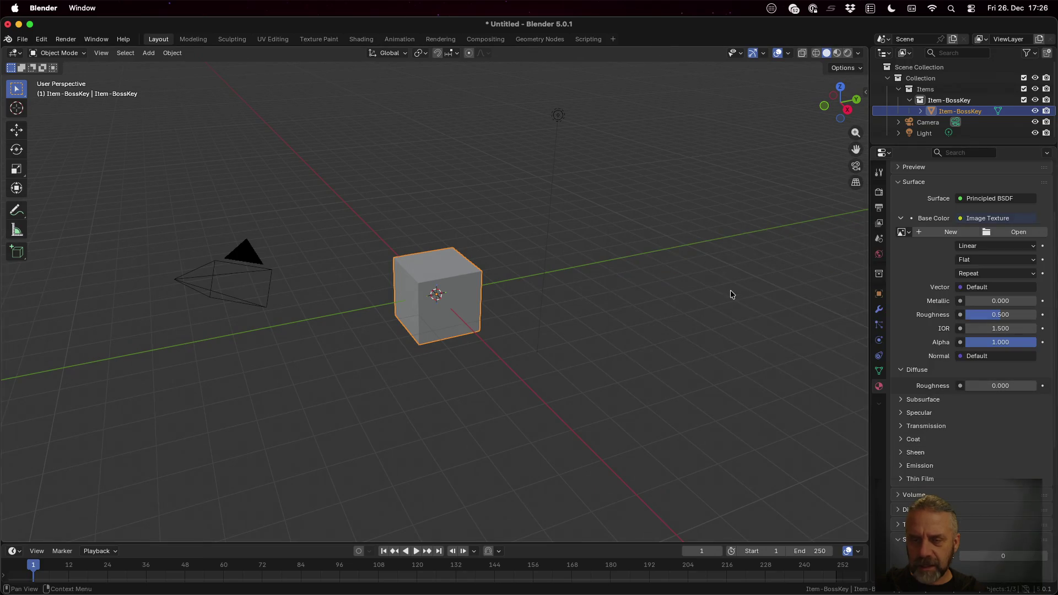
Step: Load palette_dif.png from TheFirstTrials/assets as the texture image, then enter Edit Mode
{"action": "left_click", "coordinate": [993, 232]}
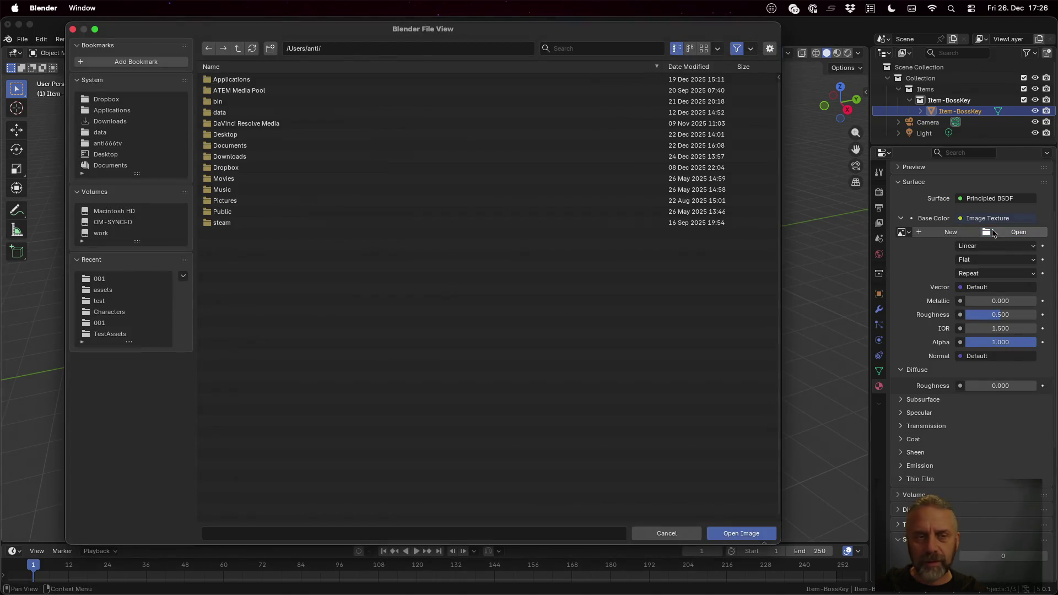
{"action": "left_click", "coordinate": [151, 140]}
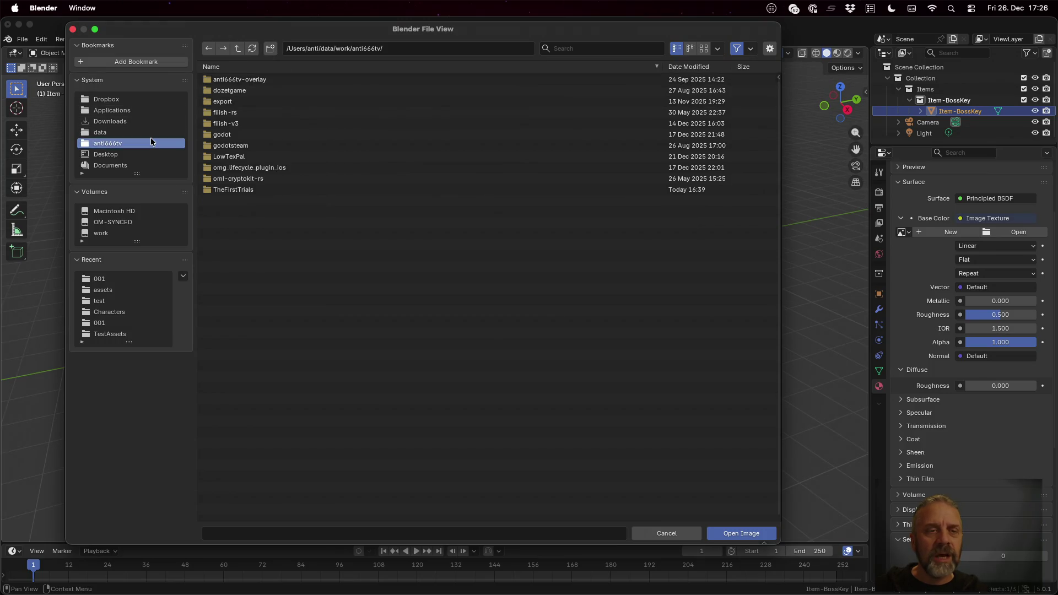
{"action": "left_click", "coordinate": [264, 190]}
{"action": "left_click", "coordinate": [237, 49]}
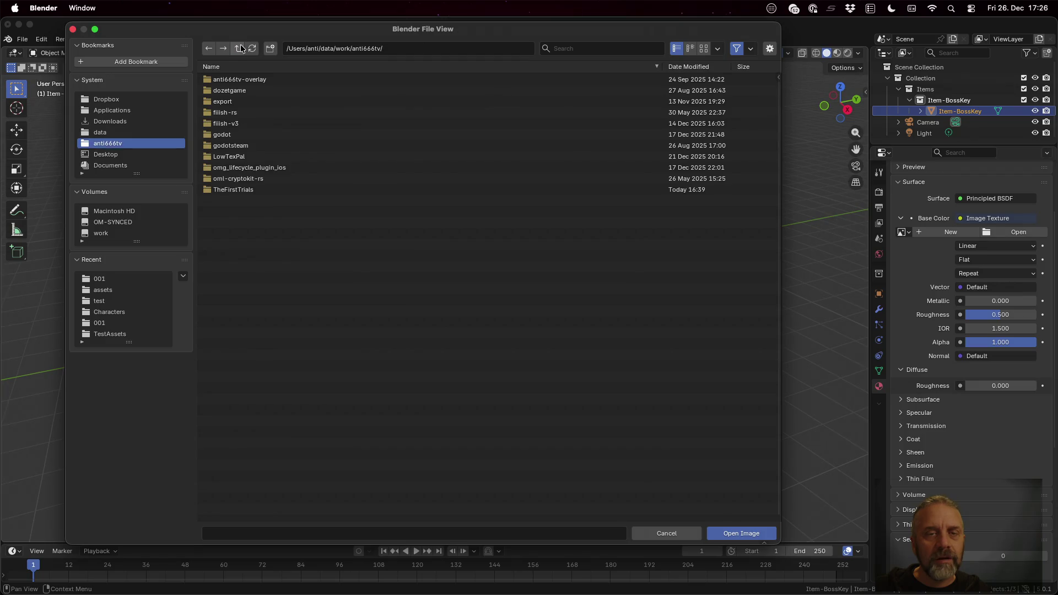
{"action": "left_click", "coordinate": [239, 190]}
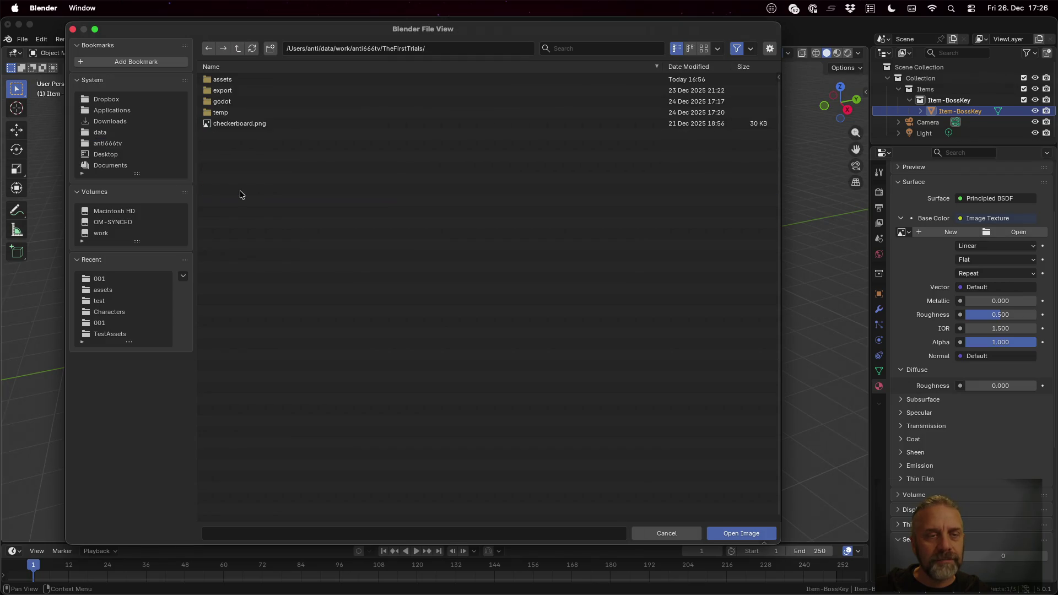
{"action": "left_click", "coordinate": [259, 79]}
{"action": "left_click", "coordinate": [274, 102]}
{"action": "double_click", "coordinate": [275, 103]}
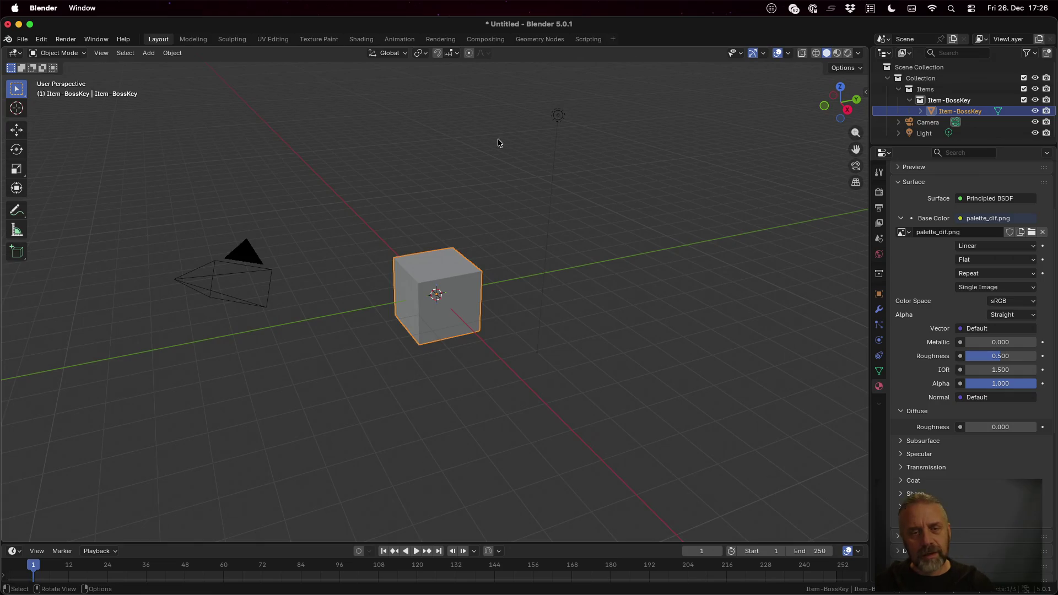
{"action": "key", "text": "Tab"}
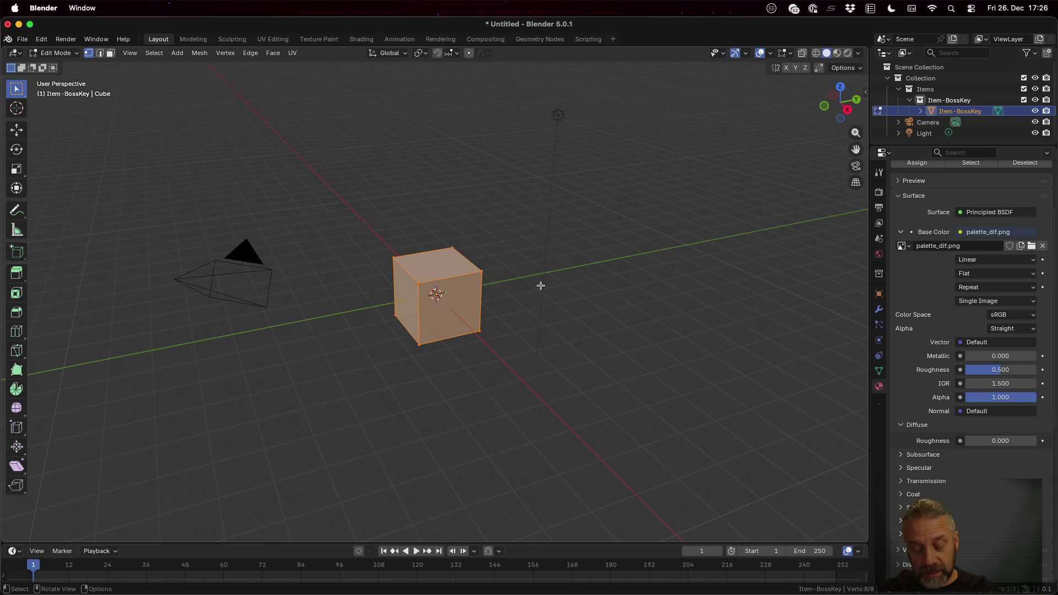
Step: Scale the cube to 0.3 along Y, then by 0.5 on X and Z
{"action": "type", "text": "sy"}
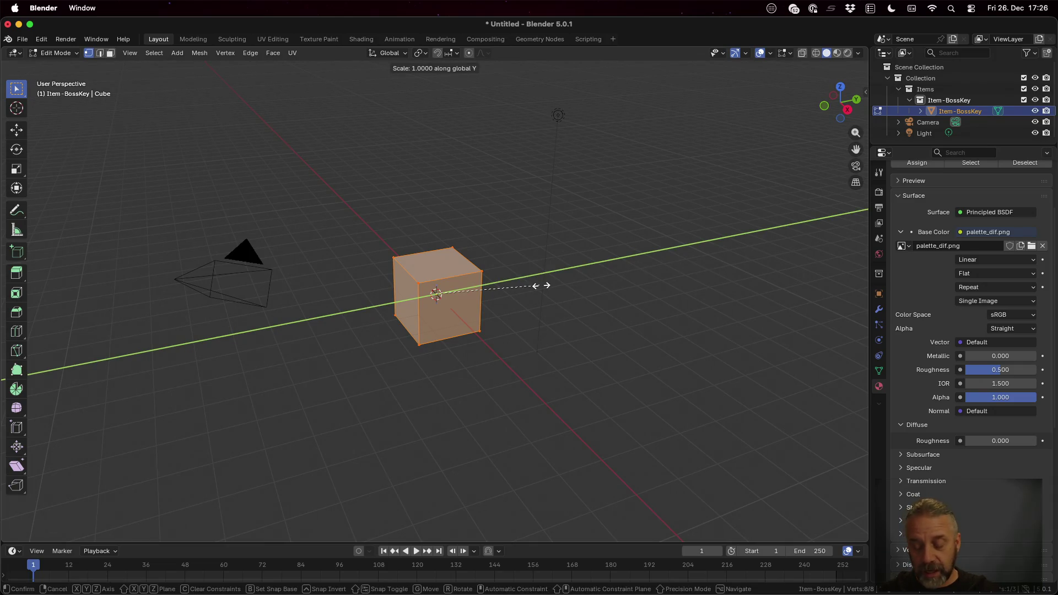
{"action": "type", "text": "0.3"}
{"action": "key", "text": "Return"}
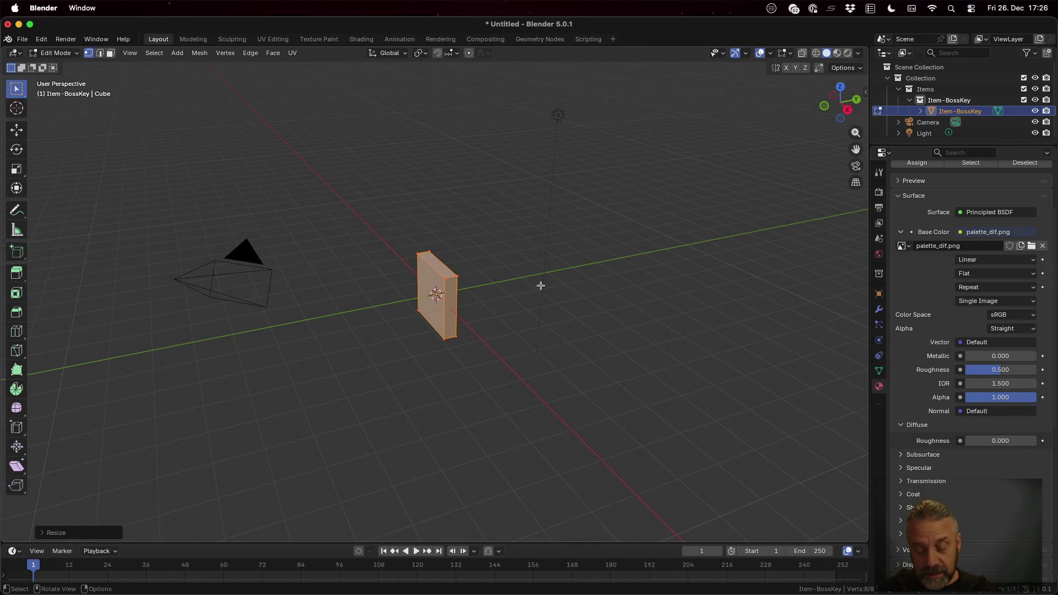
{"action": "key", "text": "s"}
{"action": "key", "text": "shift+y"}
{"action": "type", "text": "0.5"}
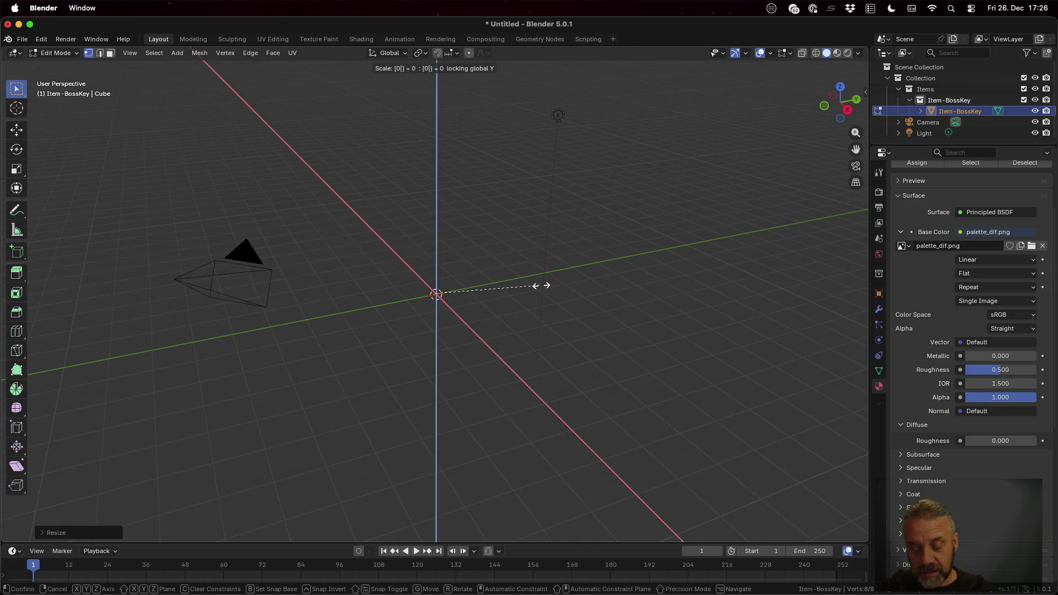
{"action": "key", "text": "Return"}
Step: Halve the block's width along X with a 0.5 scale
{"action": "mouse_move", "coordinate": [517, 309]}
{"action": "left_mouse_down"}
{"action": "mouse_move", "coordinate": [590, 302]}
{"action": "mouse_move", "coordinate": [595, 283]}
{"action": "mouse_move", "coordinate": [618, 290]}
{"action": "left_mouse_up"}
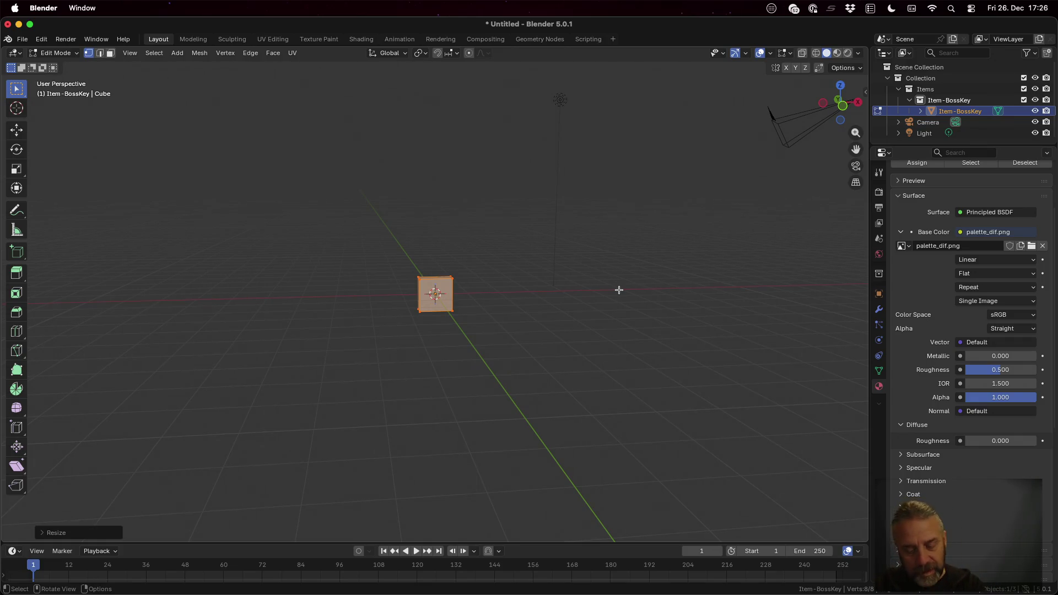
{"action": "key", "text": "g"}
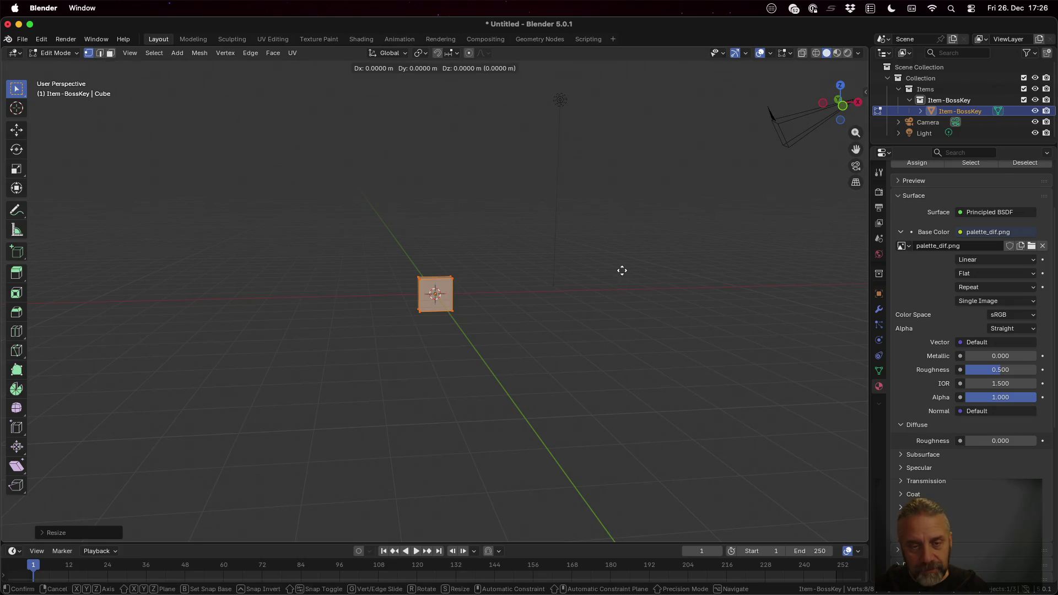
{"action": "mouse_move", "coordinate": [621, 269]}
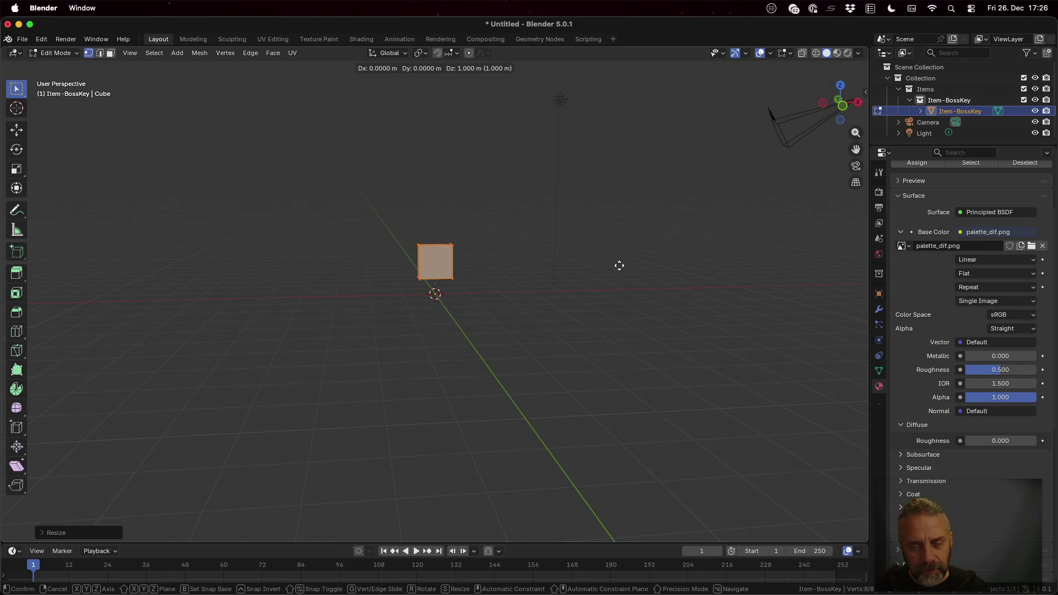
{"action": "key", "text": "ctrl"}
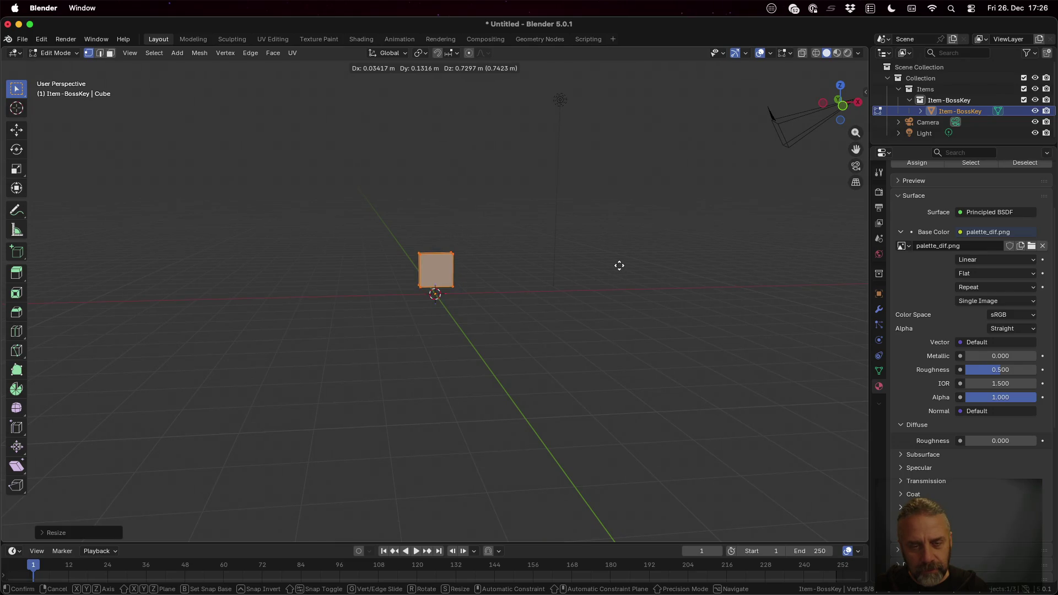
{"action": "key", "text": "Escape"}
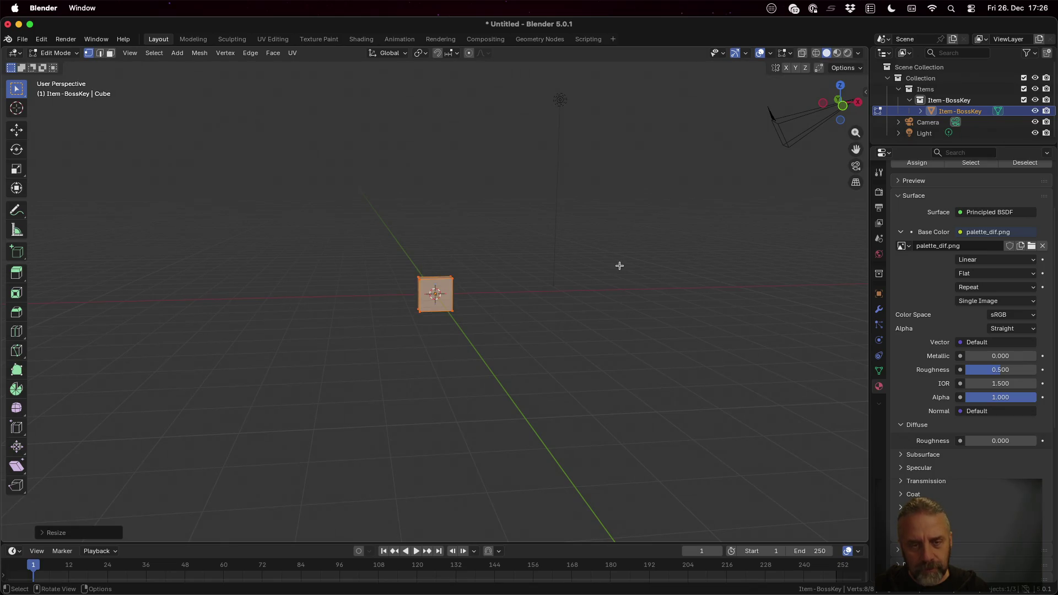
{"action": "scroll", "coordinate": [503, 288], "scroll_direction": "up", "scroll_amount": 3}
{"action": "scroll", "coordinate": [504, 286], "scroll_direction": "up", "scroll_amount": 2}
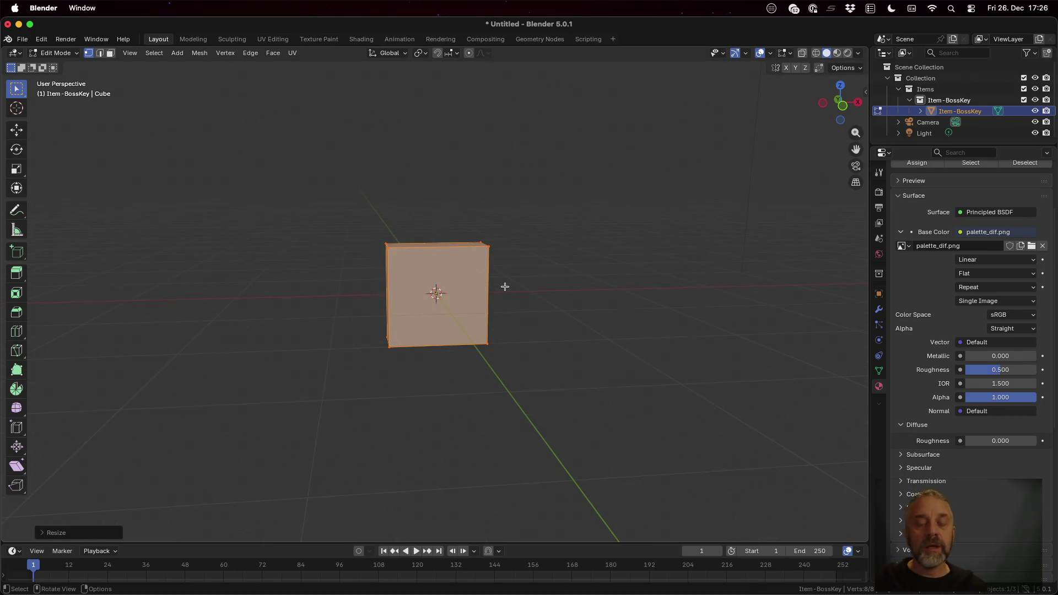
{"action": "type", "text": "s"}
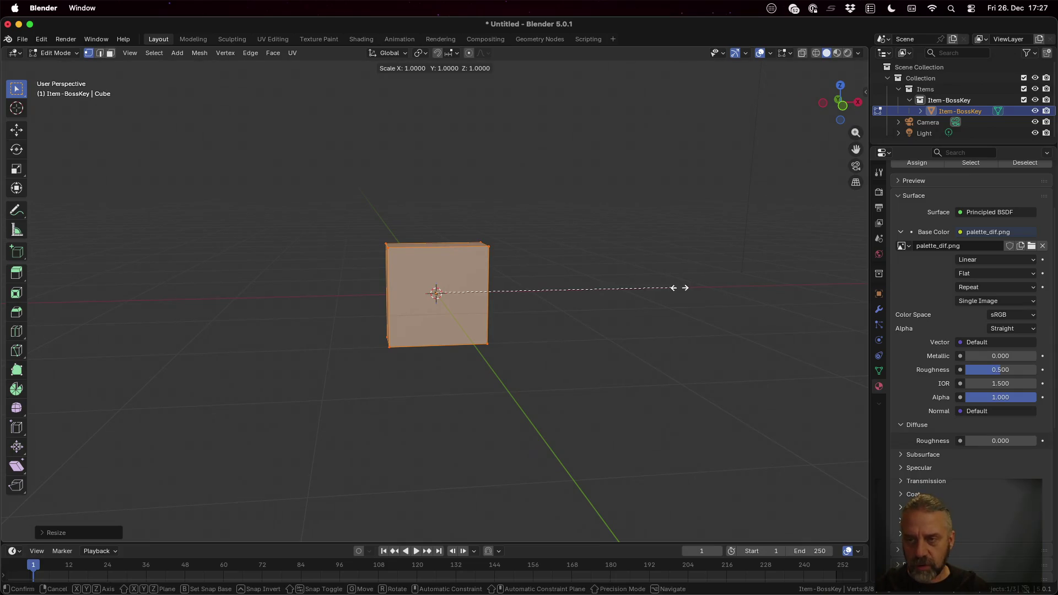
{"action": "type", "text": "x0.5"}
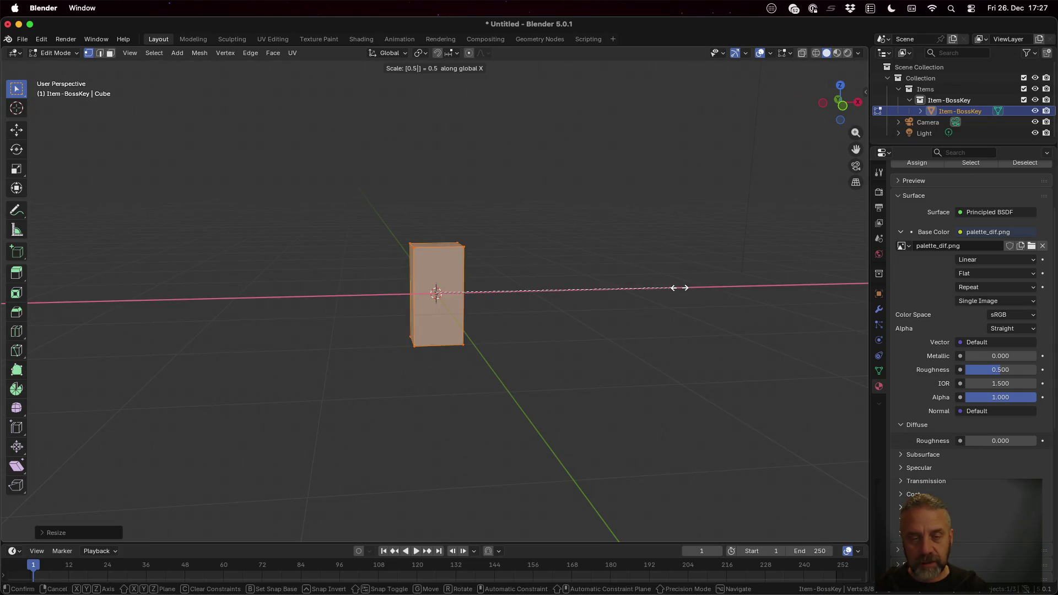
{"action": "key", "text": "Return"}
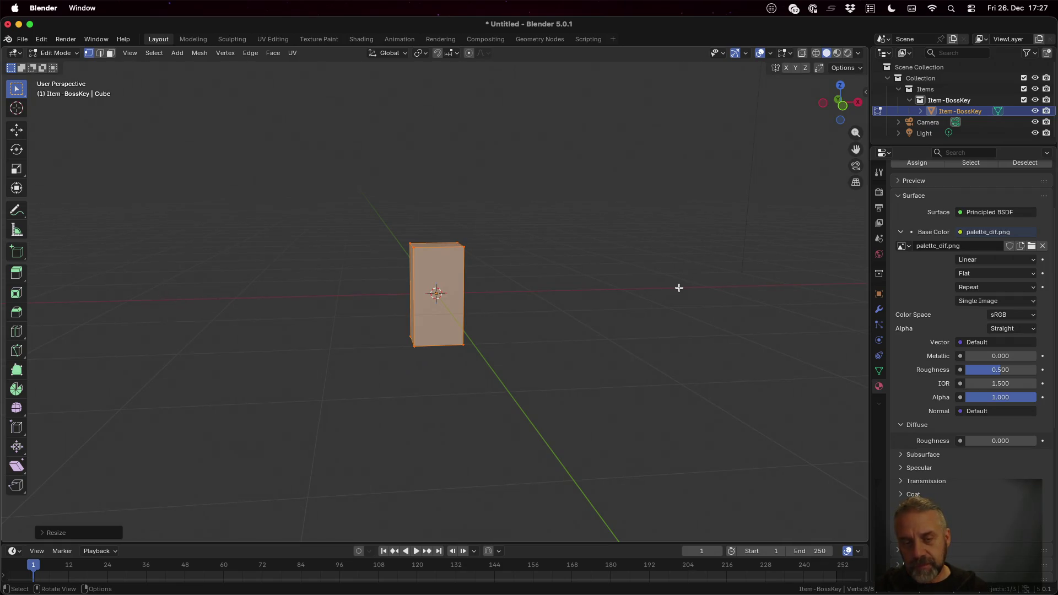
Step: Box-select the block's bottom vertices and try moving them along Z
{"action": "left_click", "coordinate": [374, 320]}
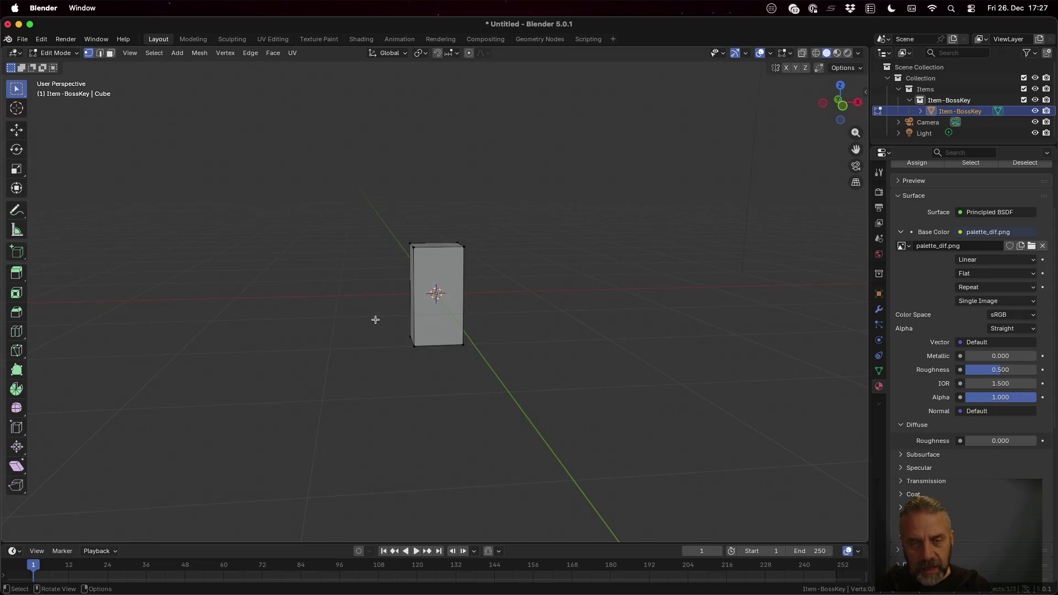
{"action": "left_click_drag", "start_coordinate": [373, 311], "coordinate": [493, 366]}
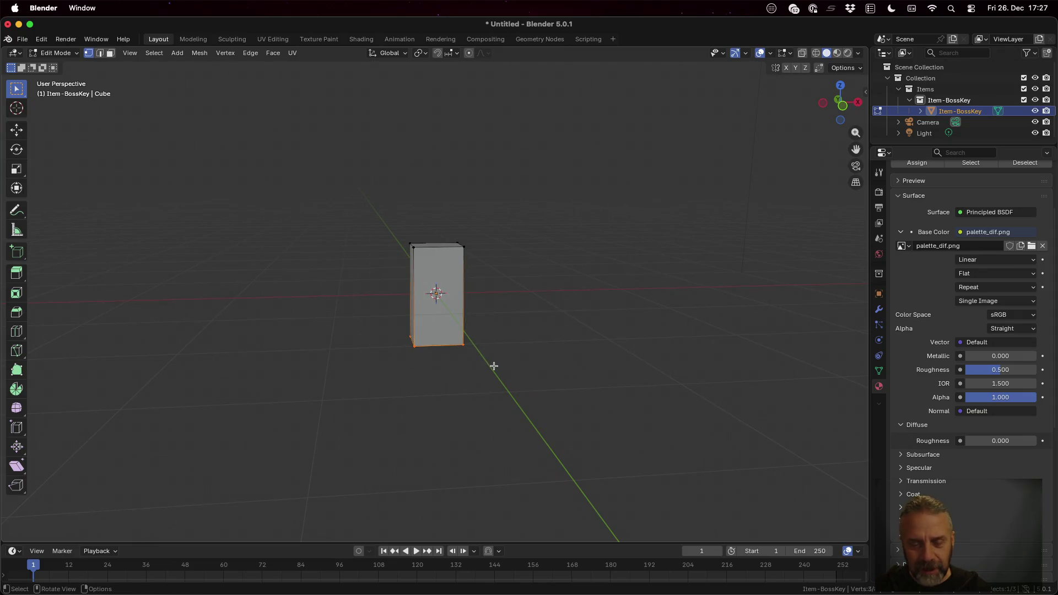
{"action": "key", "text": "g"}
{"action": "key", "text": "z"}
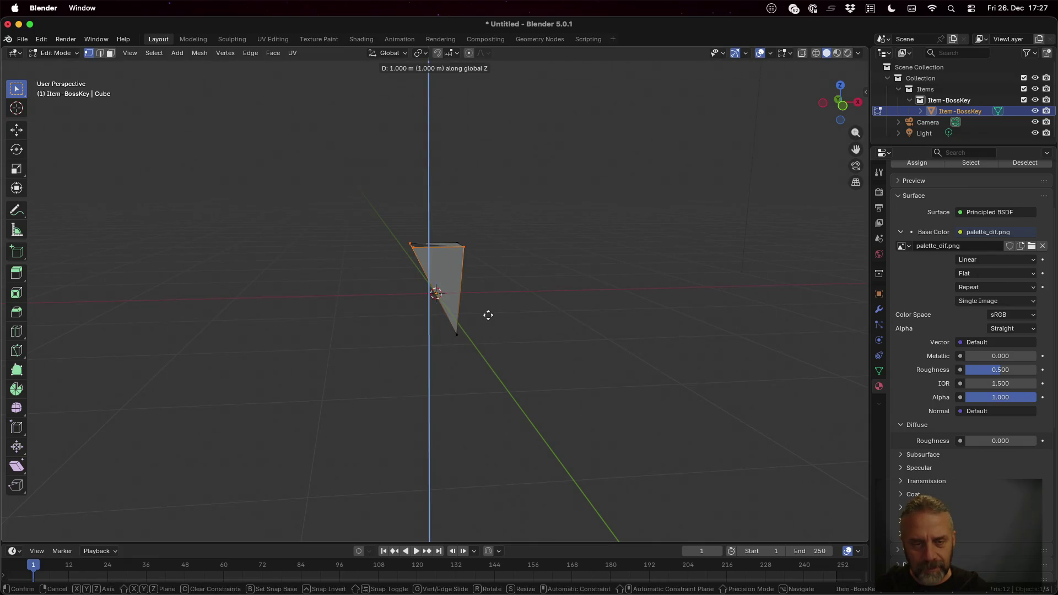
{"action": "key", "text": "BackSpace"}
{"action": "left_click", "coordinate": [485, 331]}
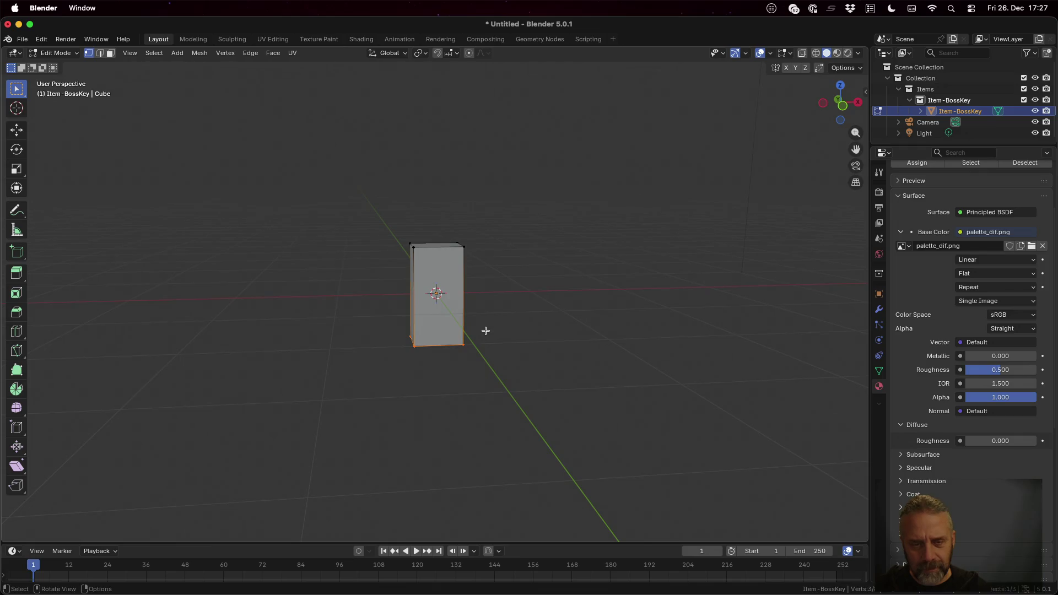
{"action": "left_click_drag", "start_coordinate": [546, 359], "coordinate": [491, 363]}
{"action": "left_click", "coordinate": [468, 339], "text": "shift"}
{"action": "key", "text": "g"}
{"action": "key", "text": "z"}
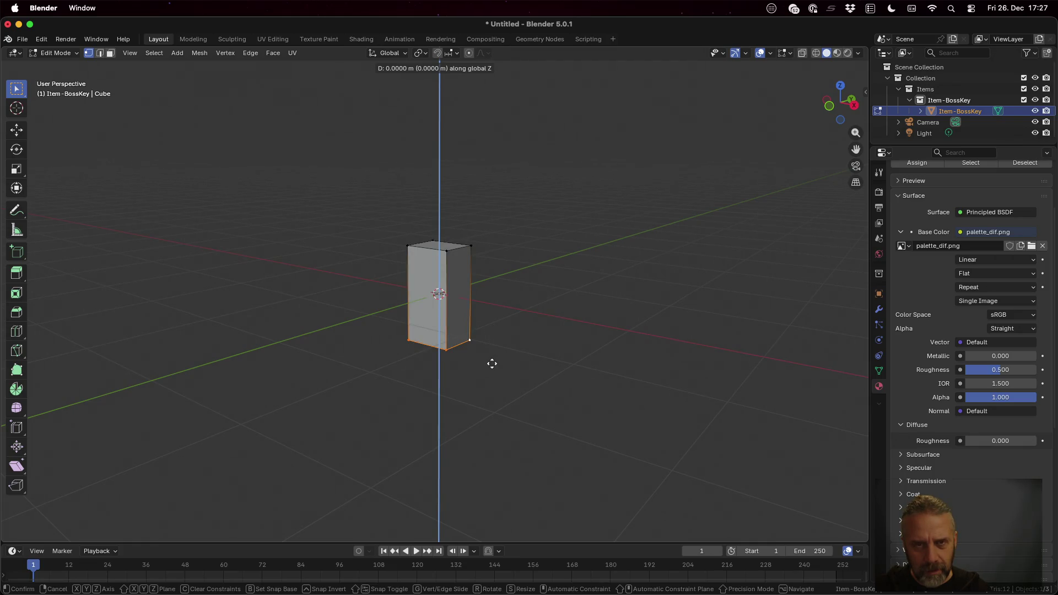
Step: Set snapping to Grid and move the mesh up along Z
{"action": "right_click", "coordinate": [492, 364]}
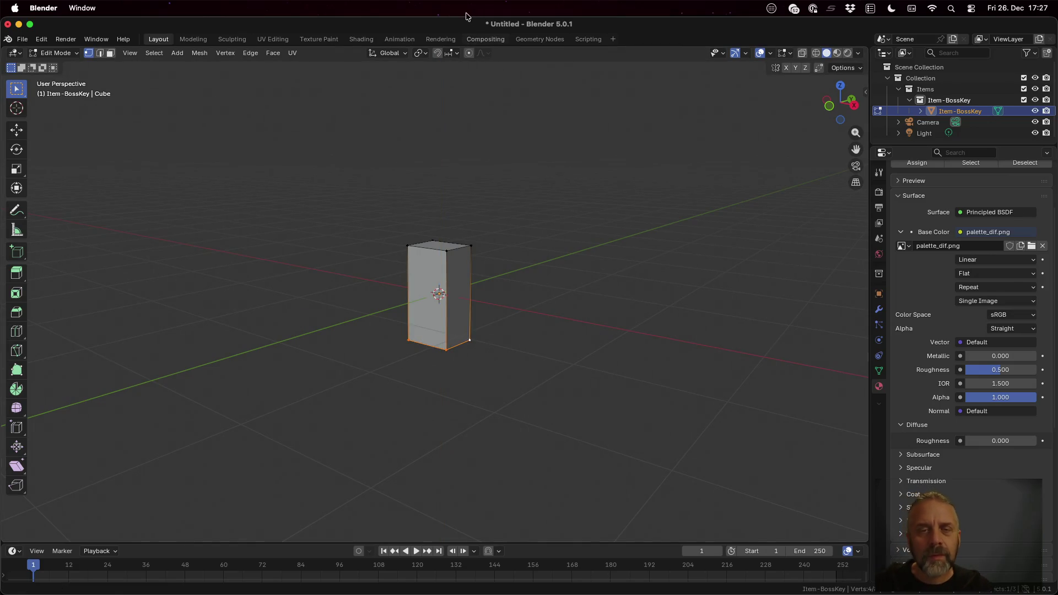
{"action": "left_click", "coordinate": [457, 55]}
{"action": "left_click", "coordinate": [430, 120]}
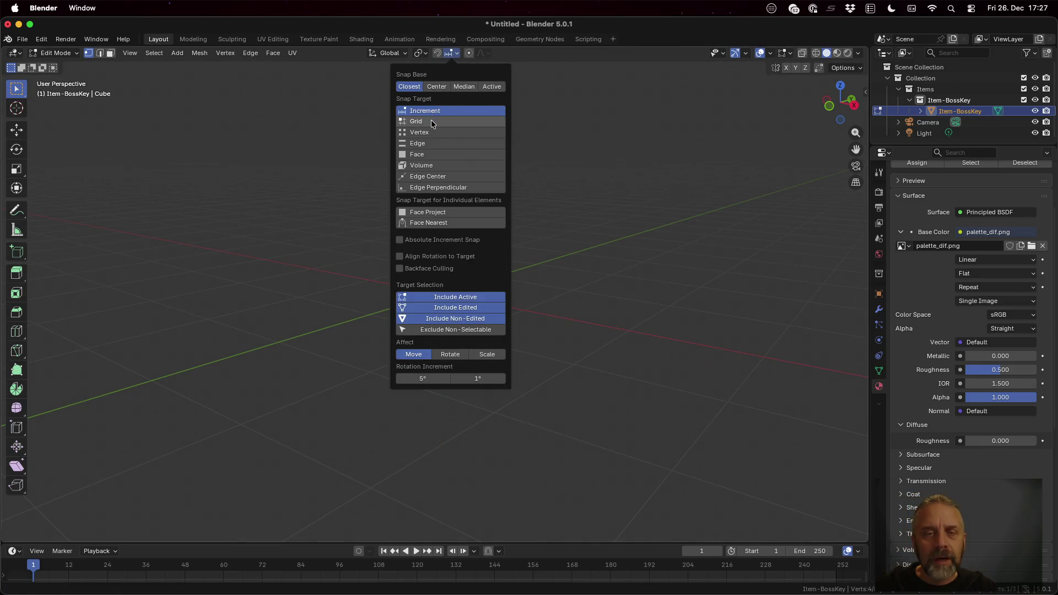
{"action": "key", "text": "g"}
{"action": "key", "text": "z"}
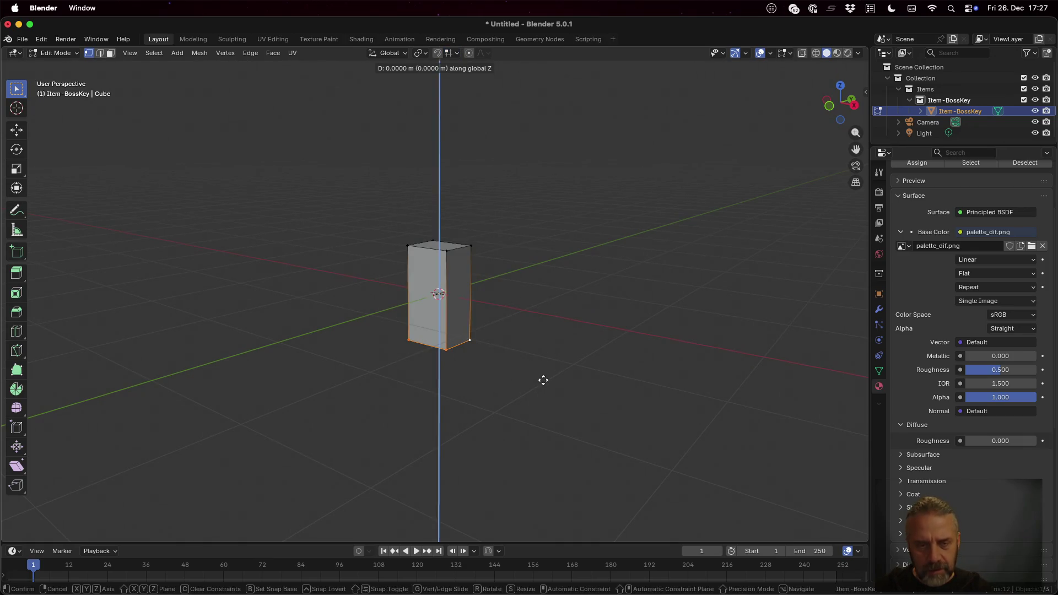
{"action": "left_click", "coordinate": [533, 307]}
Step: Orbit around the mesh and switch to face select mode
{"action": "left_click_drag", "start_coordinate": [517, 354], "coordinate": [541, 352]}
{"action": "scroll", "coordinate": [599, 342], "scroll_direction": "left", "scroll_amount": 10}
{"action": "scroll", "coordinate": [599, 342], "scroll_direction": "down", "scroll_amount": 3}
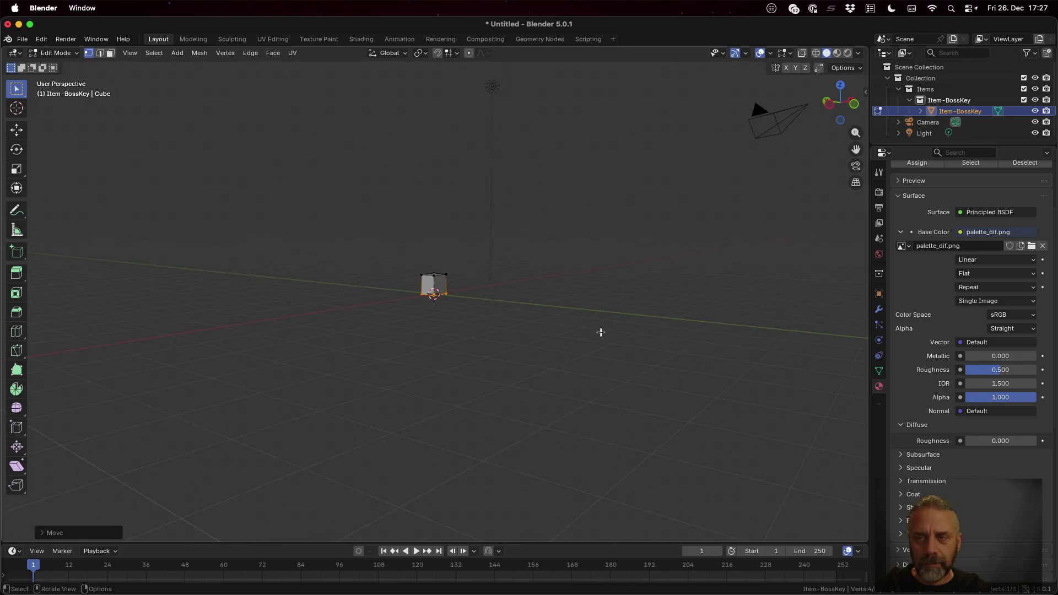
{"action": "scroll", "coordinate": [440, 322], "scroll_direction": "left", "scroll_amount": 15}
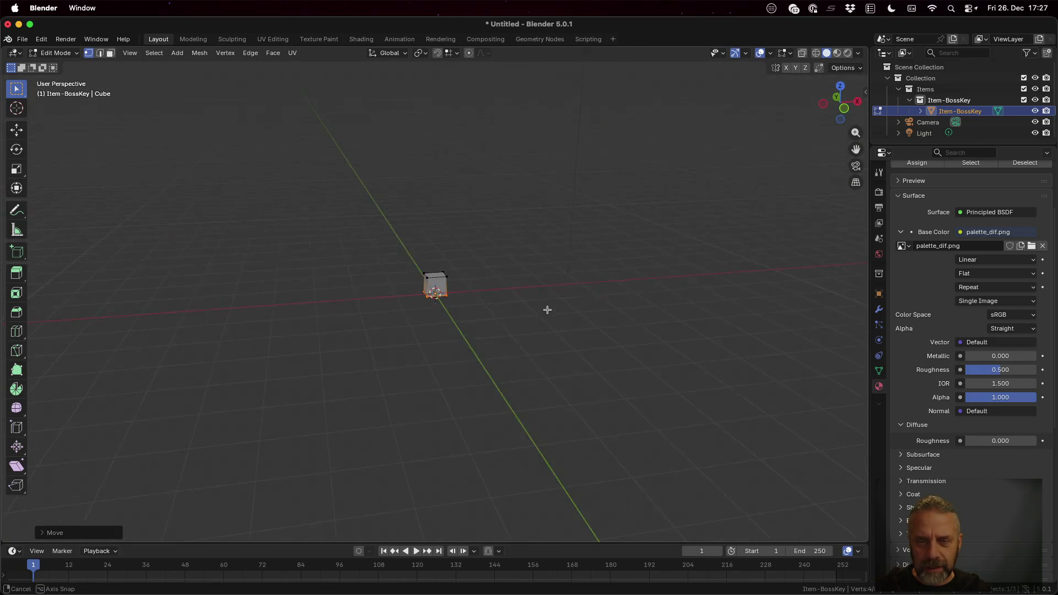
{"action": "scroll", "coordinate": [456, 311], "scroll_direction": "left", "scroll_amount": 15}
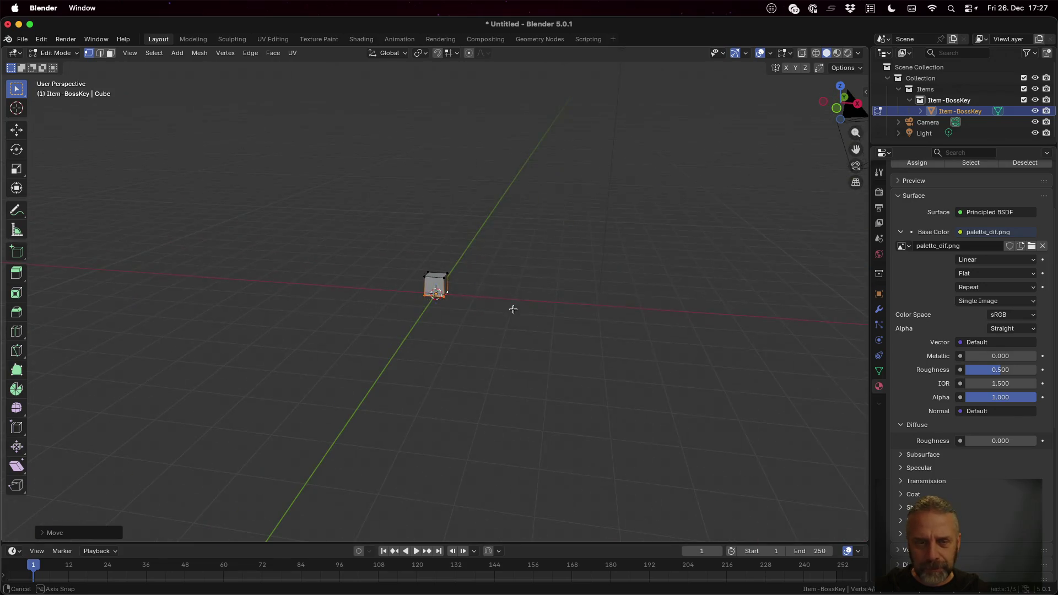
{"action": "scroll", "coordinate": [513, 309], "scroll_direction": "left", "scroll_amount": 10}
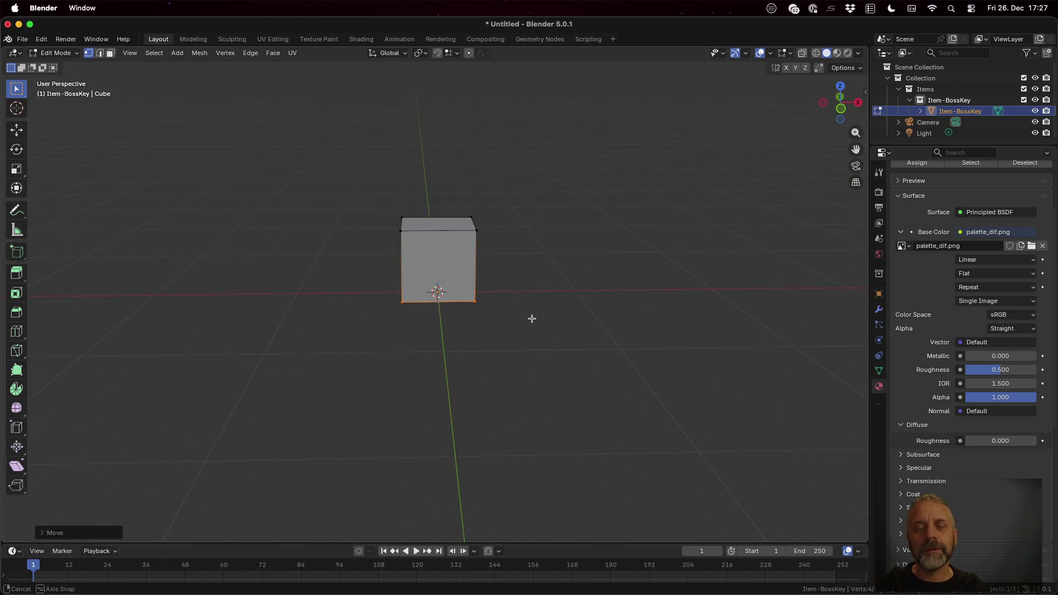
{"action": "key", "text": "3"}
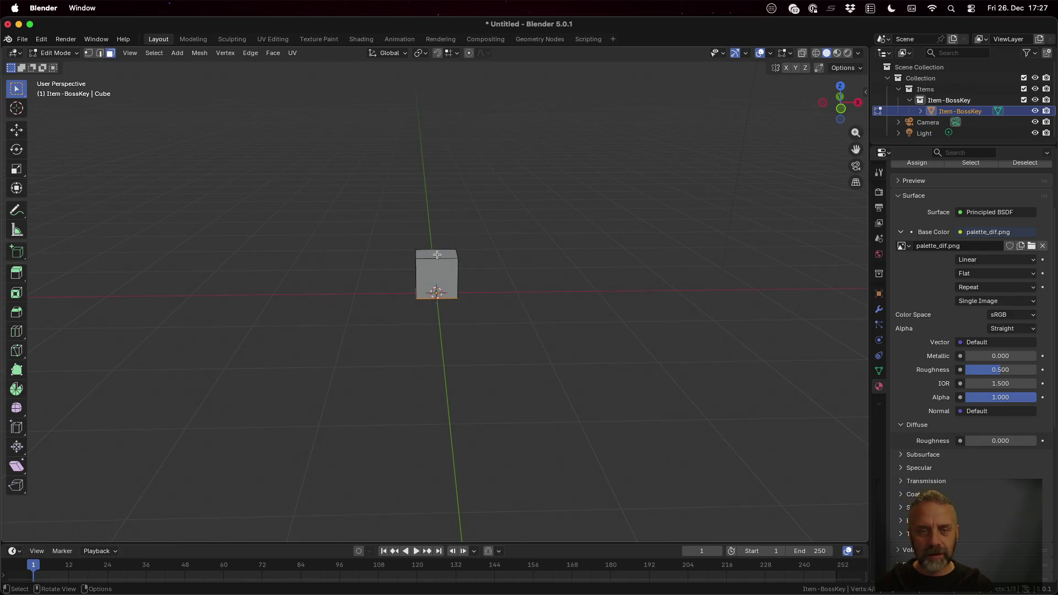
{"action": "scroll", "coordinate": [535, 333], "scroll_direction": "down", "scroll_amount": 2}
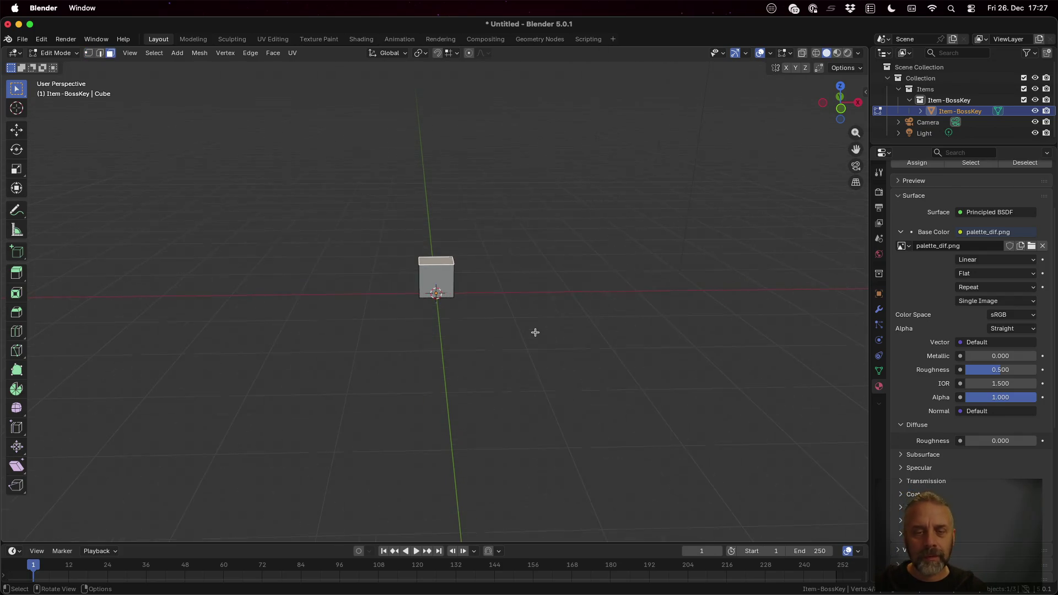
Step: Delete the cube's top vertices and select the remaining flat face
{"action": "key", "text": "x"}
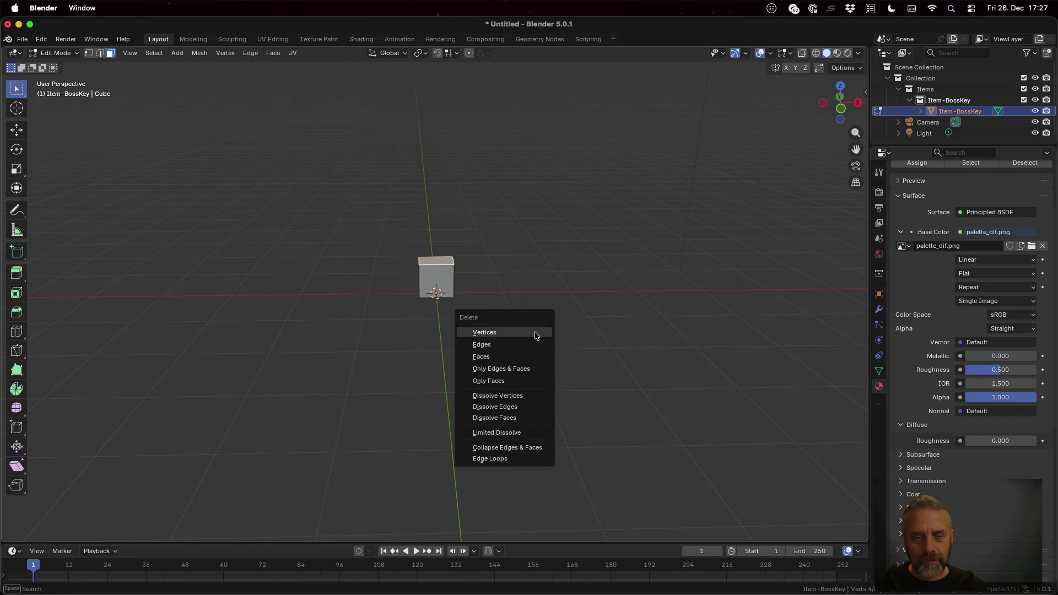
{"action": "left_click", "coordinate": [535, 332]}
{"action": "left_click", "coordinate": [445, 292]}
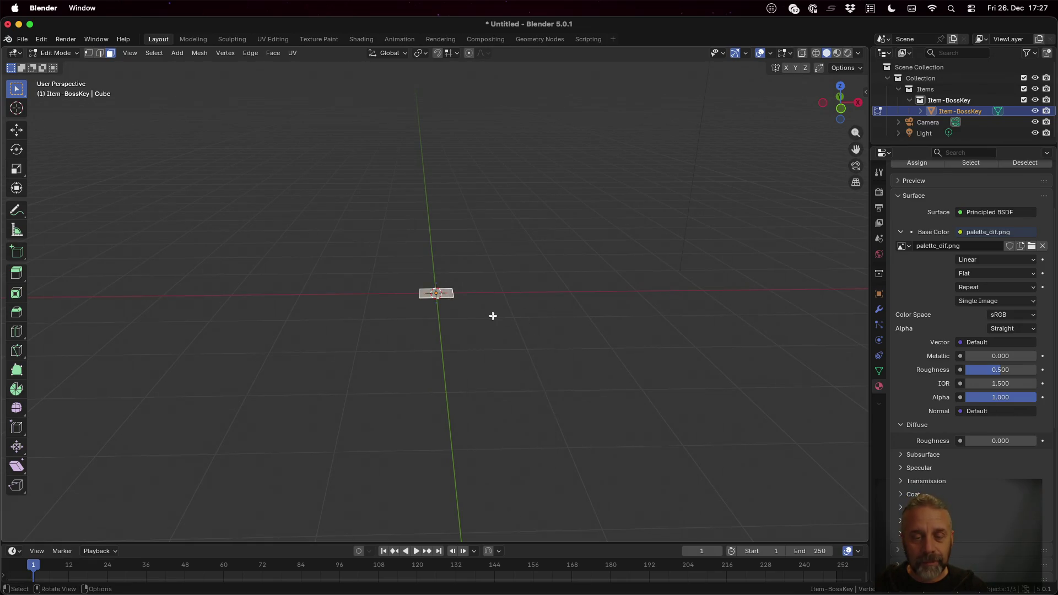
{"action": "type", "text": "ex1"}
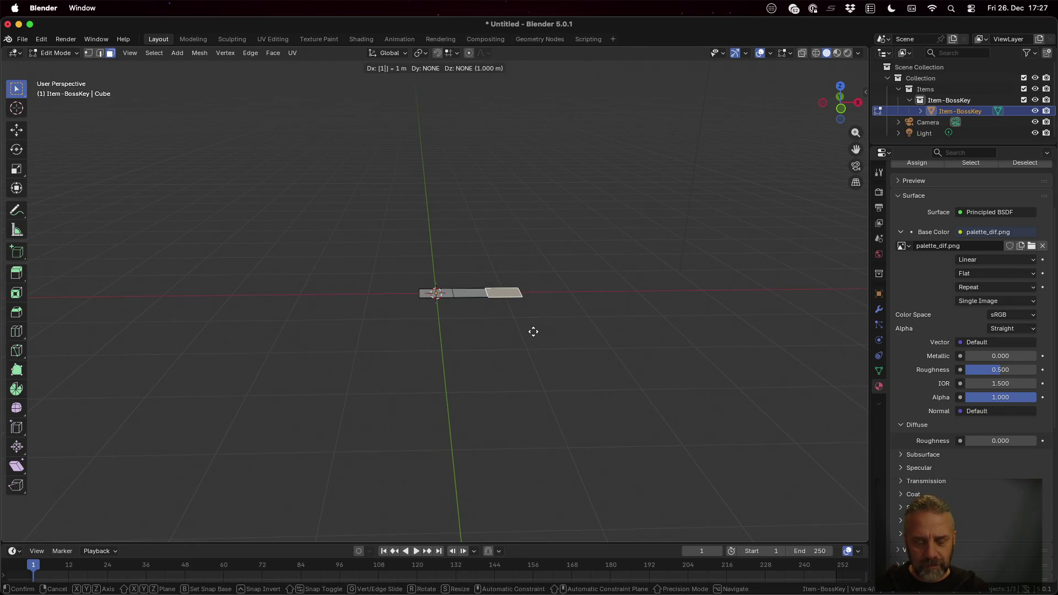
{"action": "key", "text": "Escape"}
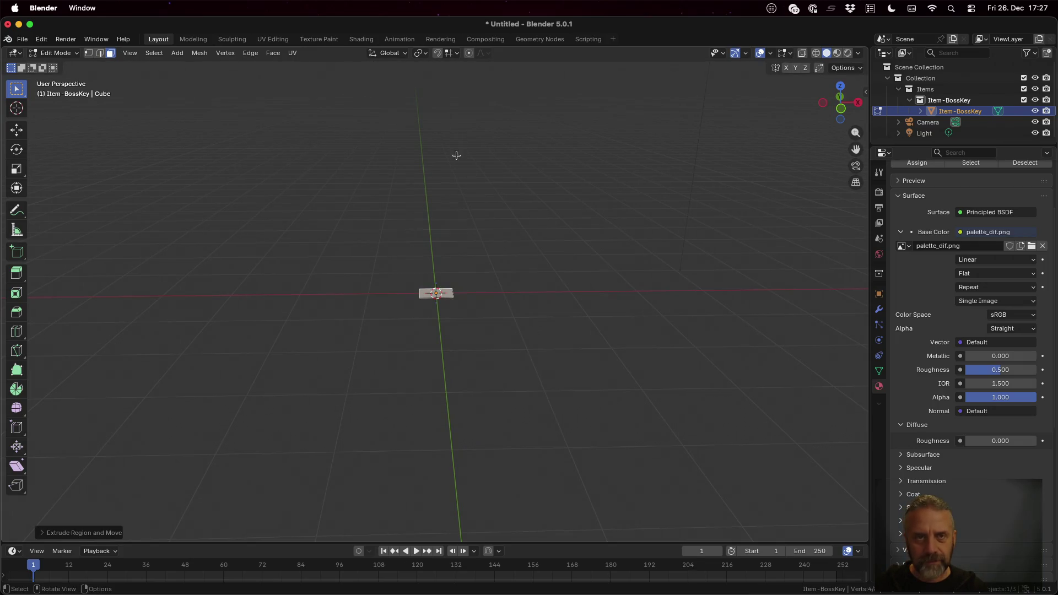
Step: Extrude the face -1 m along its normal
{"action": "key", "text": "e"}
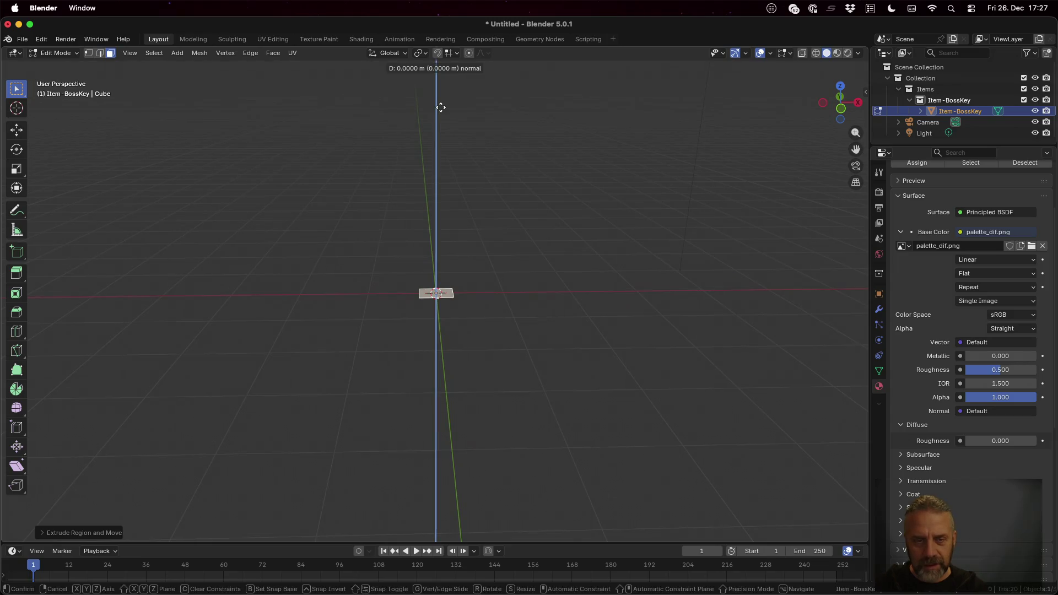
{"action": "type", "text": "1"}
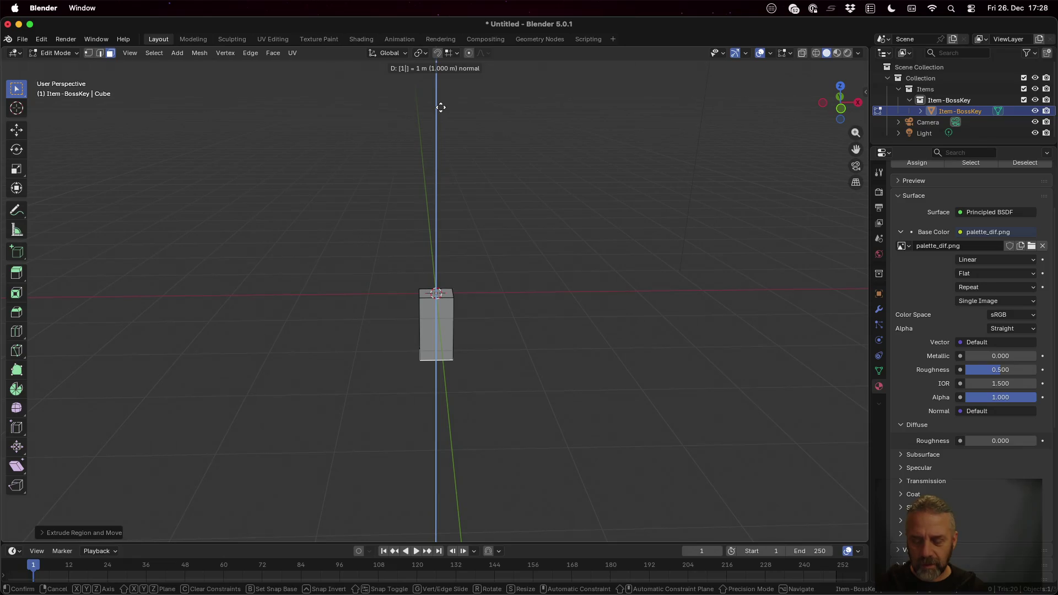
{"action": "key", "text": "minus"}
{"action": "type", "text": "0"}
{"action": "key", "text": "BackSpace"}
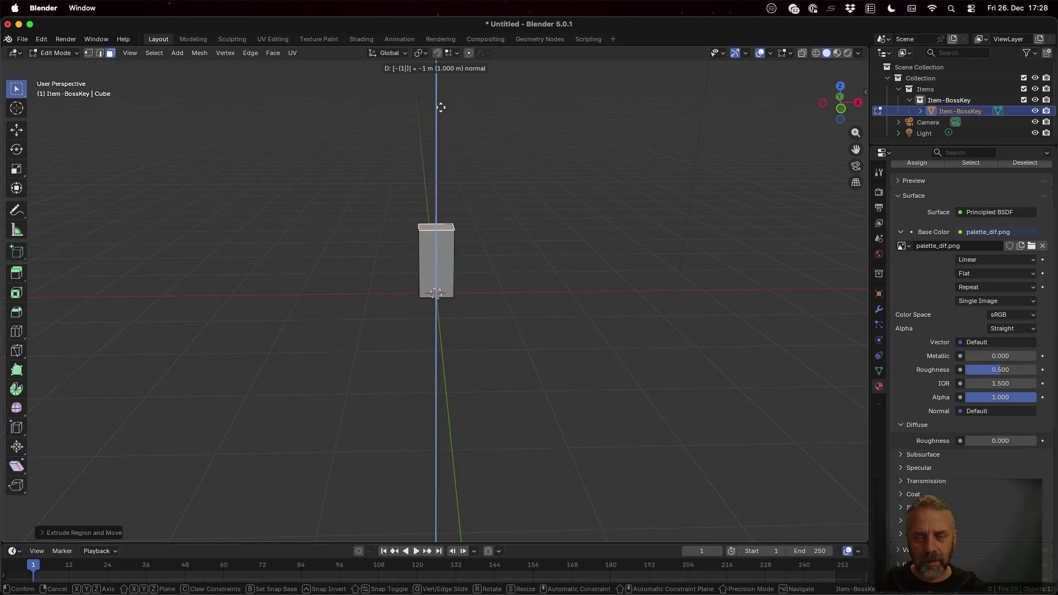
{"action": "key", "text": "Return"}
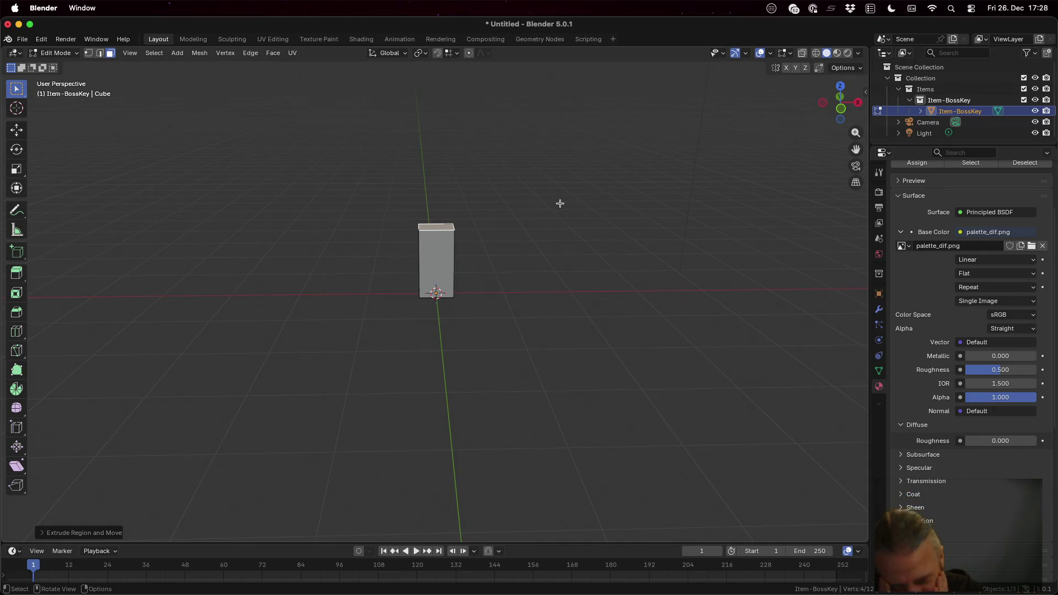
Step: Undo back to the full cube and return to Object Mode
{"action": "key", "text": "ctrl+z"}
{"action": "key", "text": "ctrl+z"}
{"action": "key", "text": "ctrl+z"}
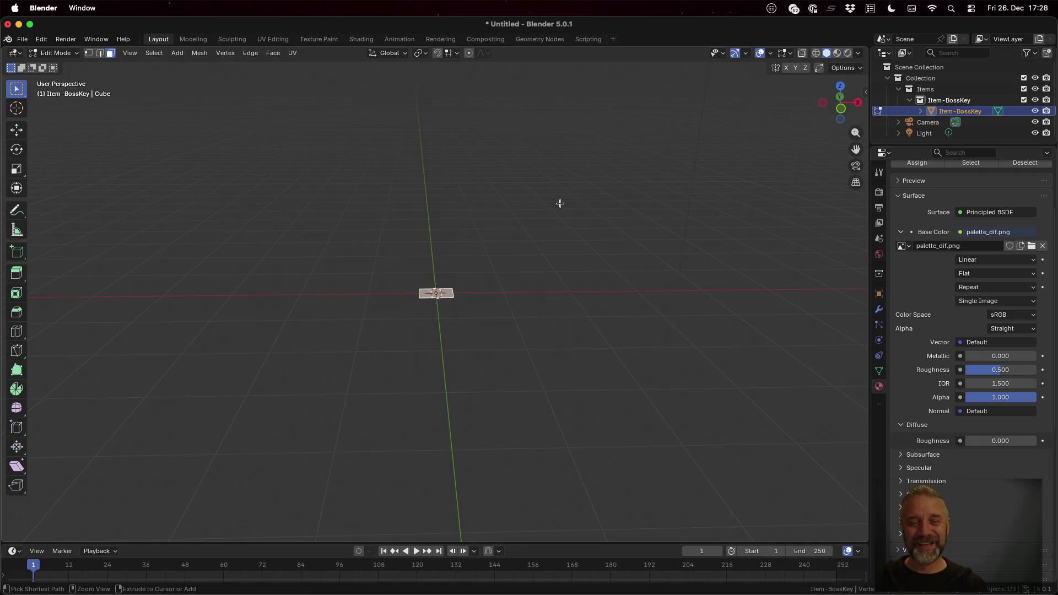
{"action": "key", "text": "ctrl+z"}
{"action": "key", "text": "ctrl+z"}
{"action": "key", "text": "ctrl+z"}
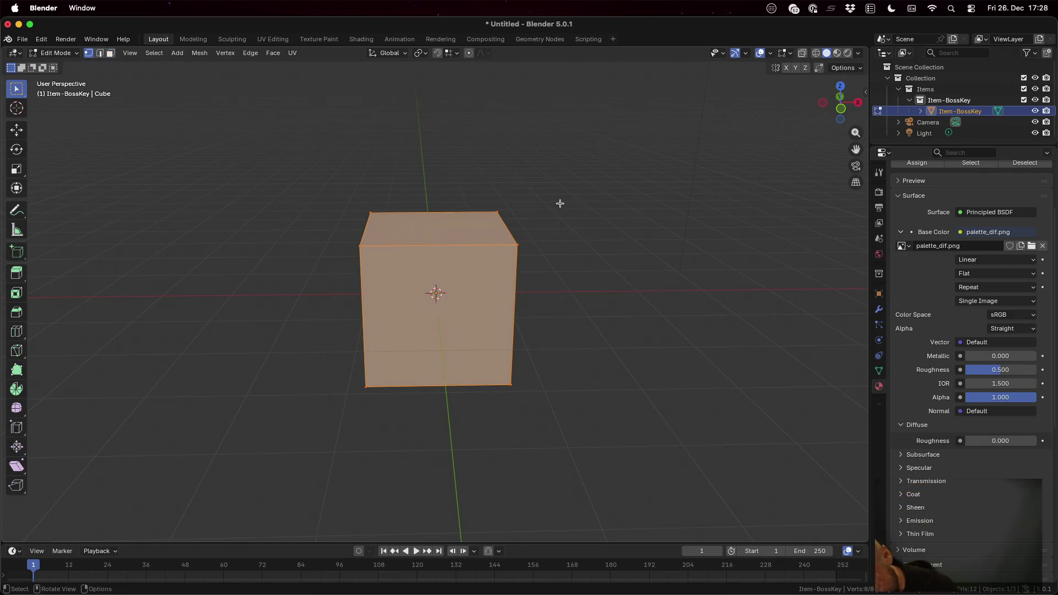
{"action": "key", "text": "Tab"}
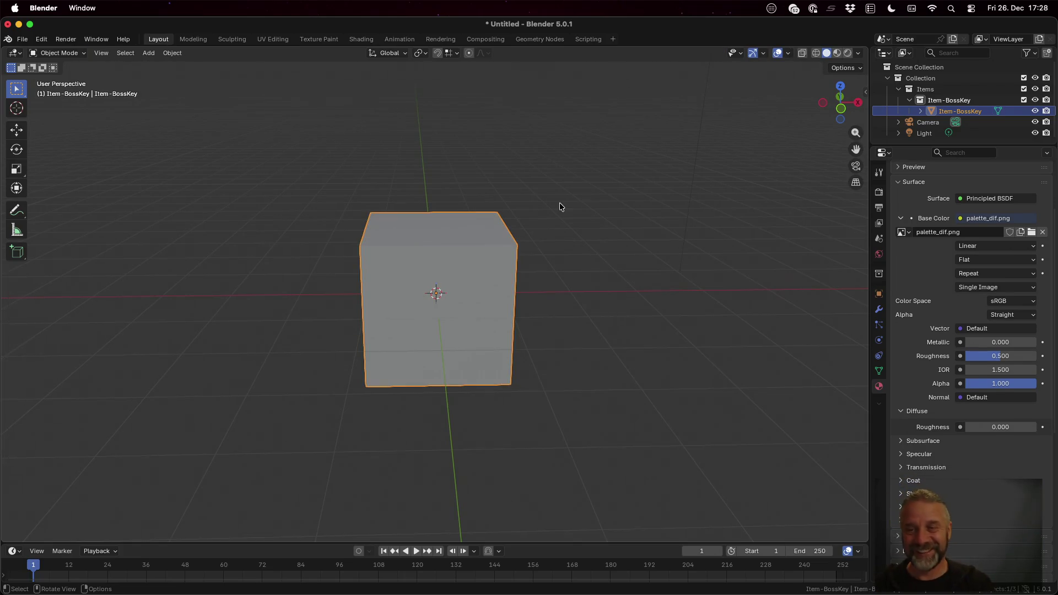
Step: In the sidebar Item tab, set the cube's X, Y and Z dimensions to 1 m
{"action": "key", "text": "n"}
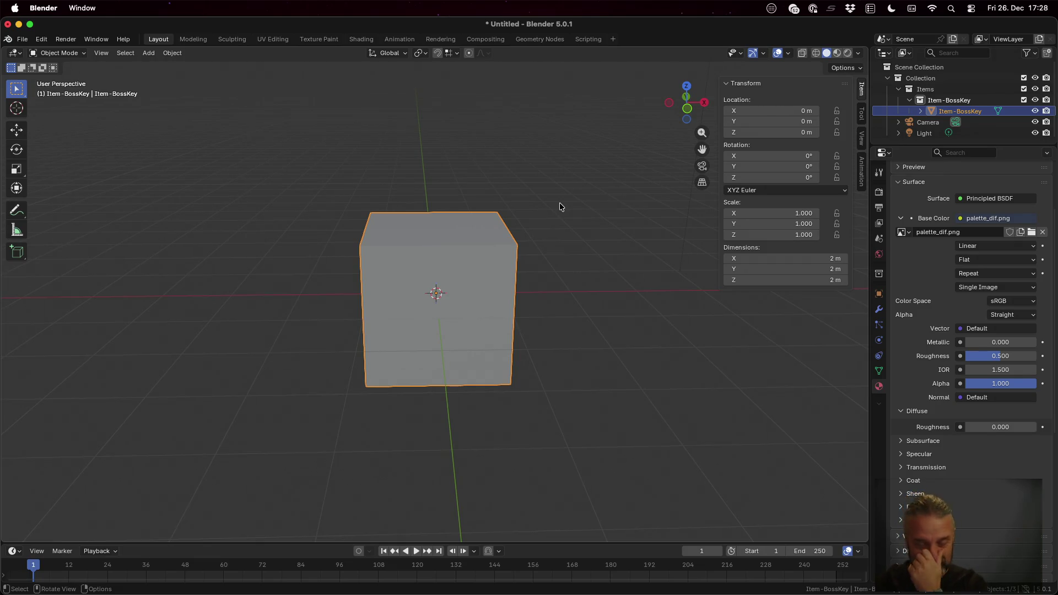
{"action": "left_click", "coordinate": [840, 259]}
{"action": "type", "text": "1"}
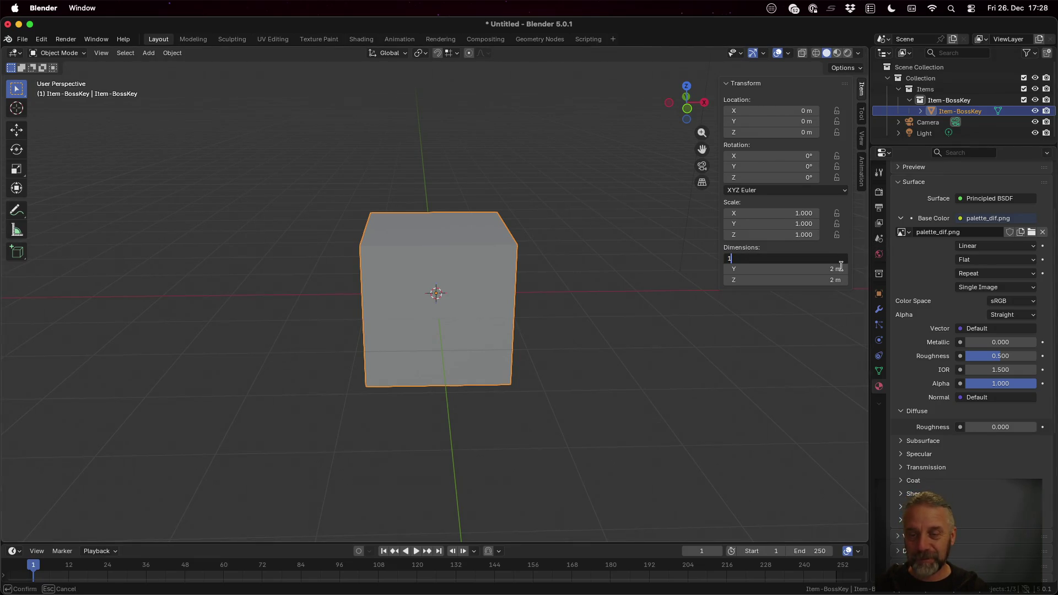
{"action": "key", "text": "Tab"}
{"action": "type", "text": "1"}
{"action": "key", "text": "Tab"}
{"action": "type", "text": "1"}
{"action": "key", "text": "Tab"}
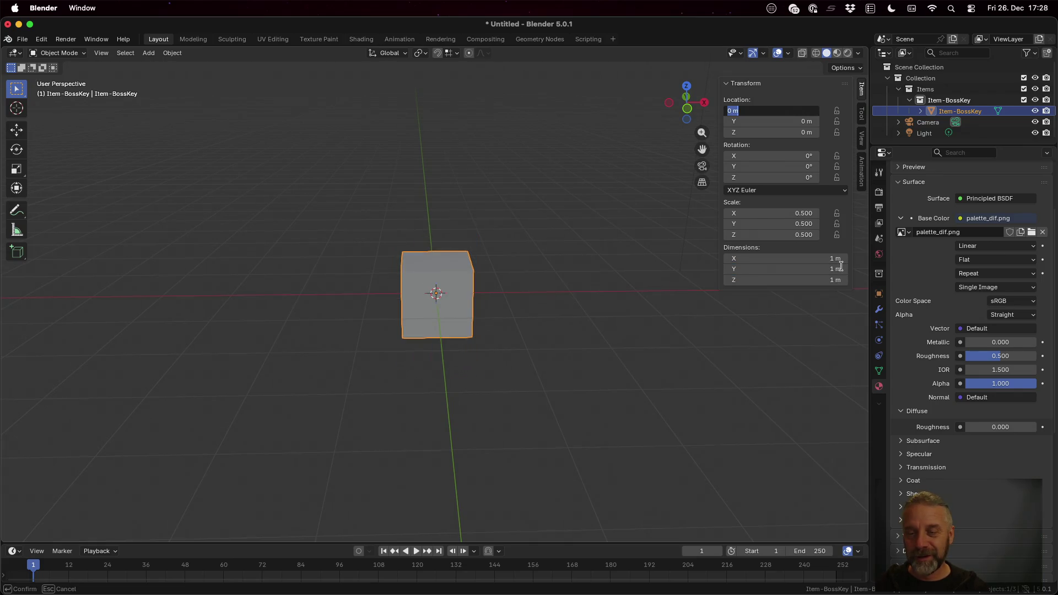
{"action": "key", "text": "Return"}
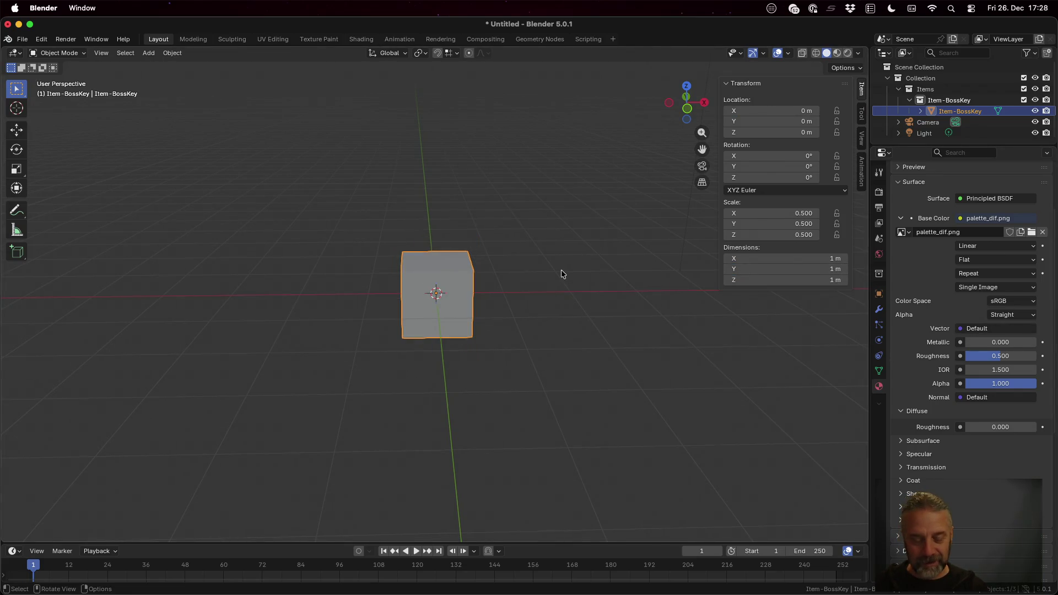
Step: Apply Scale via Ctrl+A so the cube reads 1.000, then re-enter Edit Mode
{"action": "key", "text": "shift+a"}
{"action": "key", "text": "Escape"}
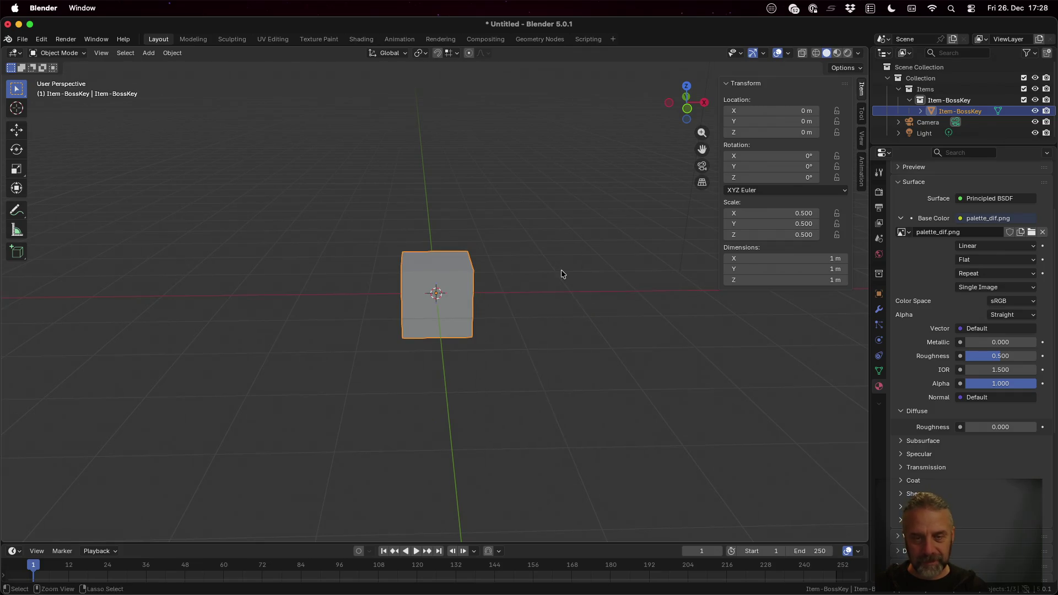
{"action": "key", "text": "ctrl+a"}
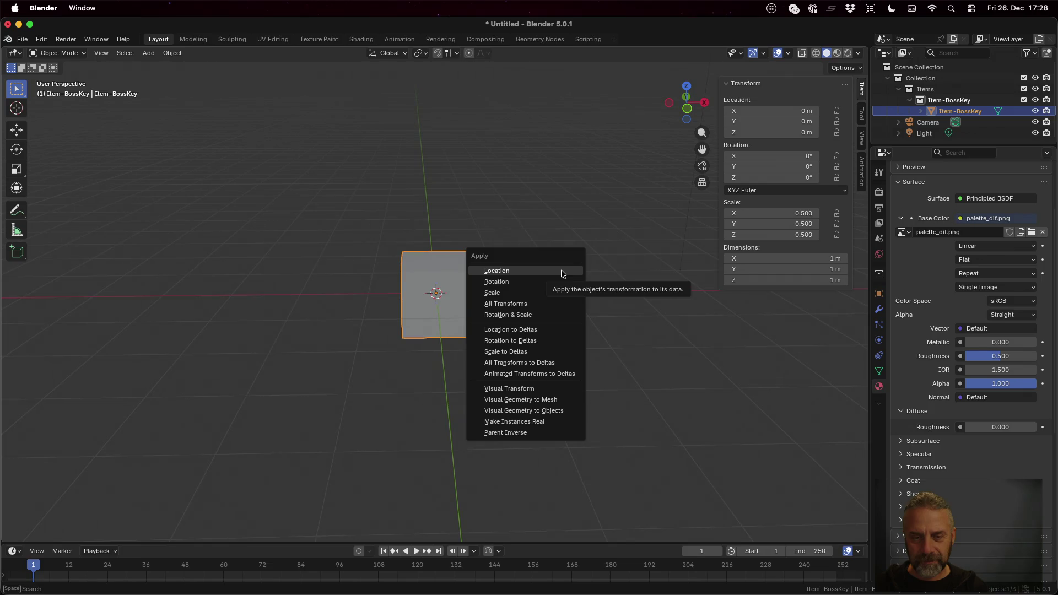
{"action": "left_click", "coordinate": [550, 304]}
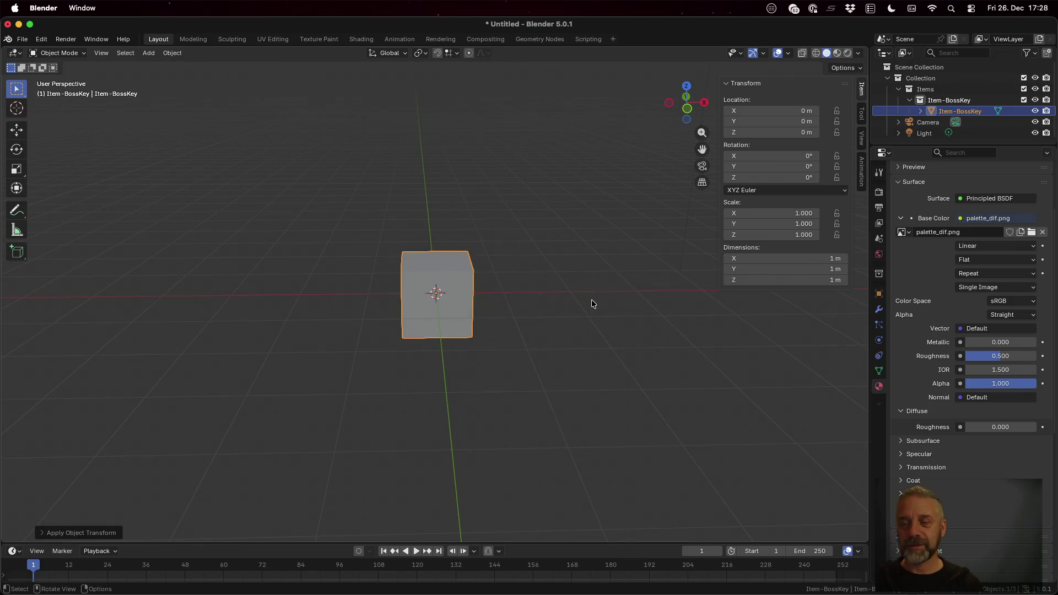
{"action": "key", "text": "Tab"}
{"action": "mouse_move", "coordinate": [556, 335]}
{"action": "left_mouse_down"}
{"action": "mouse_move", "coordinate": [553, 298]}
{"action": "mouse_move", "coordinate": [565, 310]}
{"action": "mouse_move", "coordinate": [556, 315]}
{"action": "left_mouse_up"}
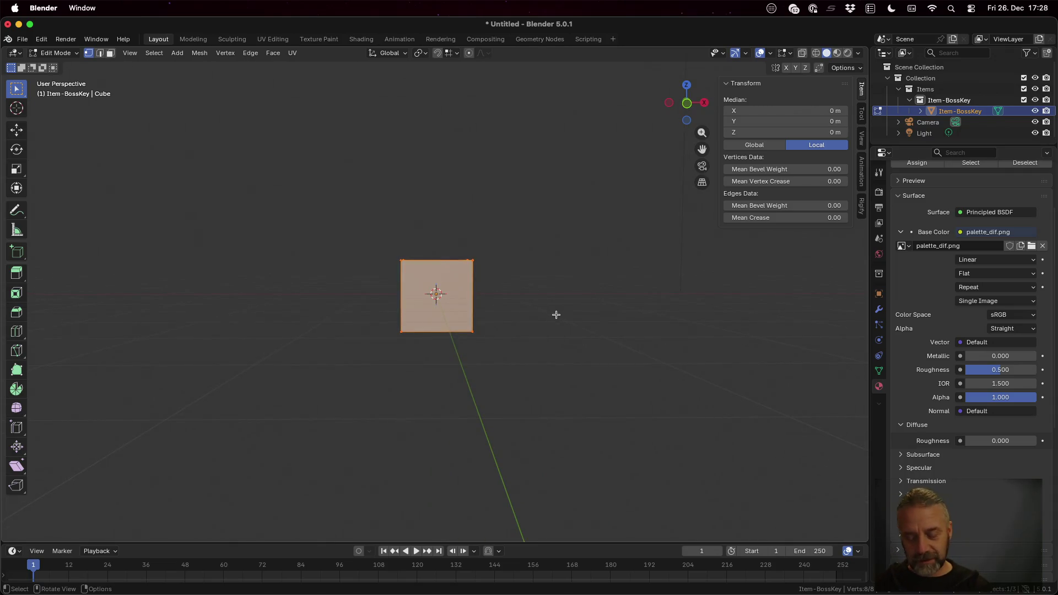
Step: Move the cube up 1 m along Z
{"action": "type", "text": "gz"}
{"action": "type", "text": "1"}
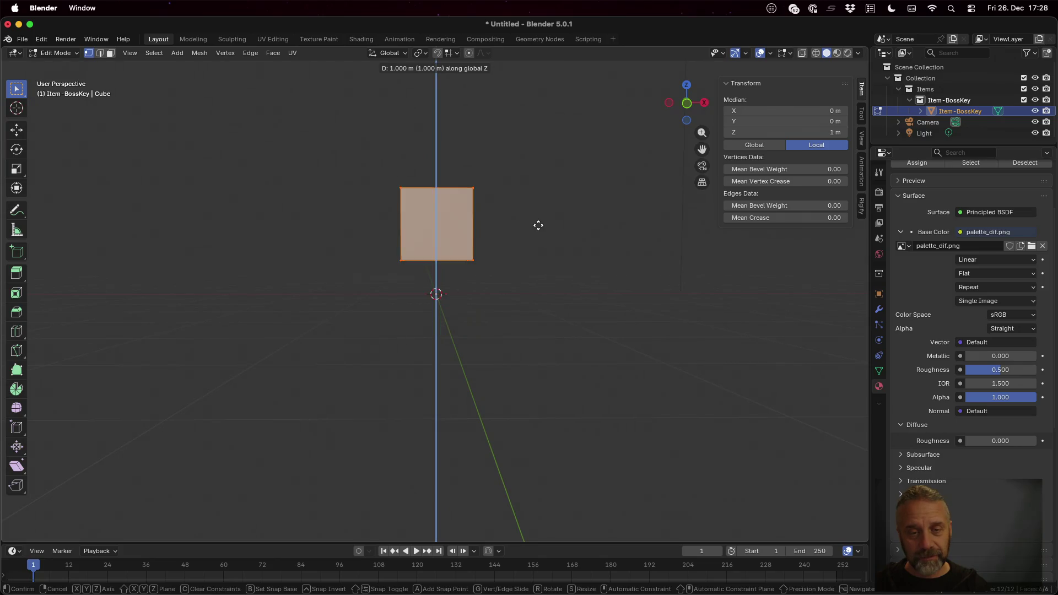
{"action": "key", "text": "Return"}
{"action": "scroll", "coordinate": [552, 279], "scroll_direction": "down", "scroll_amount": 3}
{"action": "scroll", "coordinate": [553, 280], "scroll_direction": "up", "scroll_amount": 4}
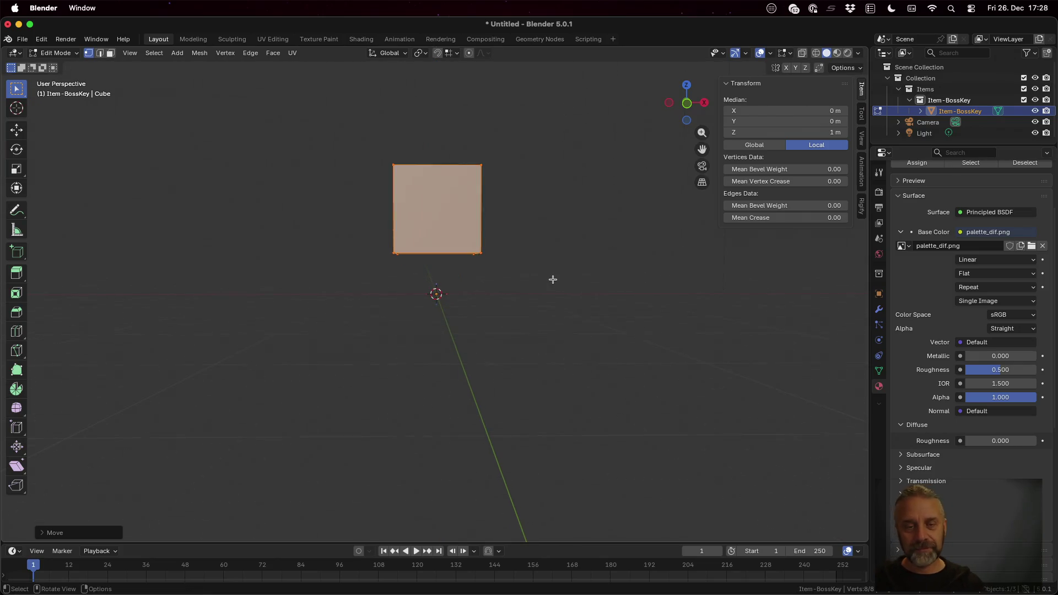
{"action": "mouse_move", "coordinate": [533, 229]}
{"action": "left_mouse_down"}
{"action": "mouse_move", "coordinate": [612, 290]}
{"action": "mouse_move", "coordinate": [530, 327]}
{"action": "left_mouse_up"}
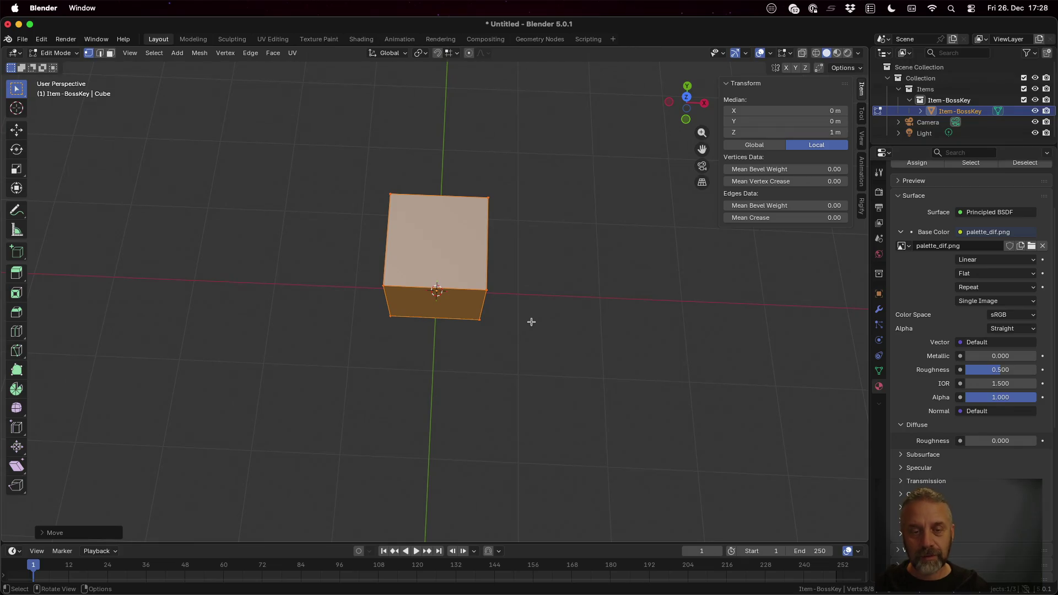
Step: Scale the cube to 0.2 along Y, then by 0.5 on X and Z
{"action": "key", "text": "s"}
{"action": "type", "text": "y"}
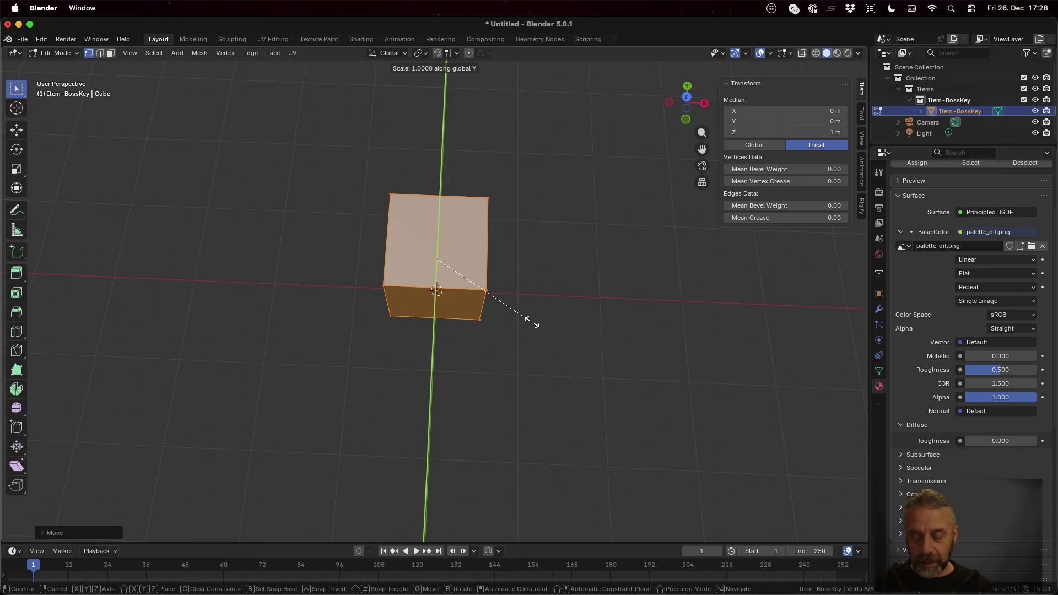
{"action": "type", "text": "0.2"}
{"action": "key", "text": "Return"}
{"action": "left_click_drag", "start_coordinate": [531, 322], "coordinate": [534, 213]}
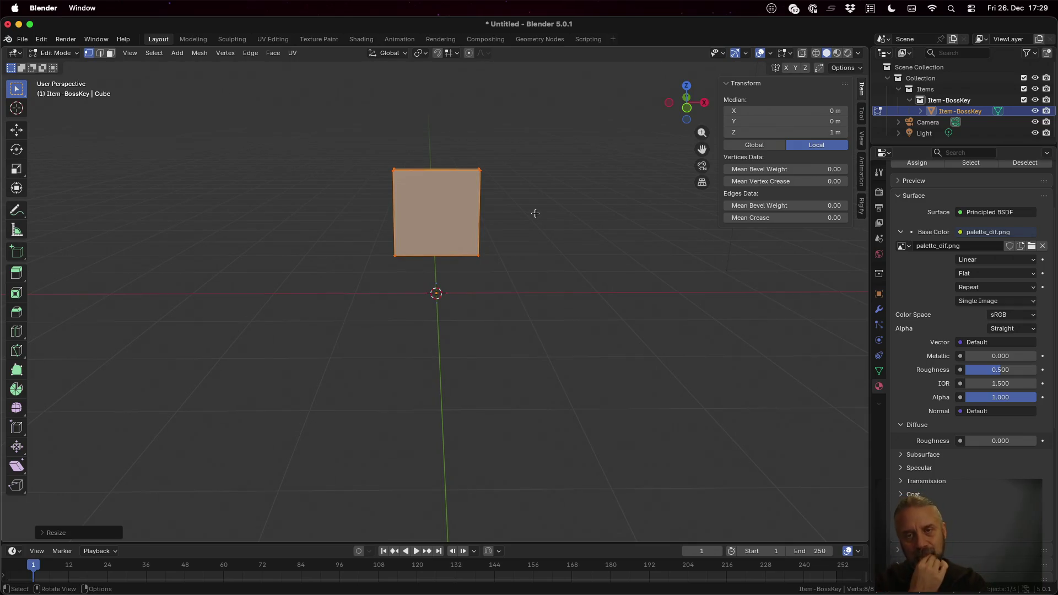
{"action": "key", "text": "s"}
{"action": "key", "text": "shift+y"}
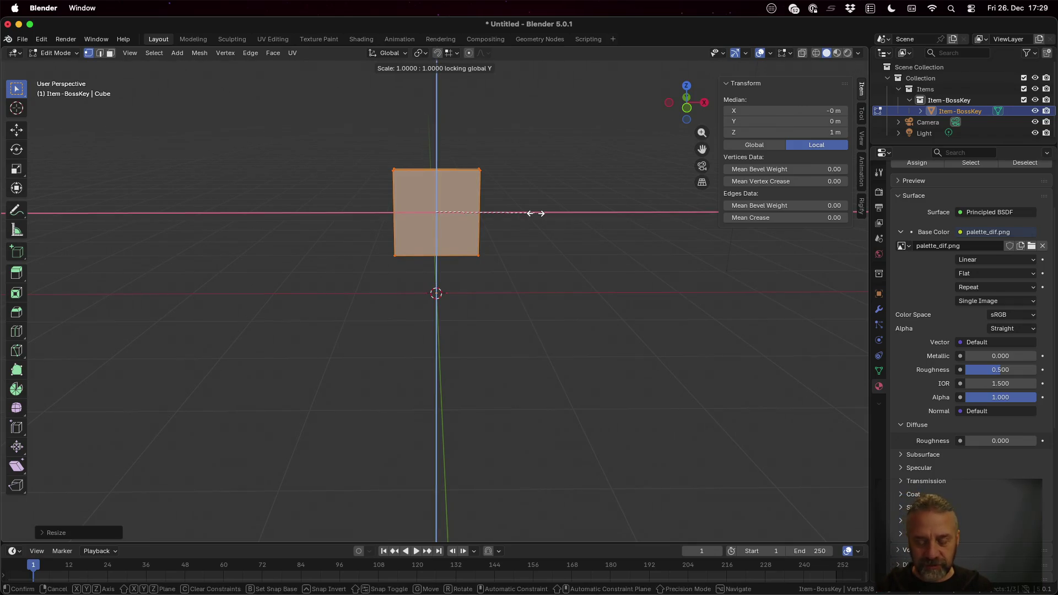
{"action": "type", "text": "0.5"}
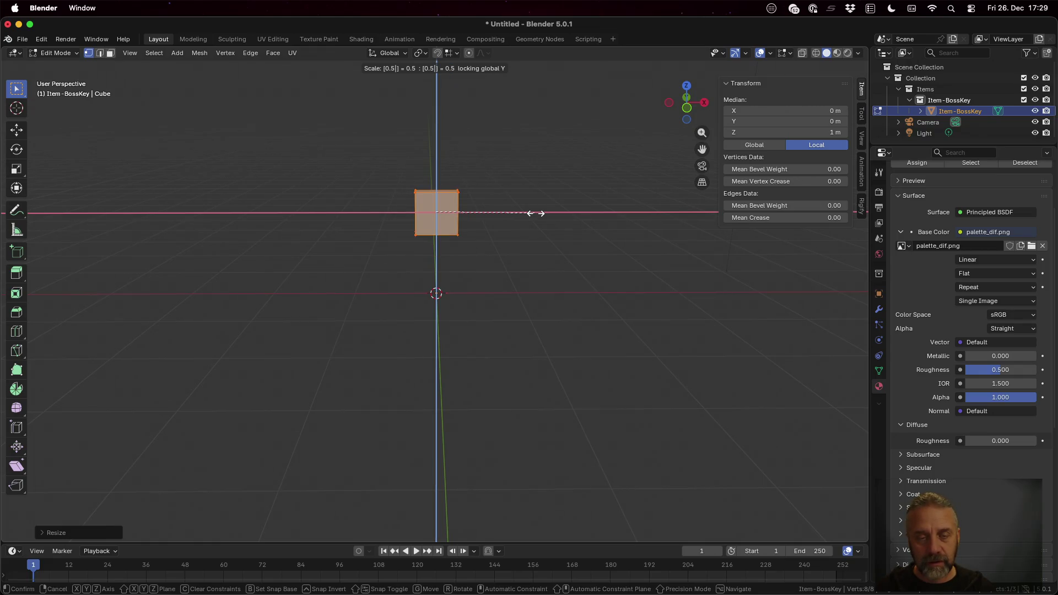
{"action": "key", "text": "Return"}
Step: Try moving the block along Z, undoing and redoing the attempts
{"action": "key", "text": "g"}
{"action": "key", "text": "z"}
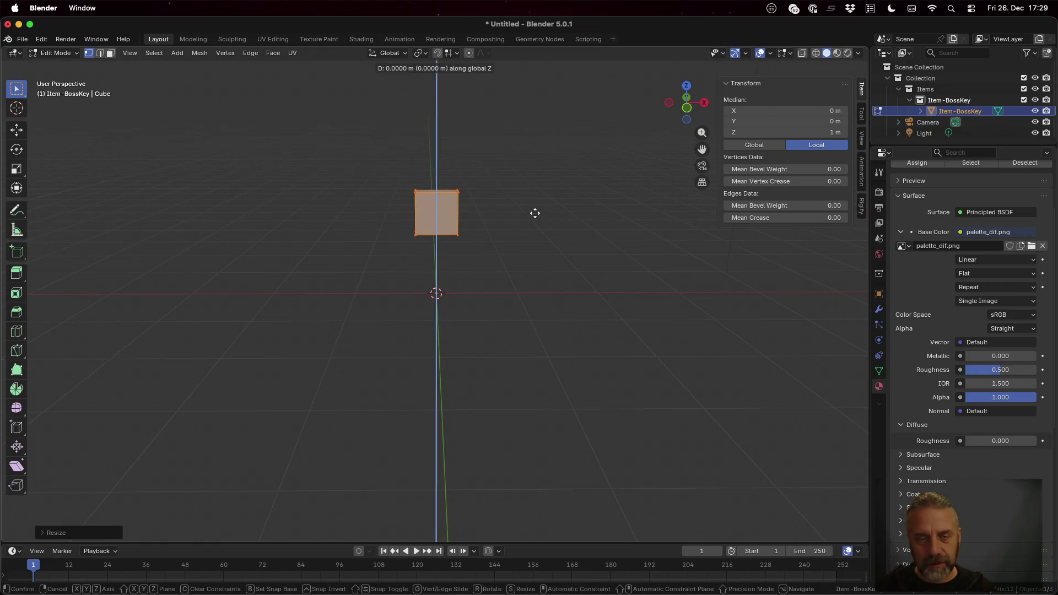
{"action": "left_click", "coordinate": [520, 243]}
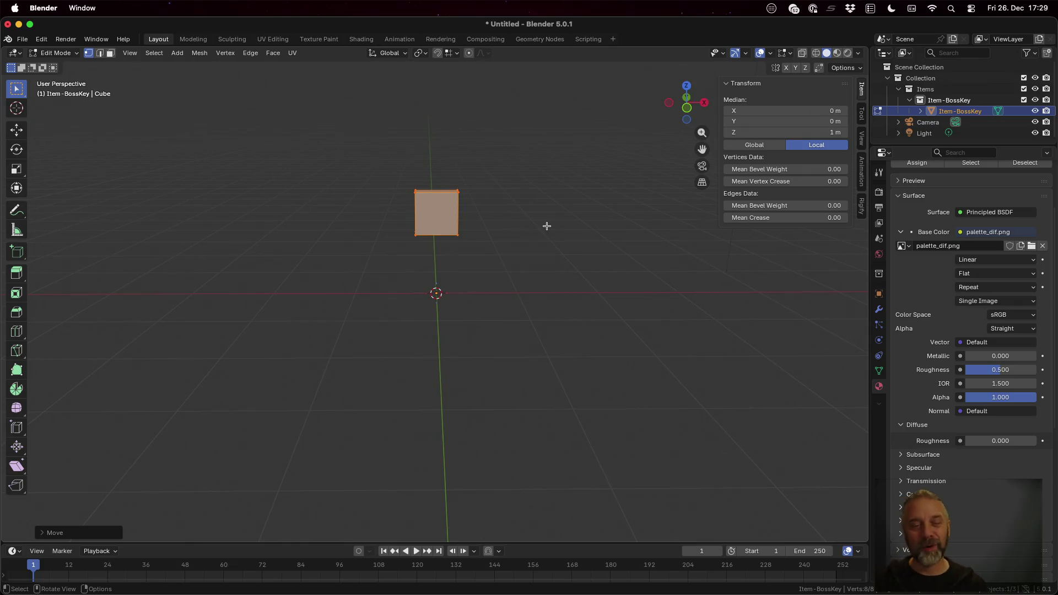
{"action": "key", "text": "ctrl+z"}
{"action": "key", "text": "ctrl+shift+z"}
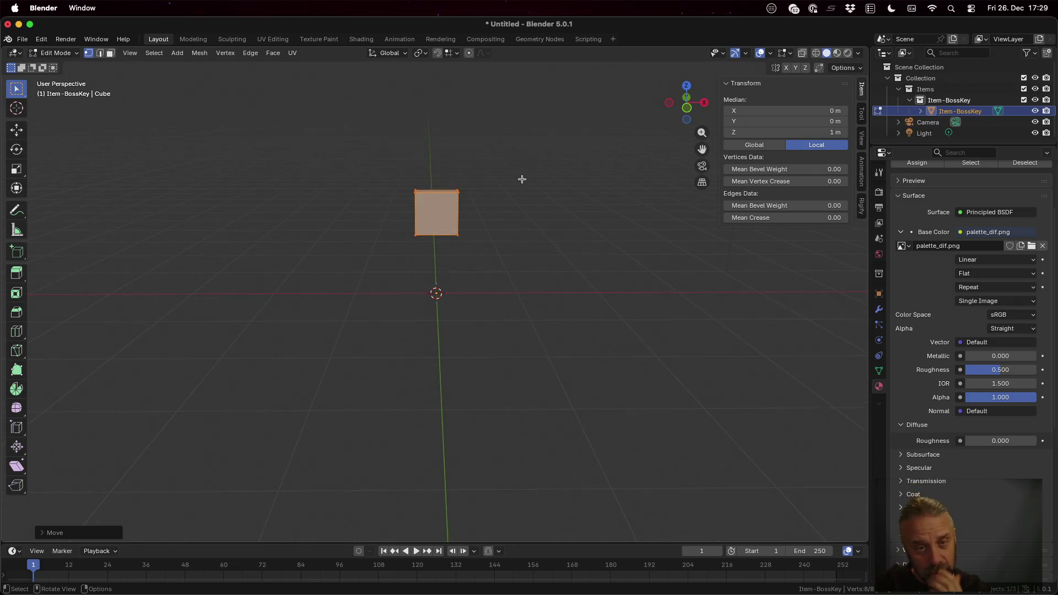
{"action": "key", "text": "ctrl+z"}
{"action": "key", "text": "ctrl+shift+z"}
{"action": "scroll", "coordinate": [521, 179], "scroll_direction": "up", "scroll_amount": 1}
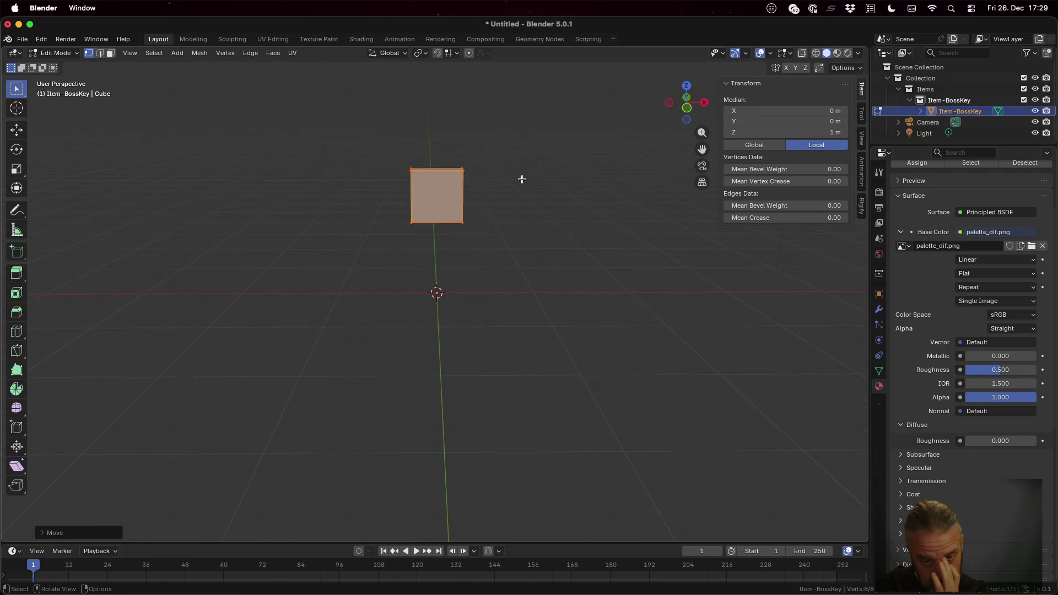
{"action": "key", "text": "g"}
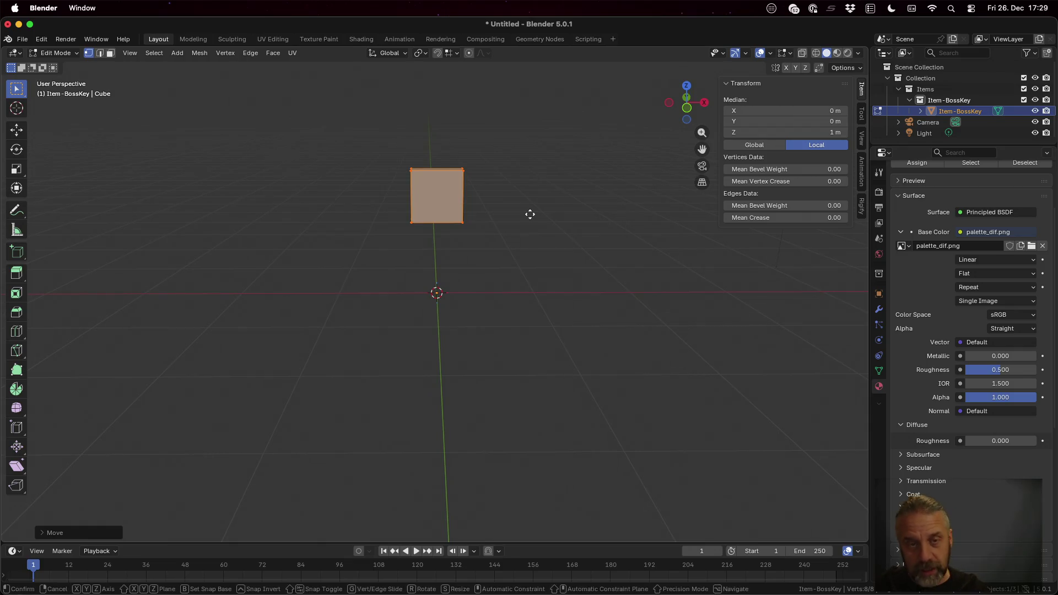
{"action": "key", "text": "ctrl"}
{"action": "key", "text": "z"}
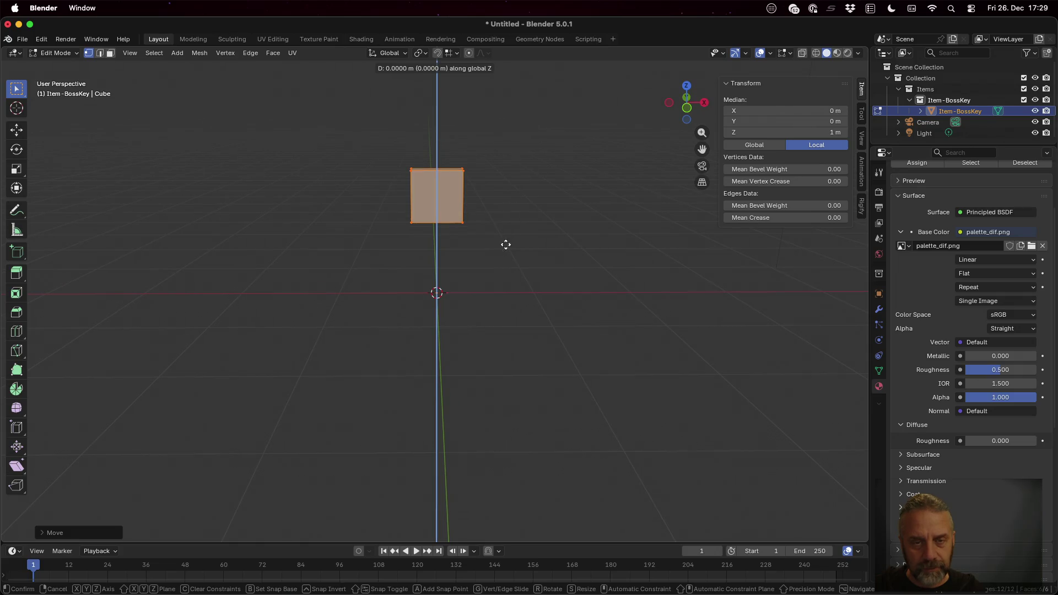
{"action": "left_click", "coordinate": [500, 216]}
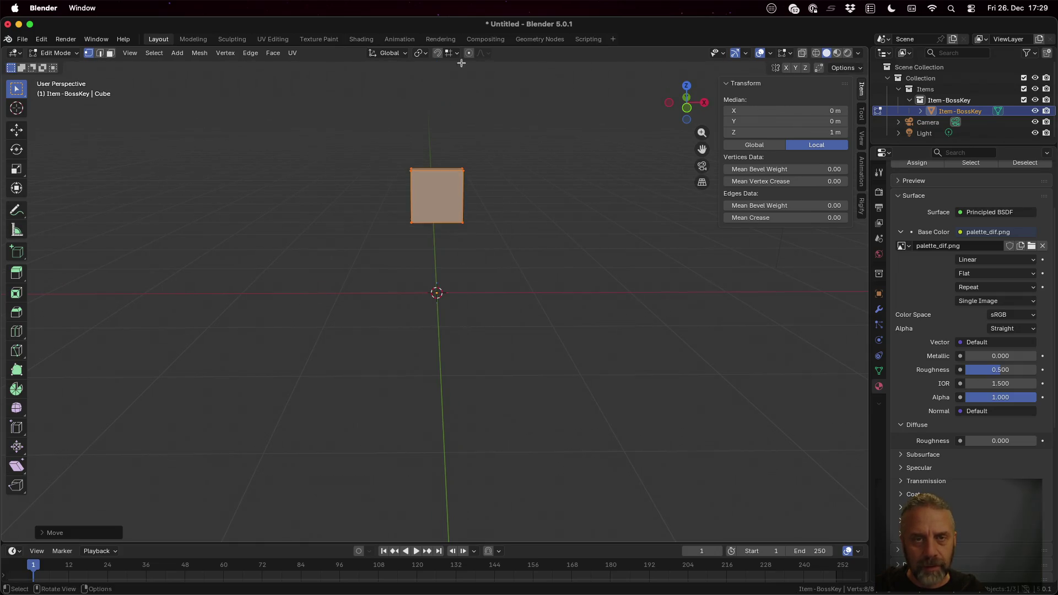
Step: Switch snapping to Increment and raise the block to 2 m along Z
{"action": "left_click", "coordinate": [451, 53]}
{"action": "left_click", "coordinate": [451, 111]}
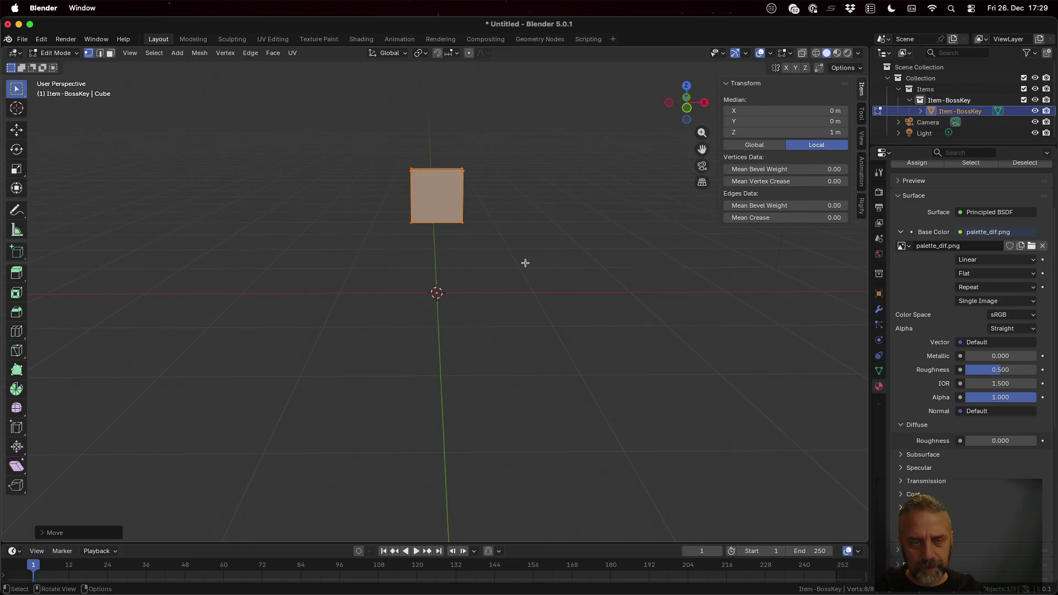
{"action": "key", "text": "g"}
{"action": "key", "text": "z"}
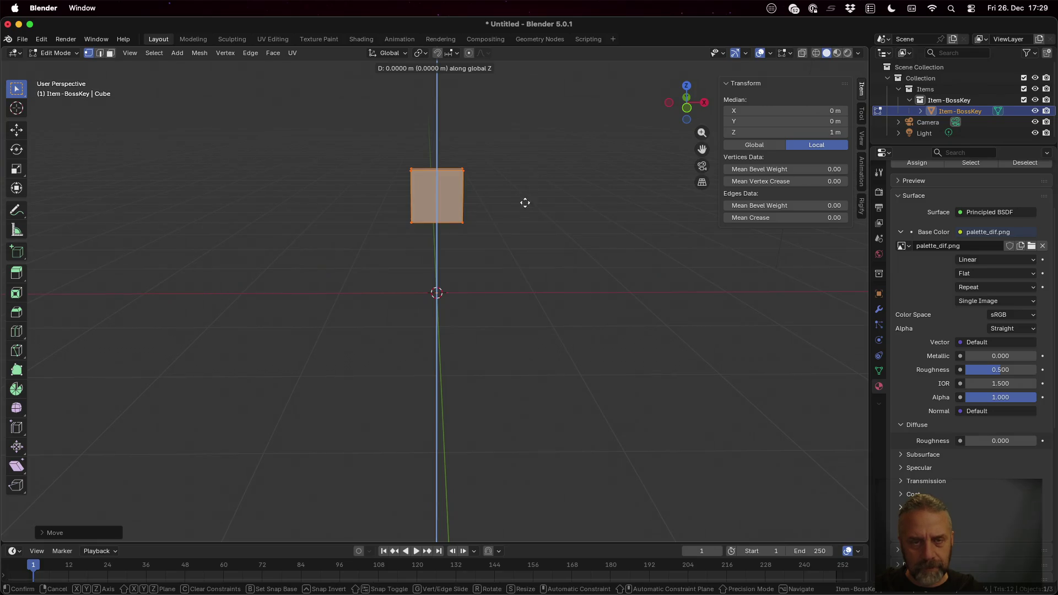
{"action": "left_click", "coordinate": [510, 134]}
{"action": "scroll", "coordinate": [531, 195], "scroll_direction": "down", "scroll_amount": 3}
{"action": "mouse_move", "coordinate": [531, 196]}
{"action": "left_mouse_down"}
{"action": "mouse_move", "coordinate": [524, 203]}
{"action": "mouse_move", "coordinate": [614, 201]}
{"action": "mouse_move", "coordinate": [520, 205]}
{"action": "left_mouse_up"}
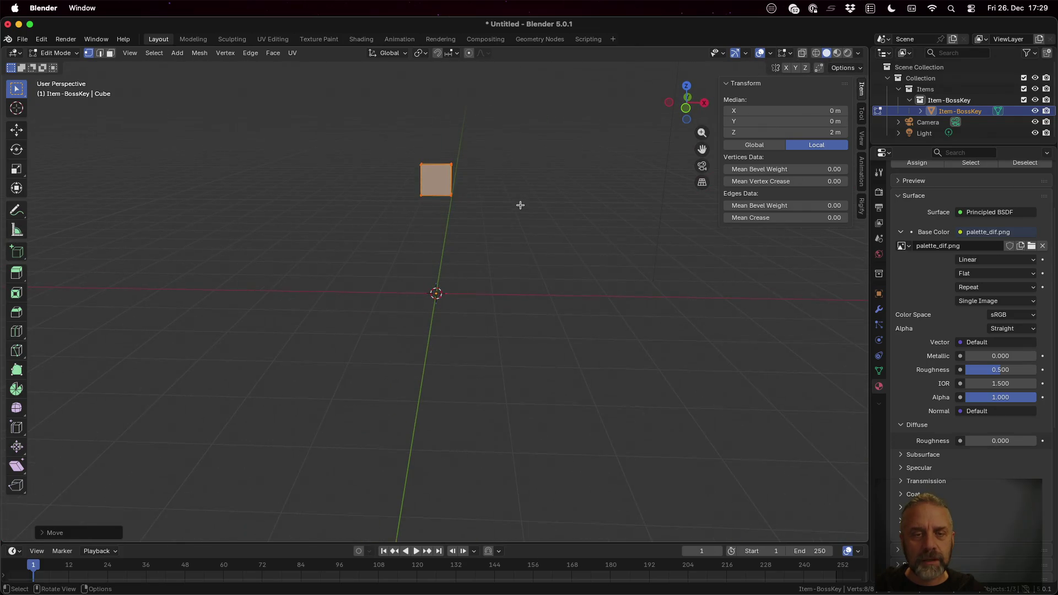
Step: Subdivide the block's edges with Number of Cuts set to 2
{"action": "left_click", "coordinate": [199, 54]}
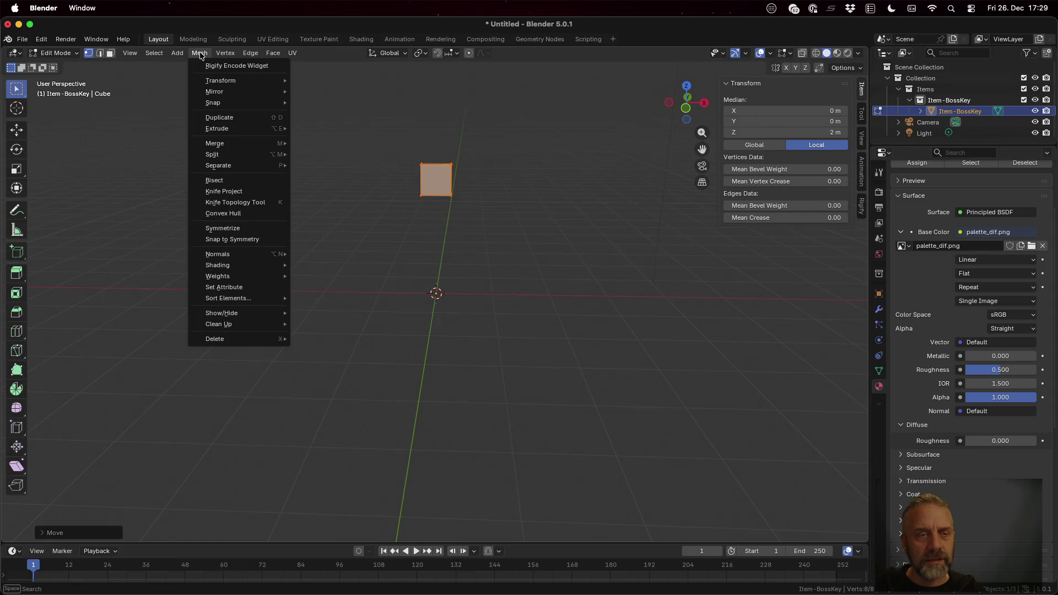
{"action": "mouse_move", "coordinate": [255, 56]}
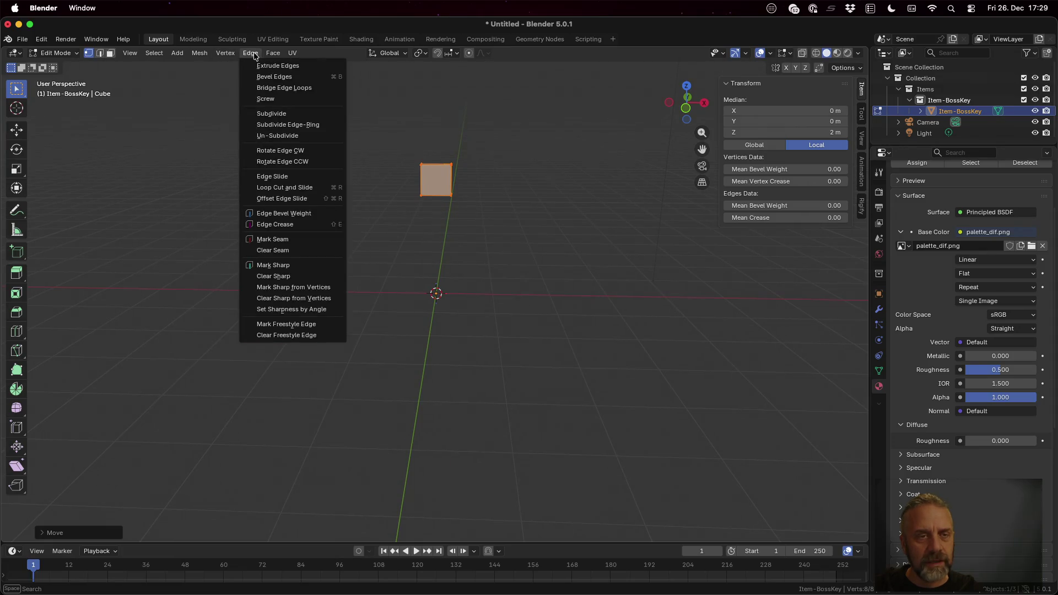
{"action": "left_click", "coordinate": [298, 113]}
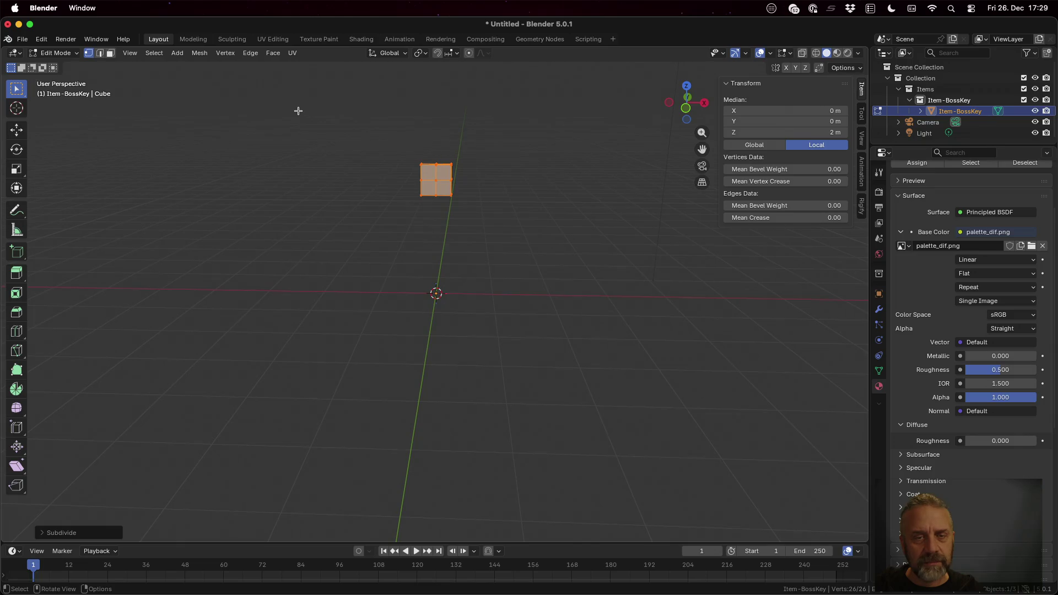
{"action": "left_click", "coordinate": [71, 532]}
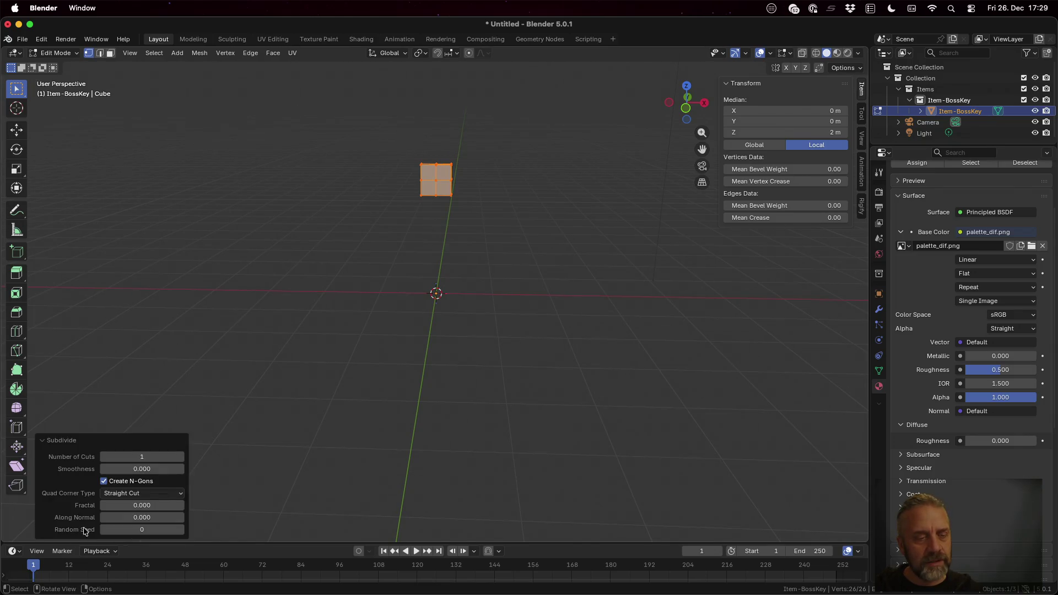
{"action": "left_click", "coordinate": [150, 457]}
{"action": "type", "text": "2"}
{"action": "key", "text": "Return"}
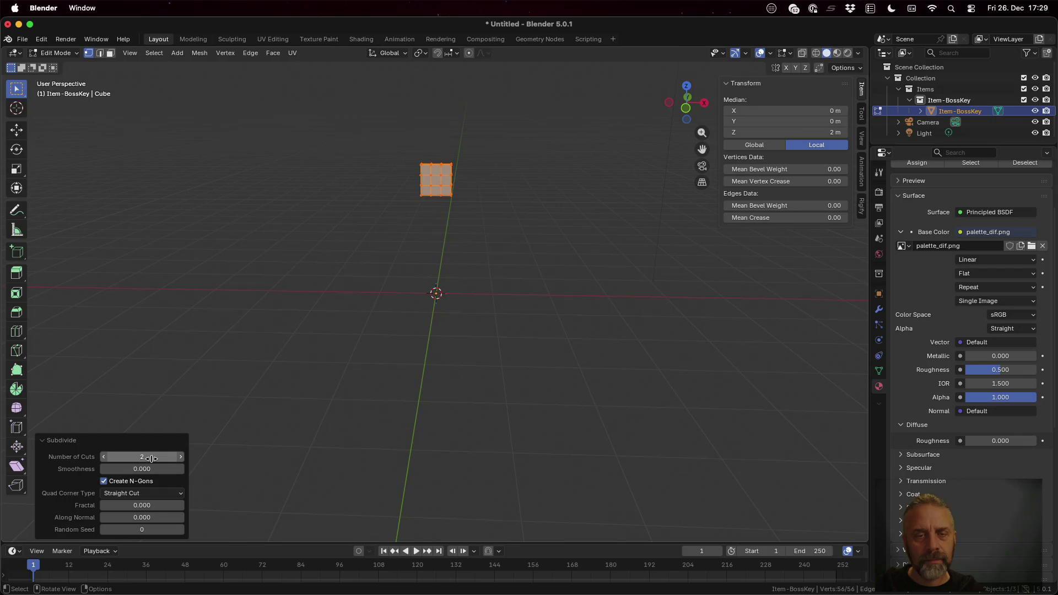
Step: Inspect the subdivided block in Object Mode, then return to Edit Mode and frame it
{"action": "key", "text": "Tab"}
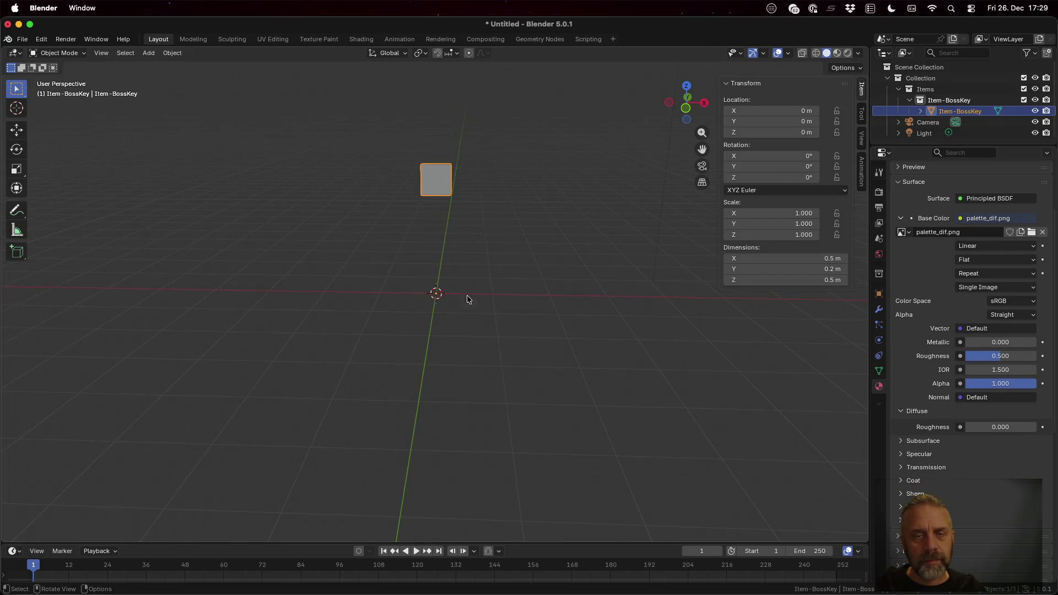
{"action": "mouse_move", "coordinate": [456, 223]}
{"action": "left_mouse_down"}
{"action": "mouse_move", "coordinate": [562, 221]}
{"action": "mouse_move", "coordinate": [418, 228]}
{"action": "mouse_move", "coordinate": [457, 226]}
{"action": "left_mouse_up"}
{"action": "key", "text": "Tab"}
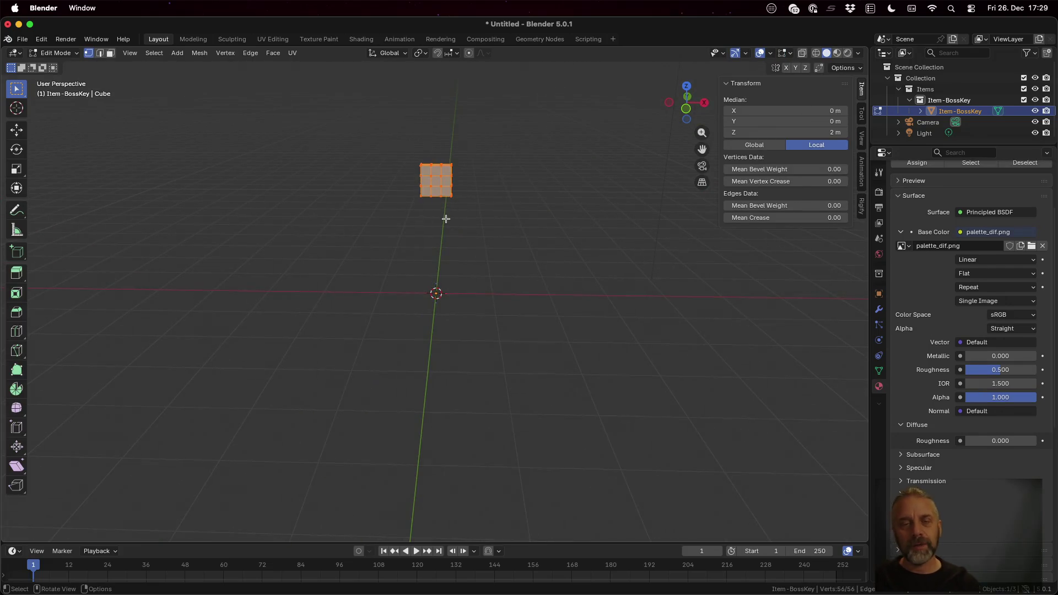
{"action": "left_click_drag", "start_coordinate": [446, 219], "coordinate": [454, 235]}
{"action": "scroll", "coordinate": [540, 361], "scroll_direction": "up", "scroll_amount": 5}
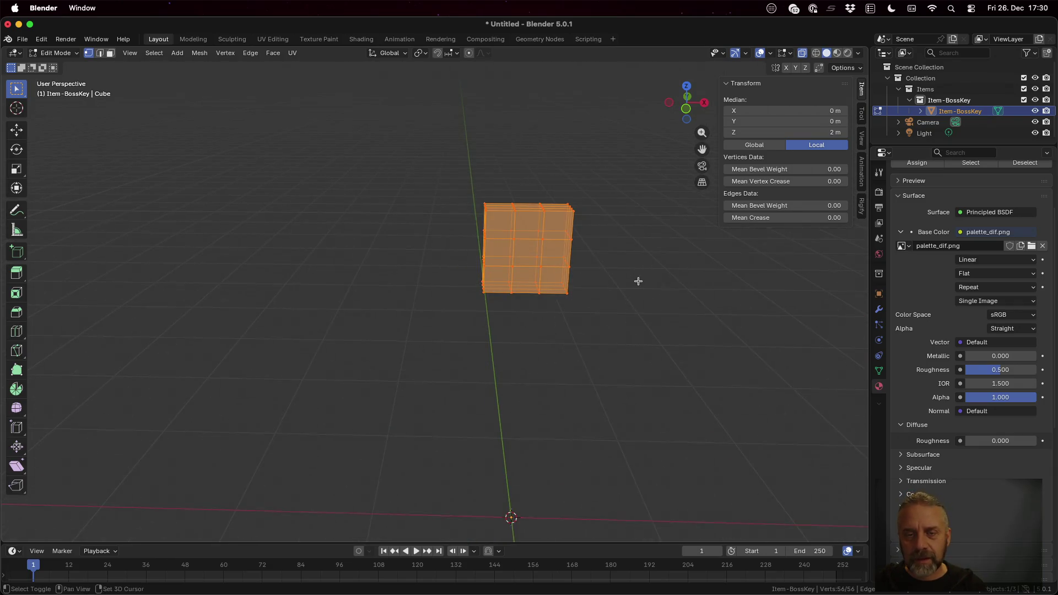
{"action": "left_click_drag", "start_coordinate": [616, 261], "coordinate": [595, 238]}
Step: Deselect everything and box-select the block's bottom edge loop
{"action": "key", "text": "alt+a"}
{"action": "key", "text": "b"}
{"action": "left_click_drag", "start_coordinate": [450, 232], "coordinate": [498, 257]}
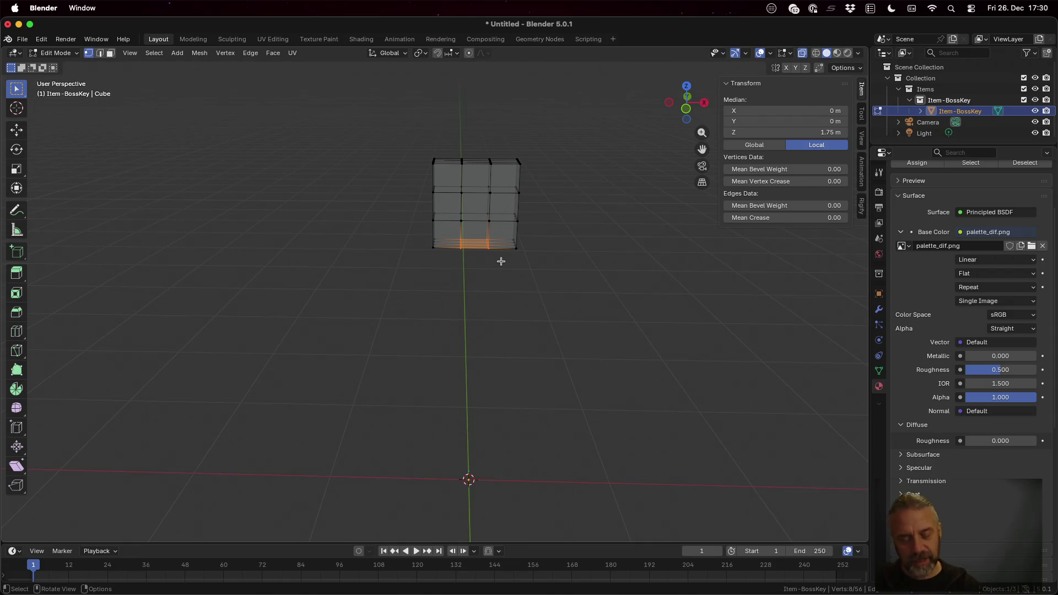
Step: Add a loop cut across the key's head block, leaving it centred
{"action": "key", "text": "ctrl+l"}
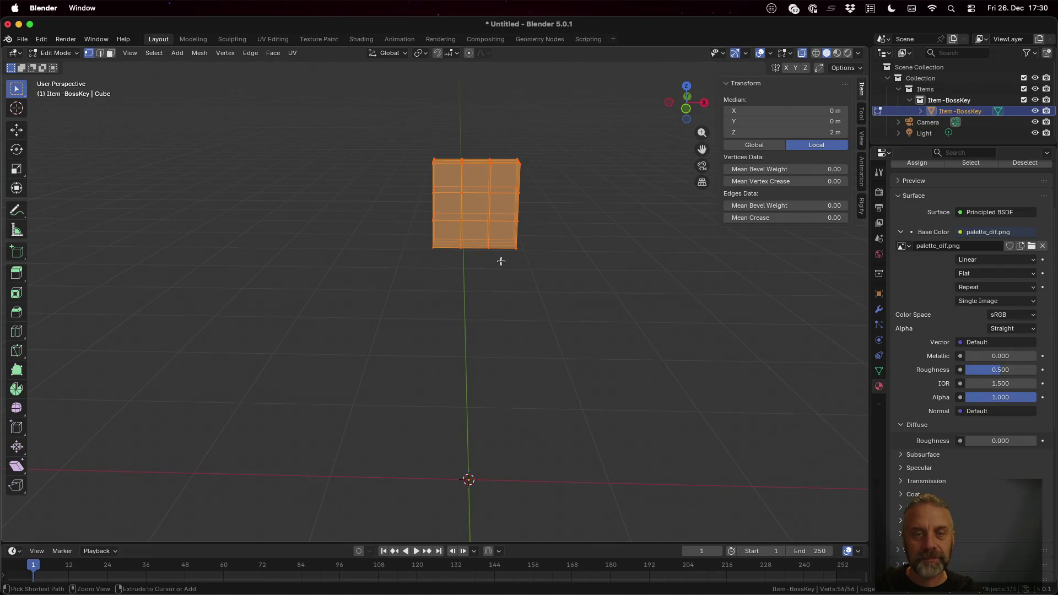
{"action": "key", "text": "Tab"}
{"action": "key", "text": "Tab"}
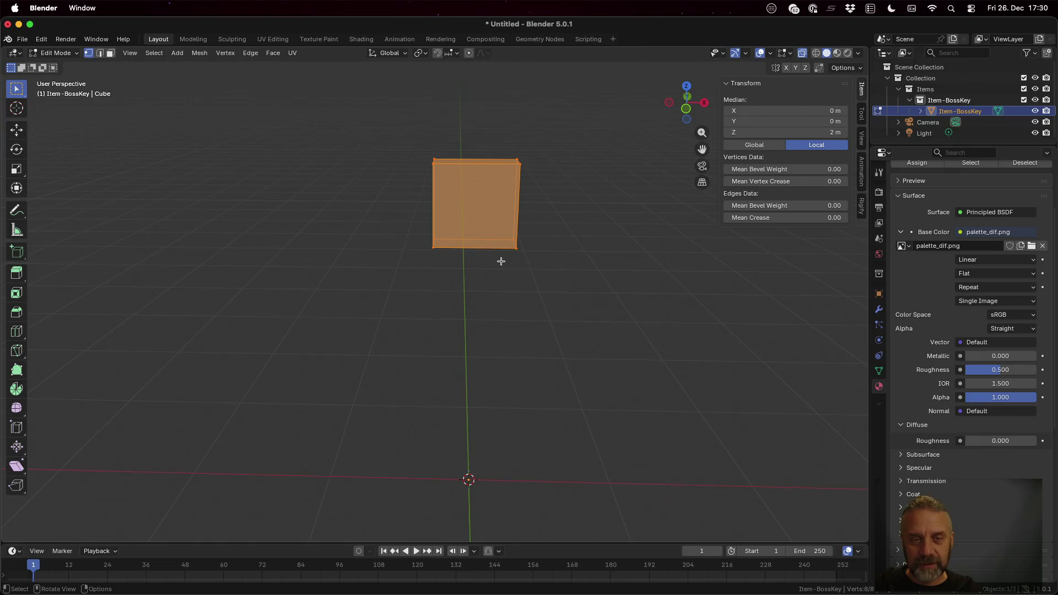
{"action": "key", "text": "ctrl+r"}
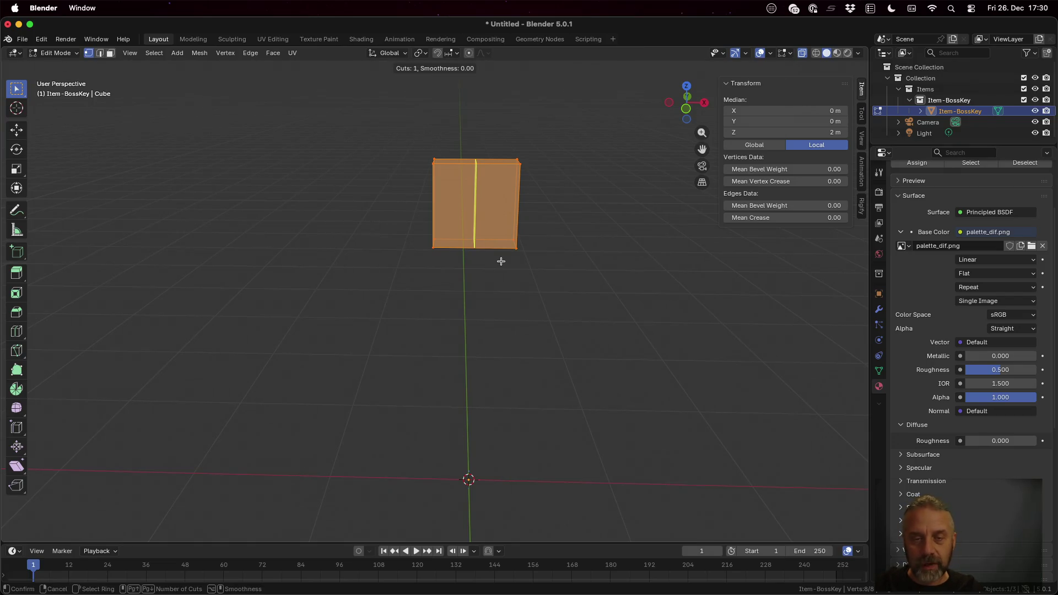
{"action": "left_click", "coordinate": [501, 261]}
{"action": "key", "text": "2"}
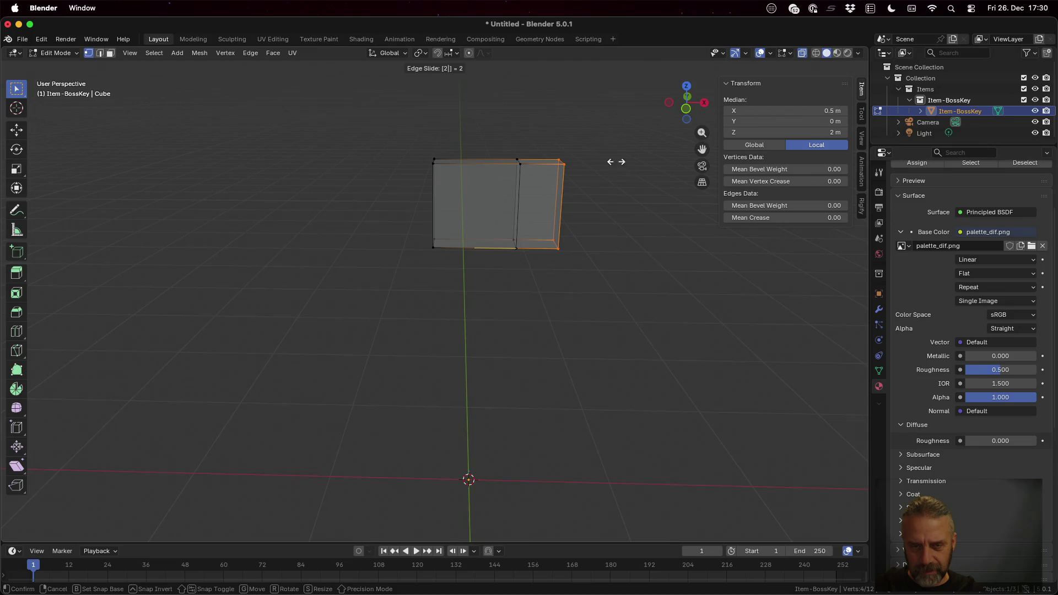
{"action": "key", "text": "Escape"}
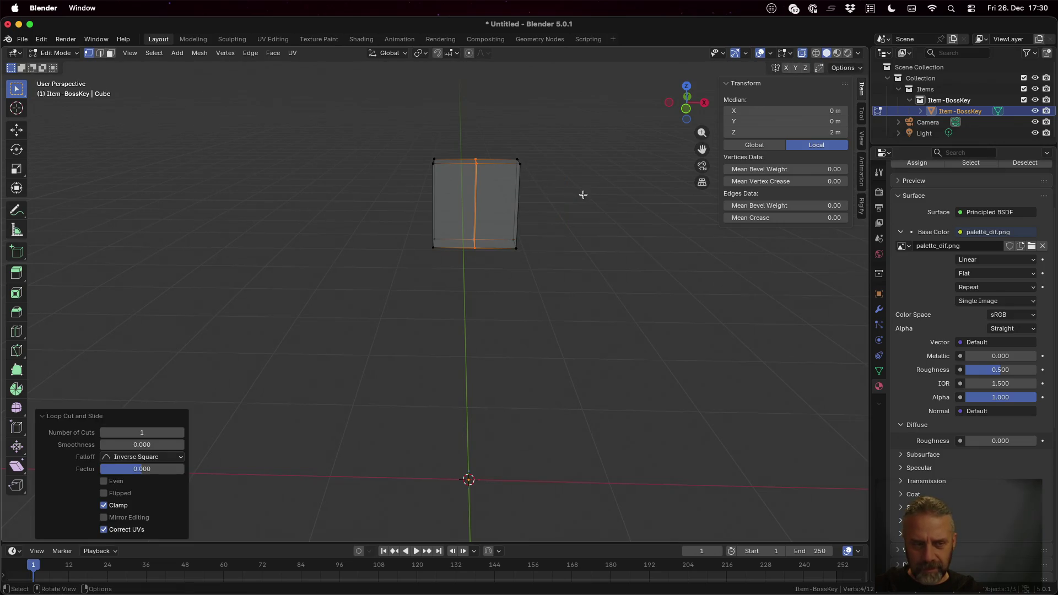
Step: Set the loop cut to 2 cuts at 0 smoothness, then select the head's bottom centre face
{"action": "left_click", "coordinate": [166, 432]}
{"action": "type", "text": "2"}
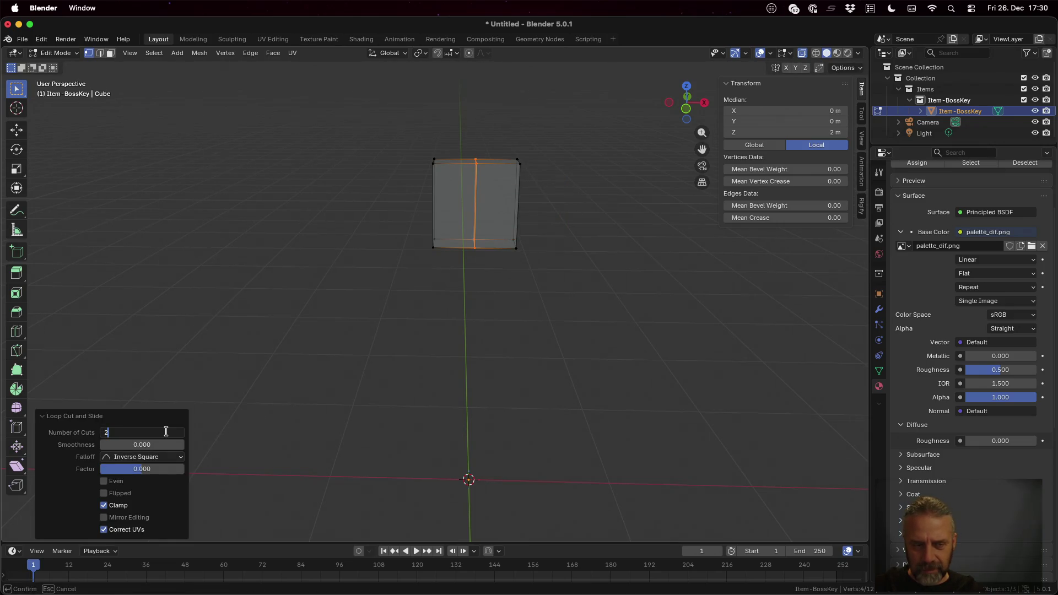
{"action": "key", "text": "Tab"}
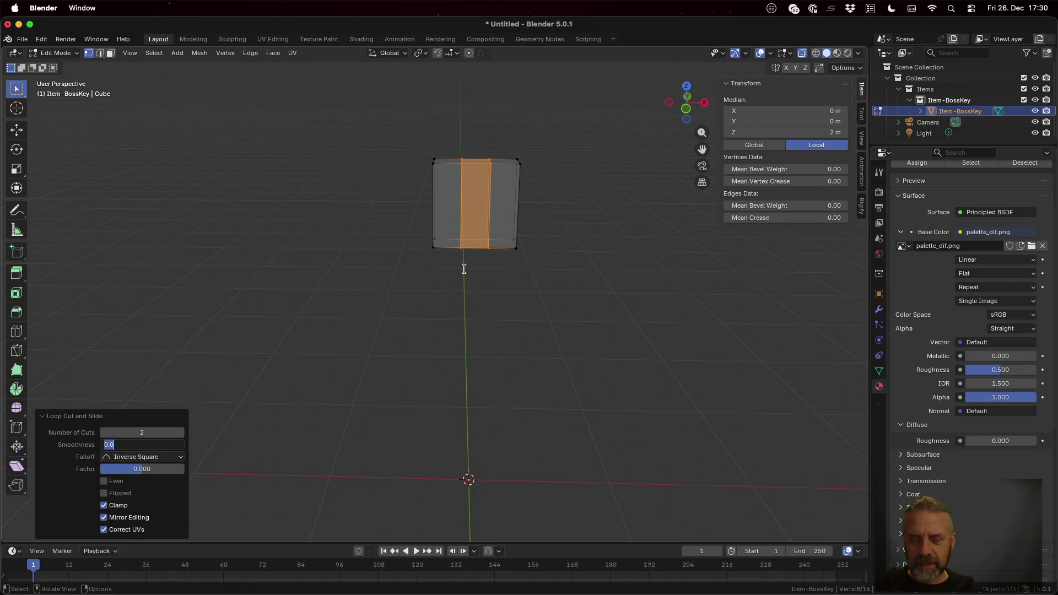
{"action": "key", "text": "Return"}
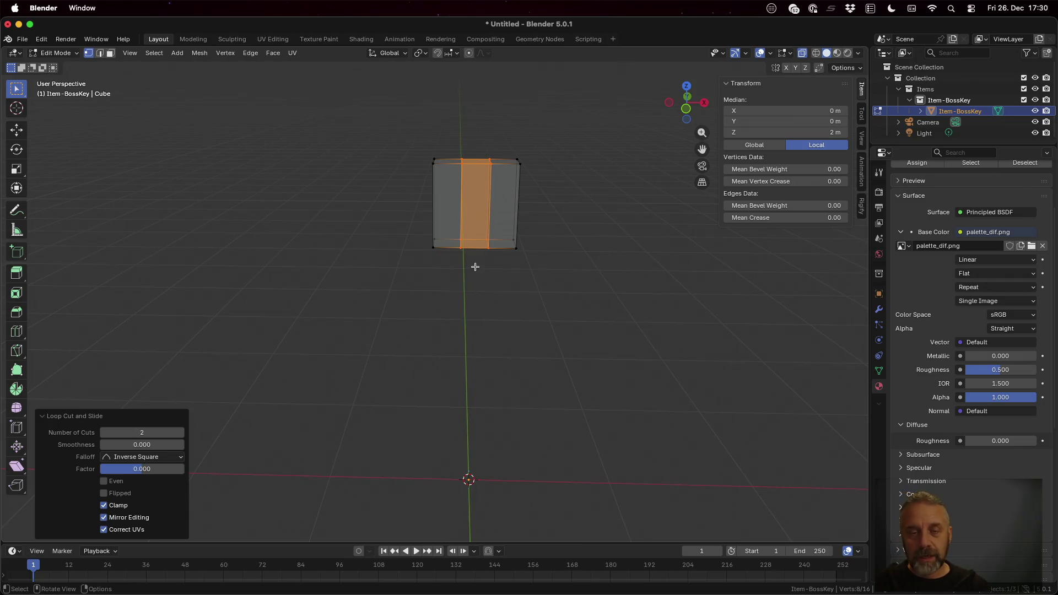
{"action": "key", "text": "3"}
{"action": "left_click", "coordinate": [473, 241]}
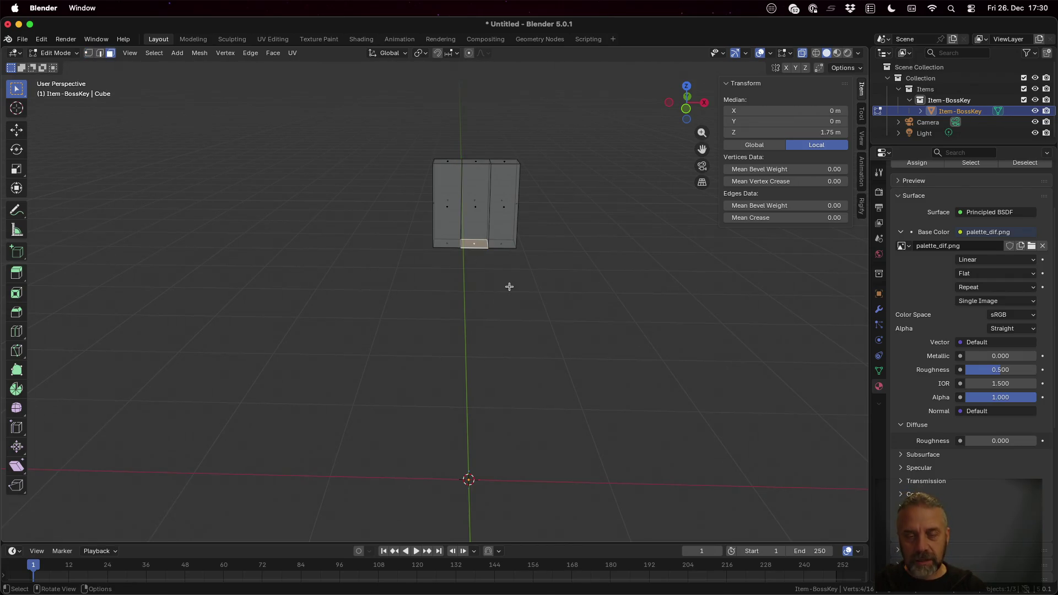
Step: Extrude the bottom centre face 1 m down along Z to form the shaft
{"action": "key", "text": "e"}
{"action": "key", "text": "c"}
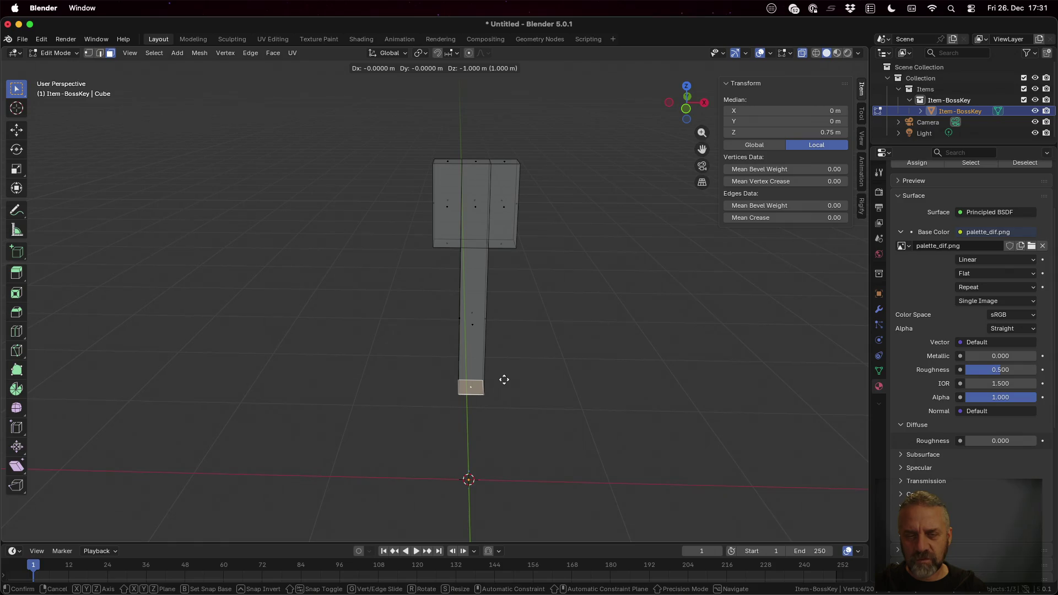
{"action": "left_click", "coordinate": [504, 379]}
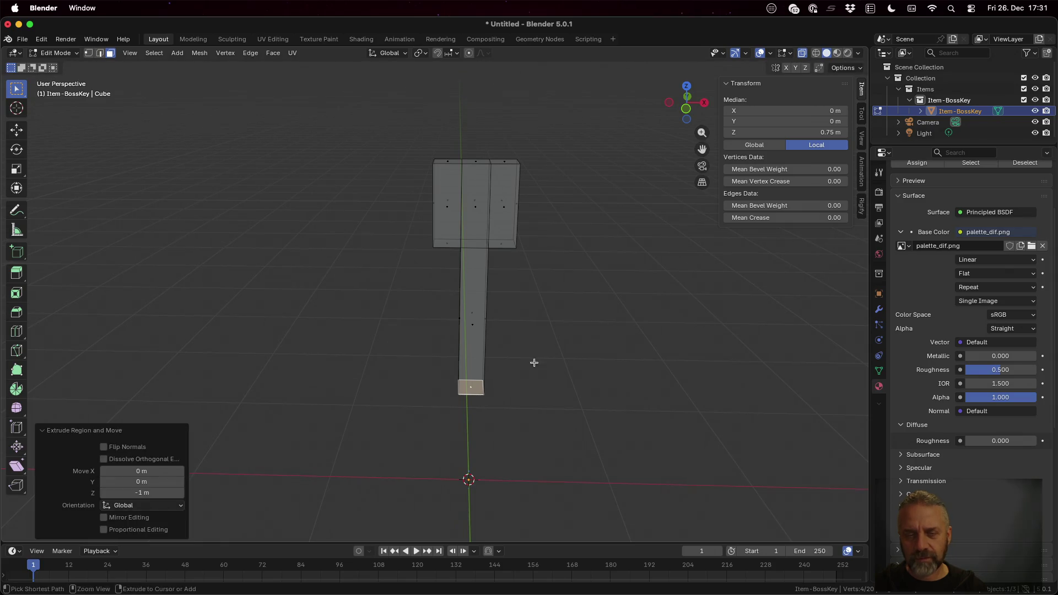
{"action": "mouse_move", "coordinate": [562, 366]}
{"action": "left_mouse_down"}
{"action": "mouse_move", "coordinate": [495, 331]}
{"action": "mouse_move", "coordinate": [581, 333]}
{"action": "mouse_move", "coordinate": [554, 337]}
{"action": "left_mouse_up"}
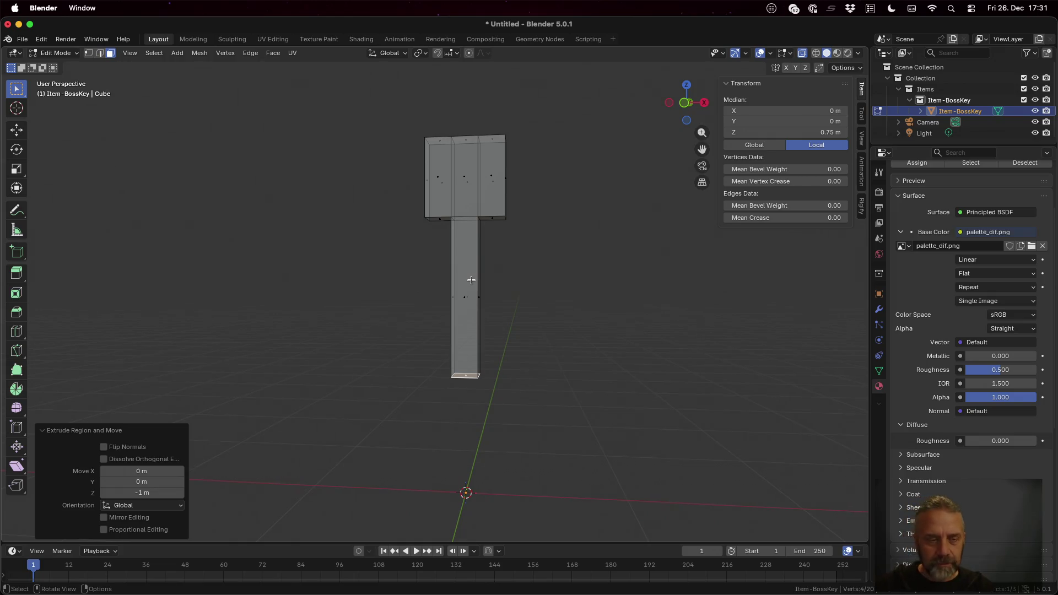
Step: Try a loop cut on the shaft, cancel it, and start a fresh one
{"action": "key", "text": "ctrl+r"}
{"action": "key", "text": "2"}
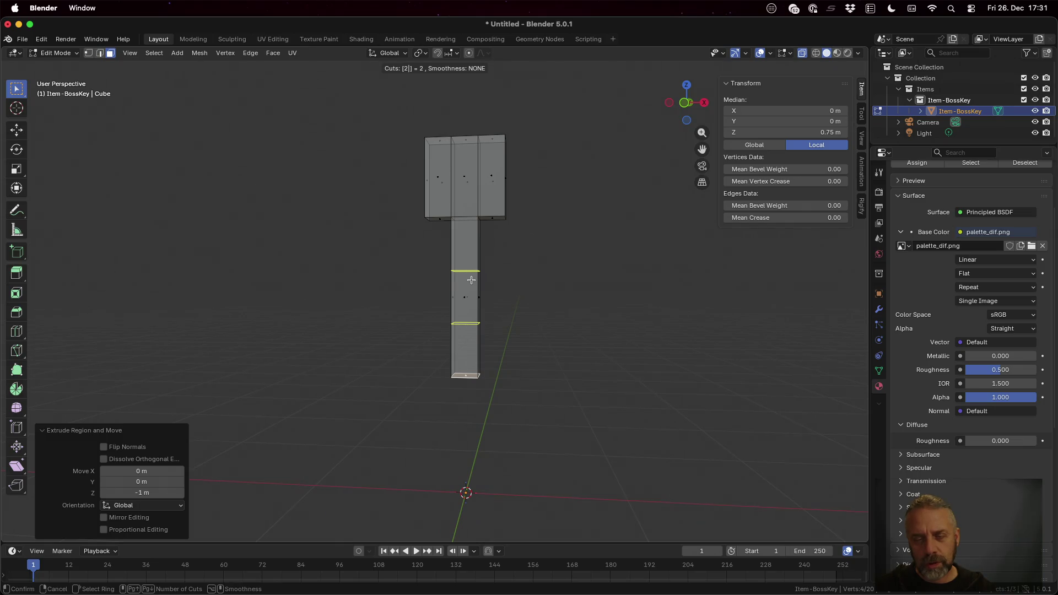
{"action": "key", "text": "3"}
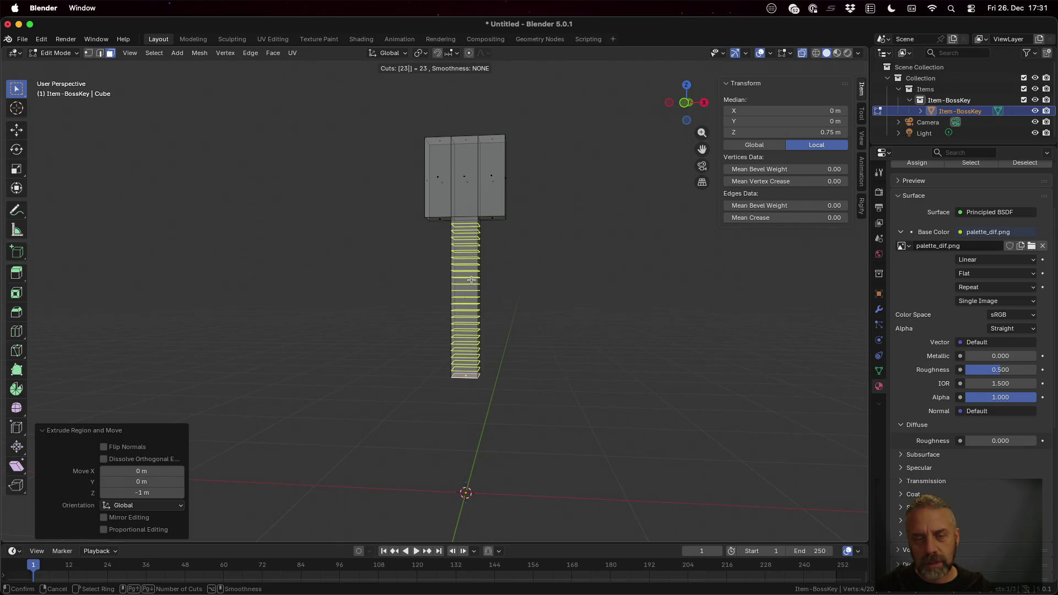
{"action": "key", "text": "Escape"}
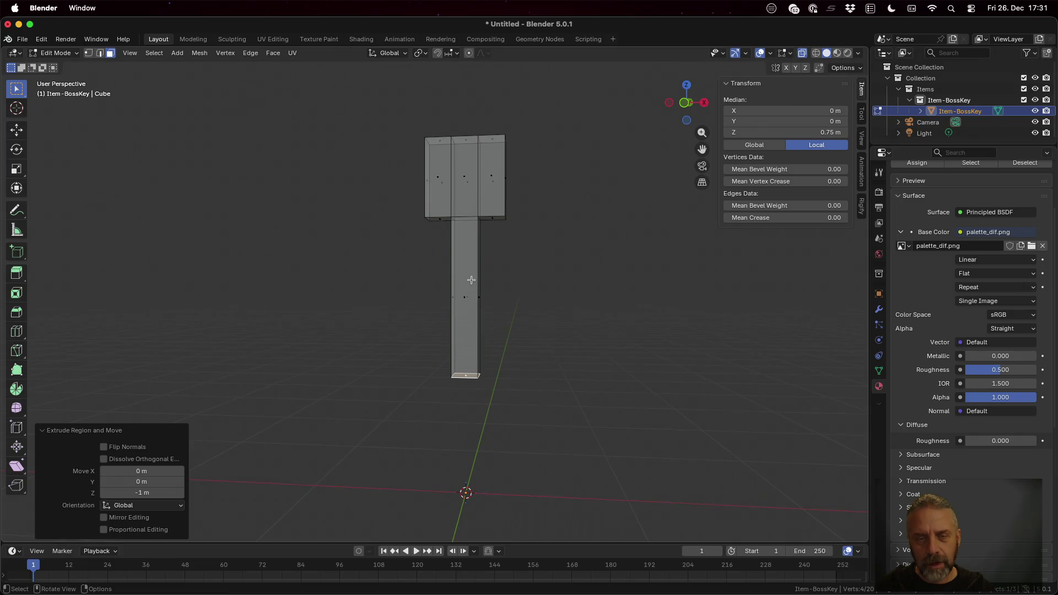
{"action": "key", "text": "ctrl+r"}
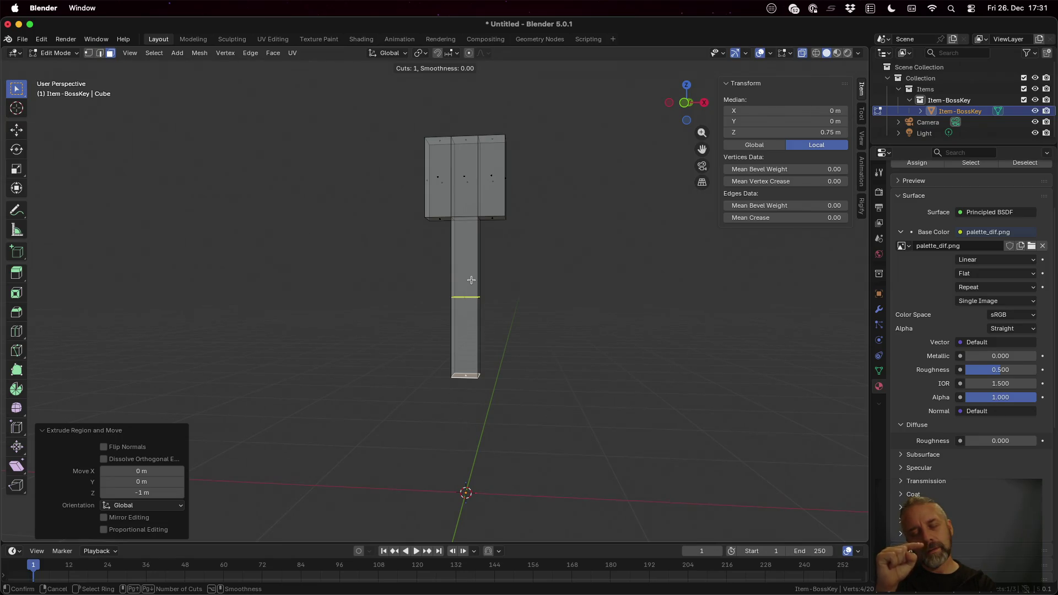
Step: Add three loop cuts along the shaft
{"action": "scroll", "coordinate": [471, 279], "scroll_direction": "up", "scroll_amount": 2}
{"action": "left_click", "coordinate": [471, 280]}
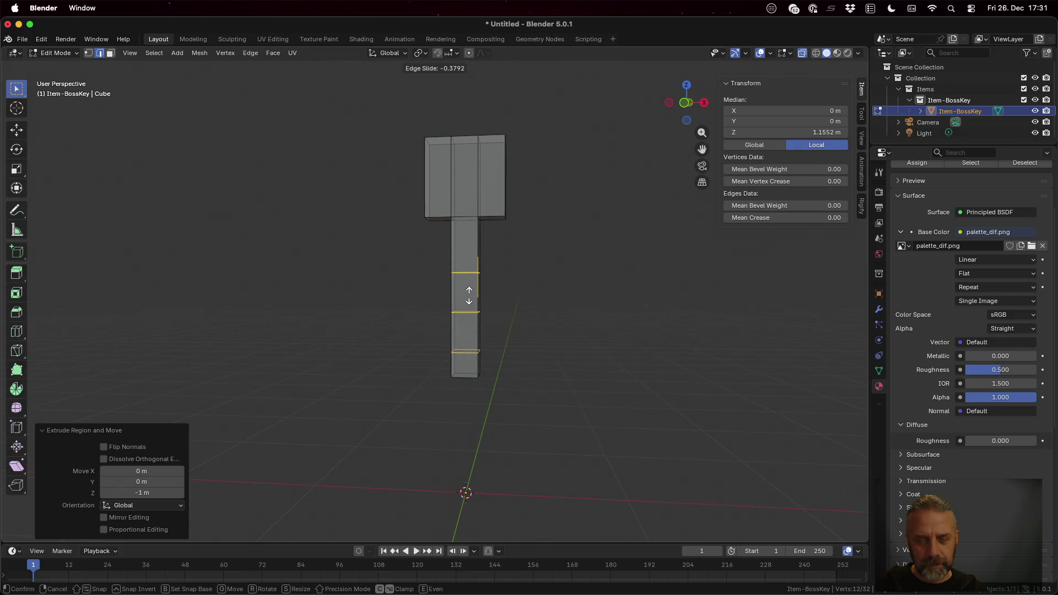
{"action": "left_click", "coordinate": [468, 299]}
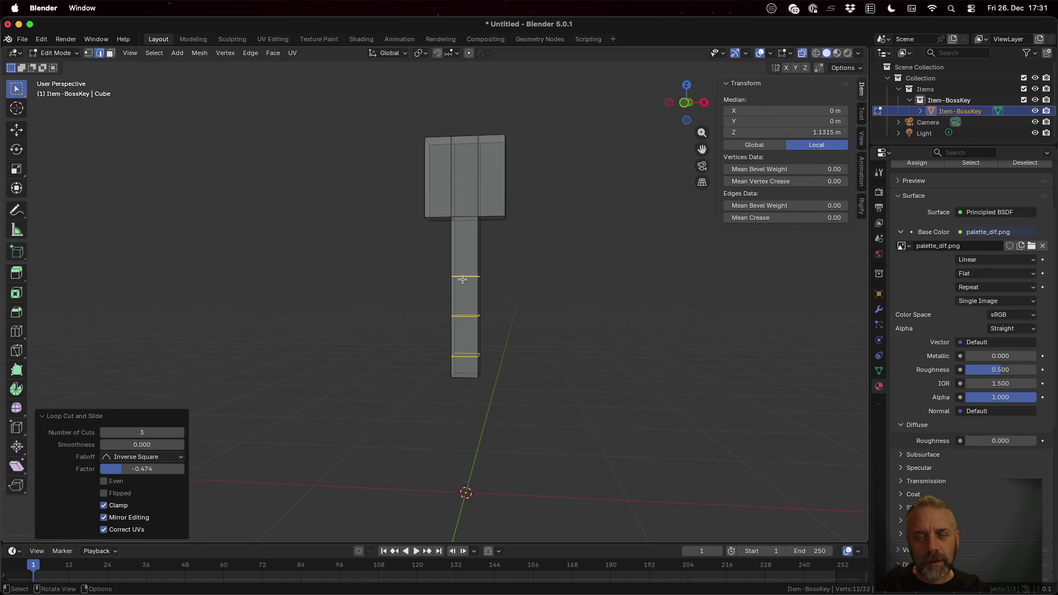
Step: Select the shaft's upper edge loop and slide it upward with a -0.512 factor
{"action": "scroll", "coordinate": [530, 305], "scroll_direction": "up", "scroll_amount": 3}
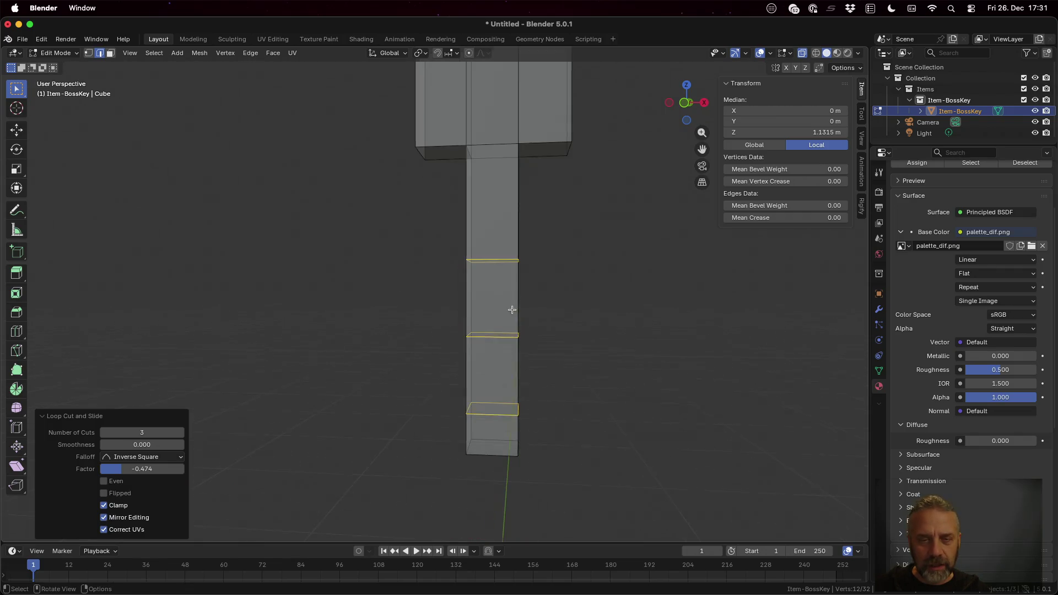
{"action": "scroll", "coordinate": [546, 306], "scroll_direction": "left", "scroll_amount": 3}
{"action": "scroll", "coordinate": [511, 311], "scroll_direction": "left", "scroll_amount": 1}
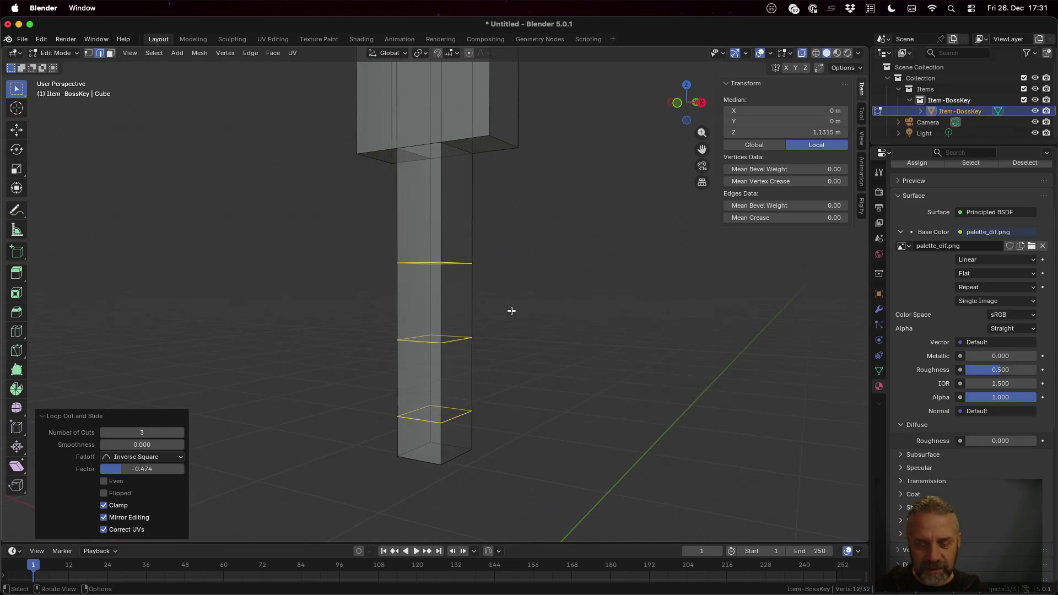
{"action": "left_click", "coordinate": [453, 265]}
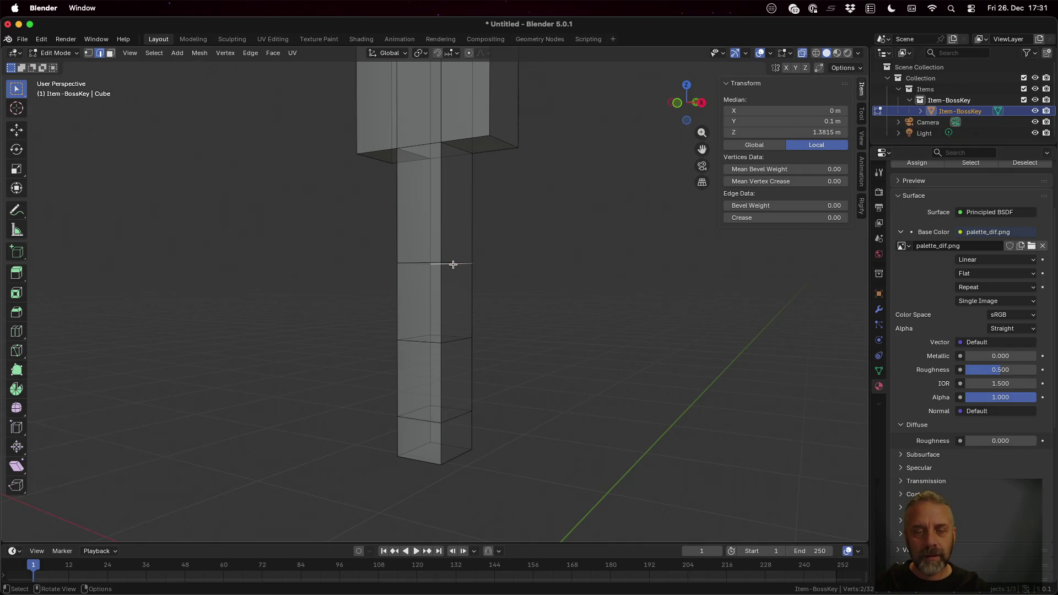
{"action": "left_click", "coordinate": [153, 53]}
{"action": "mouse_move", "coordinate": [214, 190]}
{"action": "mouse_move", "coordinate": [219, 214]}
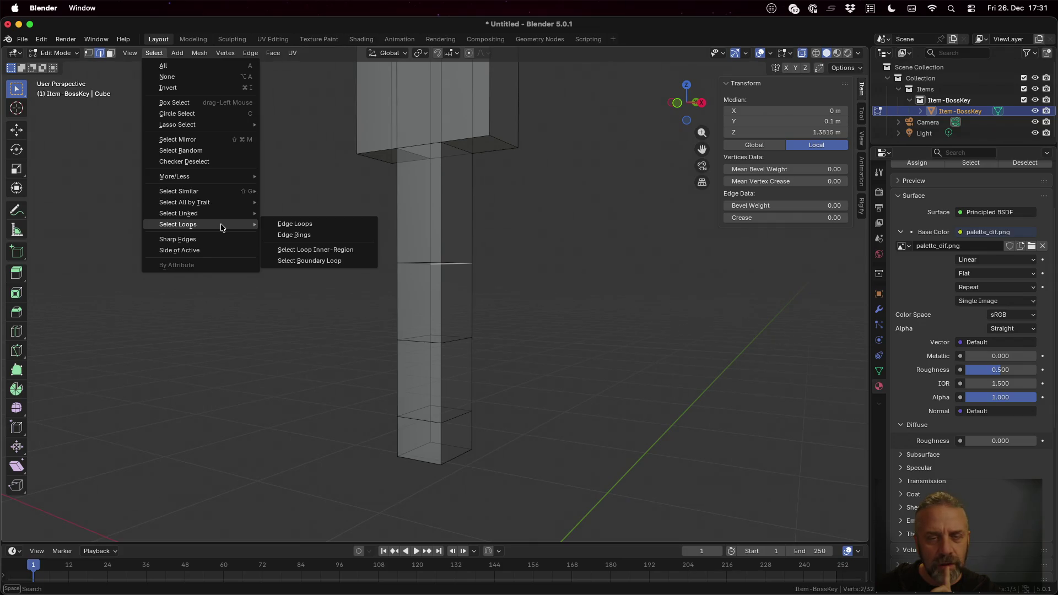
{"action": "left_click", "coordinate": [288, 223]}
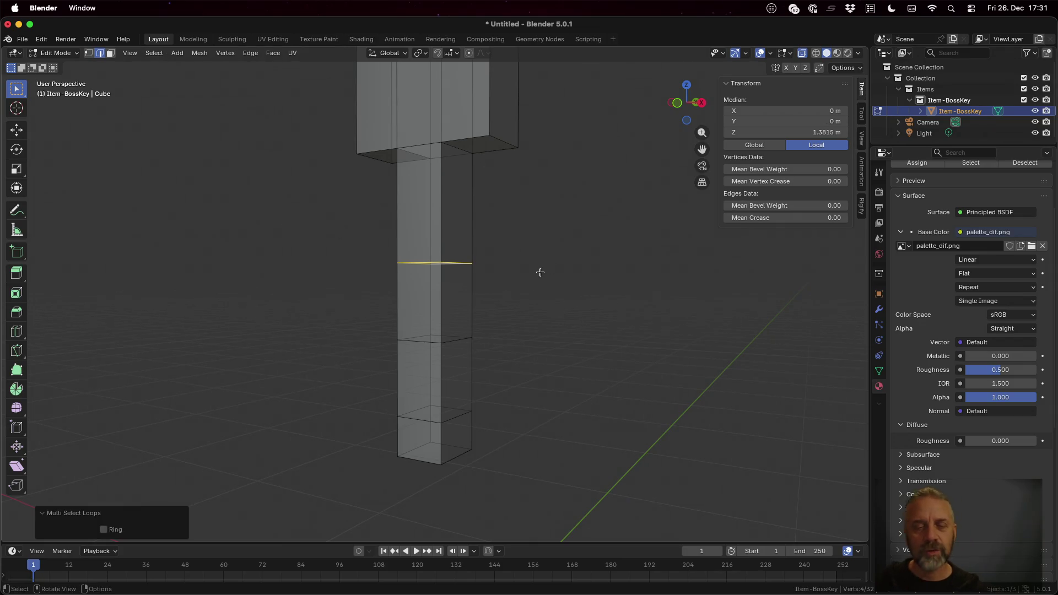
{"action": "key", "text": "g"}
{"action": "key", "text": "g"}
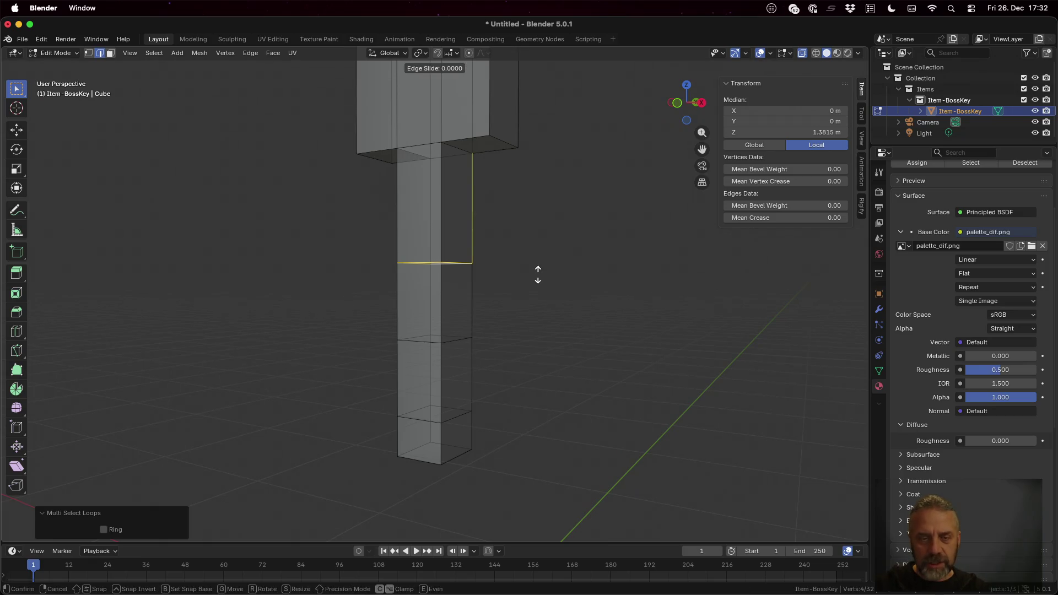
{"action": "left_click", "coordinate": [531, 322]}
{"action": "scroll", "coordinate": [493, 376], "scroll_direction": "right", "scroll_amount": 5}
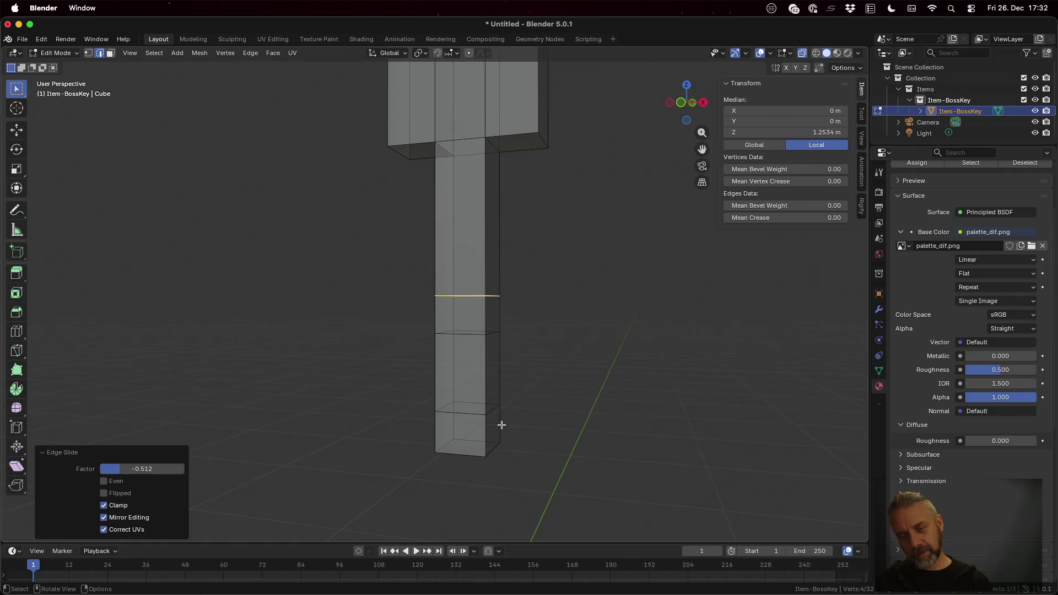
{"action": "left_click", "coordinate": [493, 423]}
Step: Extrude the shaft's bottom side face about 0.16 m outward as the first tooth
{"action": "key", "text": "3"}
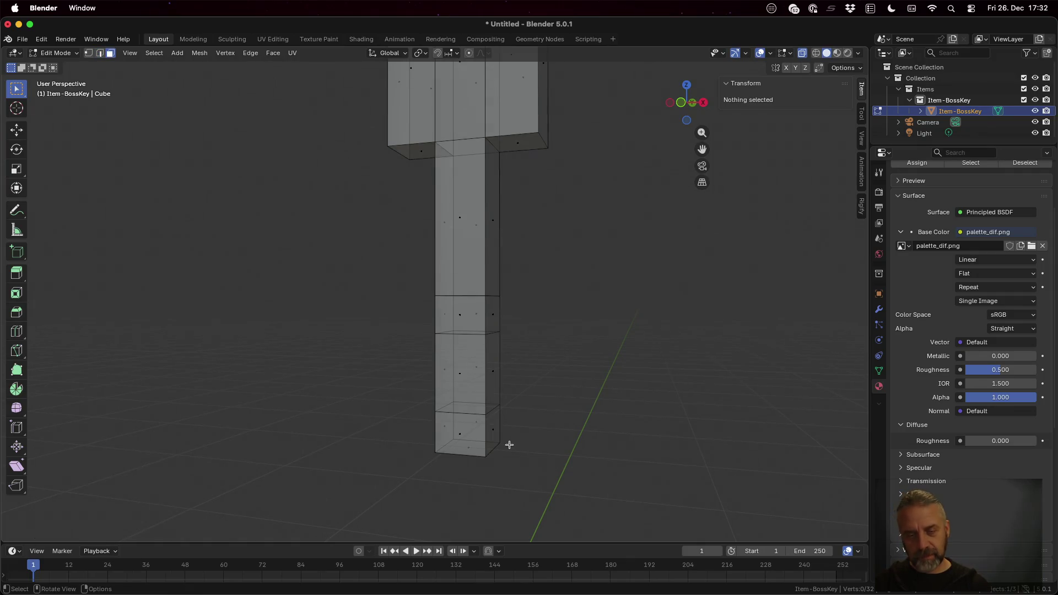
{"action": "left_click", "coordinate": [492, 430]}
{"action": "key", "text": "e"}
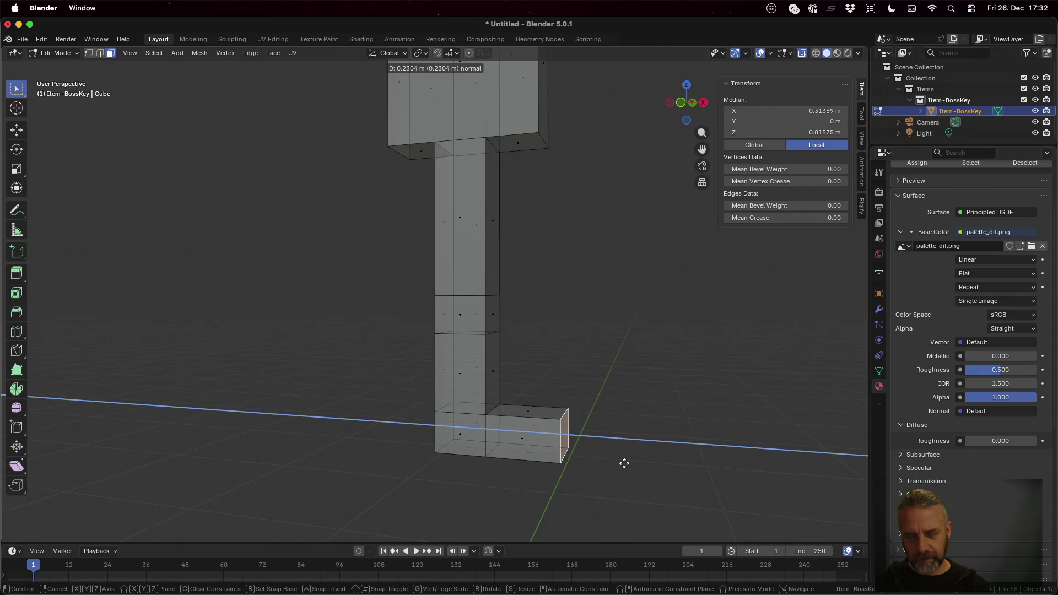
{"action": "left_click", "coordinate": [599, 461]}
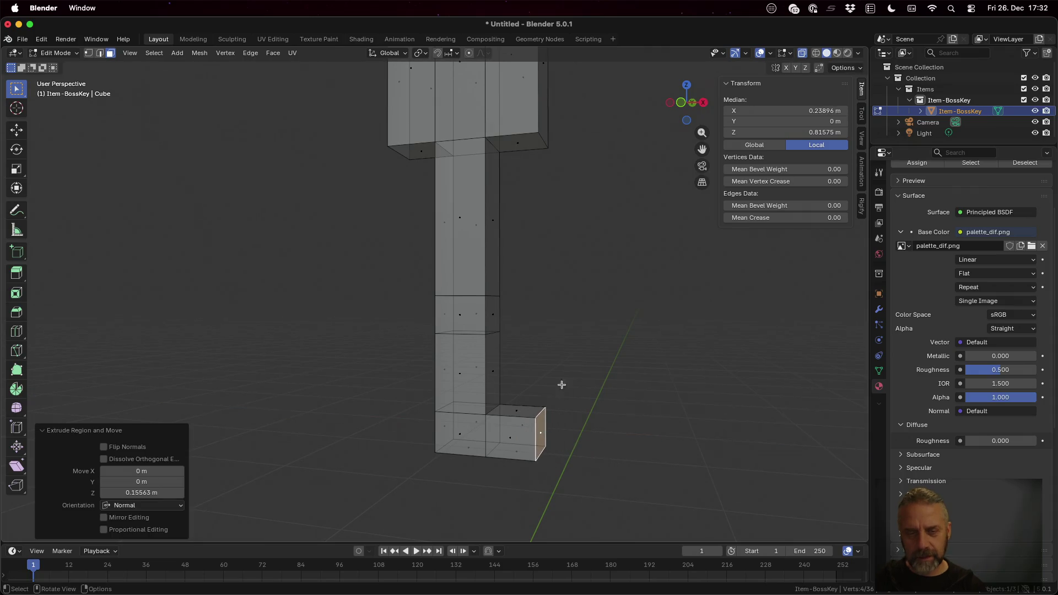
Step: Extrude the shaft's middle side face about 0.20 m outward as the second tooth
{"action": "left_click", "coordinate": [494, 309]}
{"action": "key", "text": "e"}
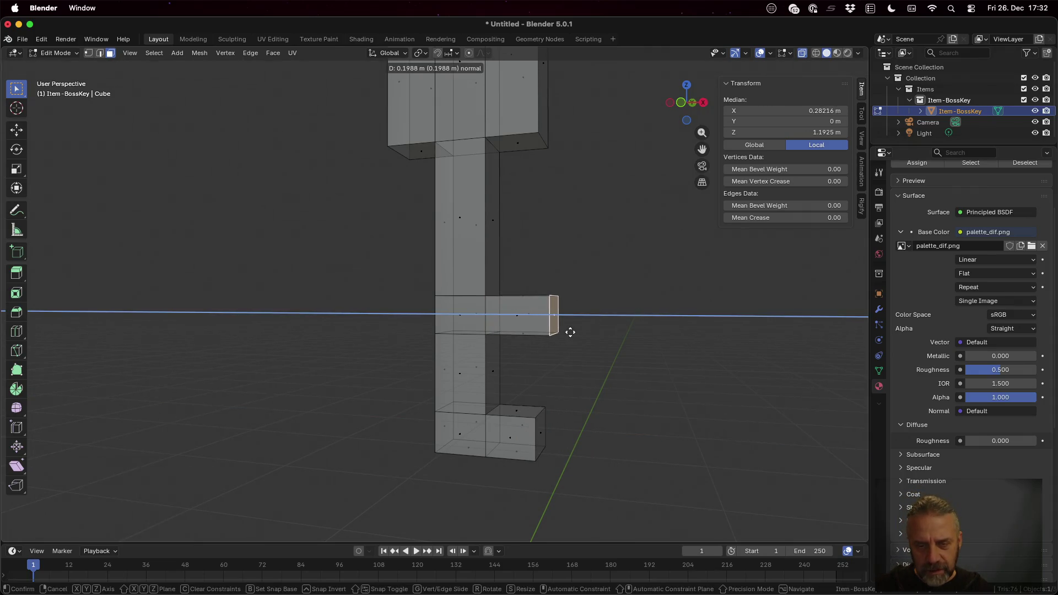
{"action": "left_click", "coordinate": [570, 331]}
{"action": "scroll", "coordinate": [606, 382], "scroll_direction": "down", "scroll_amount": 5}
{"action": "scroll", "coordinate": [598, 331], "scroll_direction": "right", "scroll_amount": 3}
{"action": "key", "text": "a"}
{"action": "key", "text": "ctrl+z"}
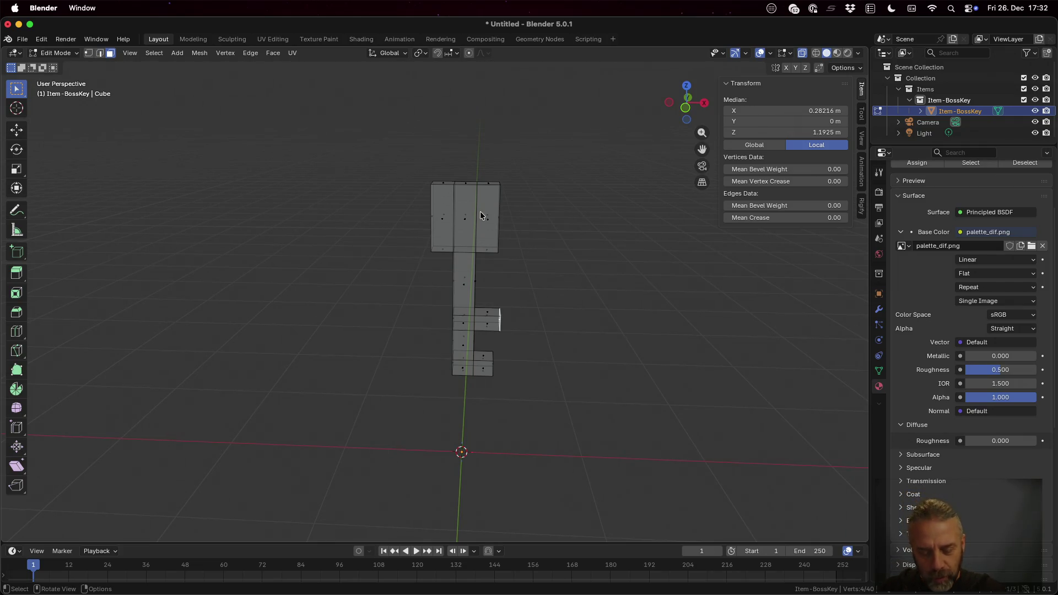
{"action": "key", "text": "ctrl+r"}
Step: Add two unslid horizontal loop cuts across the key's head
{"action": "key", "text": "2"}
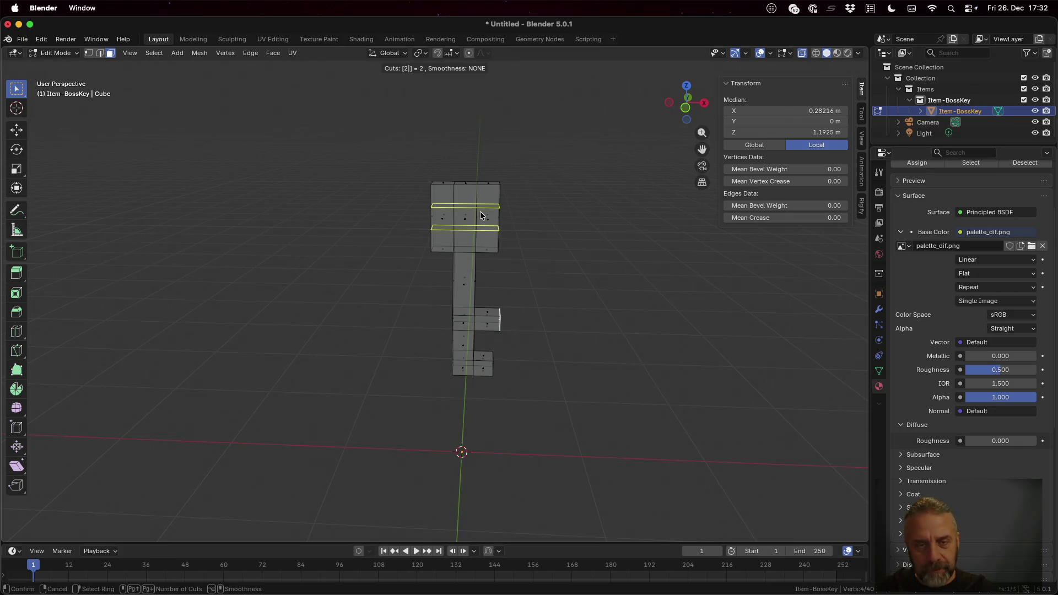
{"action": "left_click", "coordinate": [480, 216]}
{"action": "right_click", "coordinate": [480, 212]}
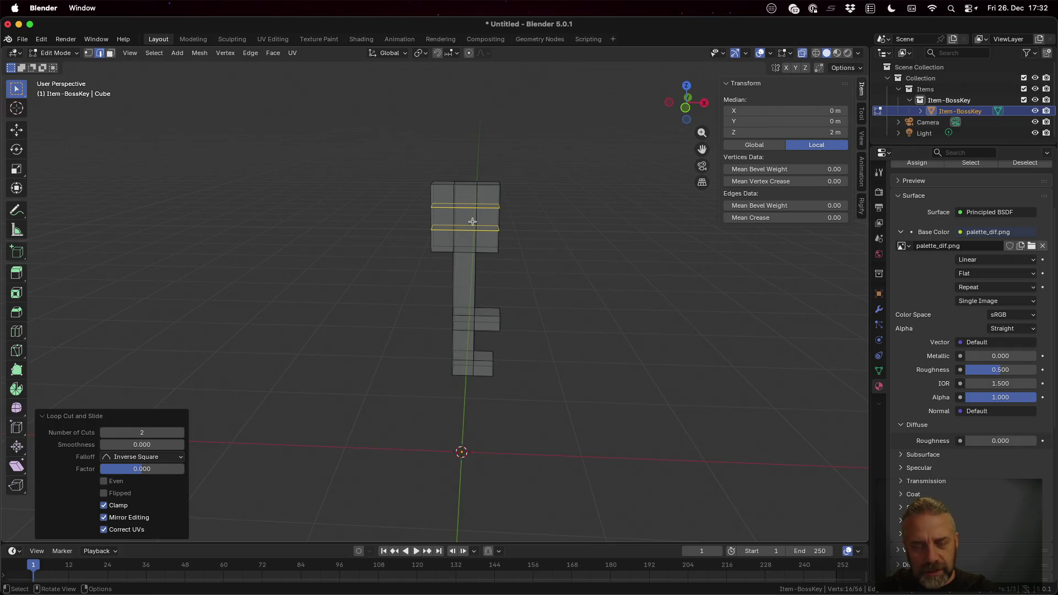
Step: Delete the head's front and back centre faces to open the square hole
{"action": "key", "text": "3"}
{"action": "left_click", "coordinate": [469, 221]}
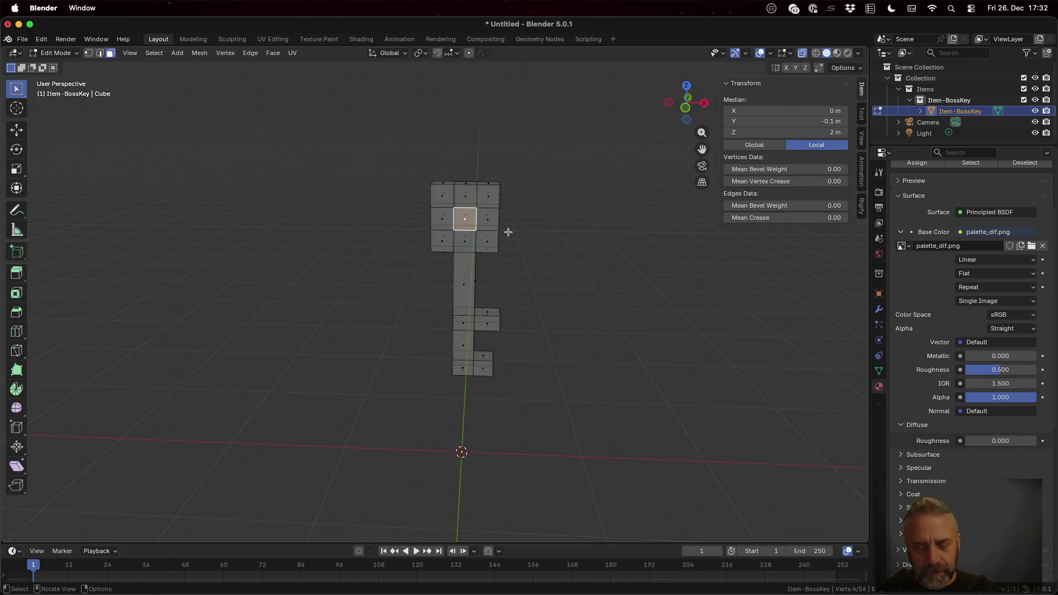
{"action": "key", "text": "x"}
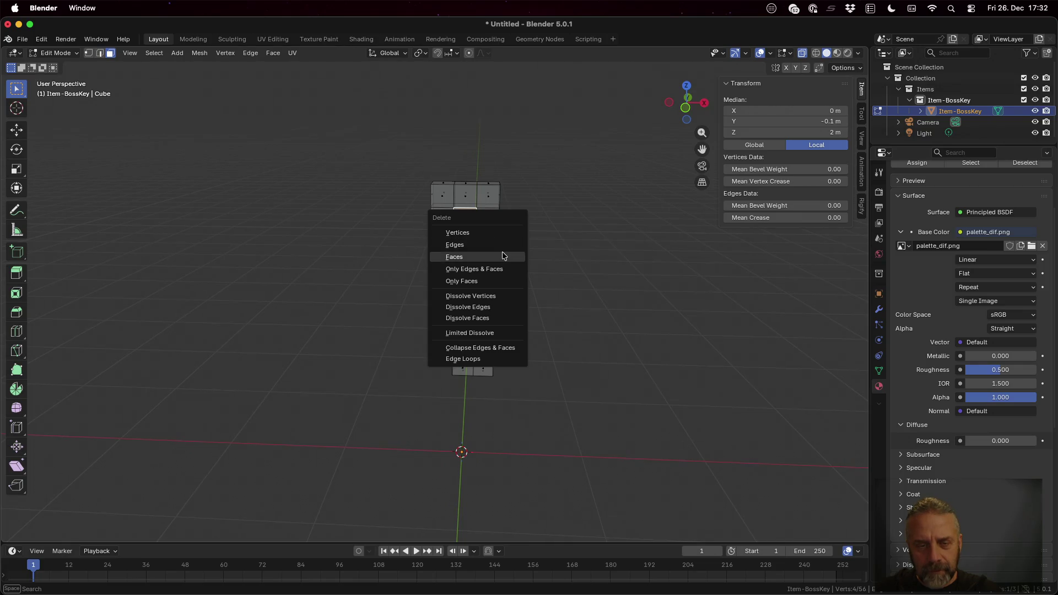
{"action": "left_click", "coordinate": [502, 256]}
{"action": "left_click", "coordinate": [465, 216]}
{"action": "key", "text": "x"}
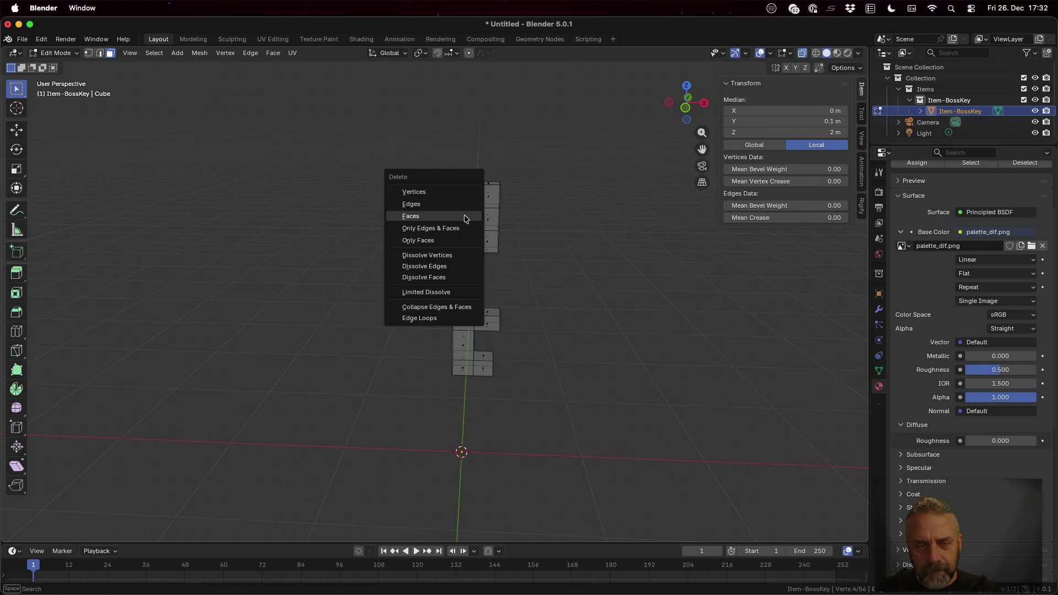
{"action": "left_click", "coordinate": [465, 217]}
{"action": "scroll", "coordinate": [555, 244], "scroll_direction": "left", "scroll_amount": 5}
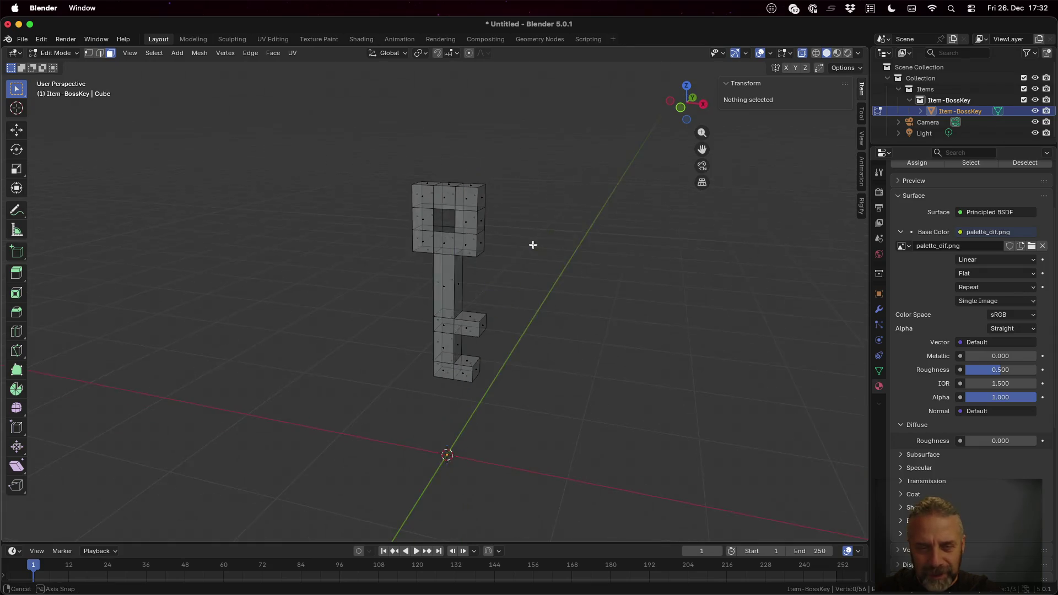
{"action": "scroll", "coordinate": [526, 231], "scroll_direction": "up", "scroll_amount": 3}
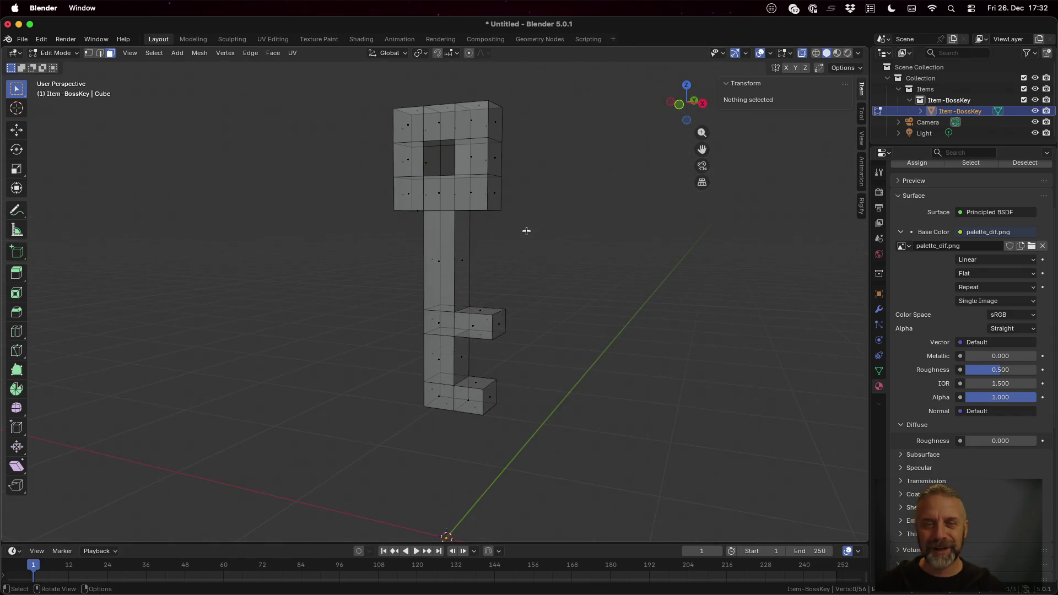
Step: Inspect the hole's inner side and top edges and faces
{"action": "key", "text": "2"}
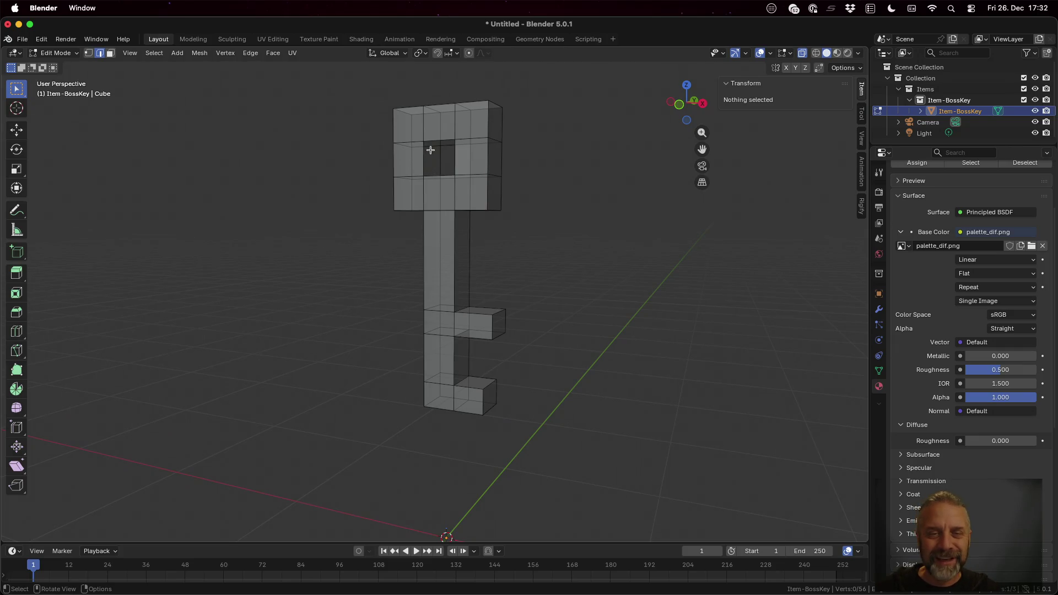
{"action": "scroll", "coordinate": [458, 184], "scroll_direction": "up", "scroll_amount": 5}
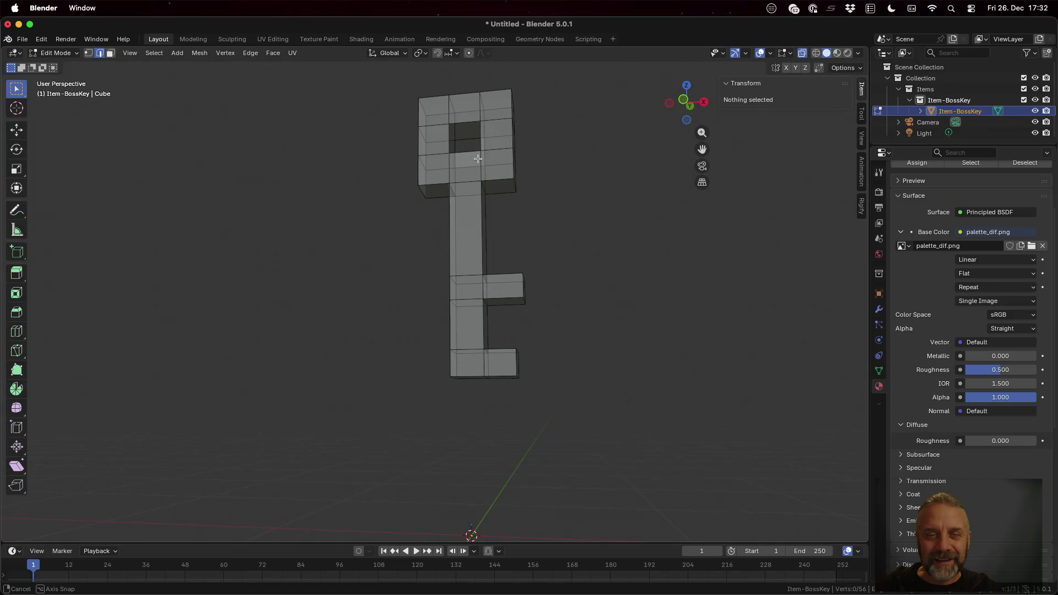
{"action": "scroll", "coordinate": [477, 161], "scroll_direction": "down", "scroll_amount": 5}
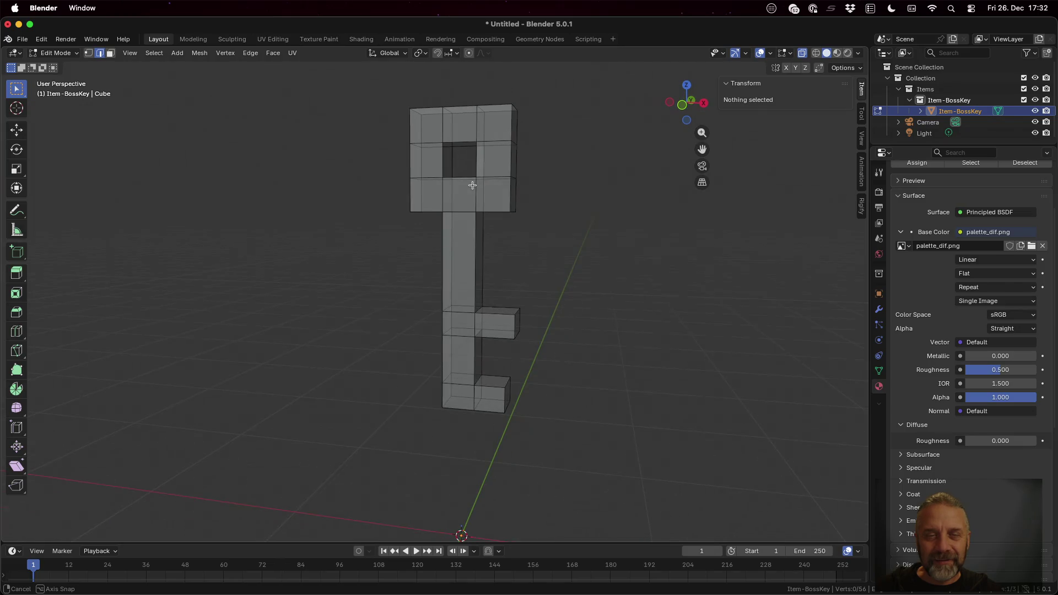
{"action": "left_click", "coordinate": [453, 161]}
{"action": "left_click", "coordinate": [442, 161], "text": "shift"}
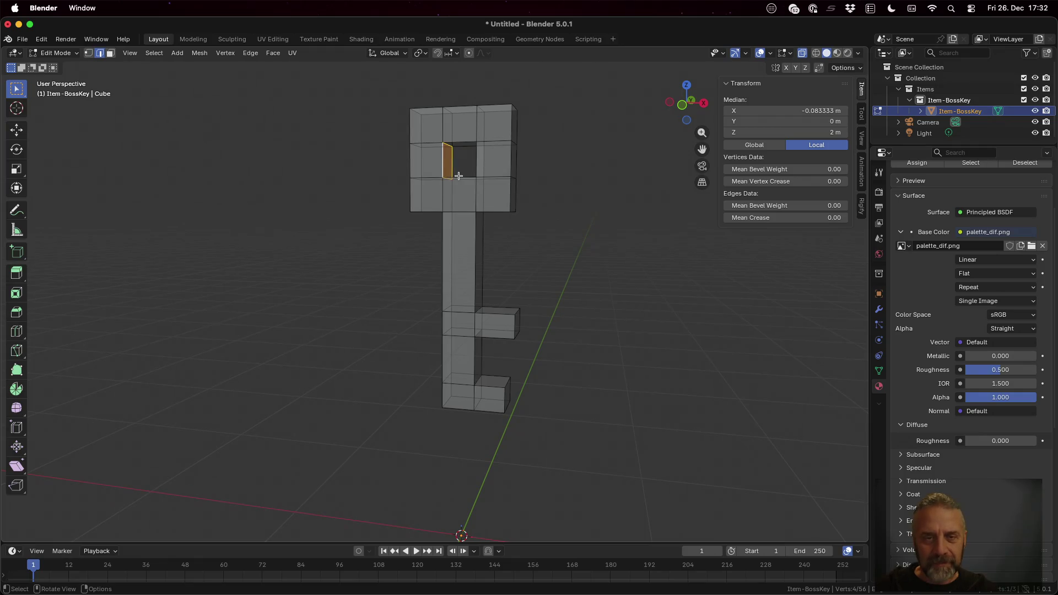
{"action": "scroll", "coordinate": [508, 165], "scroll_direction": "left", "scroll_amount": 5}
{"action": "left_click", "coordinate": [512, 165]}
{"action": "left_click", "coordinate": [522, 164], "text": "shift"}
{"action": "left_click", "coordinate": [500, 151]}
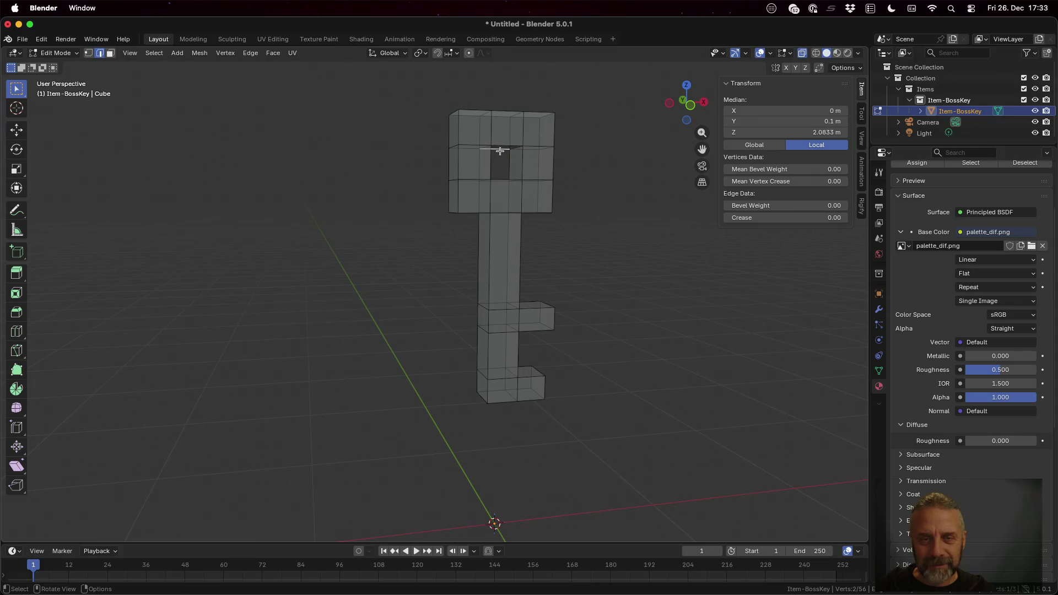
{"action": "left_click", "coordinate": [499, 146], "text": "shift"}
Step: Check the hole's bottom face from above and turn X-ray off for solid display
{"action": "left_click_drag", "start_coordinate": [520, 162], "coordinate": [506, 225]}
{"action": "left_click", "coordinate": [506, 224], "text": "shift"}
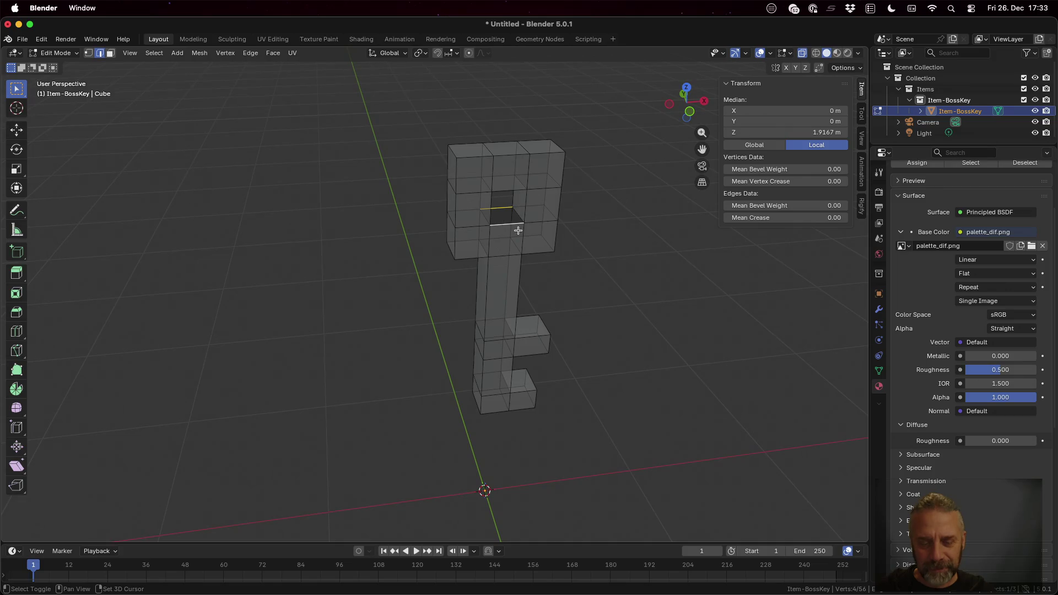
{"action": "left_click", "coordinate": [507, 225], "text": "shift"}
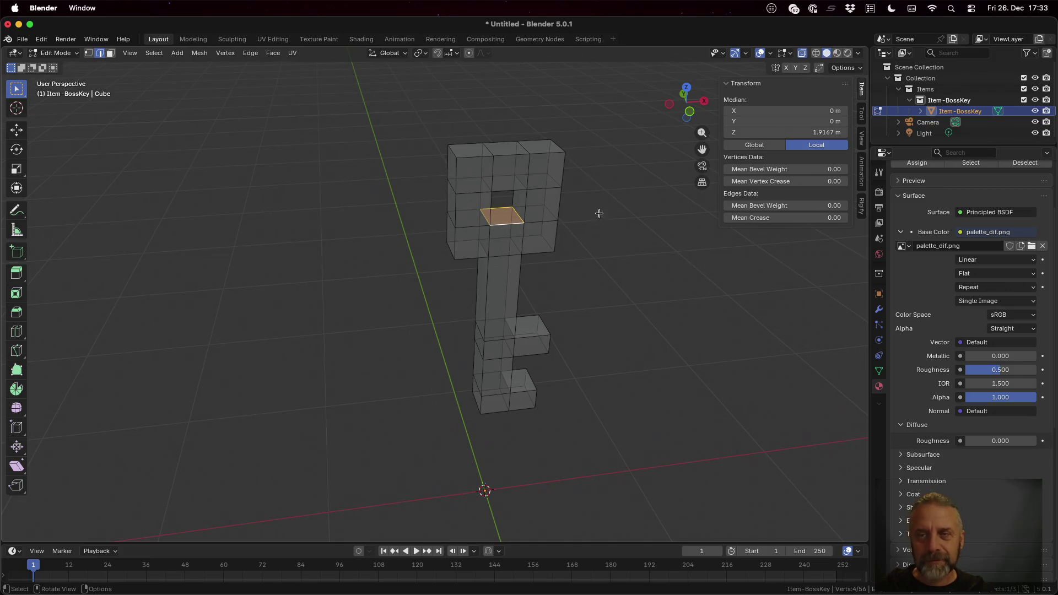
{"action": "left_click", "coordinate": [802, 53]}
{"action": "mouse_move", "coordinate": [590, 234]}
{"action": "left_mouse_down"}
{"action": "mouse_move", "coordinate": [692, 226]}
{"action": "mouse_move", "coordinate": [626, 288]}
{"action": "mouse_move", "coordinate": [439, 163]}
{"action": "mouse_move", "coordinate": [621, 284]}
{"action": "mouse_move", "coordinate": [458, 247]}
{"action": "mouse_move", "coordinate": [601, 231]}
{"action": "left_mouse_up"}
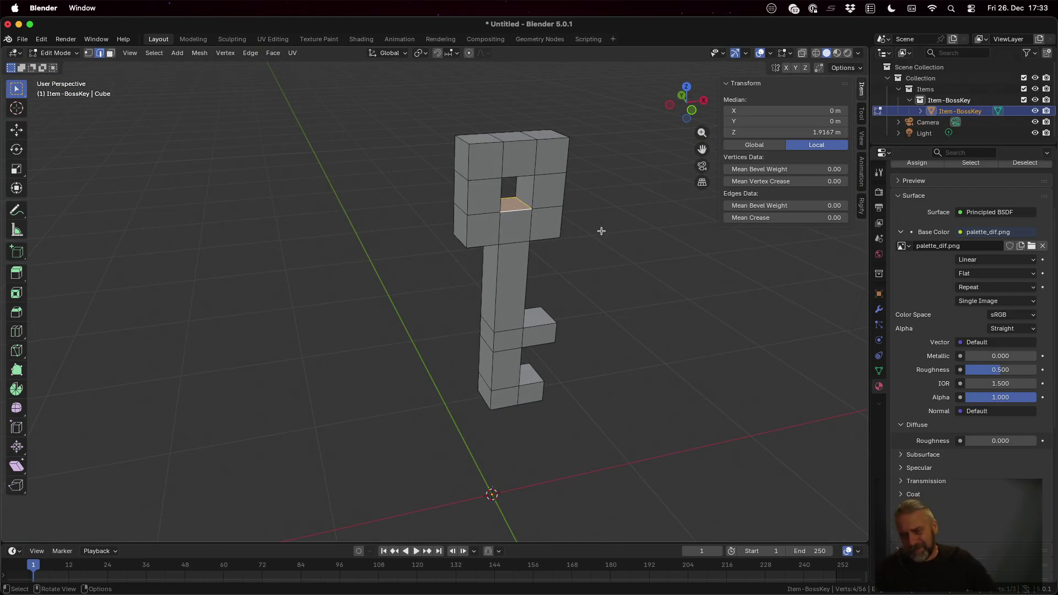
Step: In UV Editing, scale all the key's UVs to 0 and move them onto the yellow swatch
{"action": "left_click", "coordinate": [273, 39]}
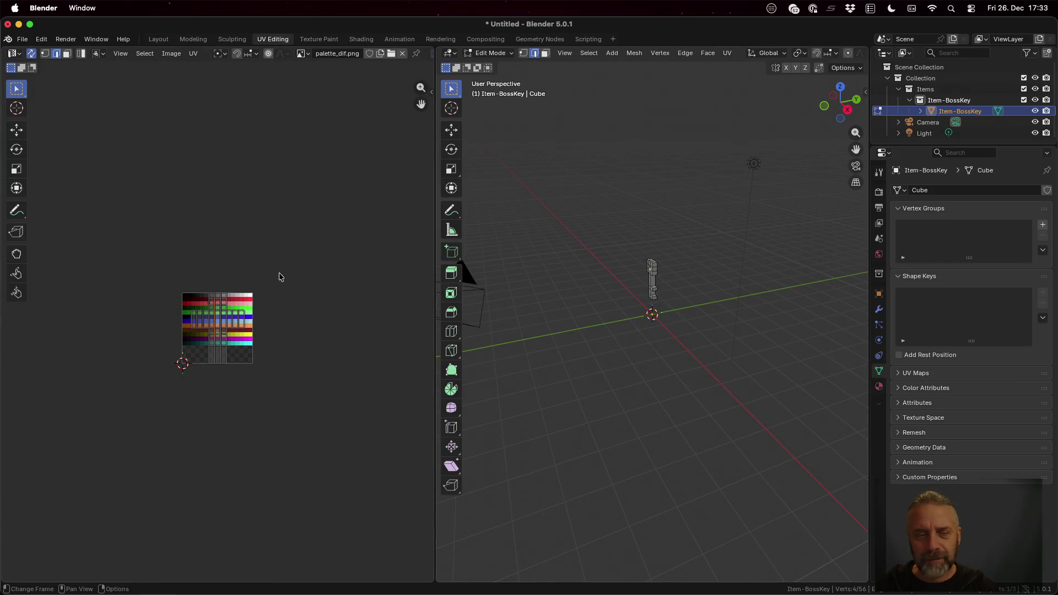
{"action": "scroll", "coordinate": [221, 279], "scroll_direction": "up", "scroll_amount": 5}
{"action": "key", "text": "a"}
{"action": "key", "text": "s"}
{"action": "key", "text": "0"}
{"action": "key", "text": "Return"}
{"action": "key", "text": "g"}
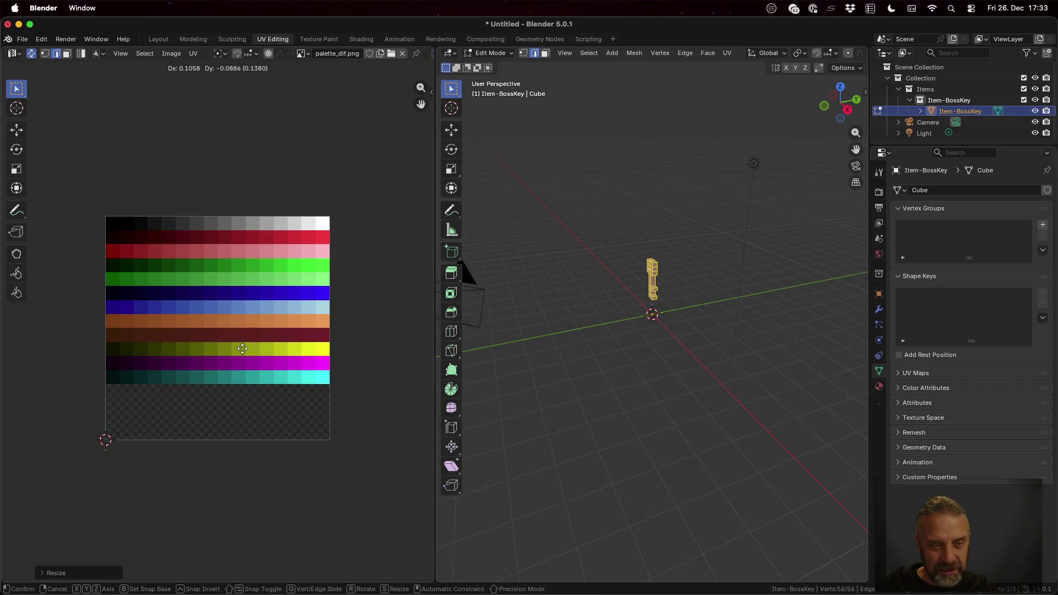
{"action": "left_click", "coordinate": [238, 353]}
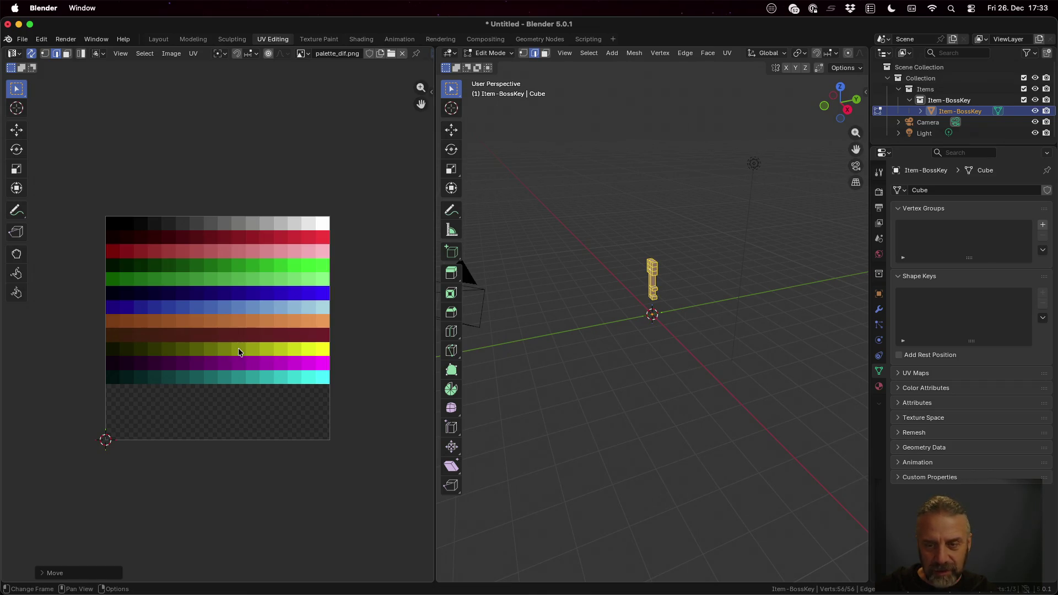
Step: Return to Object Mode and view the yellow key in Material Preview
{"action": "scroll", "coordinate": [725, 269], "scroll_direction": "up", "scroll_amount": 6}
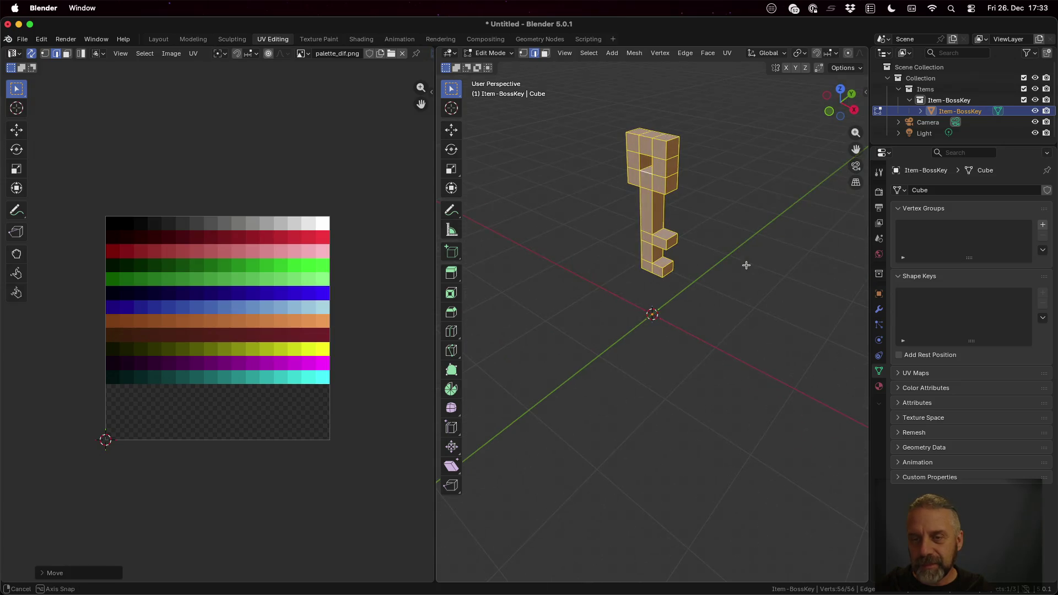
{"action": "key", "text": "Tab"}
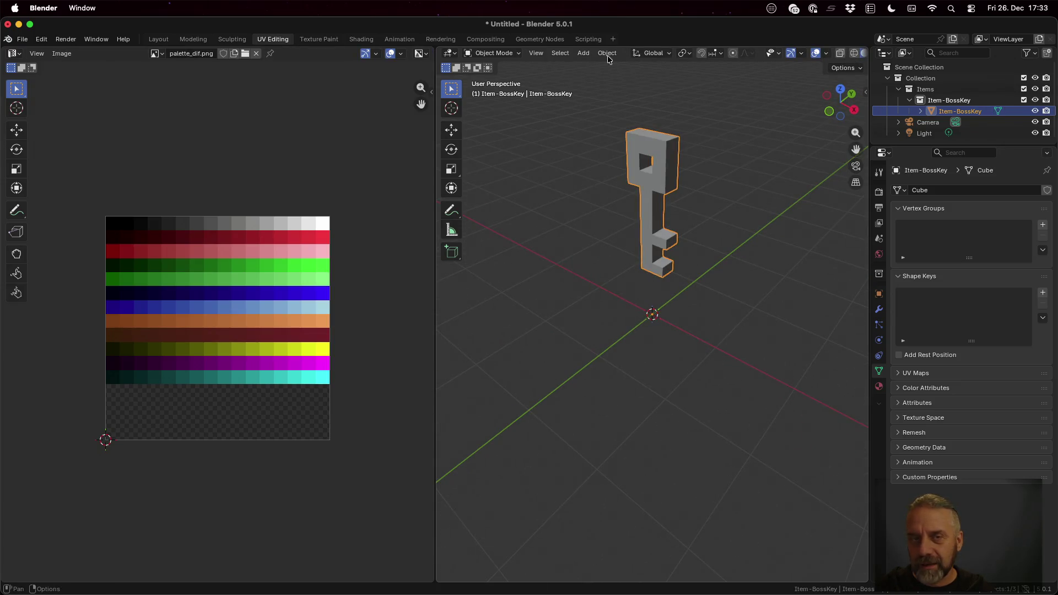
{"action": "left_click_drag", "start_coordinate": [435, 105], "coordinate": [382, 106]}
{"action": "left_click", "coordinate": [837, 53]}
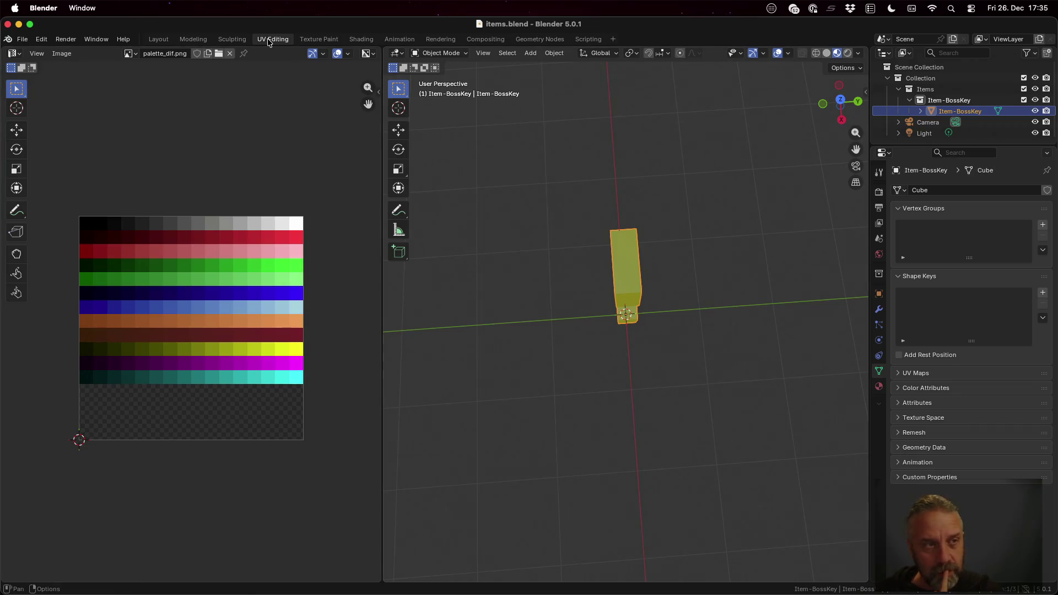
{"action": "left_click", "coordinate": [23, 39]}
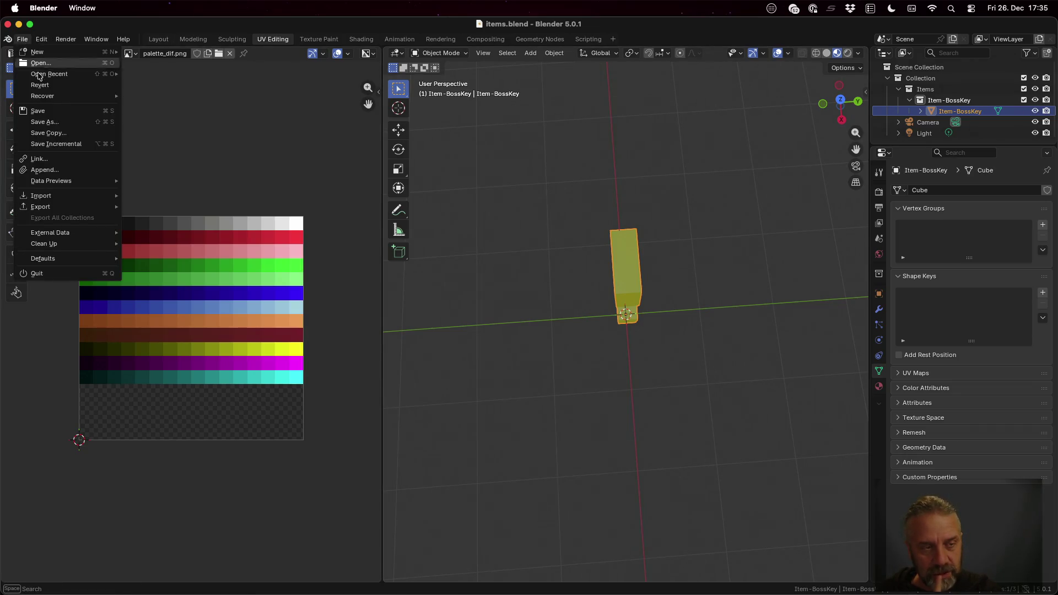
Step: Open the recent file temple-test.blend and orbit around the temple scene
{"action": "mouse_move", "coordinate": [59, 74]}
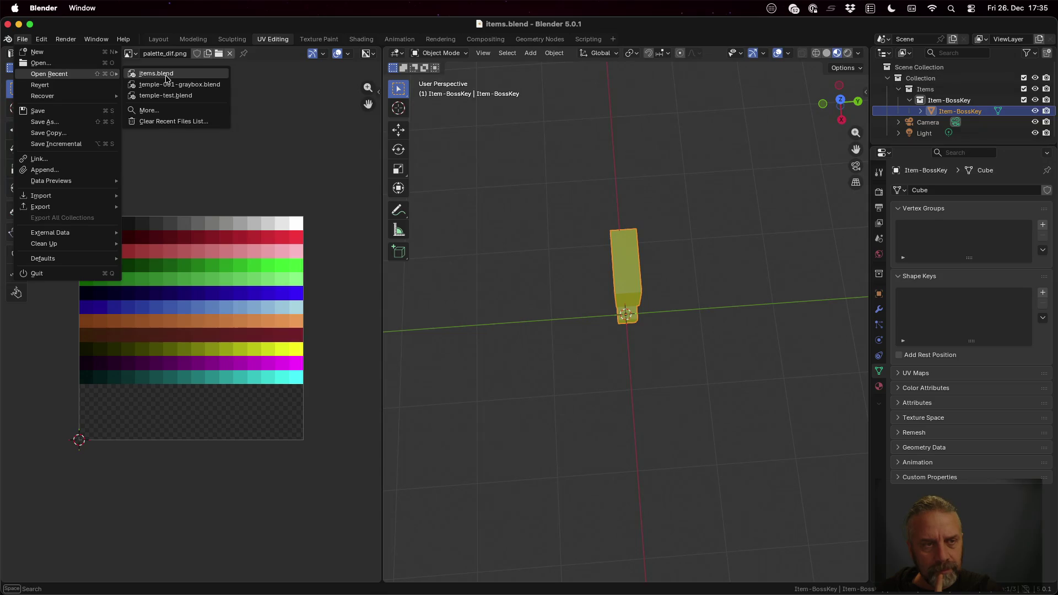
{"action": "left_click", "coordinate": [166, 95]}
{"action": "mouse_move", "coordinate": [292, 295]}
{"action": "left_mouse_down"}
{"action": "mouse_move", "coordinate": [225, 294]}
{"action": "mouse_move", "coordinate": [252, 289]}
{"action": "left_mouse_up"}
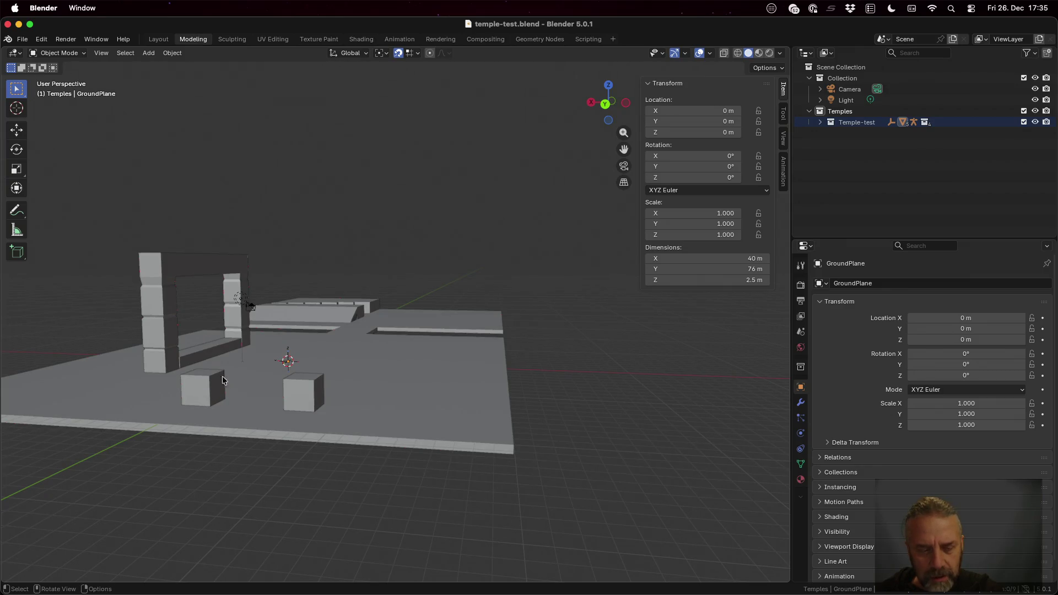
{"action": "left_click_drag", "start_coordinate": [376, 375], "coordinate": [87, 355]}
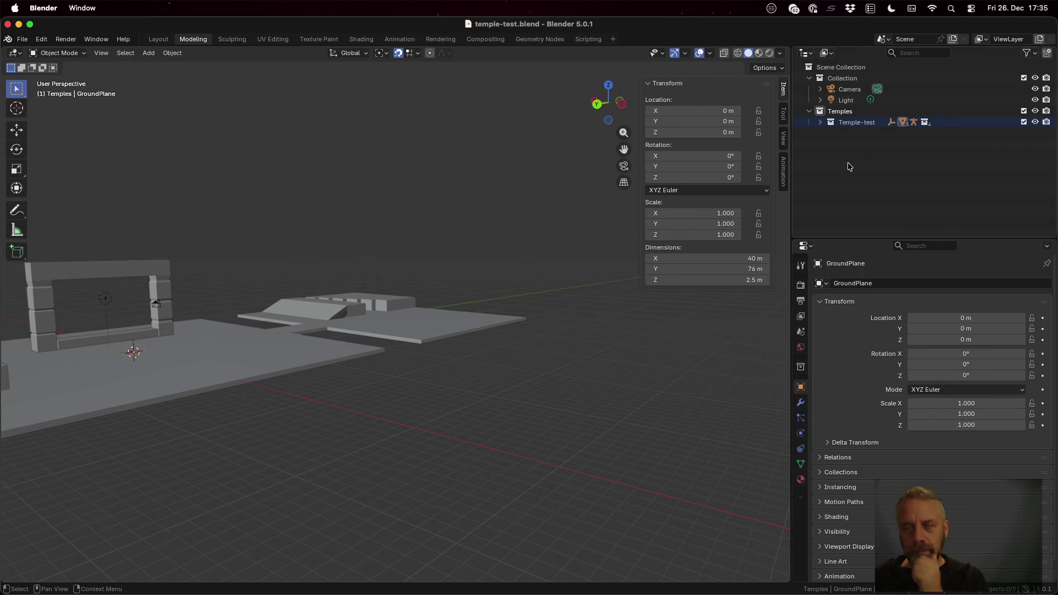
Step: Expand Temple-test in the Outliner and collapse Triggers, Ground, Helpers and Barriers
{"action": "left_click", "coordinate": [822, 123], "text": "shift"}
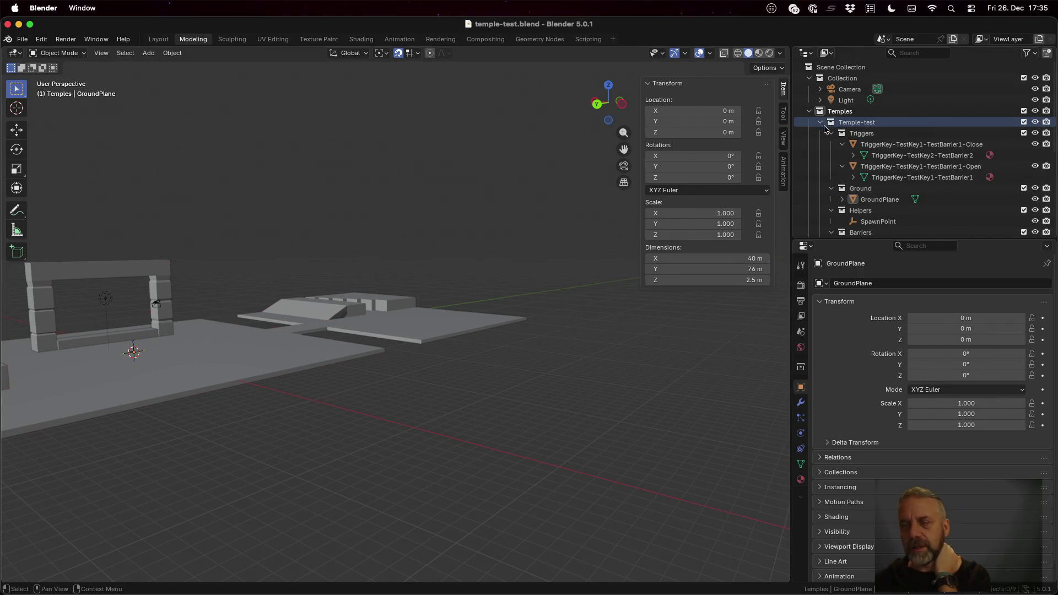
{"action": "left_click", "coordinate": [828, 134]}
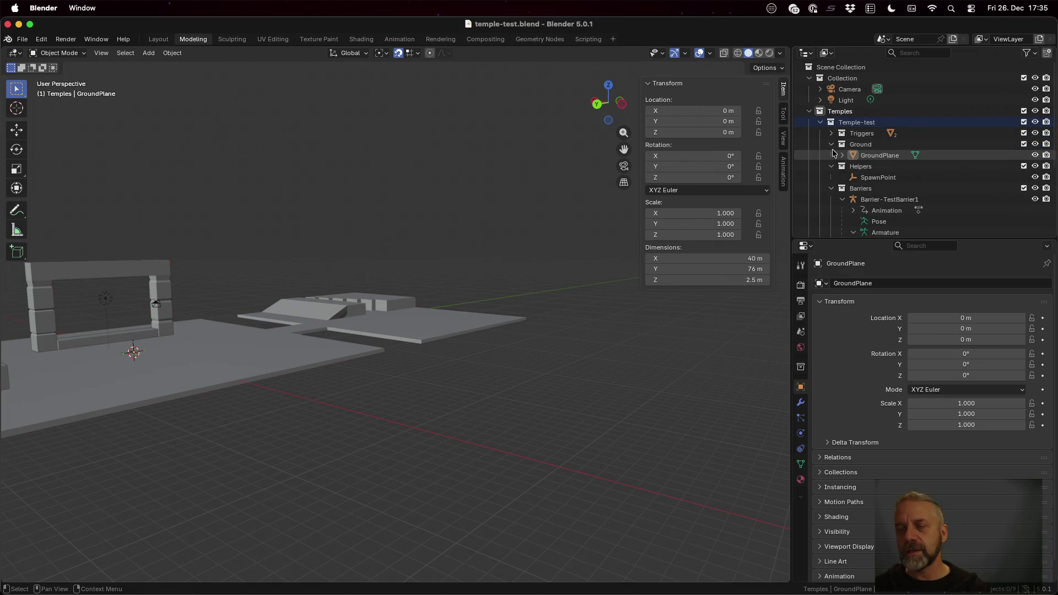
{"action": "left_click", "coordinate": [831, 144]}
{"action": "left_click", "coordinate": [830, 155]}
{"action": "left_click", "coordinate": [830, 166]}
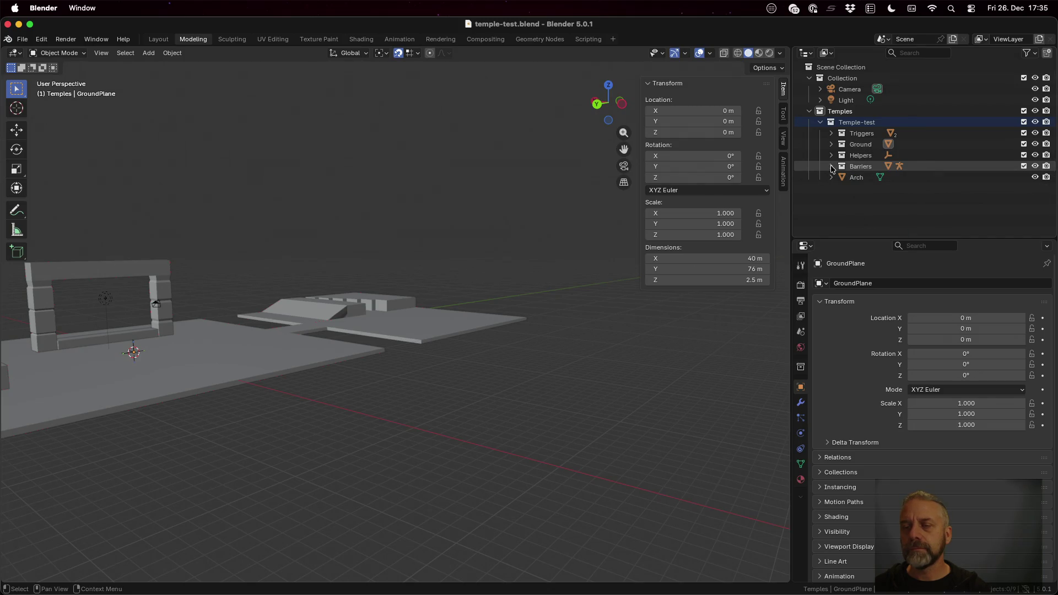
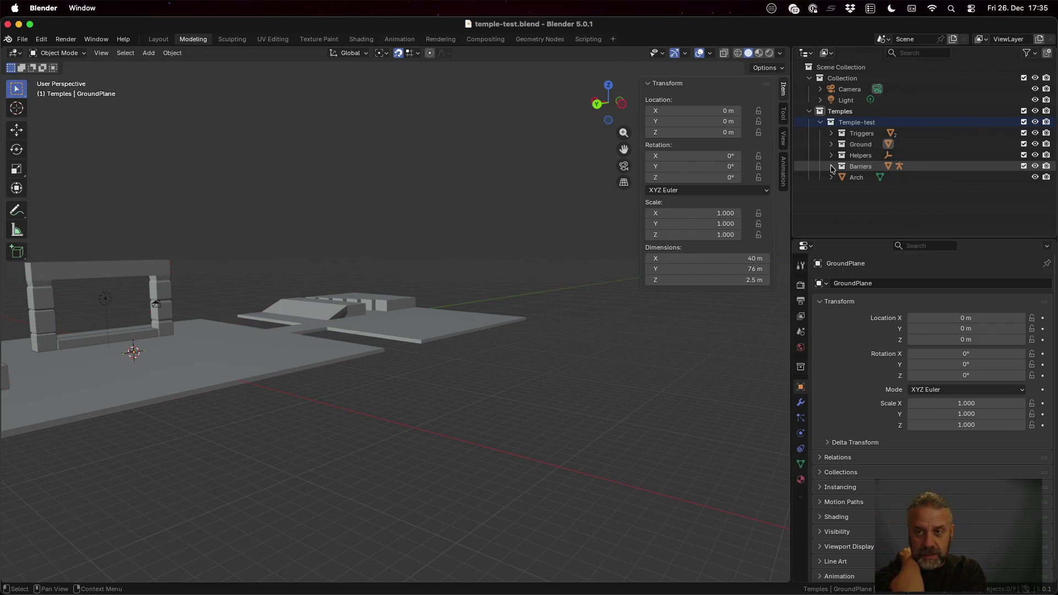
Step: Make Temple-test the active collection and orbit the view to see the arch and cubes
{"action": "left_click", "coordinate": [841, 123]}
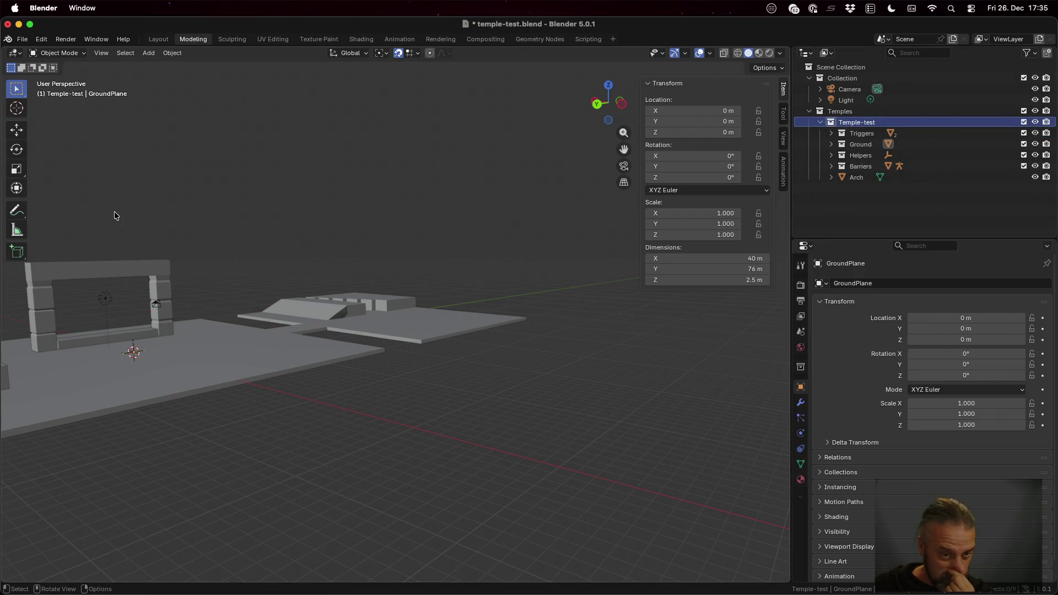
{"action": "mouse_move", "coordinate": [95, 340]}
{"action": "left_mouse_down"}
{"action": "mouse_move", "coordinate": [167, 350]}
{"action": "mouse_move", "coordinate": [145, 344]}
{"action": "left_mouse_up"}
{"action": "mouse_move", "coordinate": [511, 480]}
{"action": "left_mouse_down"}
{"action": "mouse_move", "coordinate": [489, 464]}
{"action": "mouse_move", "coordinate": [496, 471]}
{"action": "left_mouse_up"}
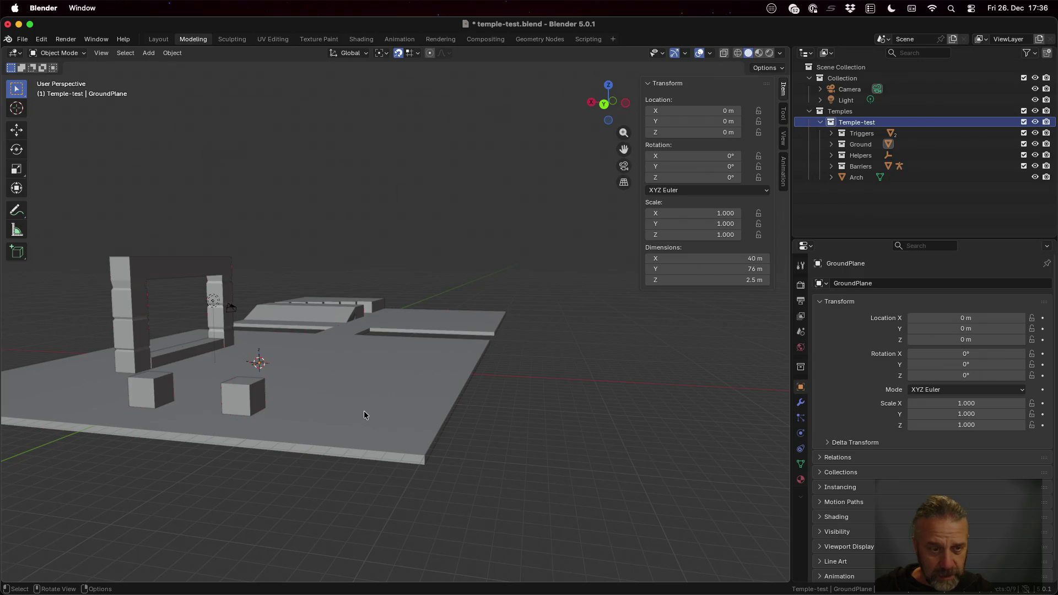
{"action": "left_click", "coordinate": [23, 40]}
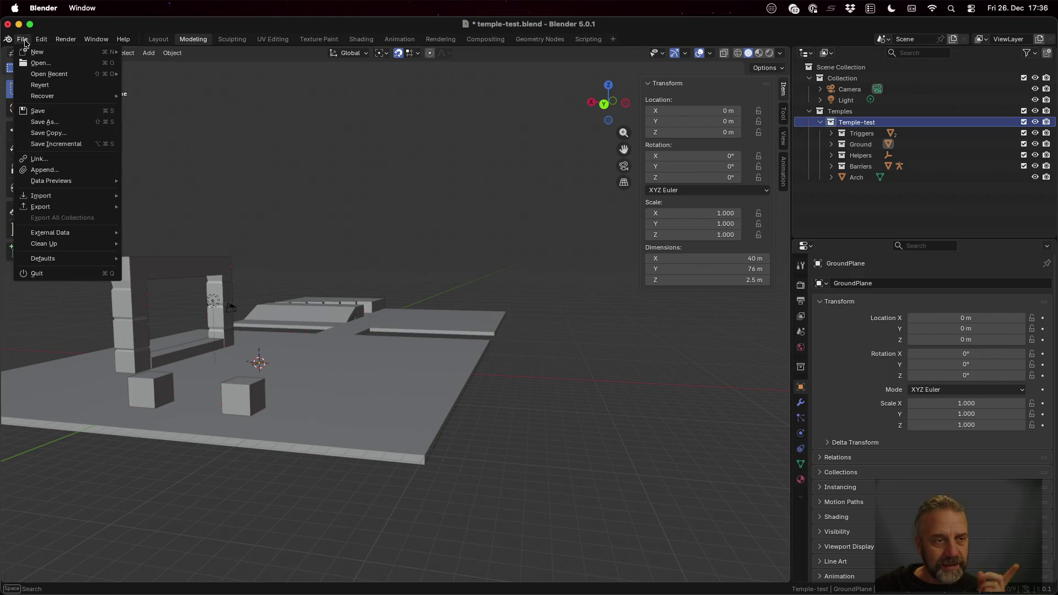
Step: Link the Item-BossKey object from assets/Items/items.blend into Temple-test
{"action": "left_click", "coordinate": [76, 159]}
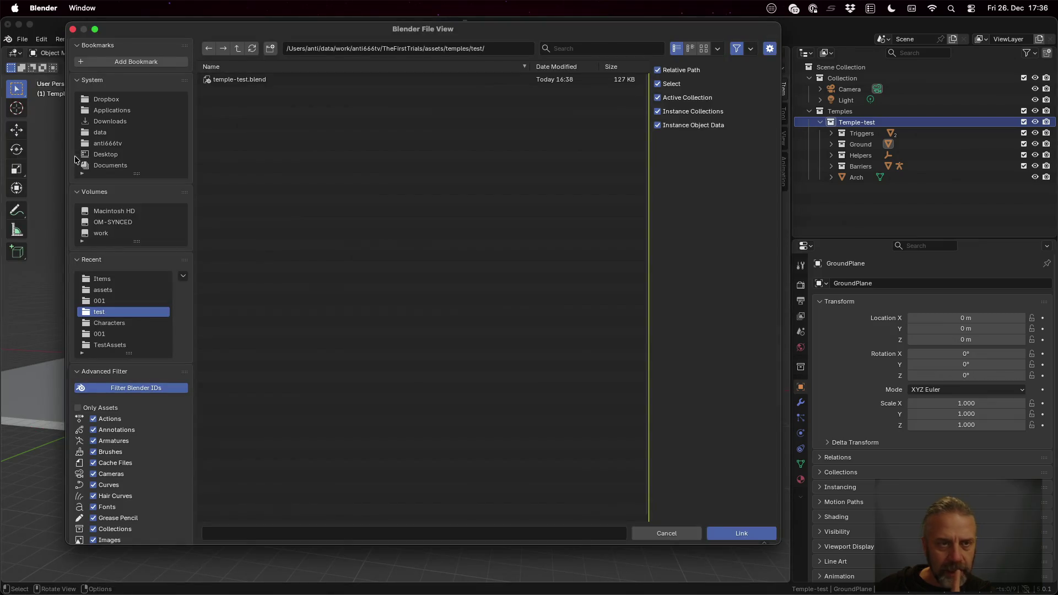
{"action": "left_click", "coordinate": [236, 48]}
{"action": "left_click", "coordinate": [235, 48]}
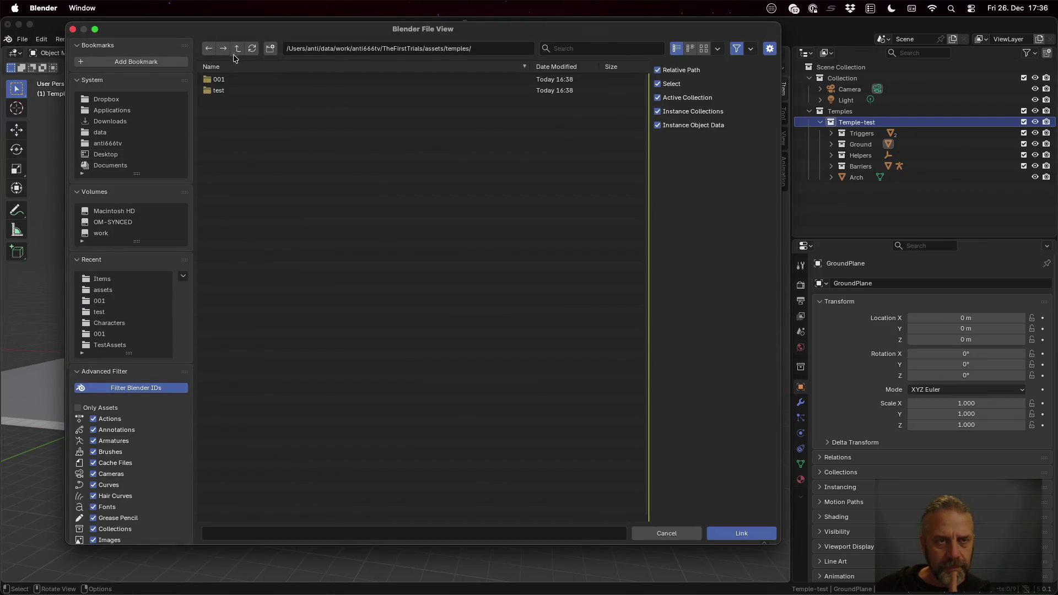
{"action": "left_click", "coordinate": [247, 90]}
{"action": "double_click", "coordinate": [246, 90]}
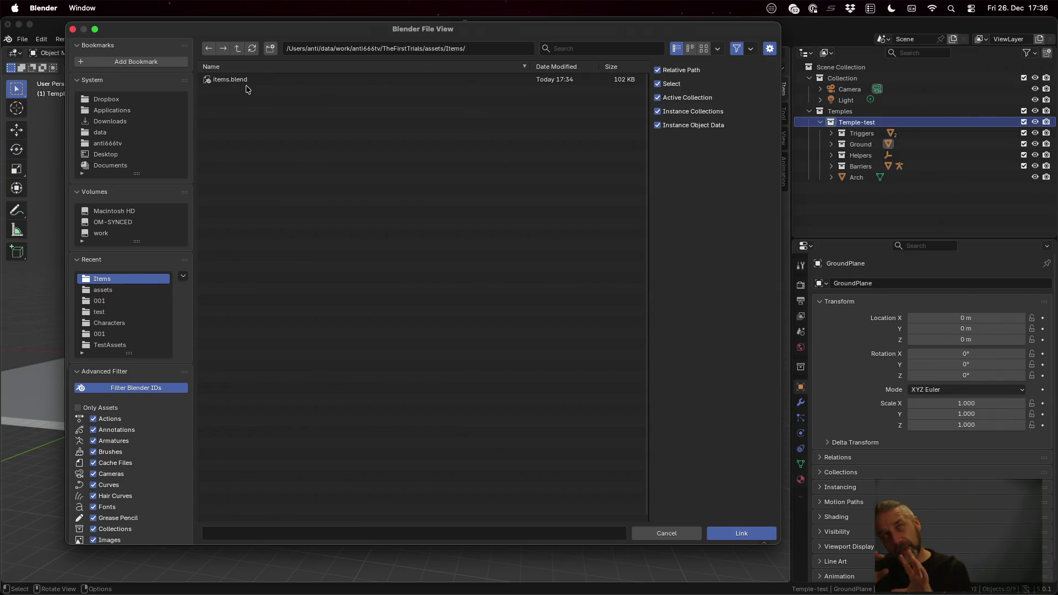
{"action": "left_click", "coordinate": [247, 82]}
{"action": "key", "text": "Return"}
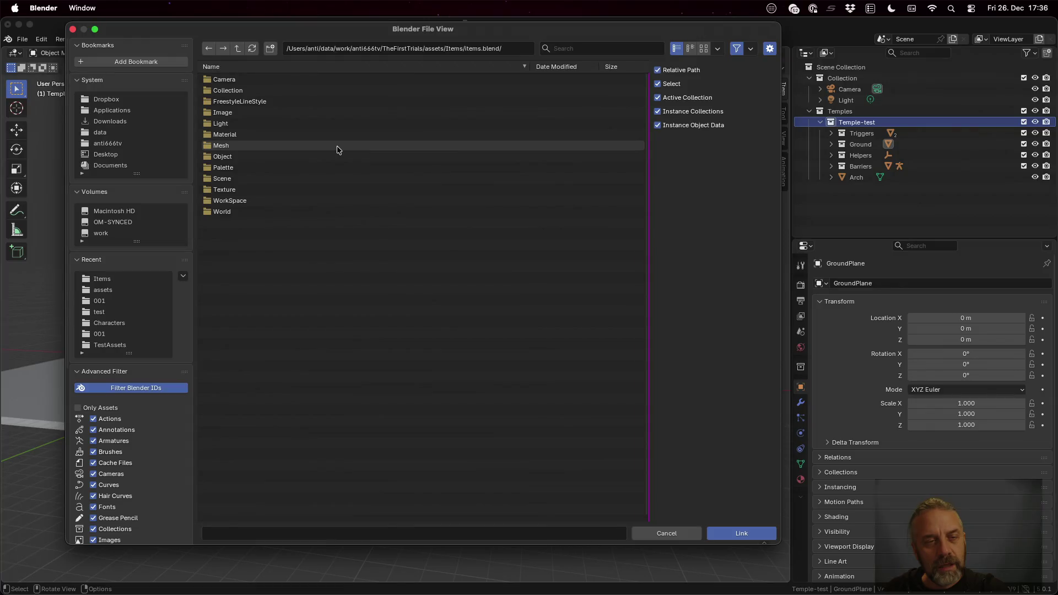
{"action": "double_click", "coordinate": [331, 155]}
{"action": "double_click", "coordinate": [288, 90]}
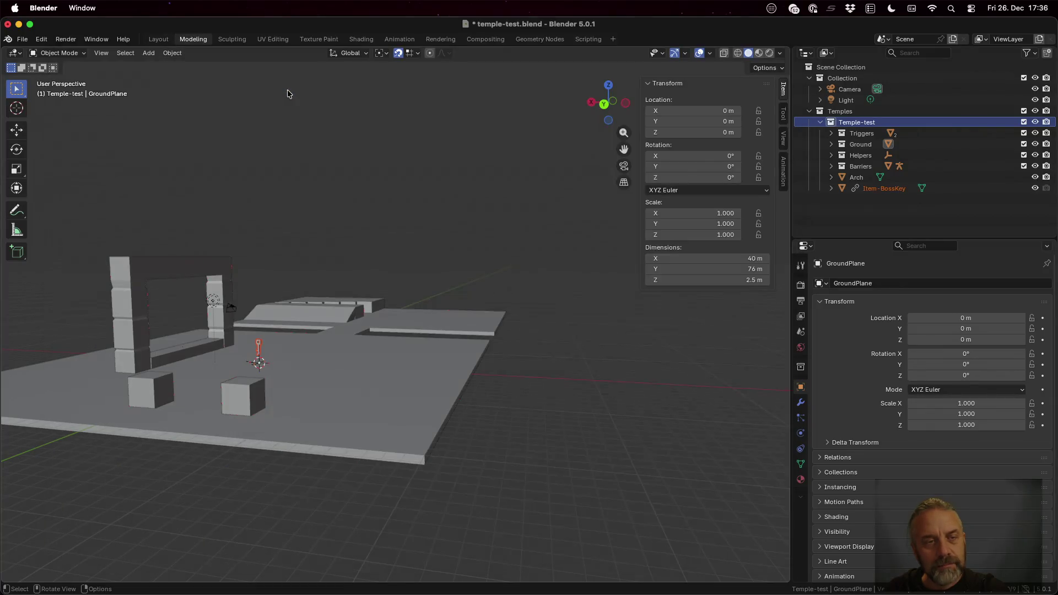
Step: Switch the viewport to Material Preview and frame a low frontal view of the arch
{"action": "mouse_move", "coordinate": [327, 345]}
{"action": "left_mouse_down"}
{"action": "mouse_move", "coordinate": [241, 352]}
{"action": "mouse_move", "coordinate": [260, 348]}
{"action": "left_mouse_up"}
{"action": "scroll", "coordinate": [319, 352], "scroll_direction": "up", "scroll_amount": 6}
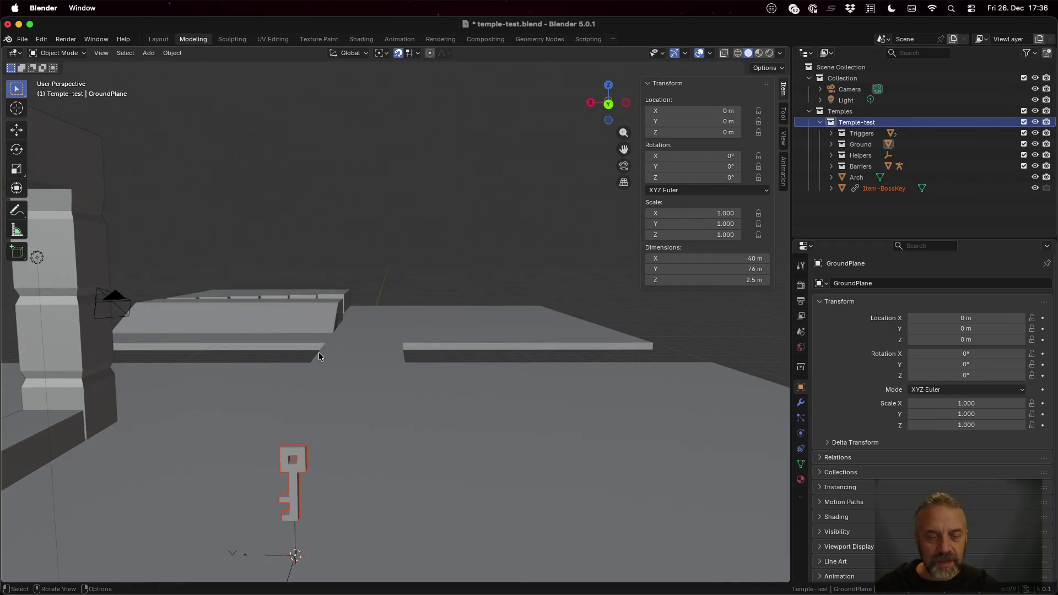
{"action": "left_click", "coordinate": [758, 53]}
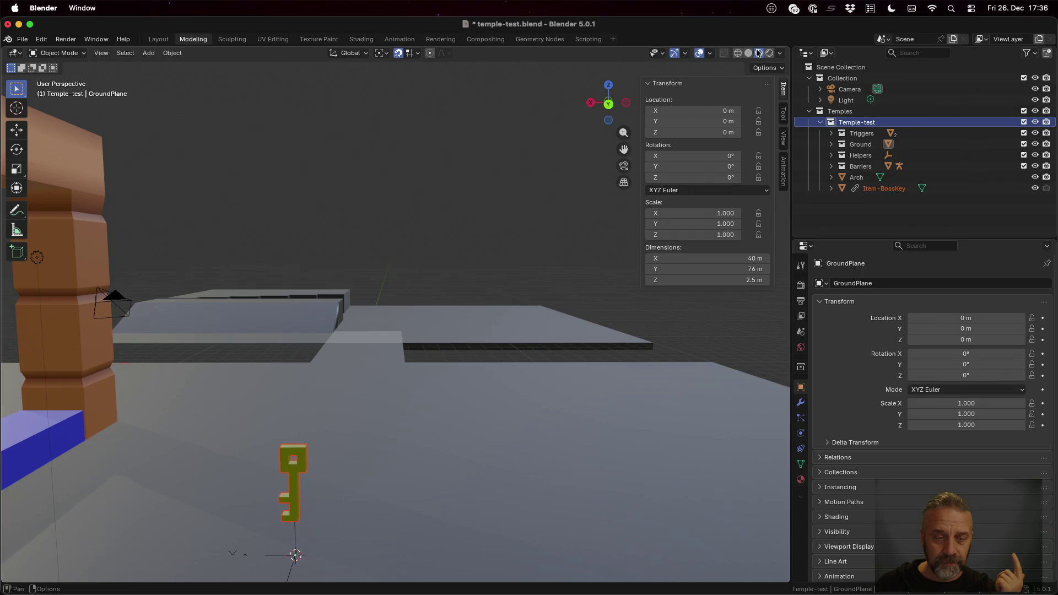
{"action": "scroll", "coordinate": [474, 355], "scroll_direction": "down", "scroll_amount": 10}
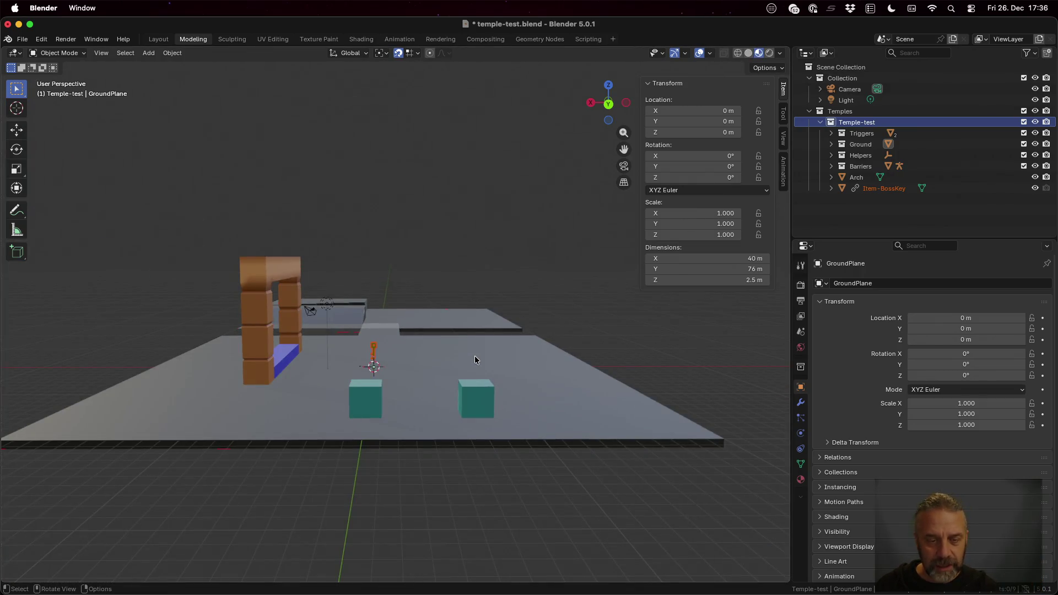
{"action": "left_click_drag", "start_coordinate": [515, 362], "coordinate": [474, 368]}
{"action": "mouse_move", "coordinate": [196, 381]}
{"action": "left_mouse_down"}
{"action": "mouse_move", "coordinate": [228, 368]}
{"action": "mouse_move", "coordinate": [217, 386]}
{"action": "left_mouse_up"}
{"action": "scroll", "coordinate": [273, 389], "scroll_direction": "down", "scroll_amount": 3}
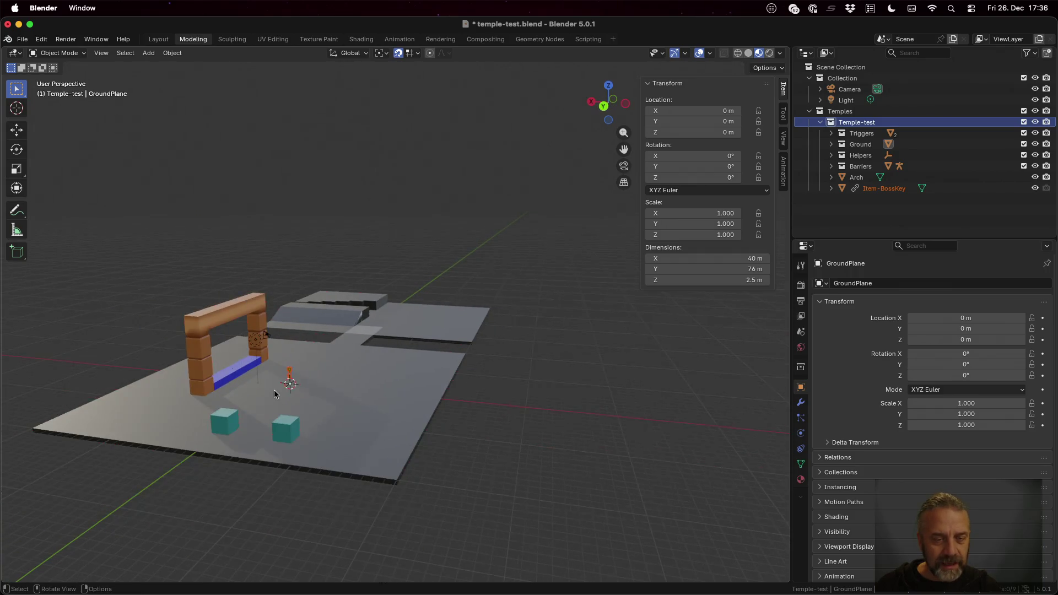
{"action": "left_click_drag", "start_coordinate": [313, 394], "coordinate": [290, 387]}
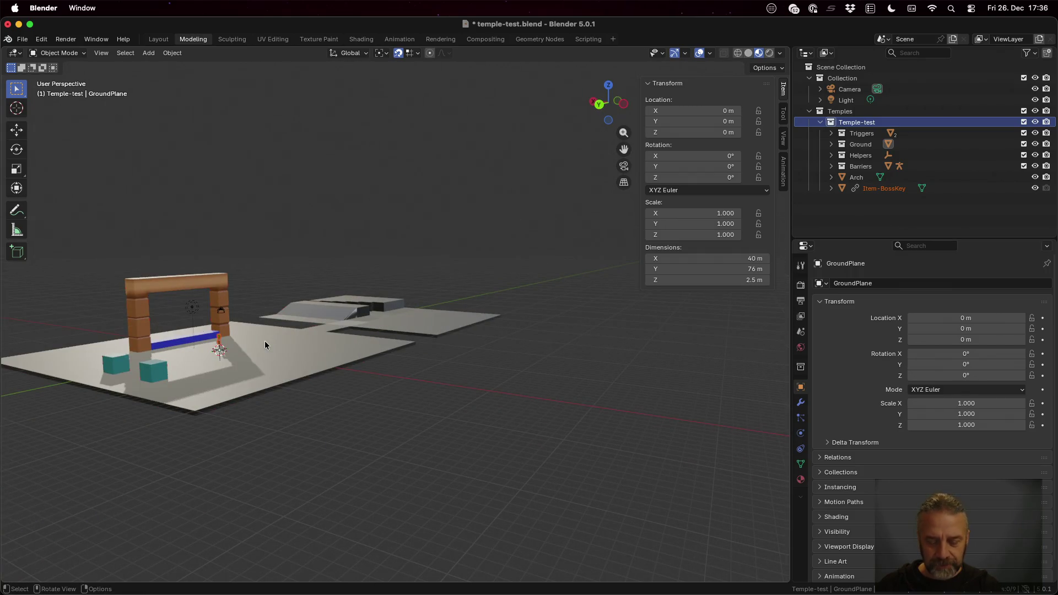
Step: Move the boss key along the ground plane to sit beside the arch's blue barrier
{"action": "key", "text": "g"}
{"action": "key", "text": "shift+z"}
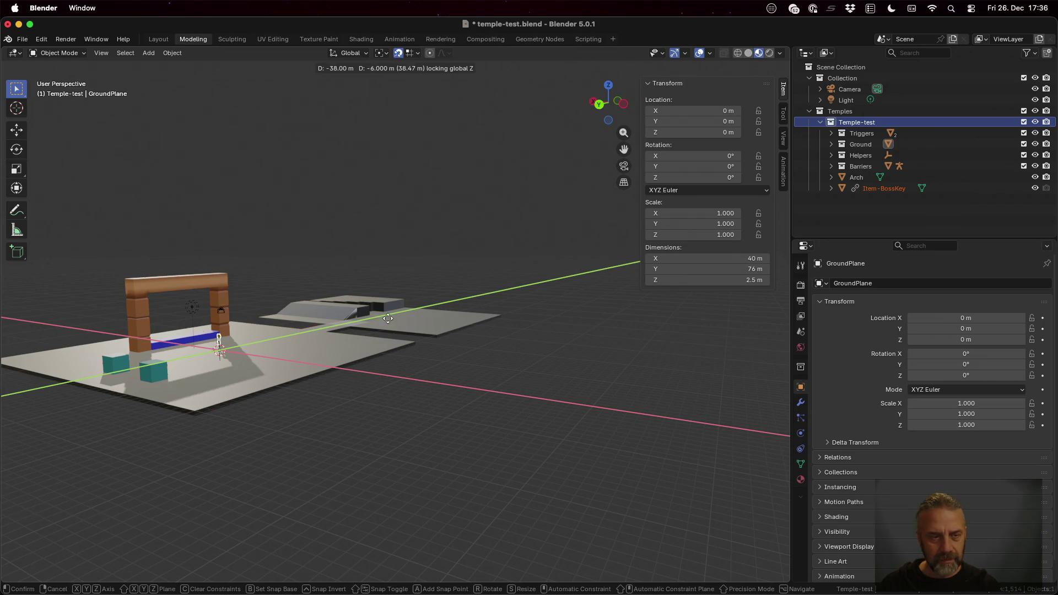
{"action": "left_click", "coordinate": [313, 292]}
{"action": "scroll", "coordinate": [272, 329], "scroll_direction": "up", "scroll_amount": 2}
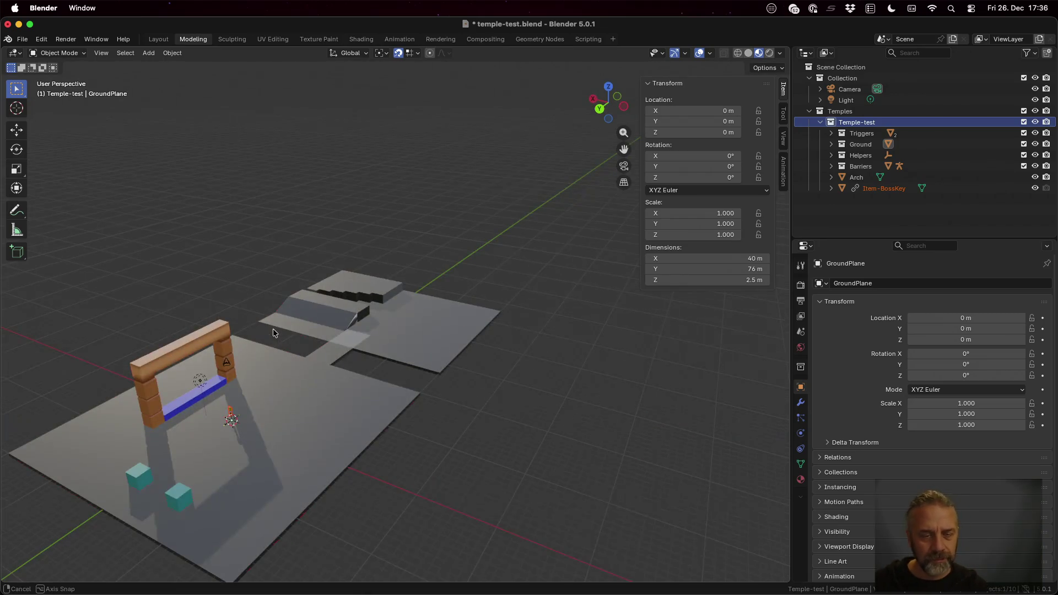
{"action": "scroll", "coordinate": [269, 364], "scroll_direction": "up", "scroll_amount": 3}
{"action": "scroll", "coordinate": [231, 407], "scroll_direction": "down", "scroll_amount": 5}
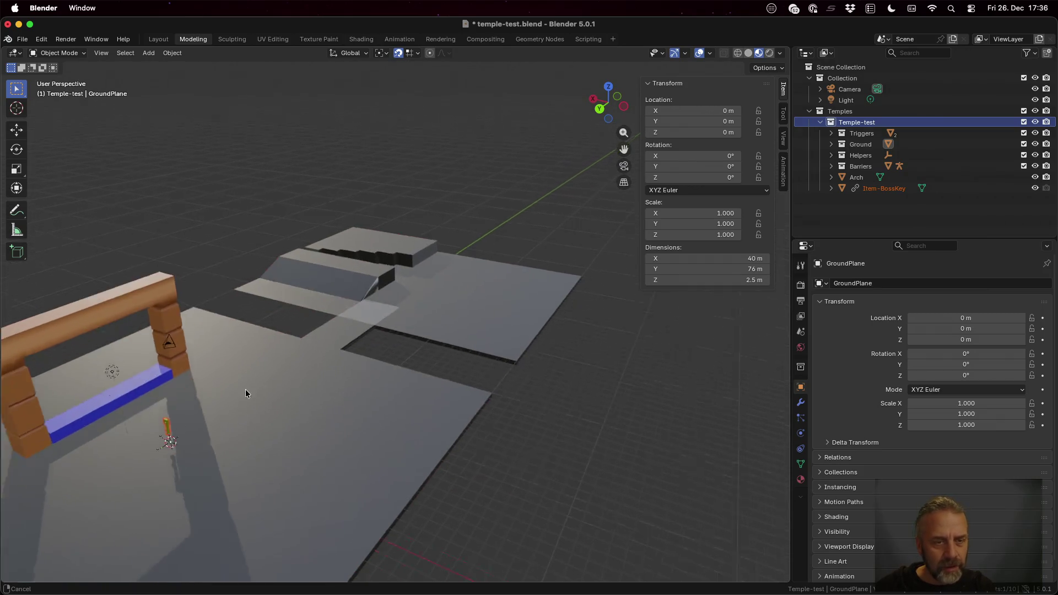
{"action": "key", "text": "g"}
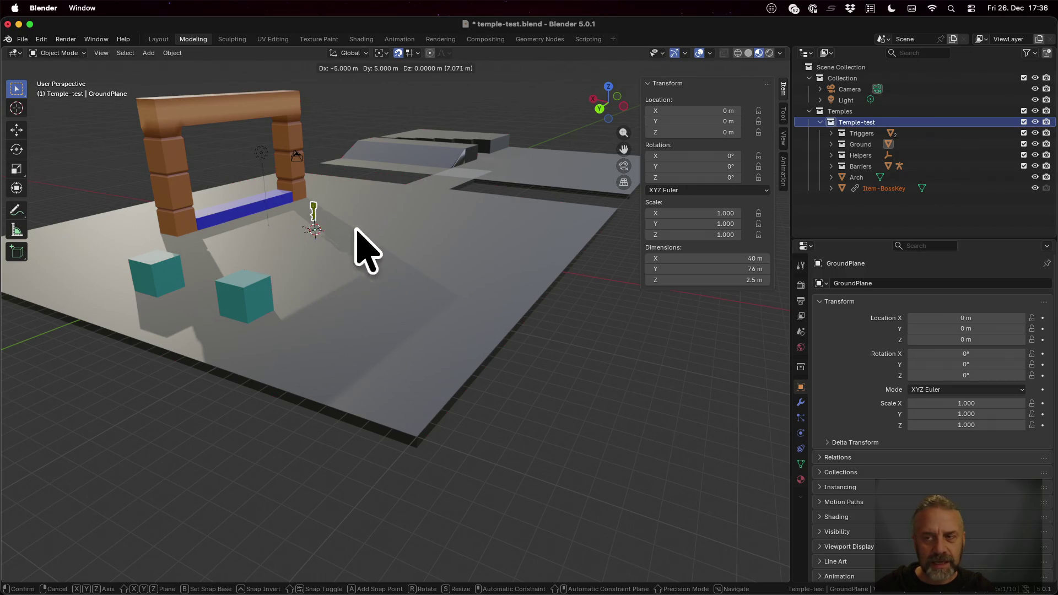
{"action": "left_click", "coordinate": [323, 248]}
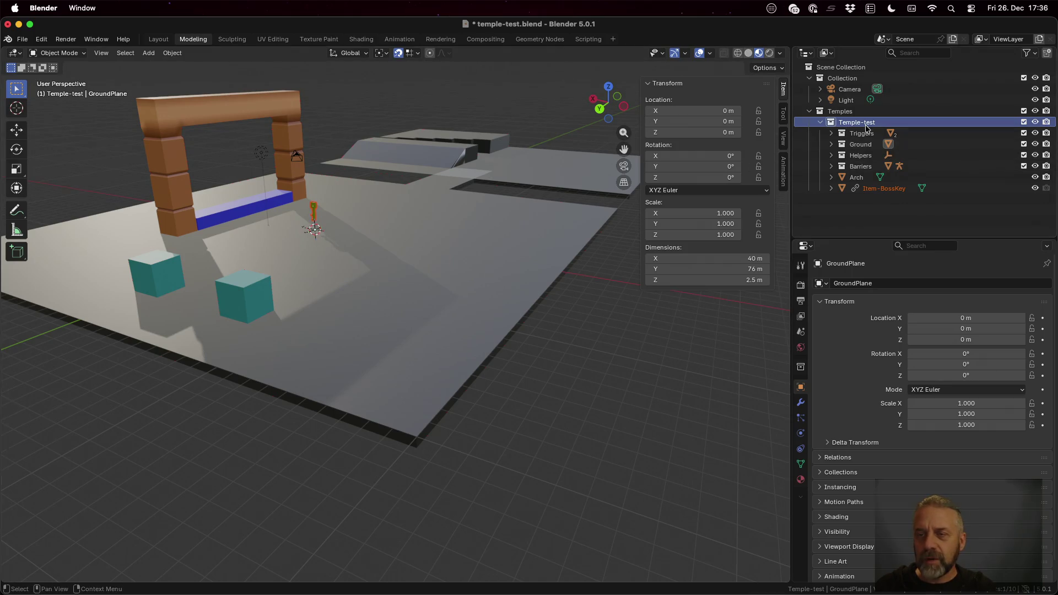
Step: Add a Single Arrow empty by searching 'empty' in the Add menu
{"action": "key", "text": "shift+a"}
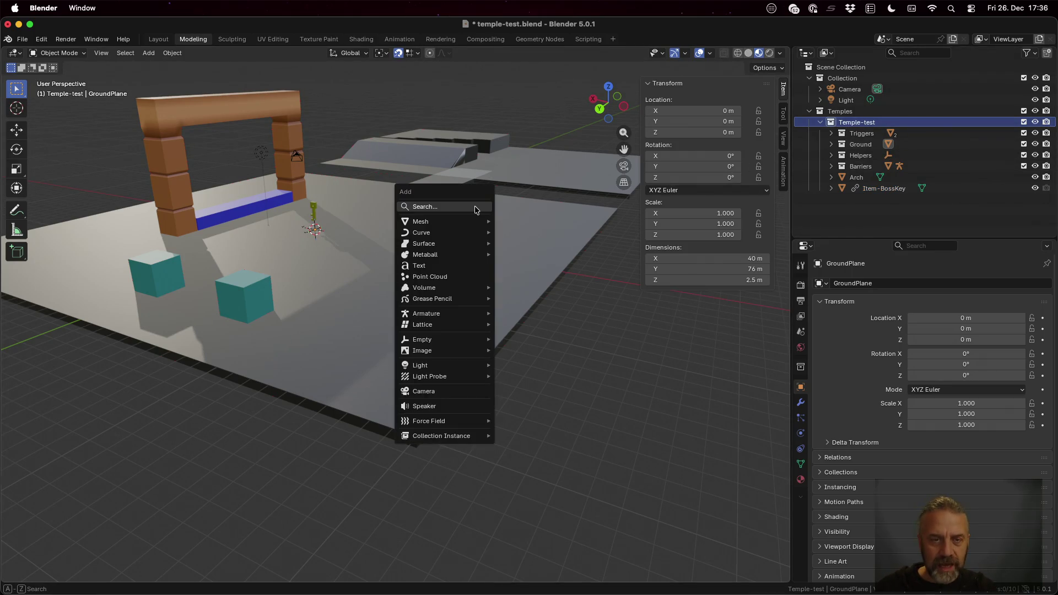
{"action": "left_click", "coordinate": [477, 207]}
{"action": "type", "text": "empty"}
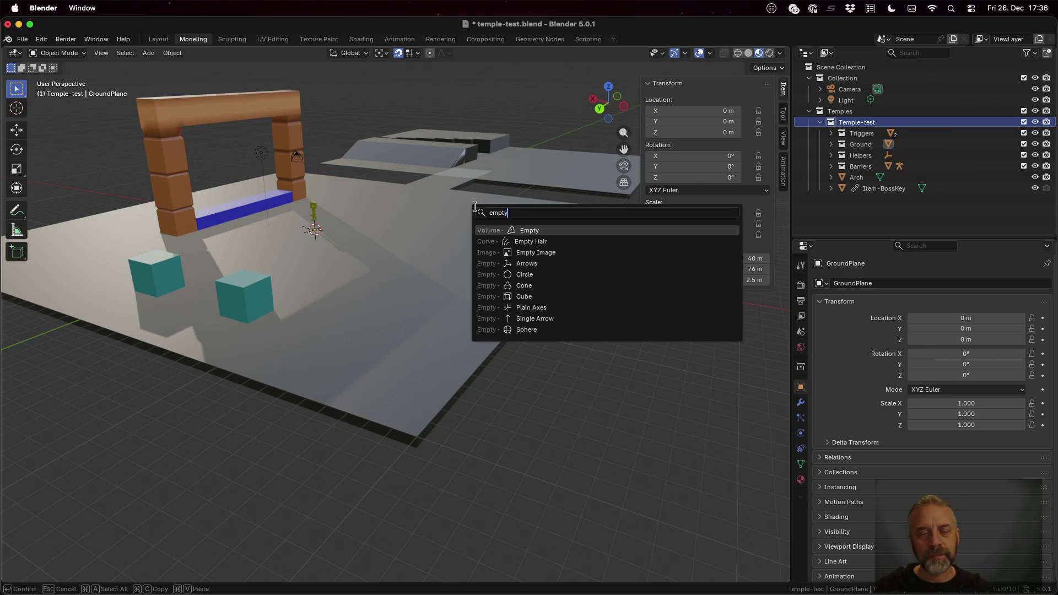
{"action": "key", "text": "Down"}
{"action": "key", "text": "Down"}
{"action": "key", "text": "Down"}
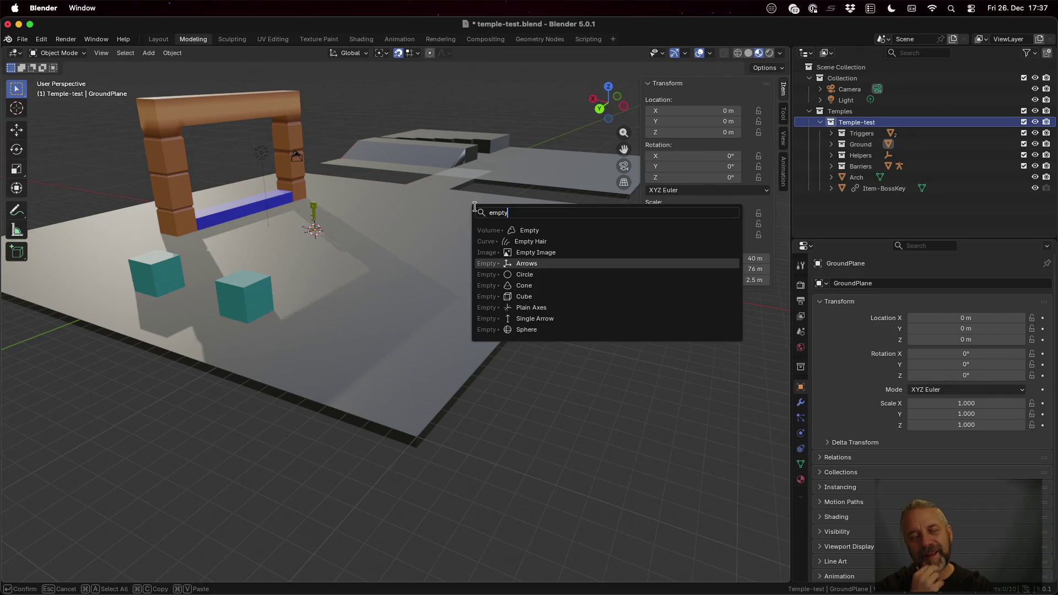
{"action": "key", "text": "Down"}
{"action": "key", "text": "Down"}
{"action": "key", "text": "Down"}
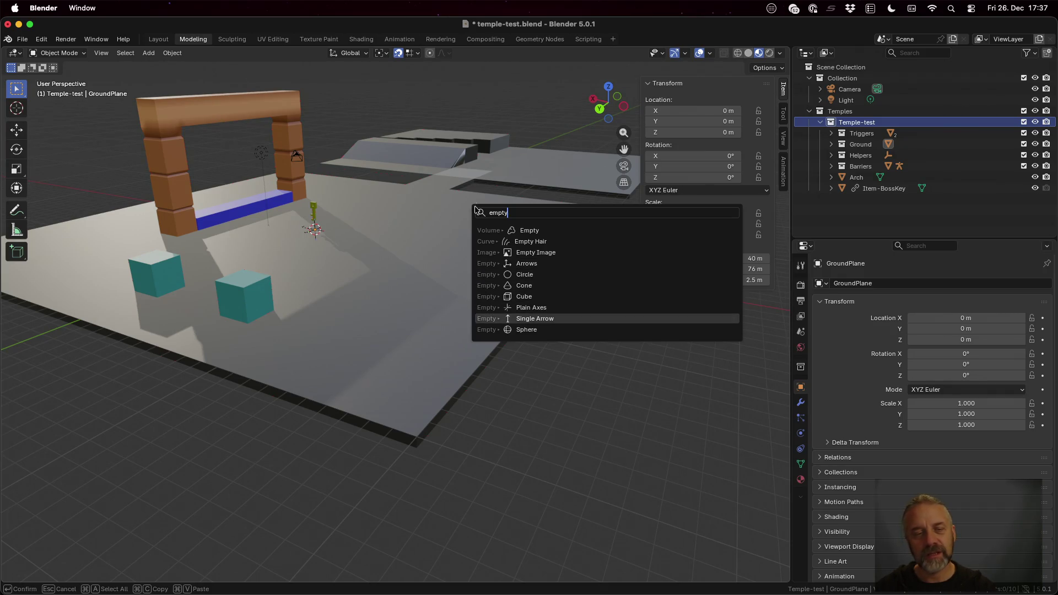
{"action": "key", "text": "Return"}
Step: Move the empty on the ground plane to X -16 m, Y 15 m
{"action": "scroll", "coordinate": [351, 207], "scroll_direction": "up", "scroll_amount": 5}
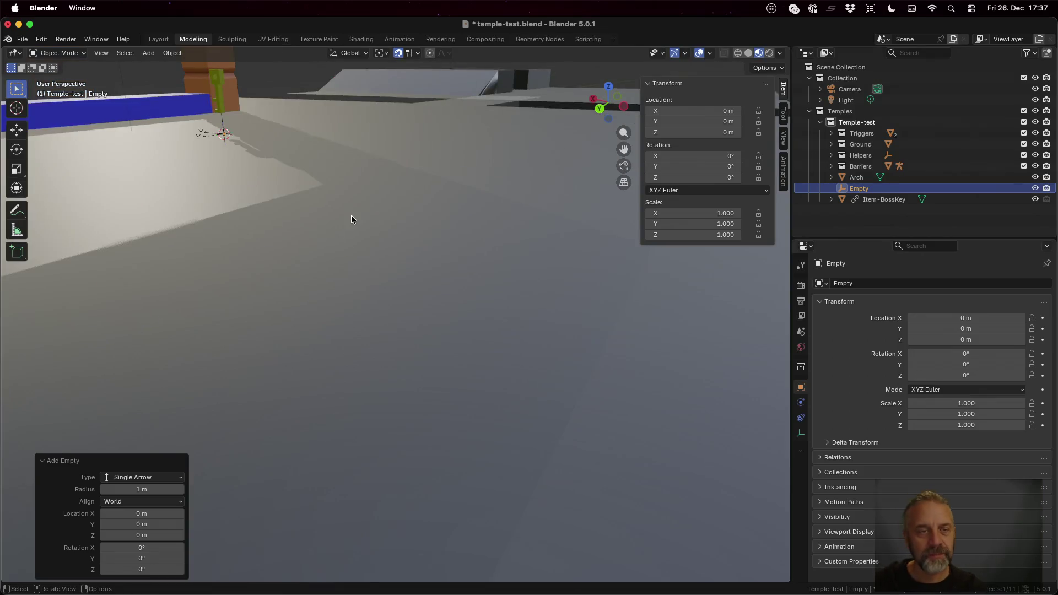
{"action": "scroll", "coordinate": [351, 215], "scroll_direction": "down", "scroll_amount": 7}
{"action": "key", "text": "g"}
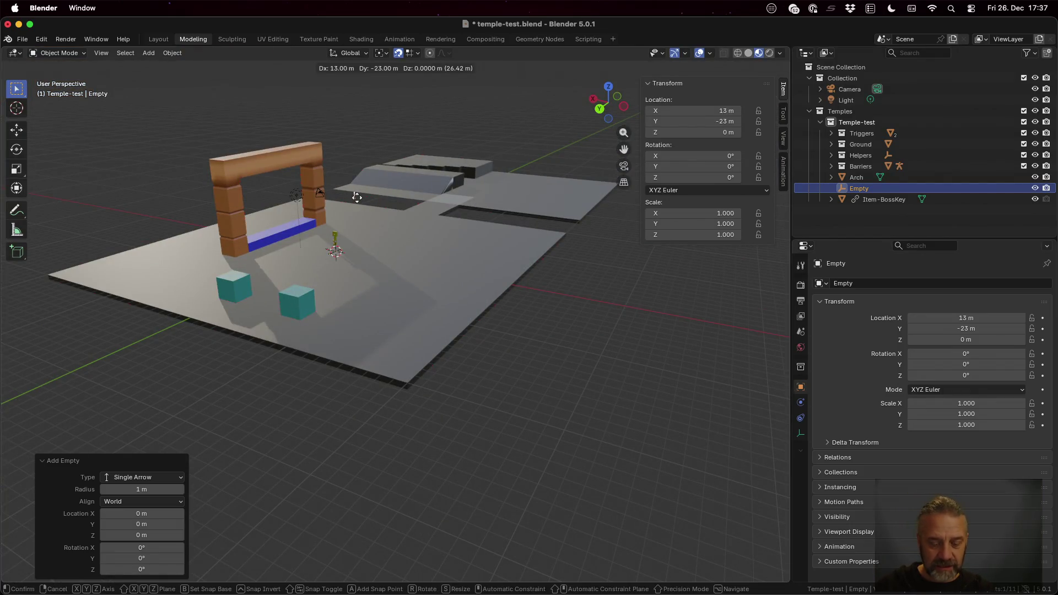
{"action": "key", "text": "shift+z"}
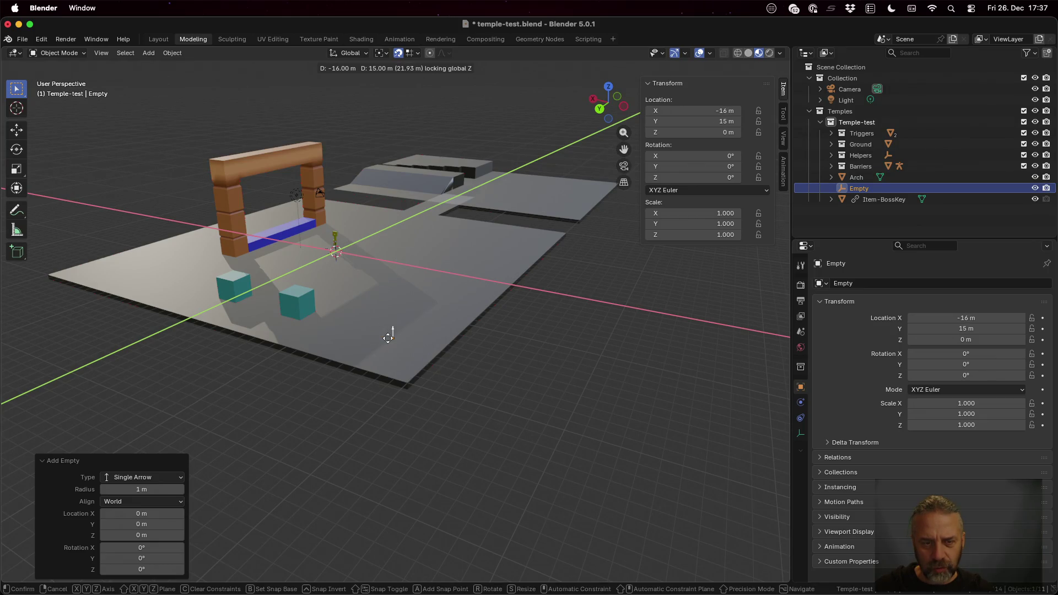
{"action": "left_click", "coordinate": [388, 337]}
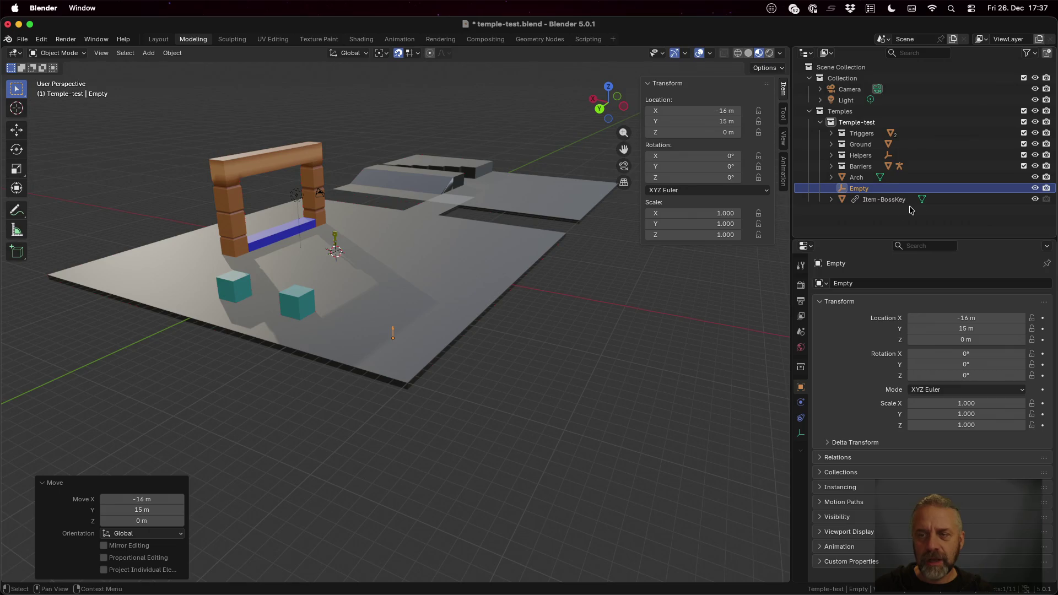
{"action": "left_click", "coordinate": [886, 201]}
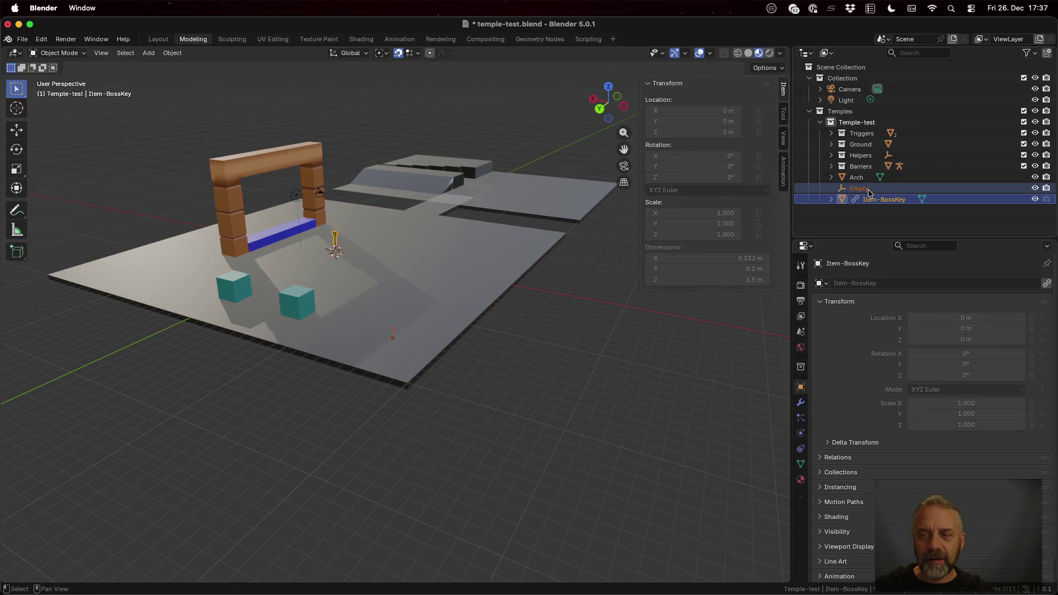
{"action": "key", "text": "super+p"}
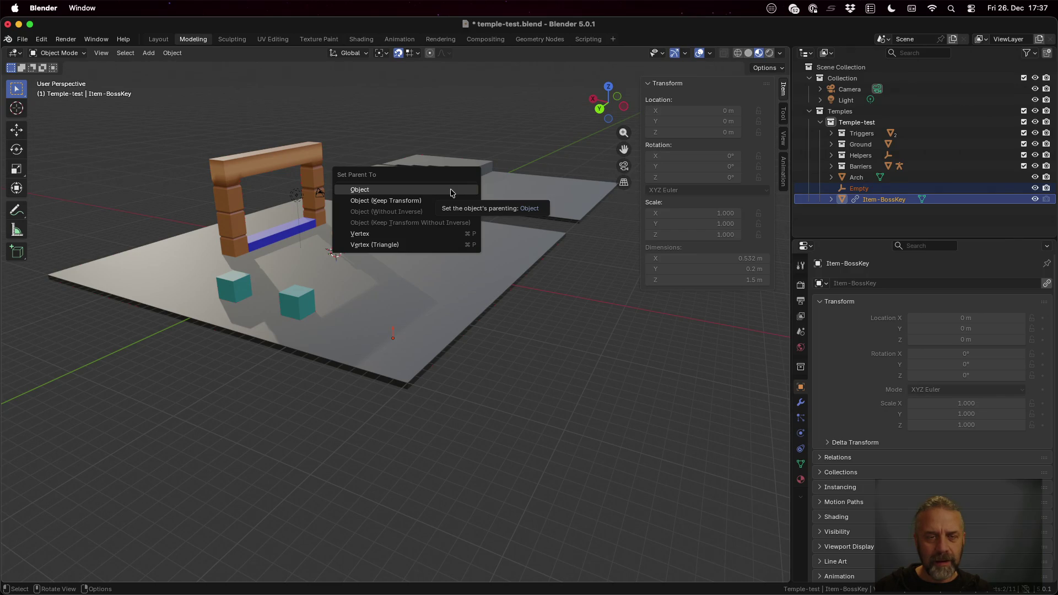
{"action": "left_click", "coordinate": [451, 190]}
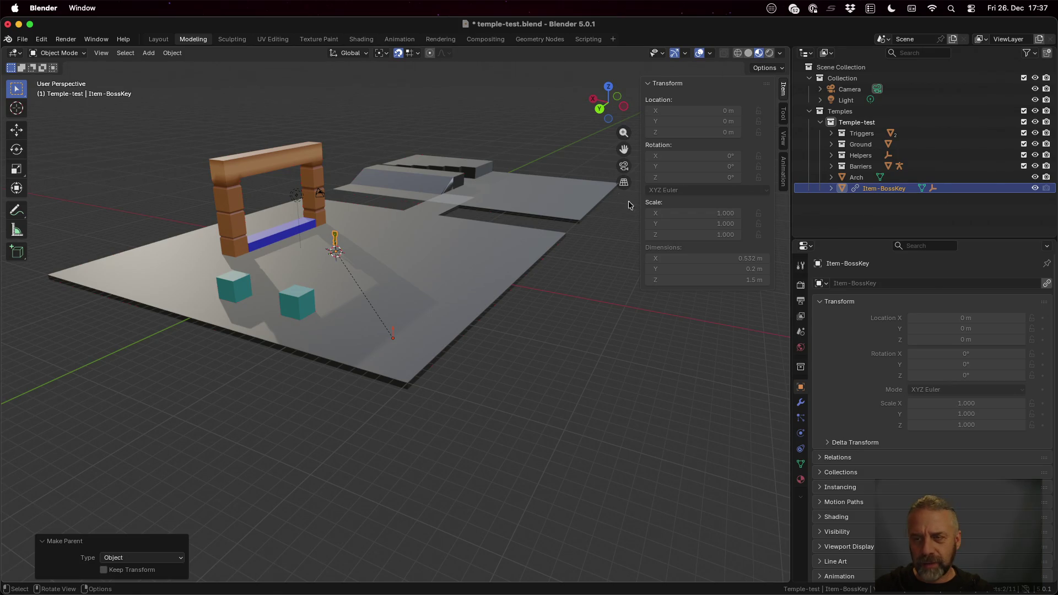
{"action": "left_click", "coordinate": [831, 188]}
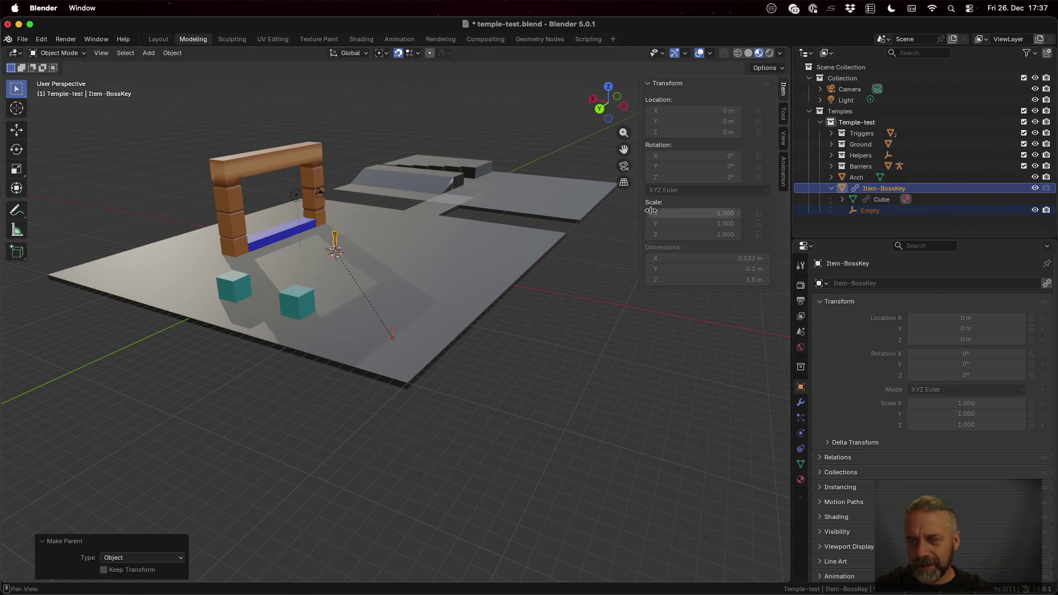
{"action": "key", "text": "super+z"}
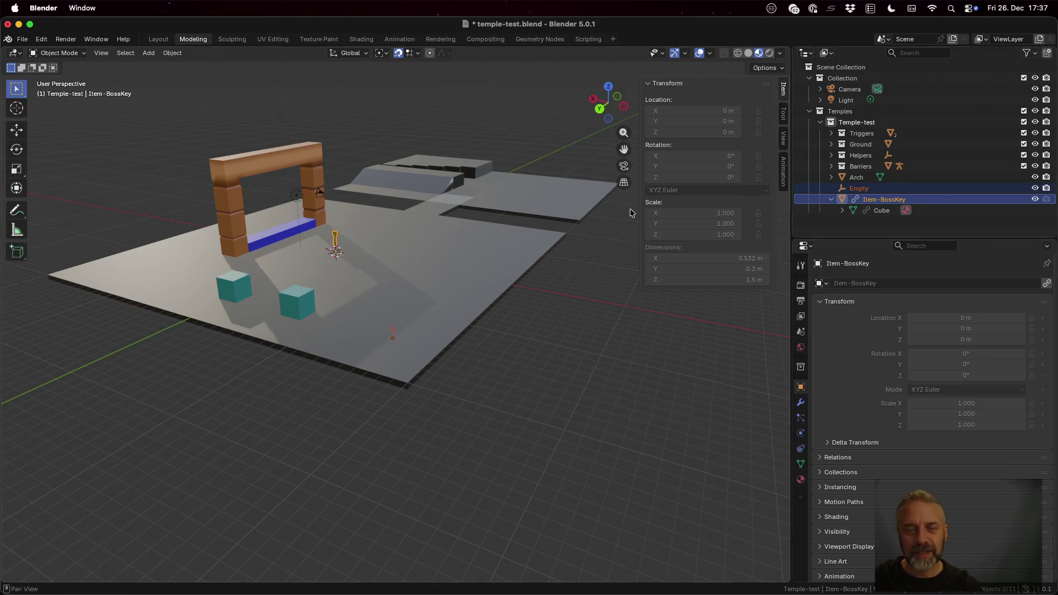
{"action": "left_click", "coordinate": [875, 188]}
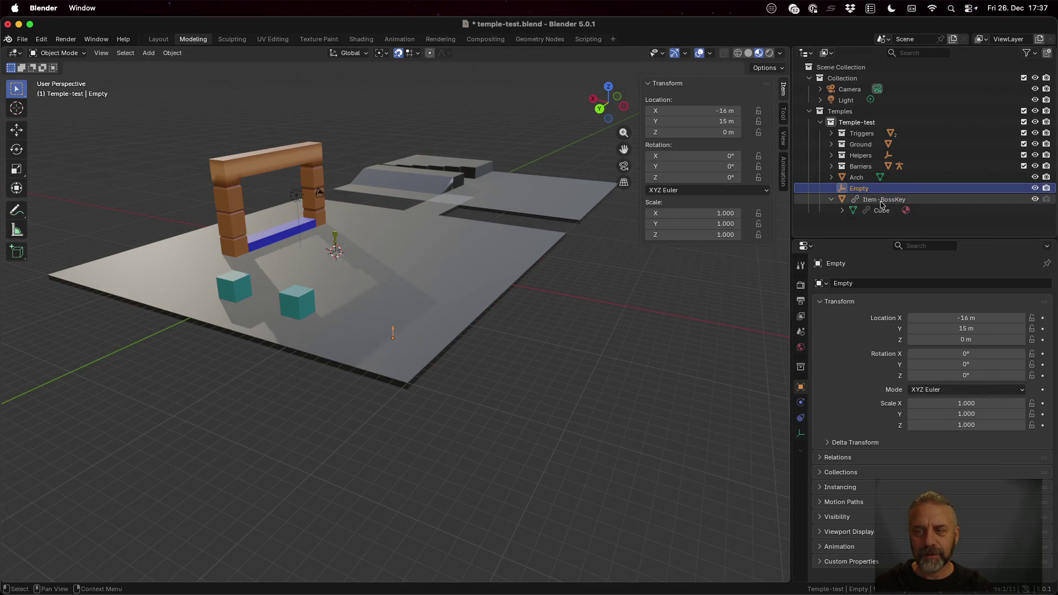
{"action": "left_click", "coordinate": [880, 201], "text": "ctrl"}
{"action": "key", "text": "super+p"}
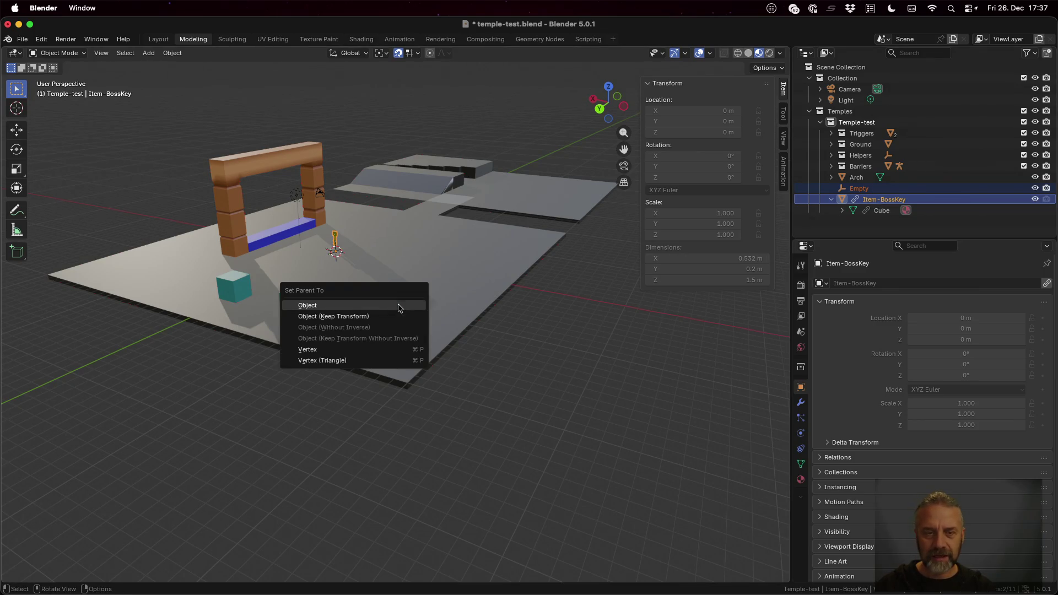
{"action": "left_click", "coordinate": [399, 306]}
{"action": "key", "text": "super+z"}
{"action": "key", "text": "super+z"}
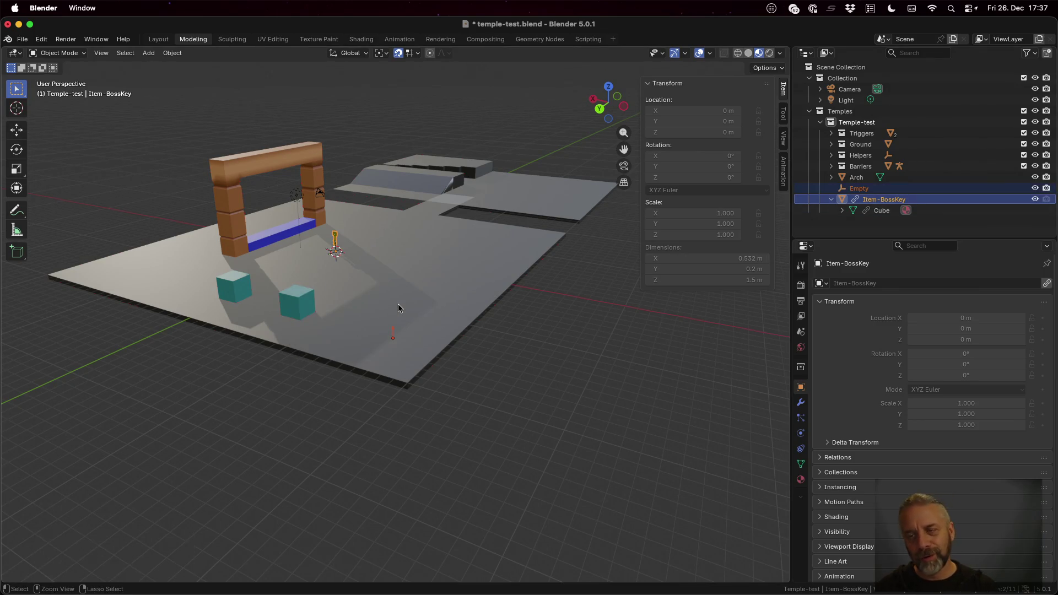
{"action": "left_click", "coordinate": [870, 202], "text": "ctrl"}
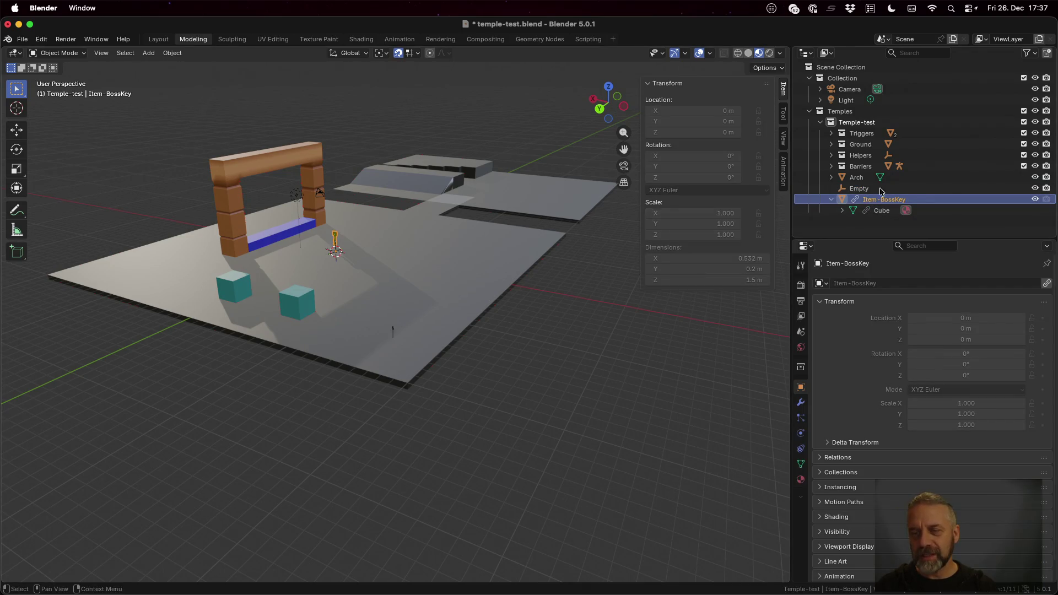
{"action": "left_click", "coordinate": [869, 191], "text": "ctrl"}
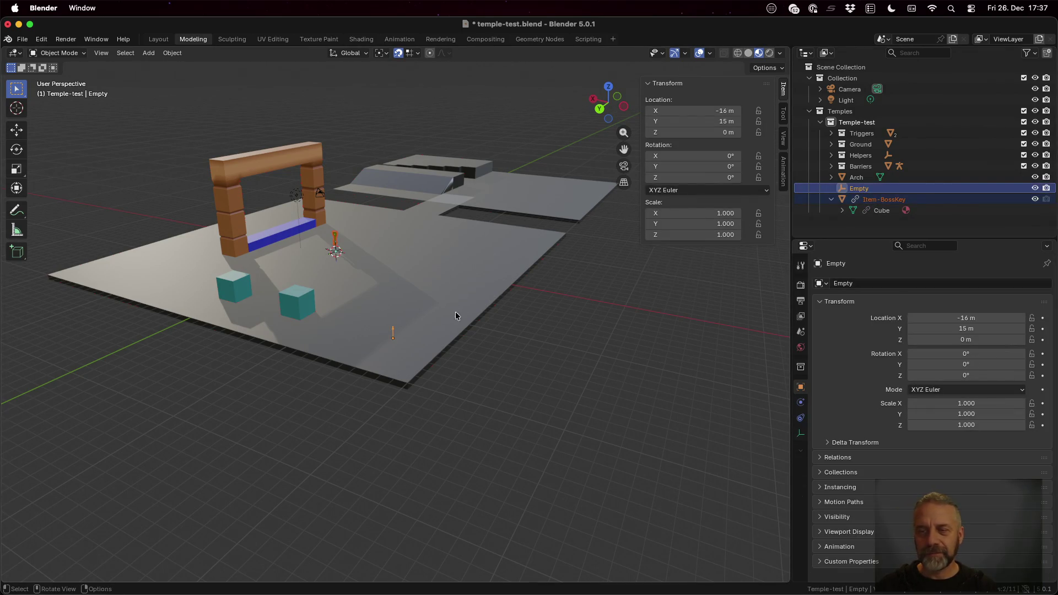
{"action": "key", "text": "ctrl+p"}
{"action": "left_click", "coordinate": [420, 326]}
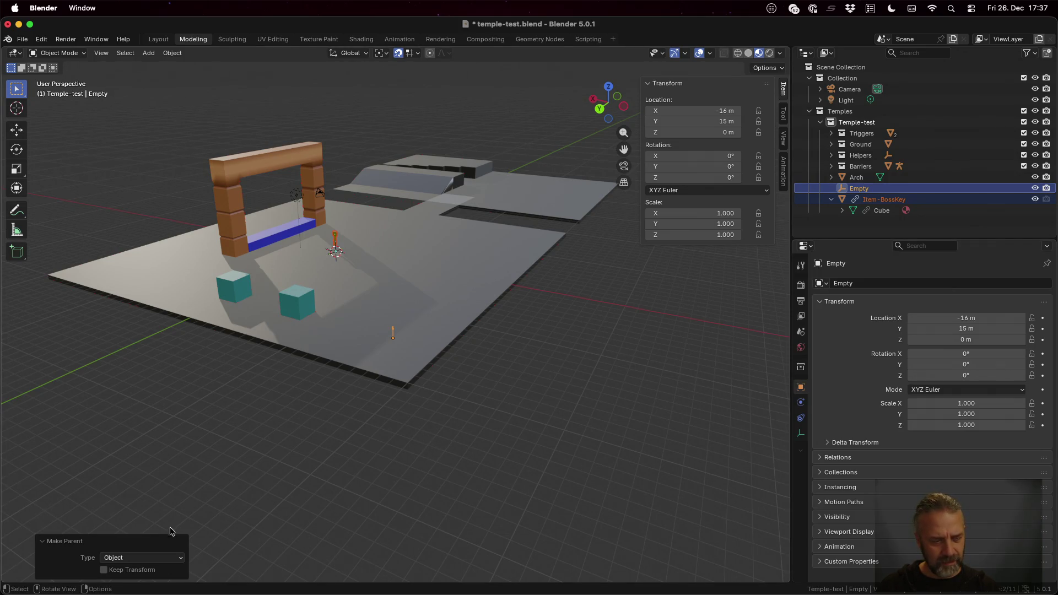
{"action": "left_click", "coordinate": [132, 562]}
{"action": "left_click", "coordinate": [133, 548]}
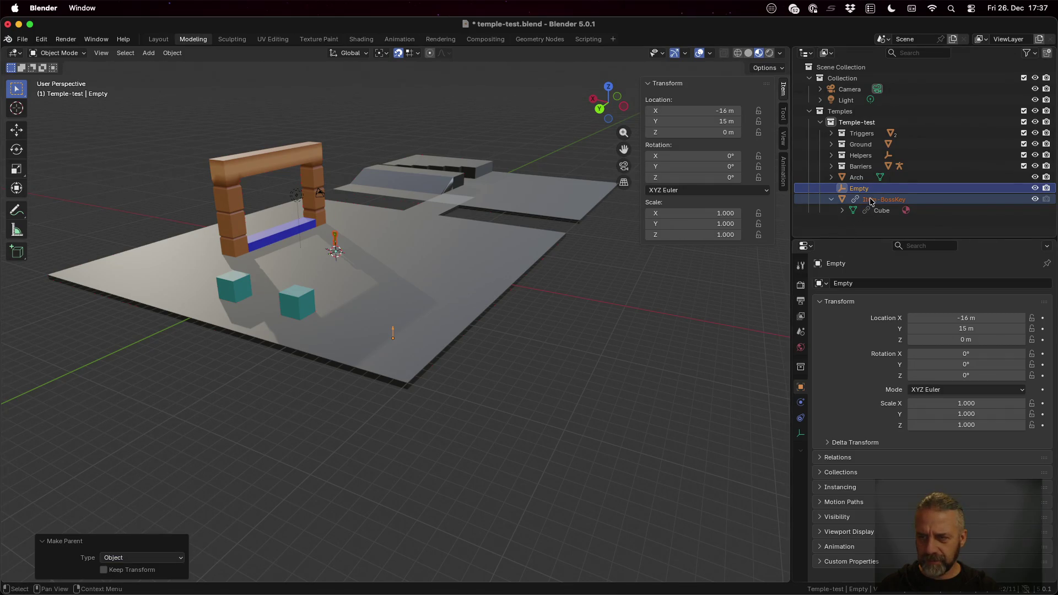
Step: Test parenting between the Empty and Item-BossKey via Outliner drag and Object parenting
{"action": "left_click", "coordinate": [905, 202]}
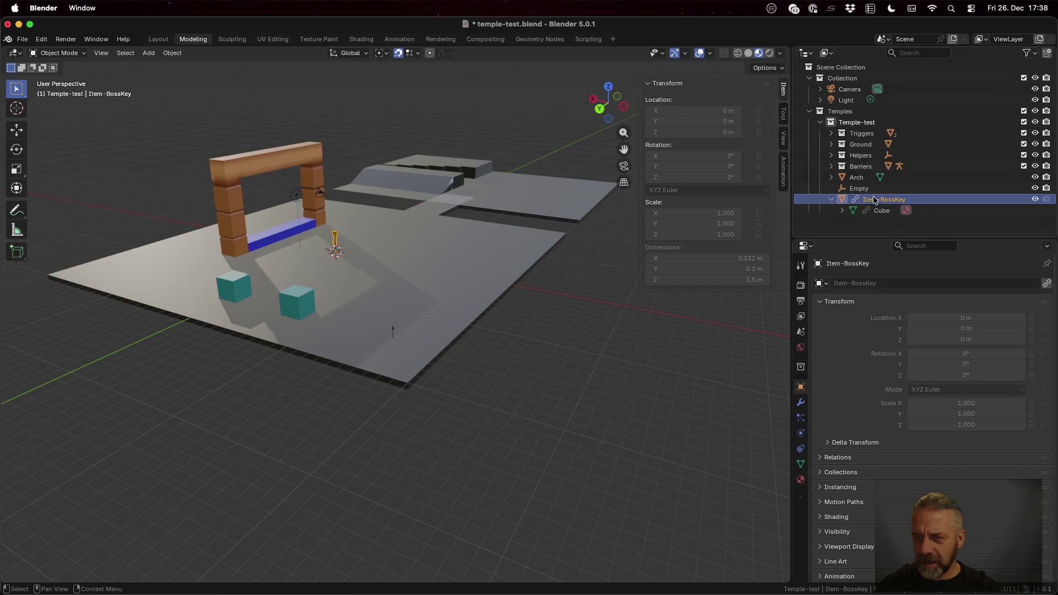
{"action": "left_click_drag", "start_coordinate": [873, 189], "coordinate": [877, 199]}
{"action": "left_click", "coordinate": [882, 199]}
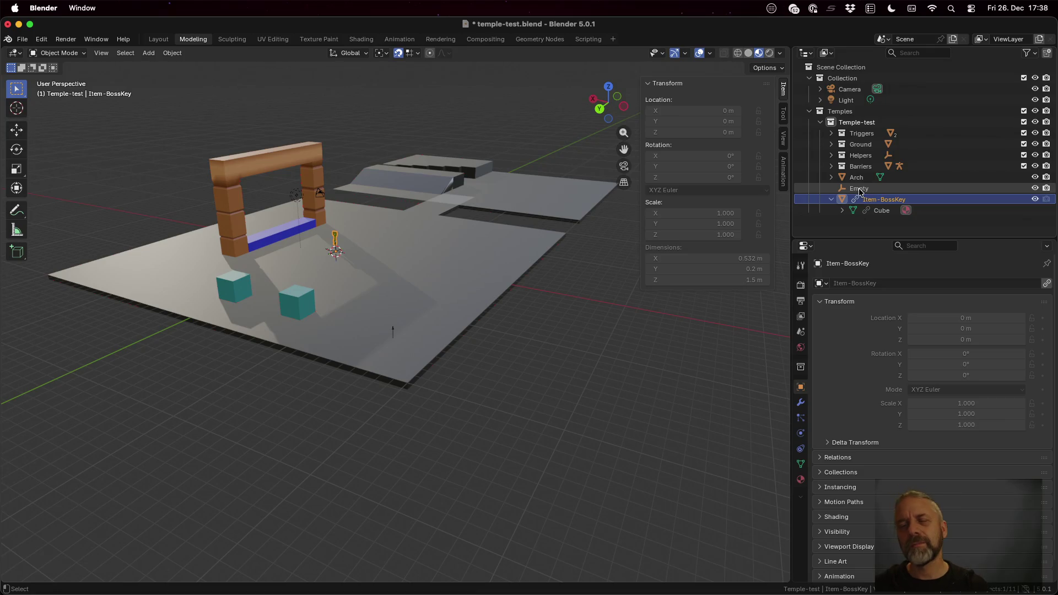
{"action": "left_click", "coordinate": [860, 190]}
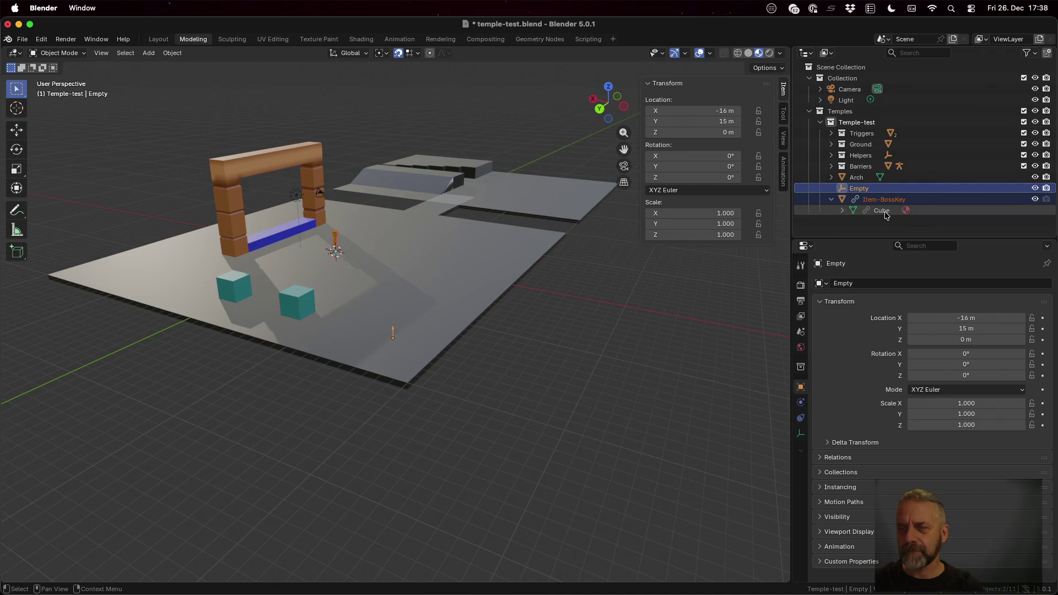
{"action": "left_click", "coordinate": [884, 200]}
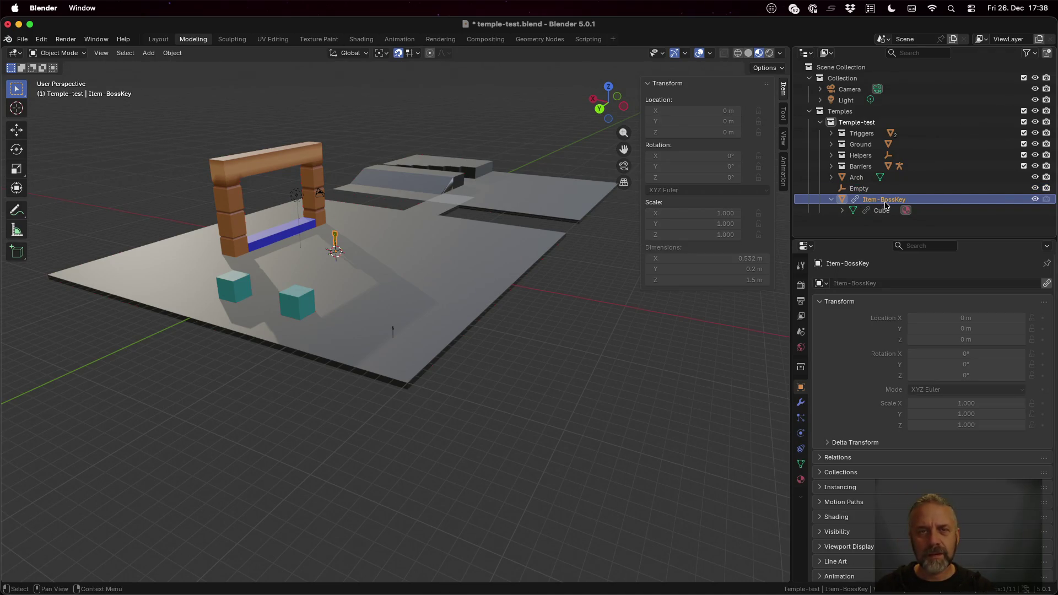
{"action": "key", "text": "ctrl+p"}
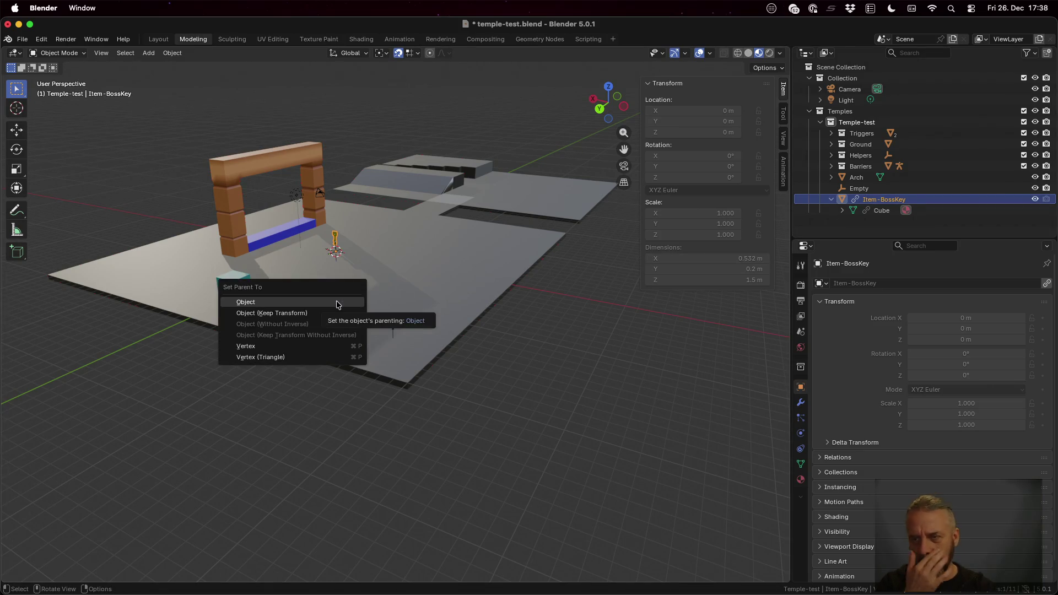
{"action": "left_click", "coordinate": [337, 305]}
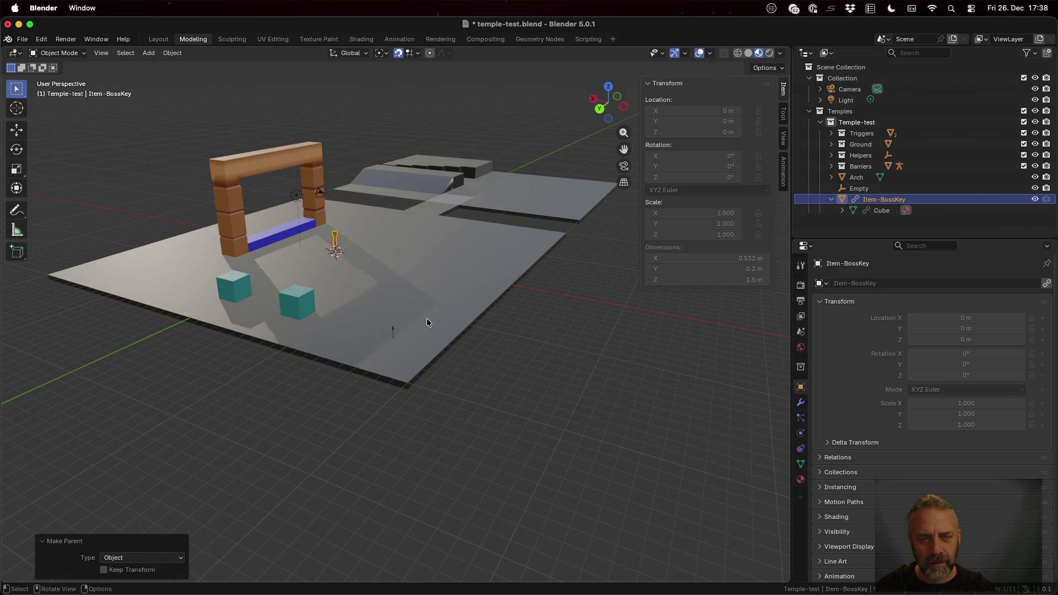
Step: Parent the Empty under Item-BossKey, then undo it
{"action": "left_click", "coordinate": [393, 330]}
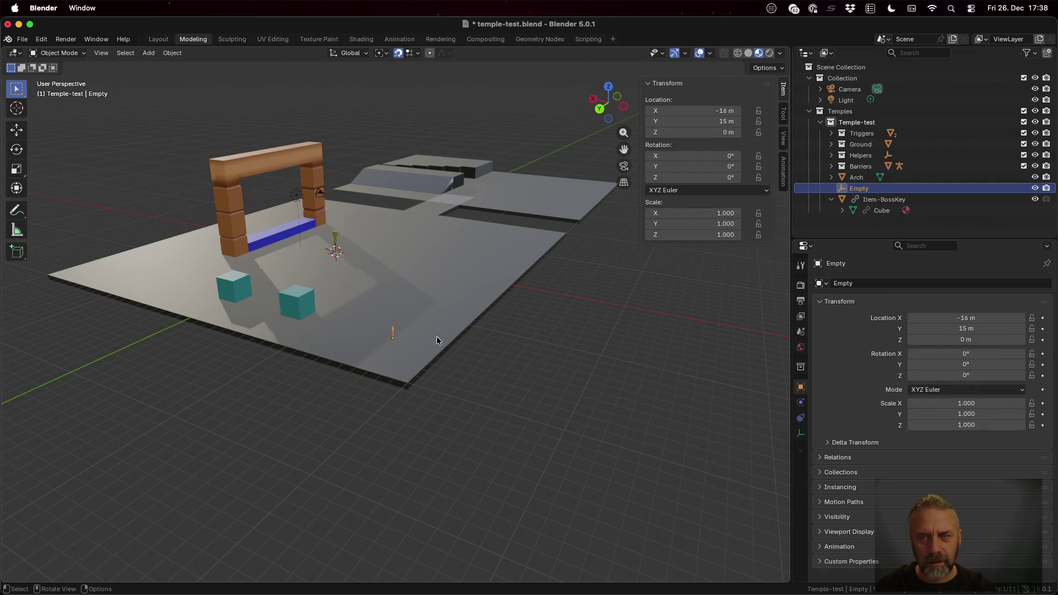
{"action": "left_click", "coordinate": [883, 200], "text": "ctrl"}
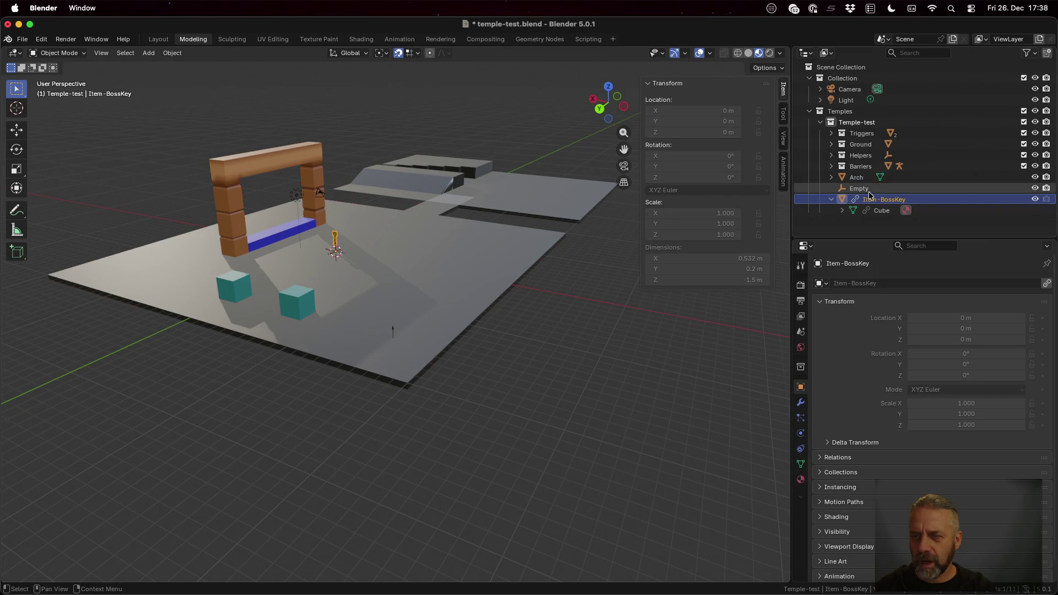
{"action": "key", "text": "ctrl+p"}
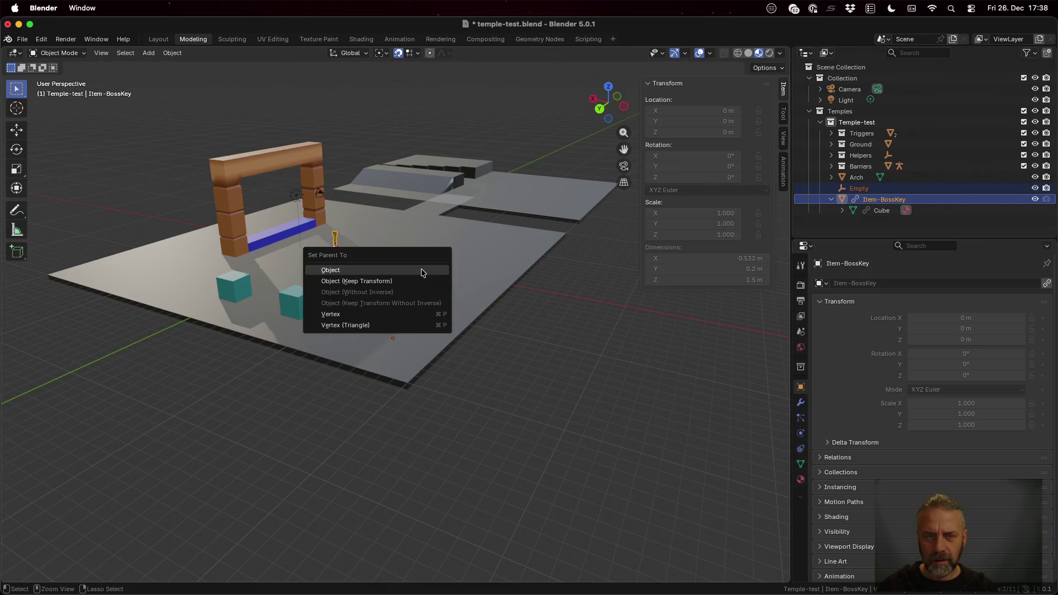
{"action": "left_click", "coordinate": [421, 272]}
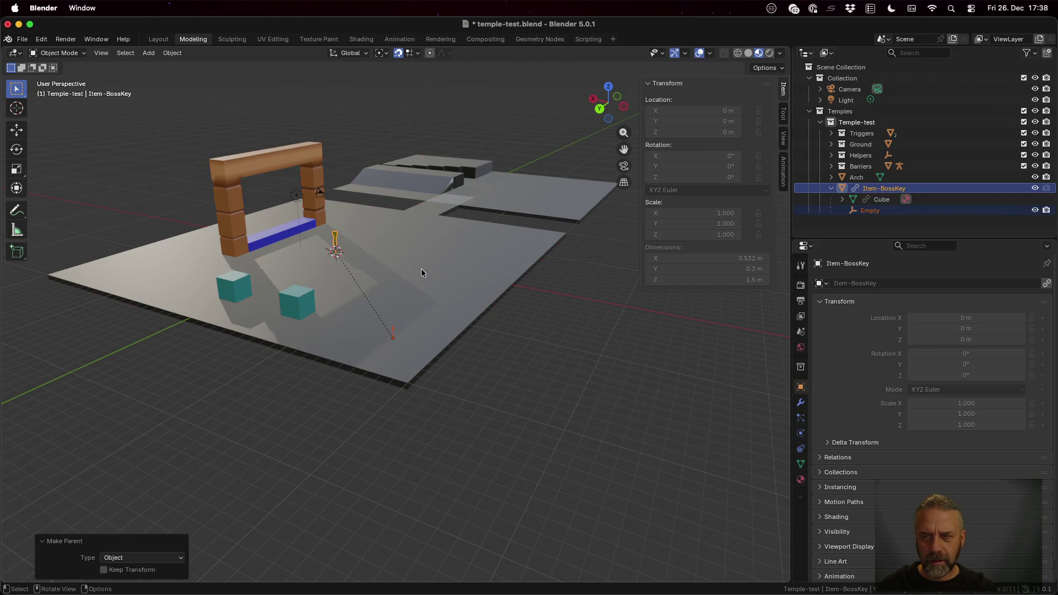
{"action": "key", "text": "ctrl+z"}
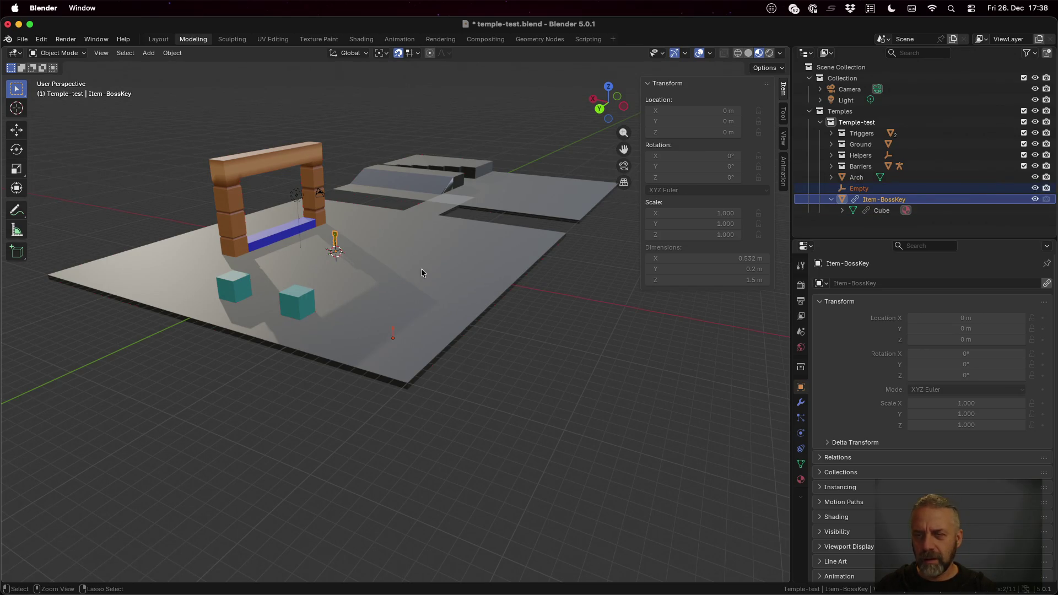
Step: Parent Item-BossKey to the Empty with plain Object parenting
{"action": "left_click", "coordinate": [860, 189], "text": "ctrl"}
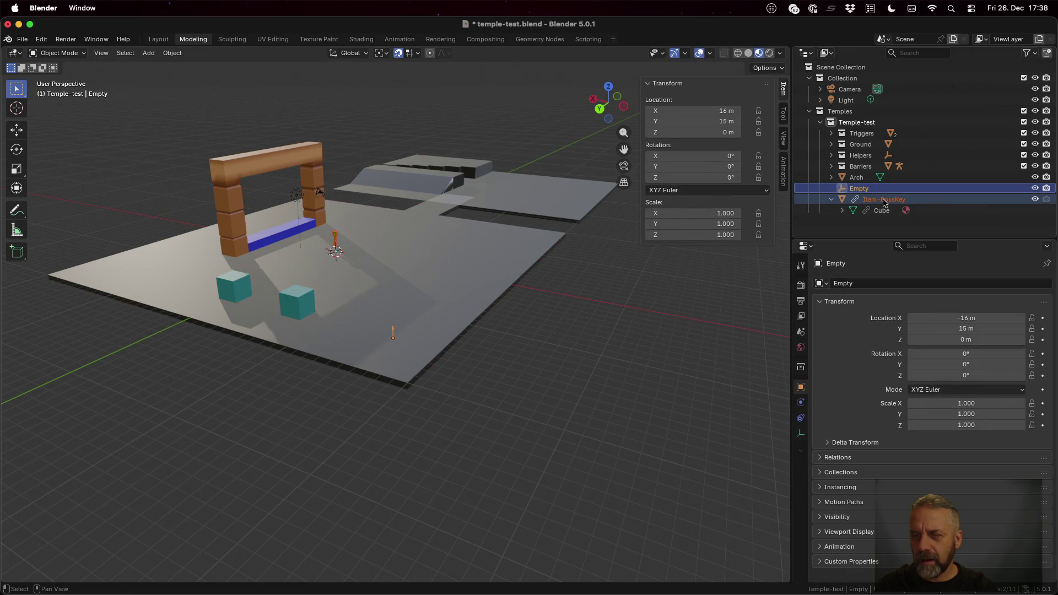
{"action": "key", "text": "ctrl+p"}
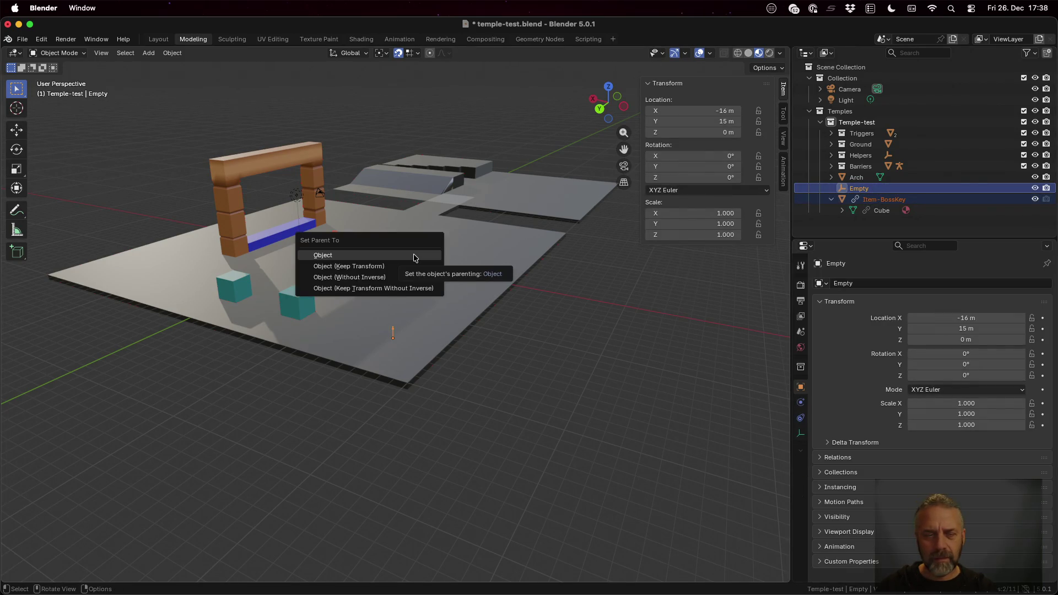
{"action": "left_click", "coordinate": [415, 257]}
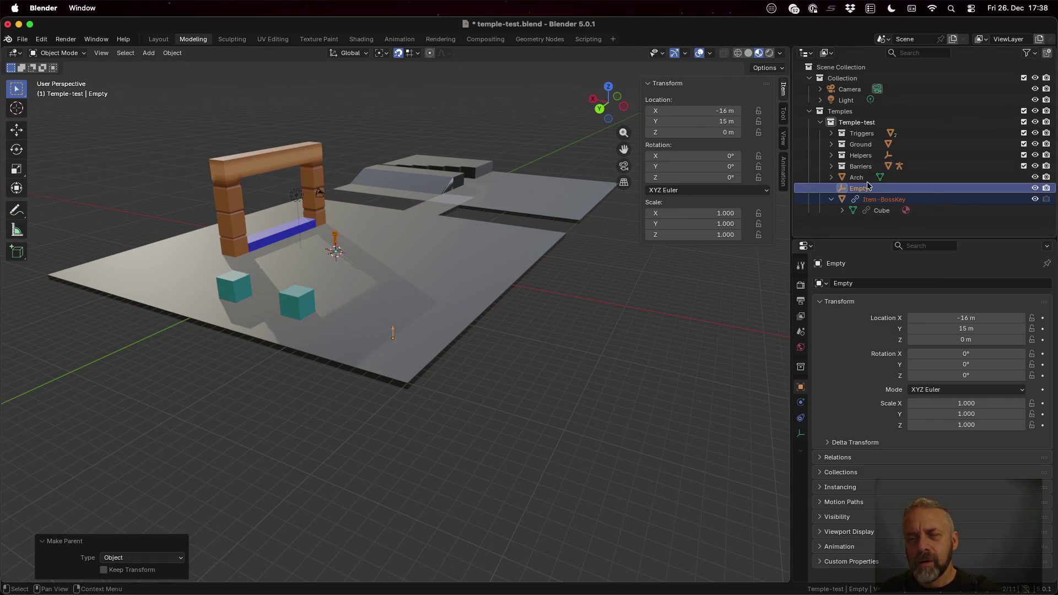
{"action": "left_click", "coordinate": [394, 306]}
{"action": "key", "text": "shift+a"}
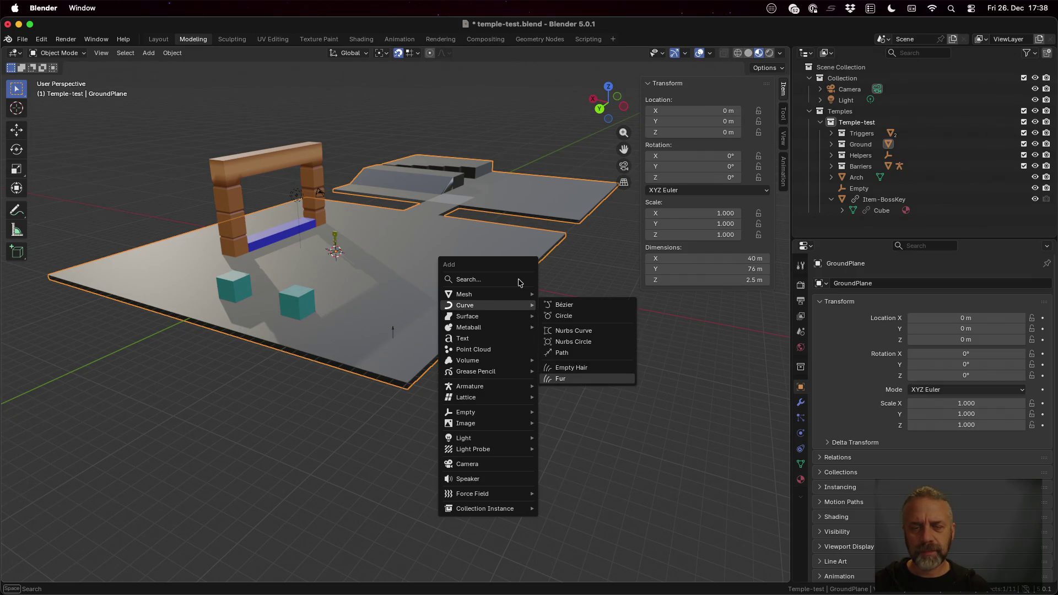
Step: Add a cube at the origin, then undo an accidental Cube-as-parent of the Empty
{"action": "key", "text": "Right"}
{"action": "key", "text": "Down"}
{"action": "key", "text": "Return"}
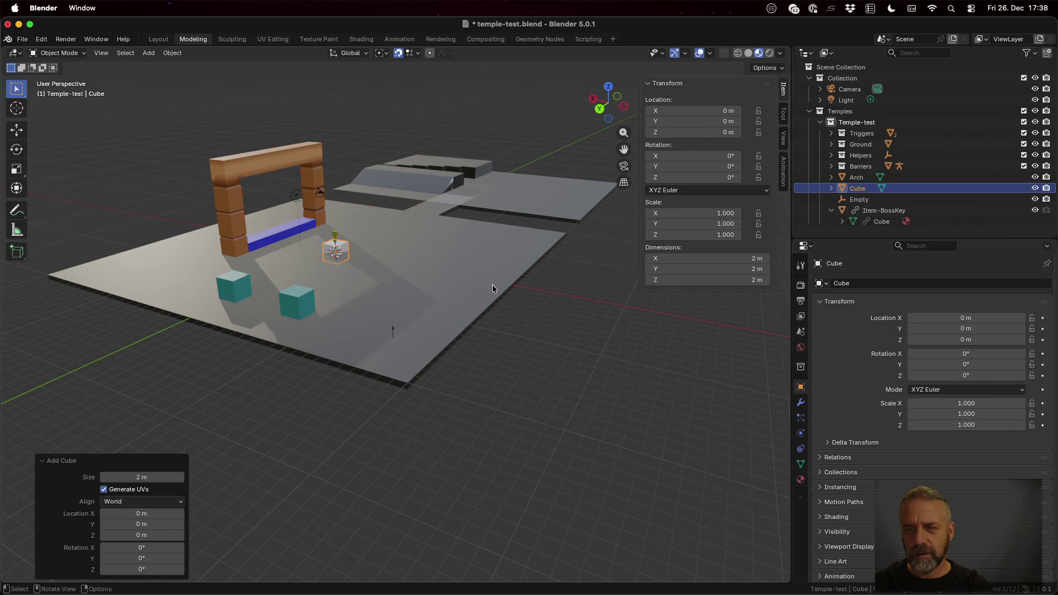
{"action": "left_click", "coordinate": [858, 199], "text": "shift"}
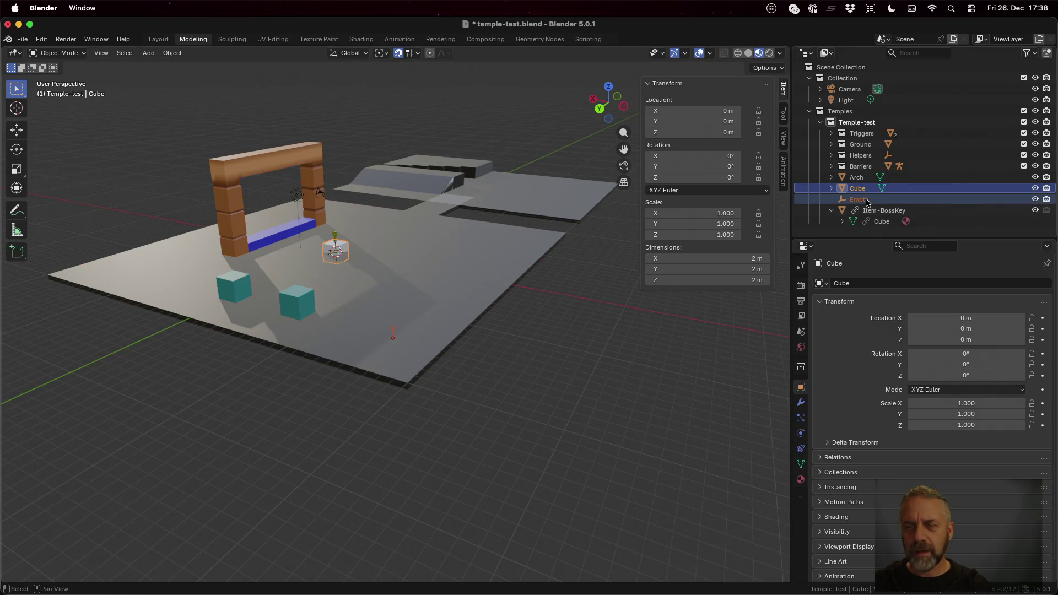
{"action": "key", "text": "ctrl+p"}
{"action": "left_click", "coordinate": [614, 276]}
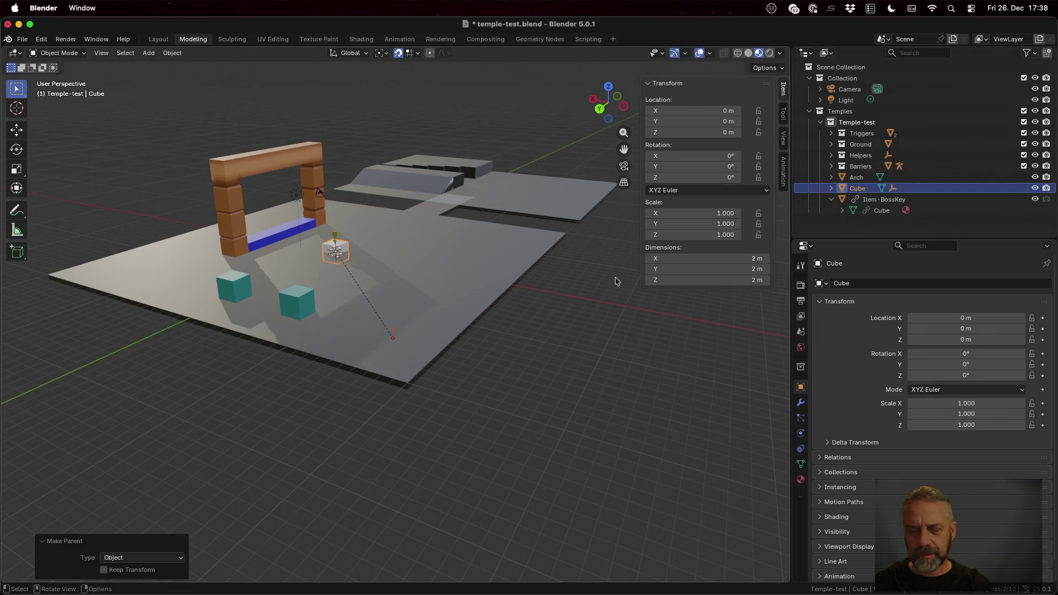
{"action": "key", "text": "ctrl+z"}
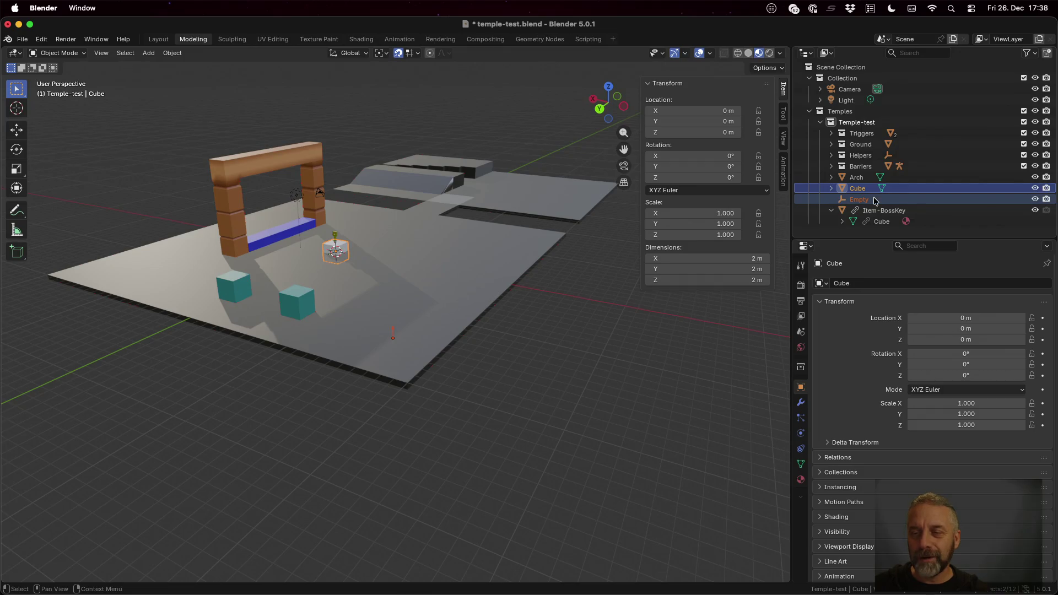
Step: Parent the Cube under the Empty and check that it follows a move
{"action": "left_click", "coordinate": [858, 199], "text": "ctrl"}
{"action": "key", "text": "ctrl+p"}
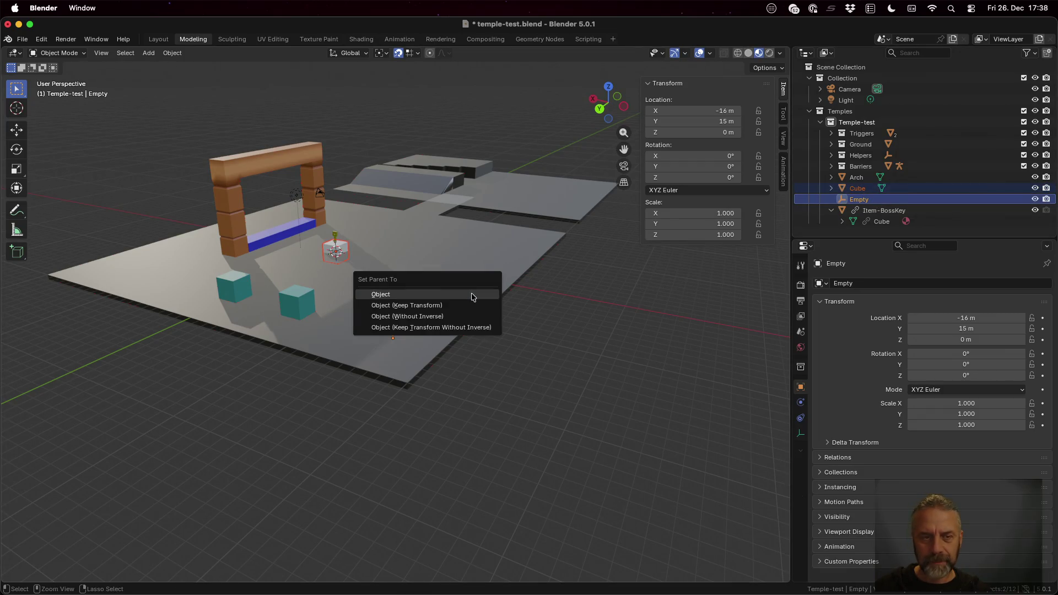
{"action": "left_click", "coordinate": [471, 294]}
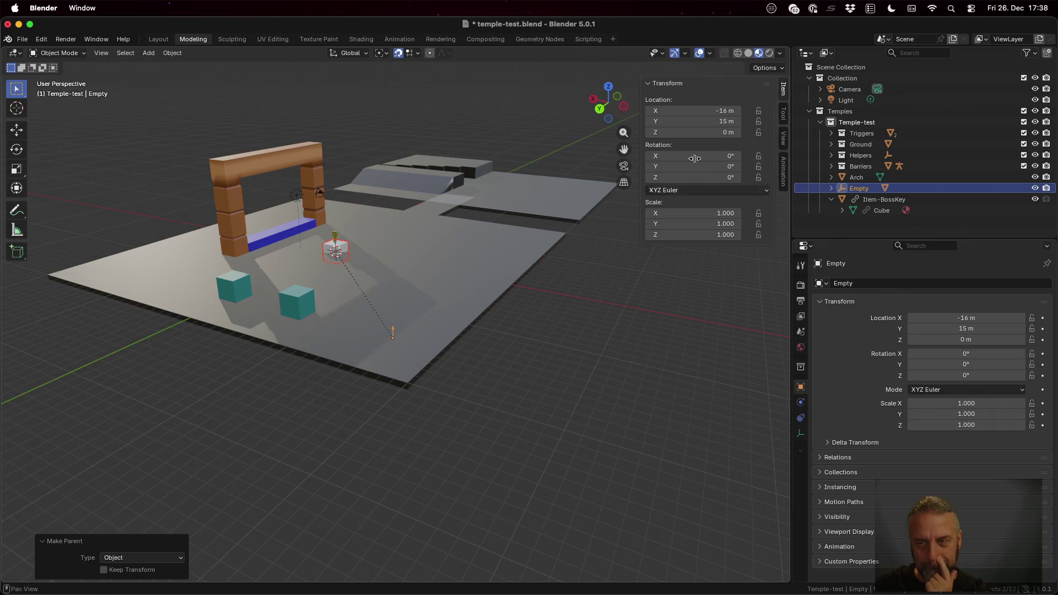
{"action": "left_click", "coordinate": [831, 188]}
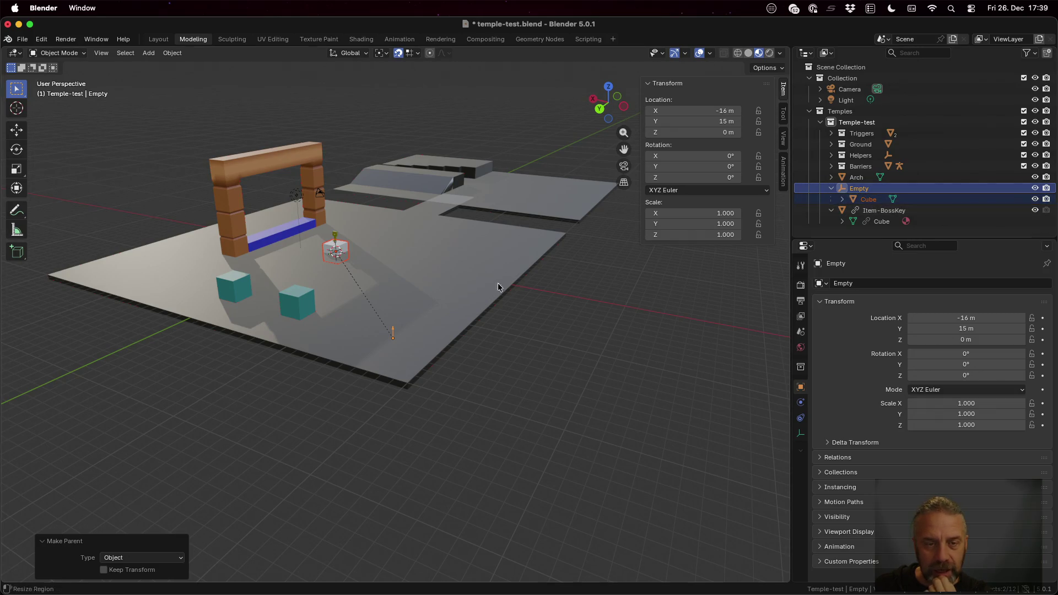
{"action": "key", "text": "g"}
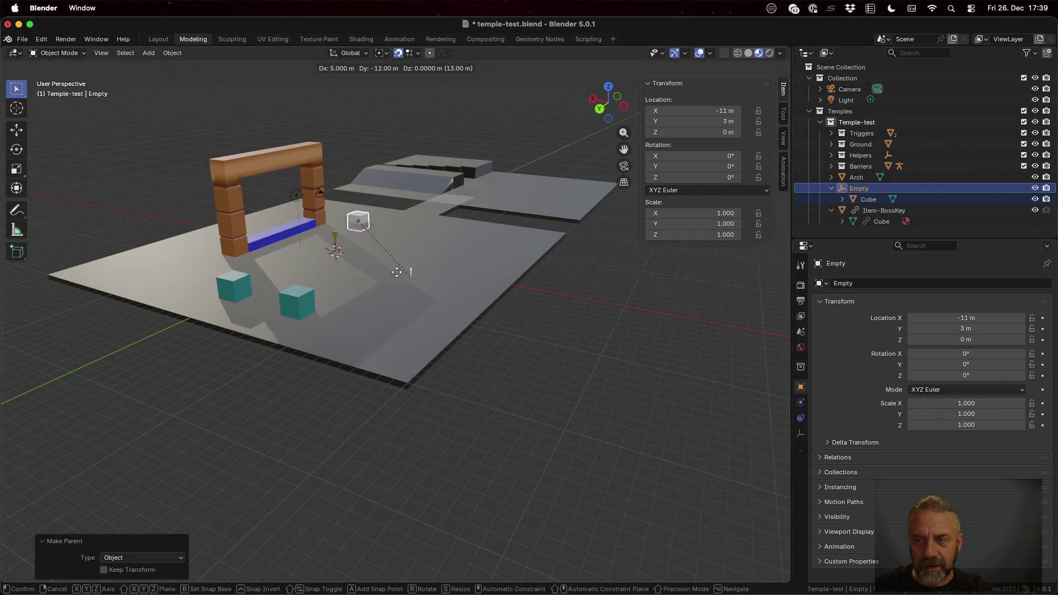
{"action": "key", "text": "Escape"}
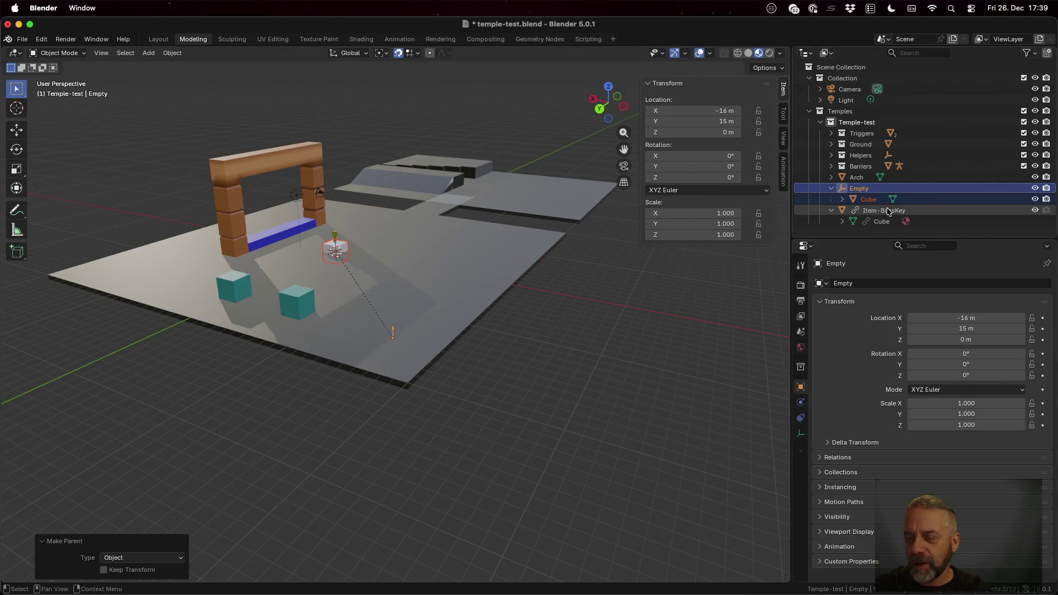
Step: Nest Item-BossKey inside the Empty in the Outliner
{"action": "left_click_drag", "start_coordinate": [887, 211], "coordinate": [858, 191]}
{"action": "left_click", "coordinate": [857, 193]}
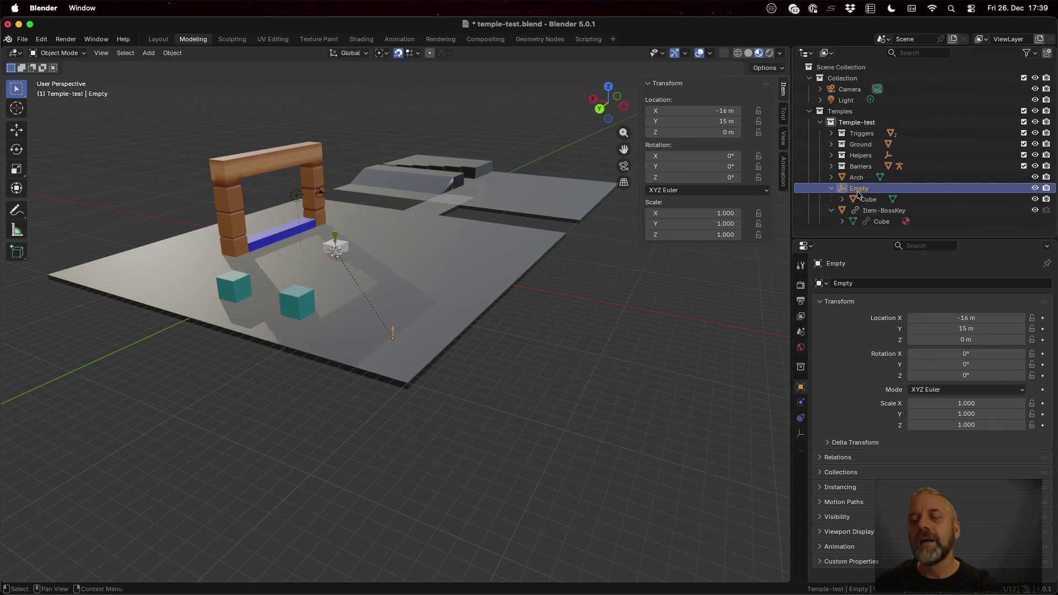
{"action": "left_click", "coordinate": [853, 210]}
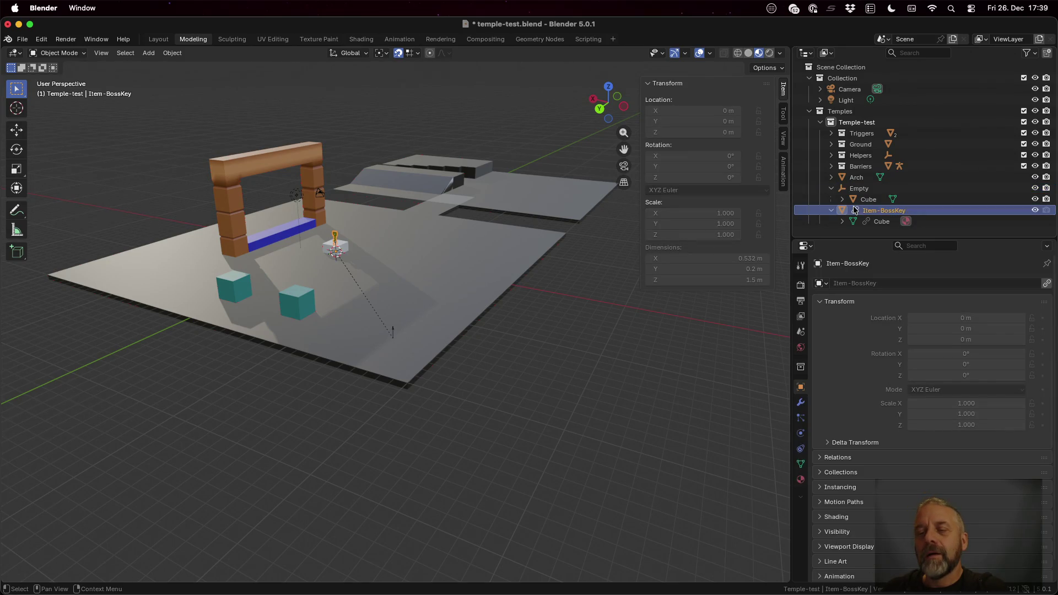
Step: Browse the Outliner context menu options for Item-BossKey
{"action": "right_click", "coordinate": [854, 210]}
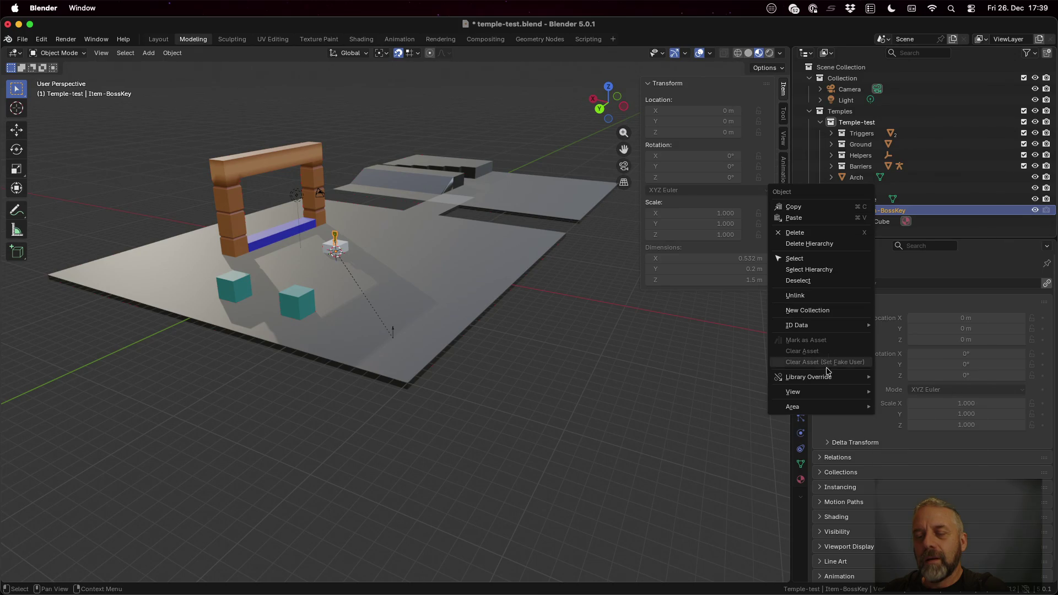
{"action": "mouse_move", "coordinate": [828, 380]}
{"action": "mouse_move", "coordinate": [940, 383]}
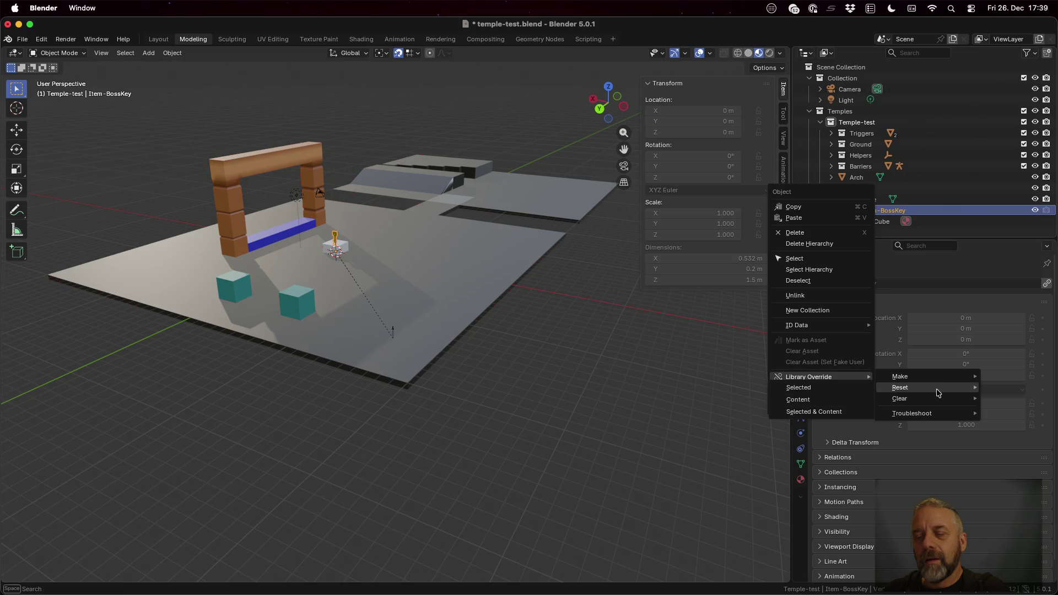
{"action": "mouse_move", "coordinate": [935, 414]}
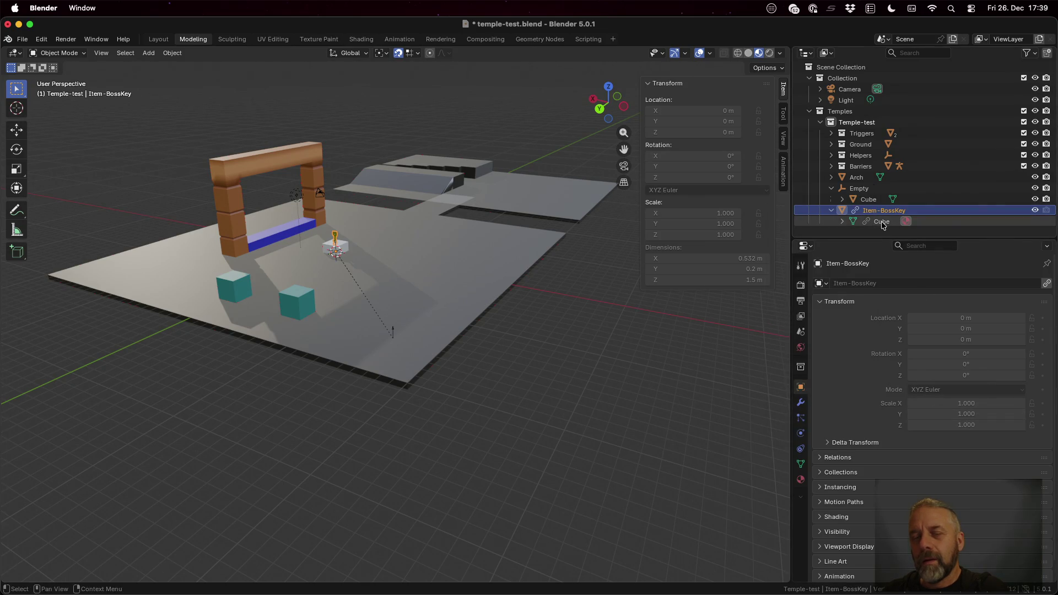
{"action": "scroll", "coordinate": [408, 301], "scroll_direction": "left", "scroll_amount": 5}
{"action": "scroll", "coordinate": [453, 304], "scroll_direction": "right", "scroll_amount": 5}
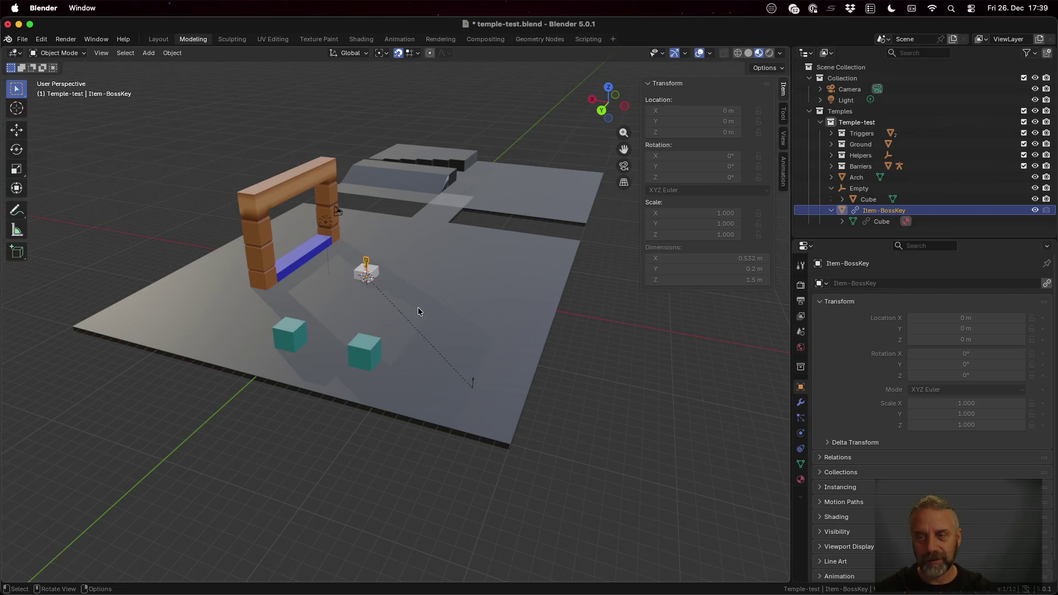
Step: Delete the Cube under the Empty and the linked Item-BossKey
{"action": "left_click", "coordinate": [879, 200]}
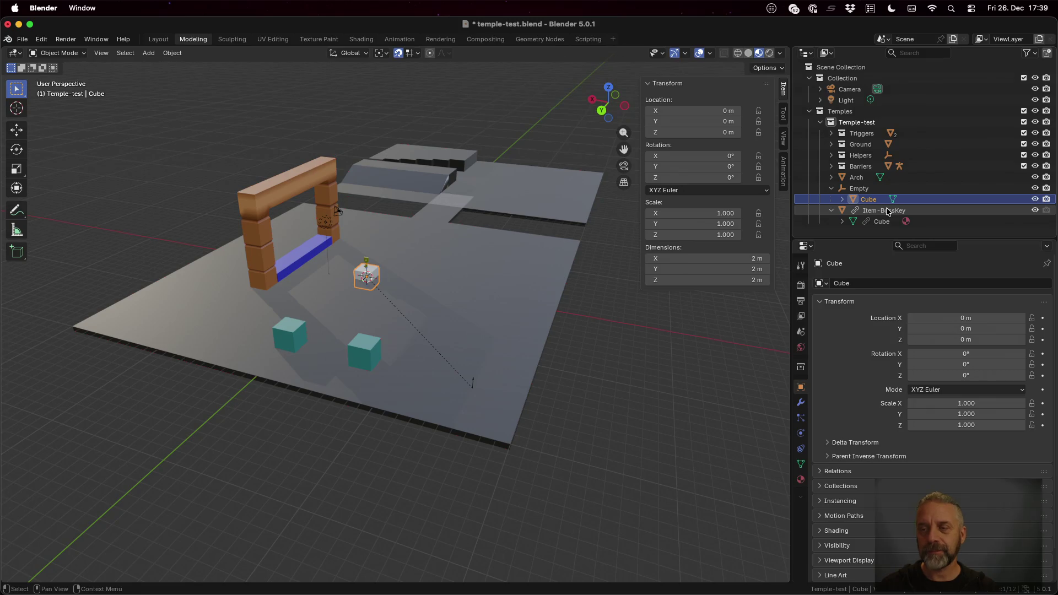
{"action": "right_click", "coordinate": [885, 210]}
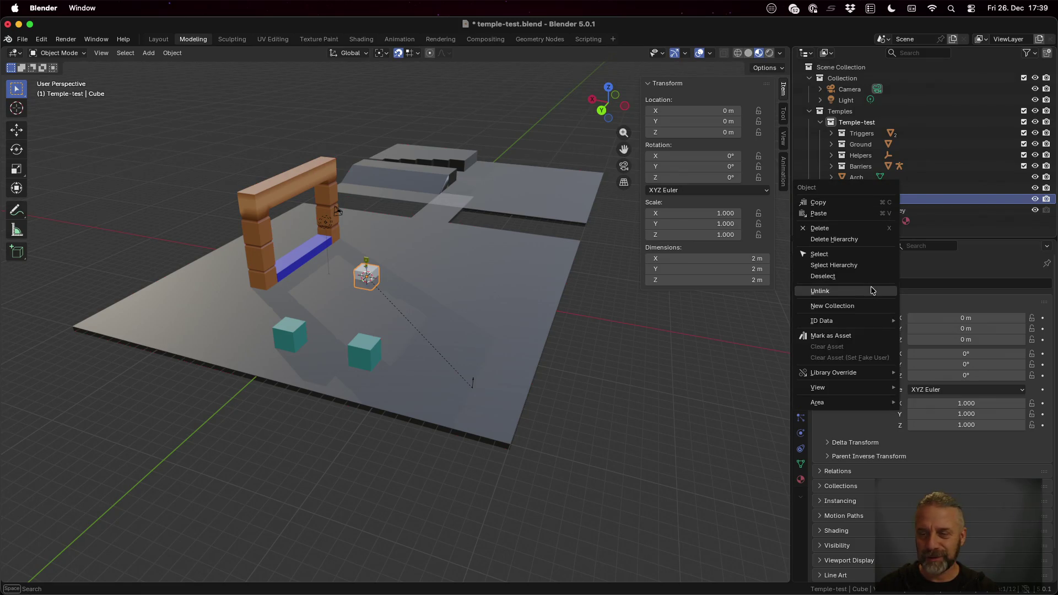
{"action": "left_click", "coordinate": [856, 228]}
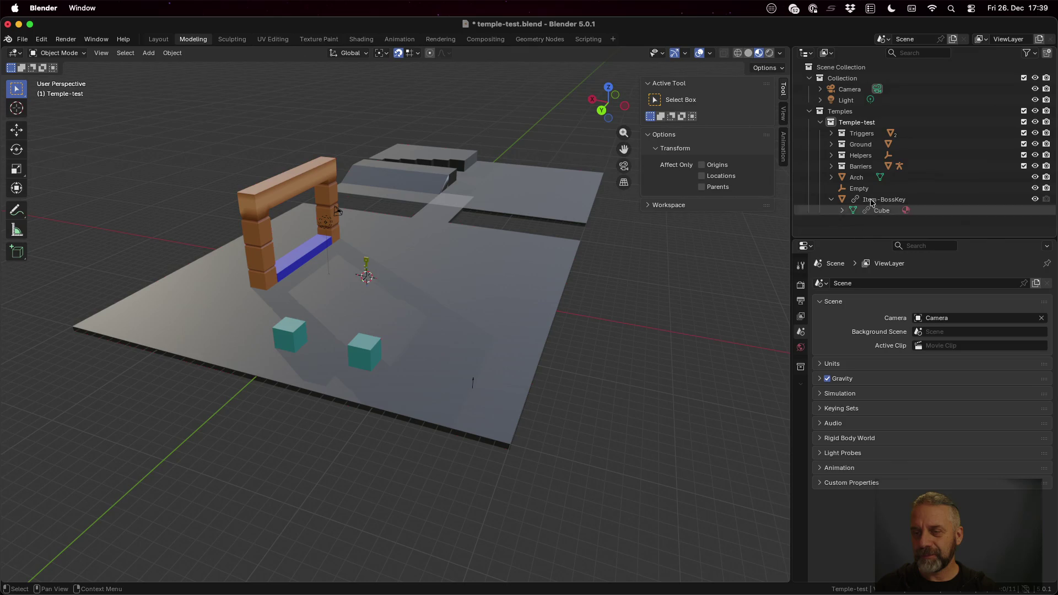
{"action": "right_click", "coordinate": [872, 204]}
{"action": "left_click", "coordinate": [875, 207]}
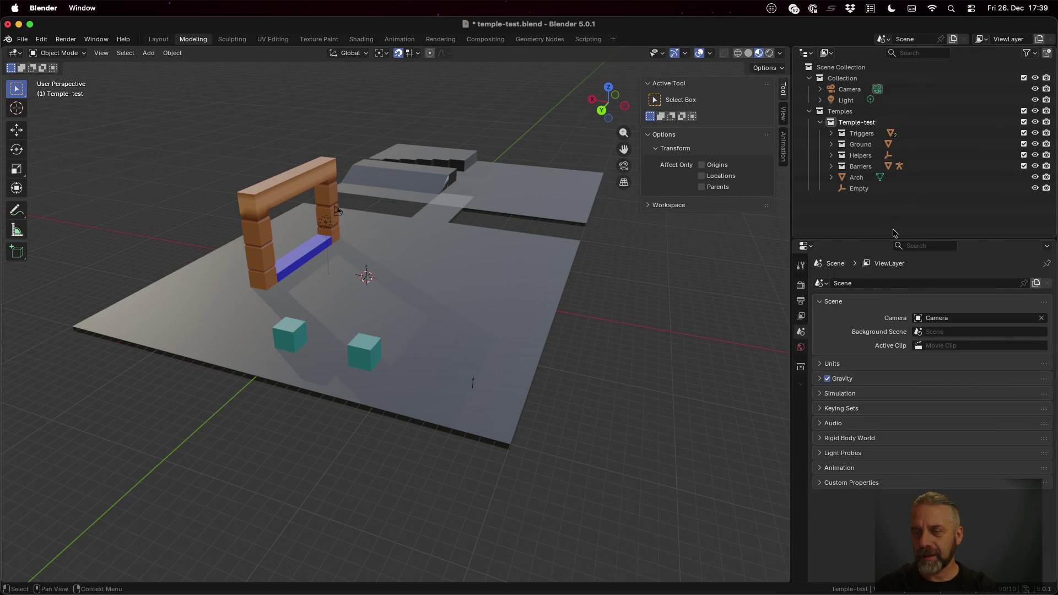
{"action": "left_click", "coordinate": [869, 190]}
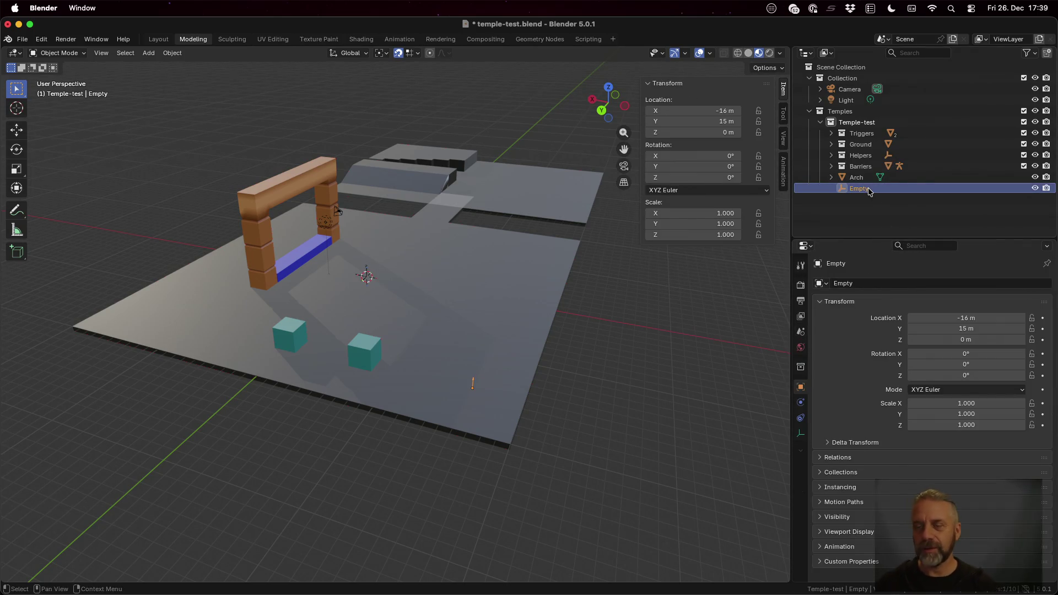
Step: Rename the Empty to SpawnPoint-BossKey in the Outliner
{"action": "double_click", "coordinate": [868, 189]}
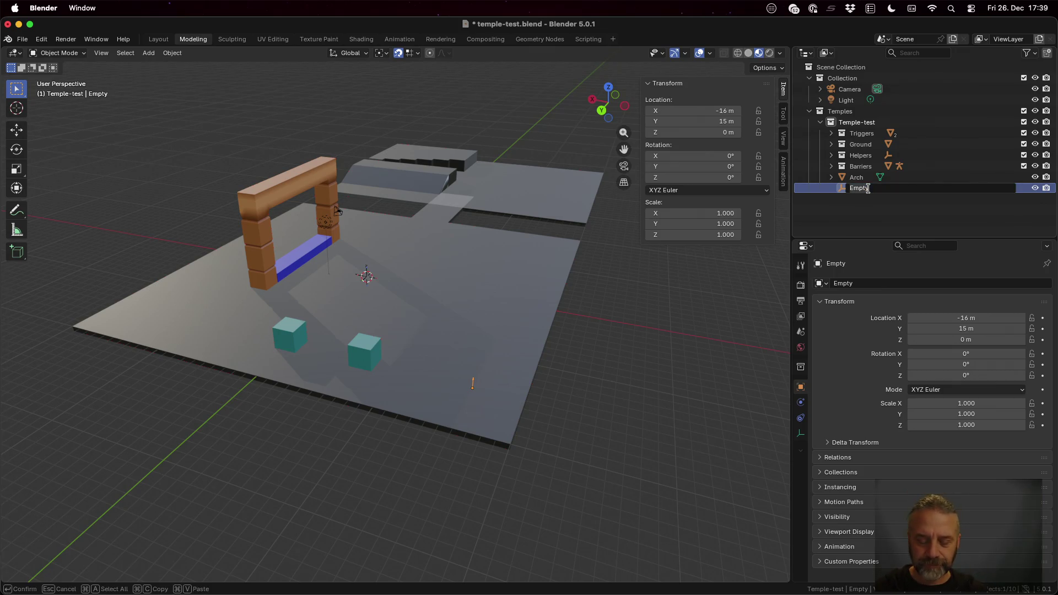
{"action": "type", "text": "Spawn"}
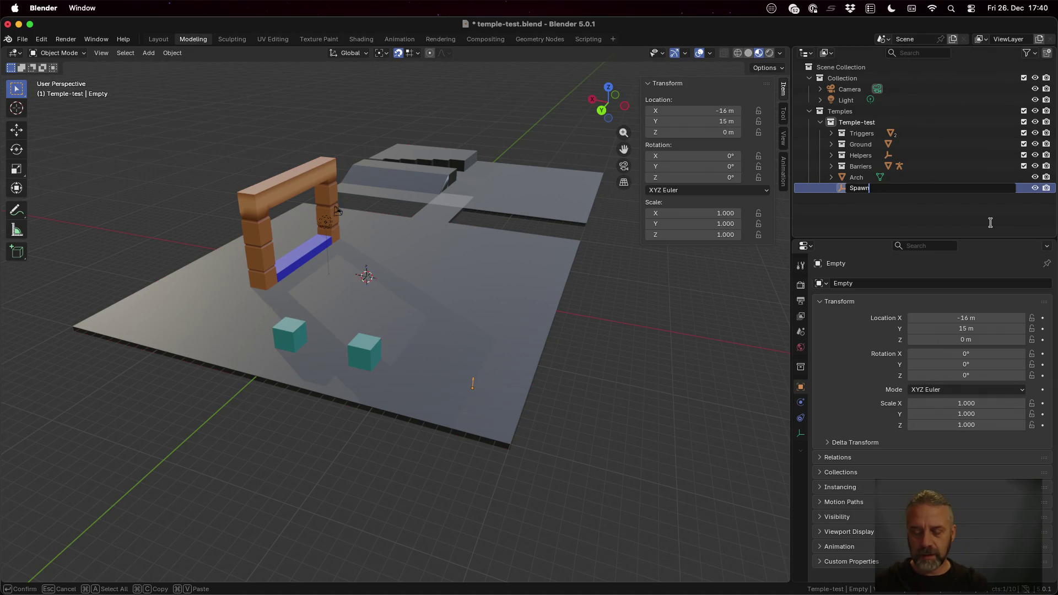
{"action": "type", "text": "Boo"}
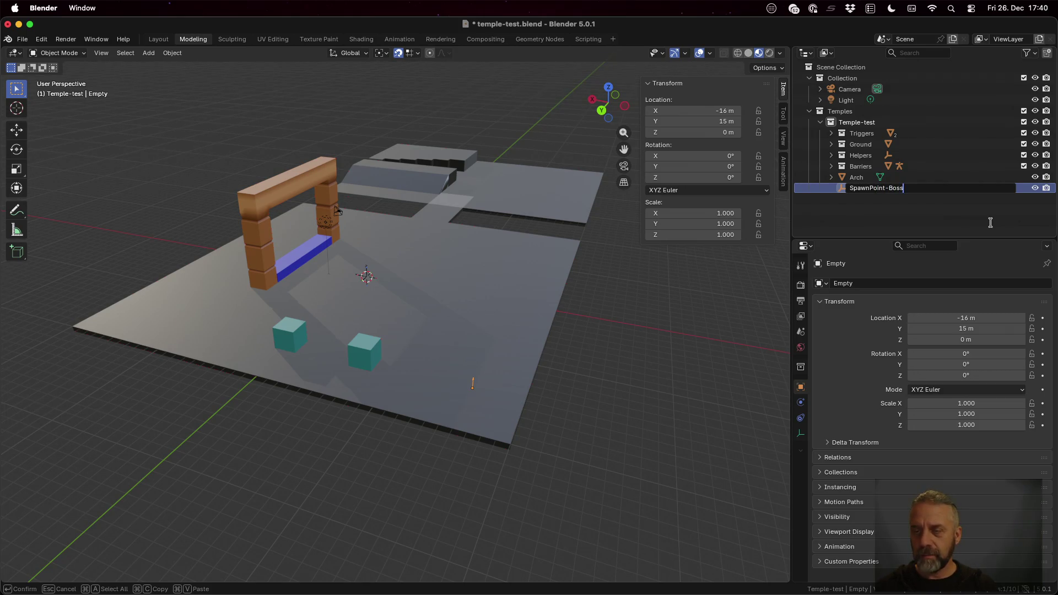
{"action": "type", "text": "ey"}
{"action": "key", "text": "Return"}
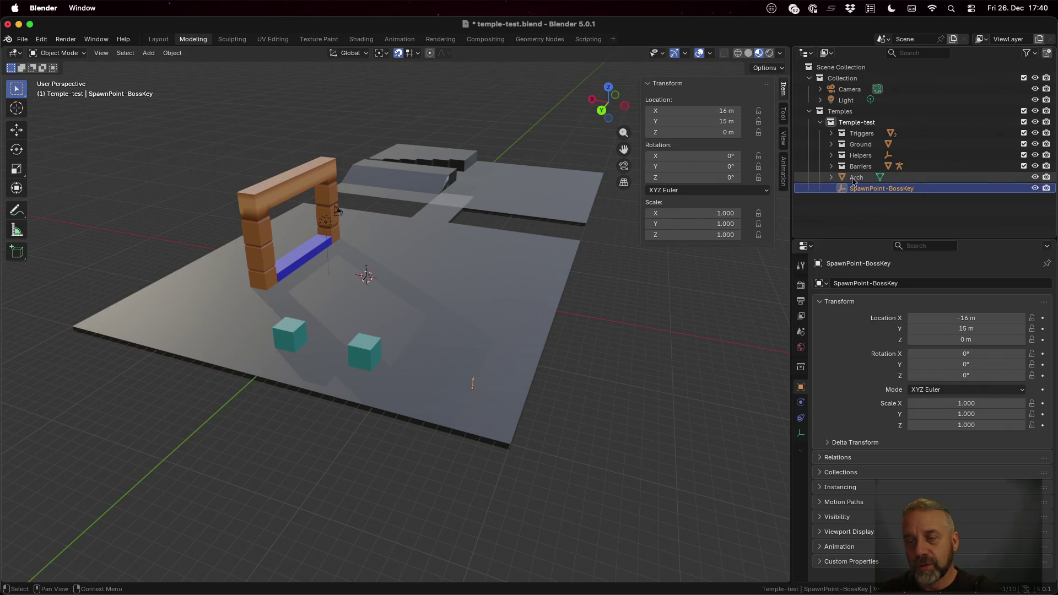
{"action": "left_click", "coordinate": [830, 134]}
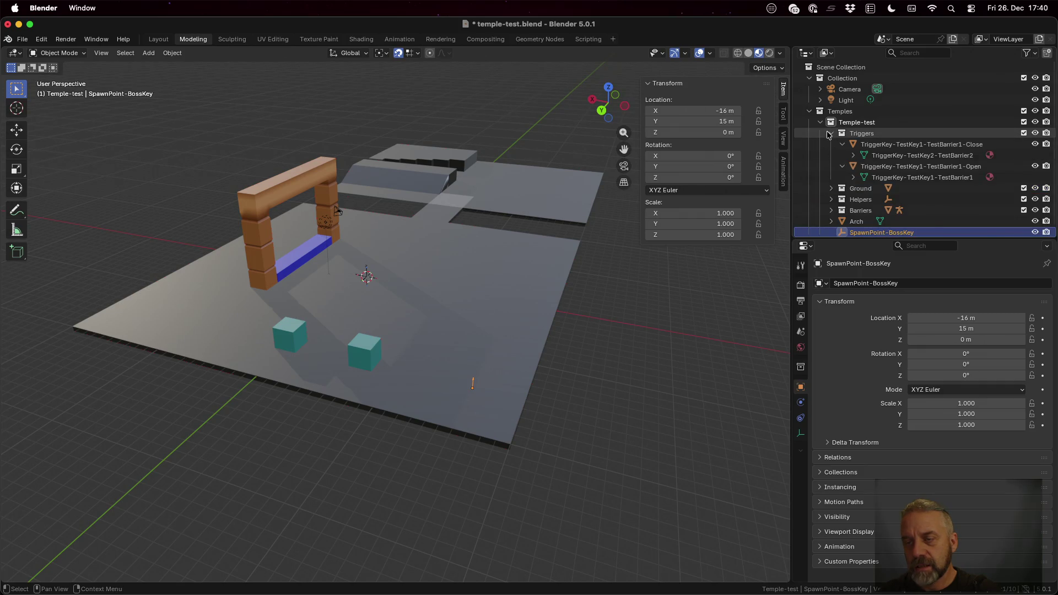
Step: Create a new collection named SpawnPoints inside Temple-test
{"action": "left_click", "coordinate": [829, 134]}
{"action": "right_click", "coordinate": [851, 122]}
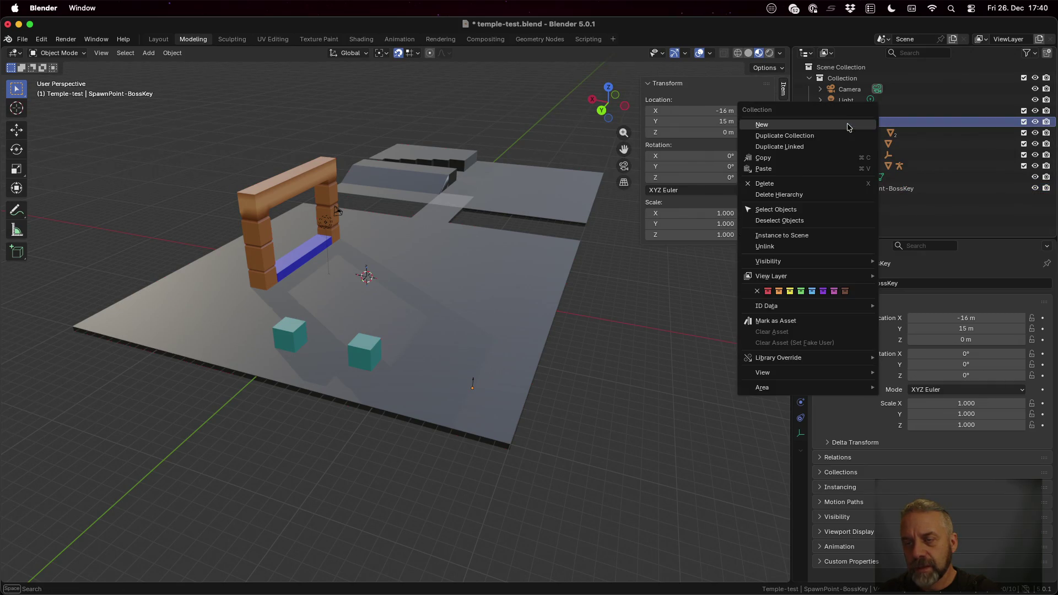
{"action": "left_click", "coordinate": [847, 125]}
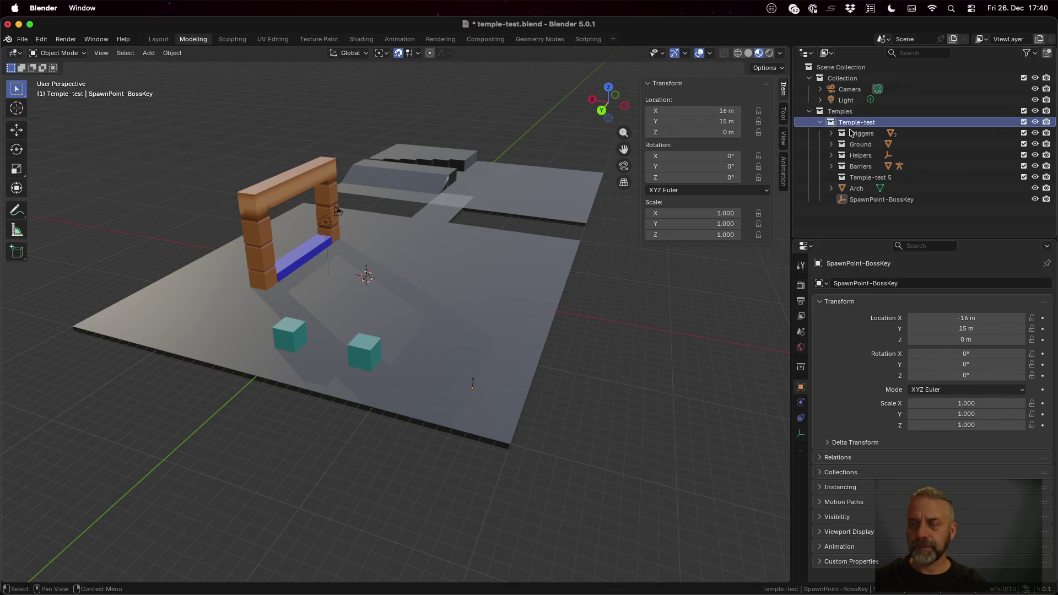
{"action": "double_click", "coordinate": [865, 177]}
{"action": "type", "text": "Spawn"}
{"action": "type", "text": "wnPoint"}
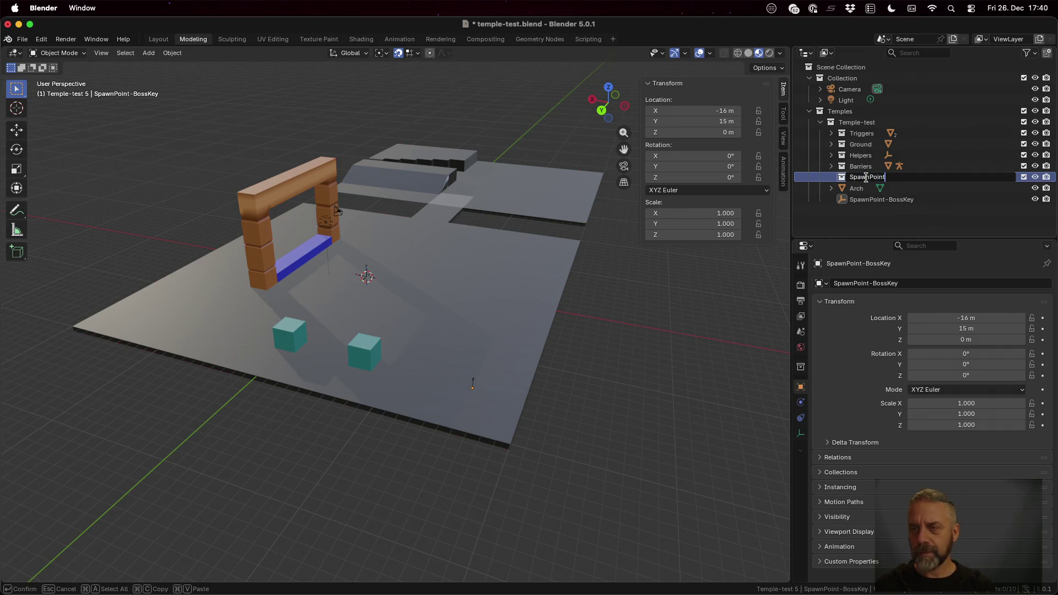
{"action": "type", "text": "s"}
{"action": "key", "text": "Return"}
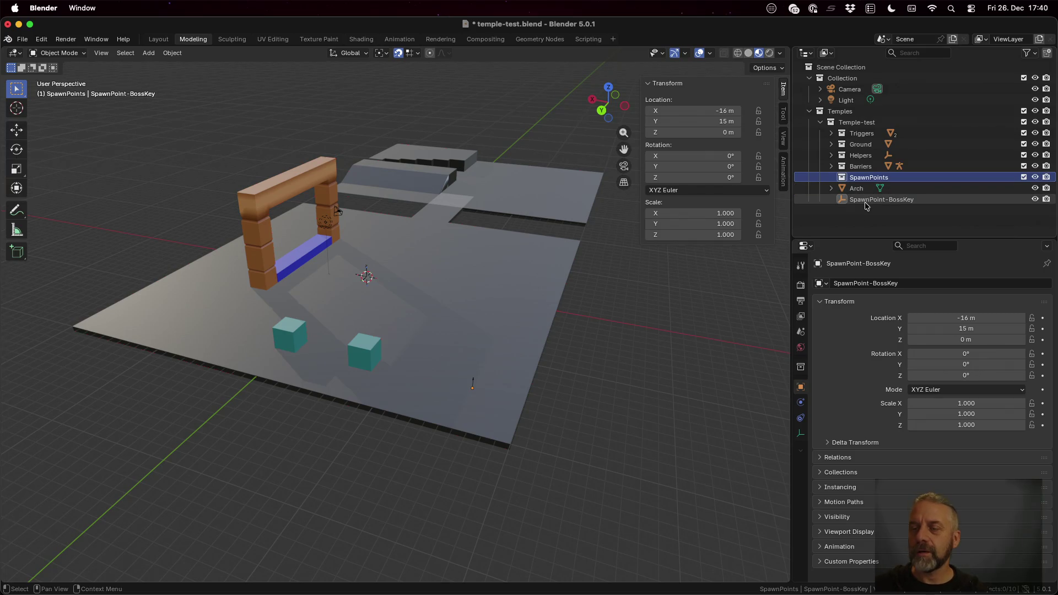
Step: Move SpawnPoint-BossKey into SpawnPoints and save temple-test.blend
{"action": "left_click_drag", "start_coordinate": [865, 201], "coordinate": [863, 182]}
{"action": "left_click", "coordinate": [831, 155]}
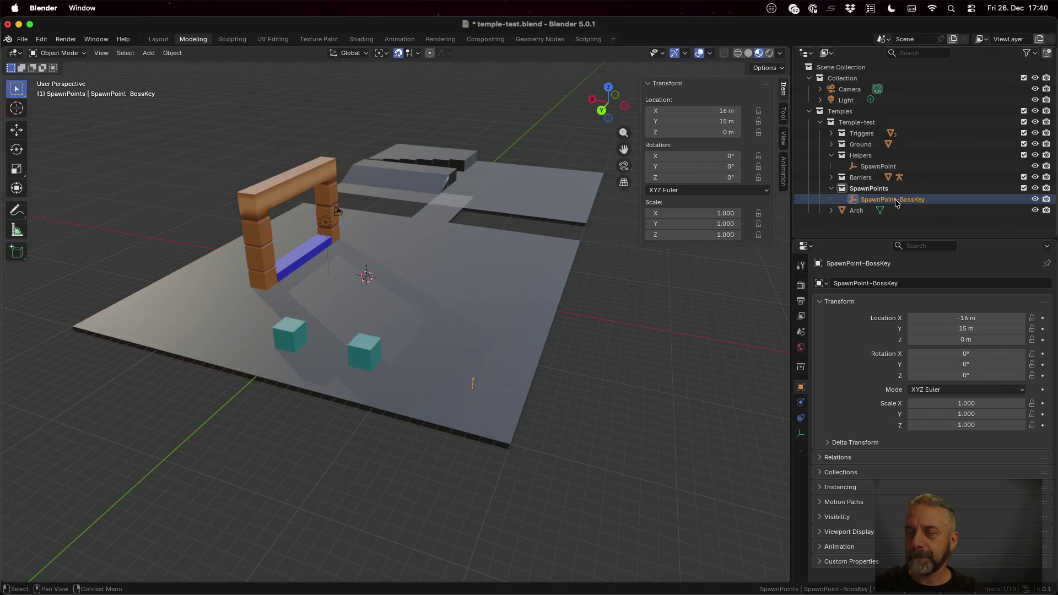
{"action": "mouse_move", "coordinate": [895, 202]}
{"action": "left_mouse_down"}
{"action": "mouse_move", "coordinate": [865, 159]}
{"action": "mouse_move", "coordinate": [876, 200]}
{"action": "mouse_move", "coordinate": [882, 190]}
{"action": "left_mouse_up"}
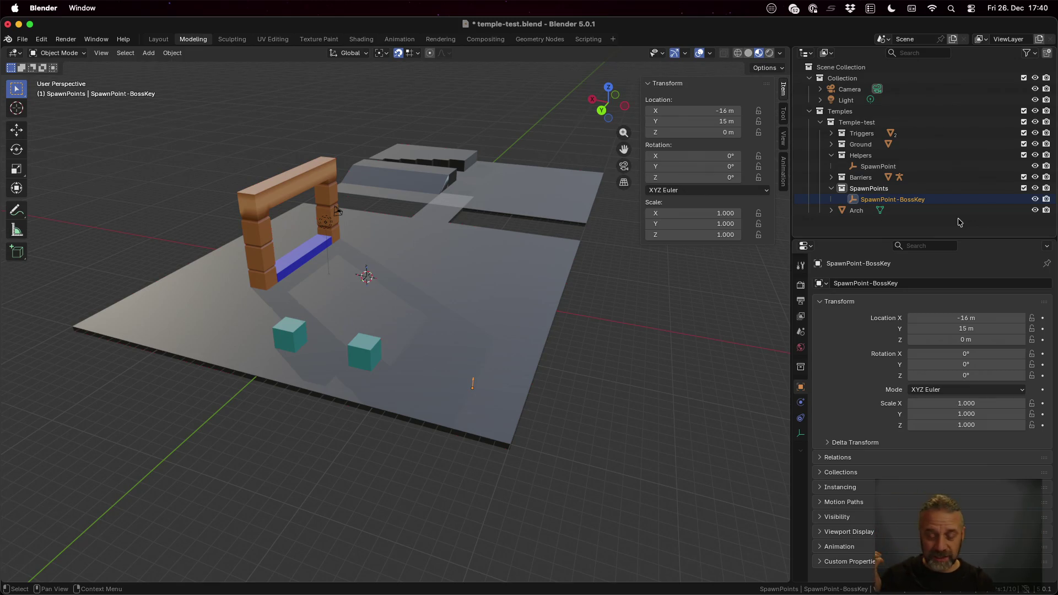
{"action": "key", "text": "super+s"}
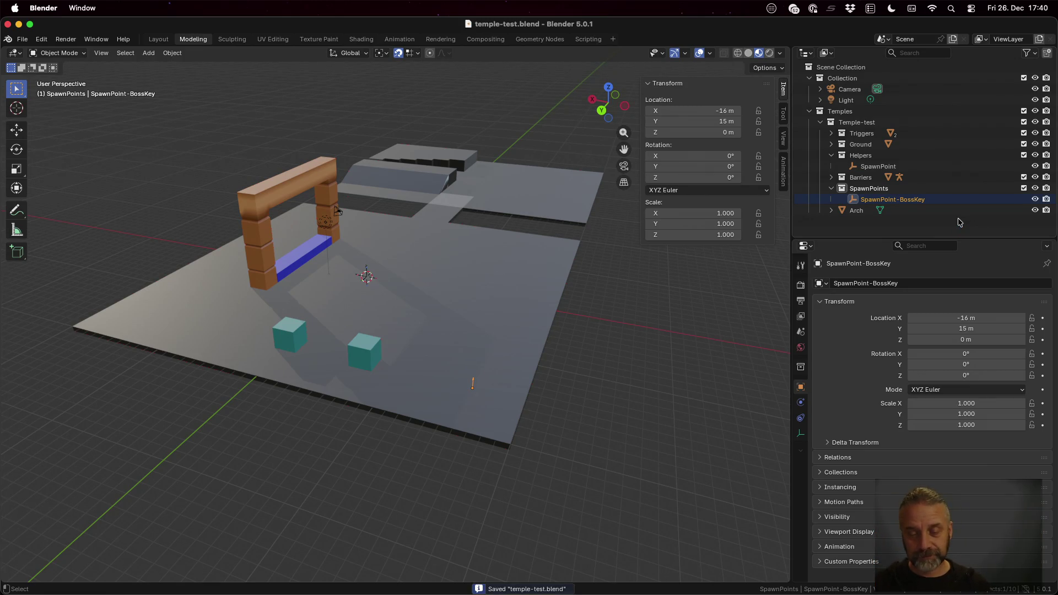
Step: Bring up the iTerm2 terminal on the desktop shared with Godot
{"action": "key", "text": "ctrl+Up"}
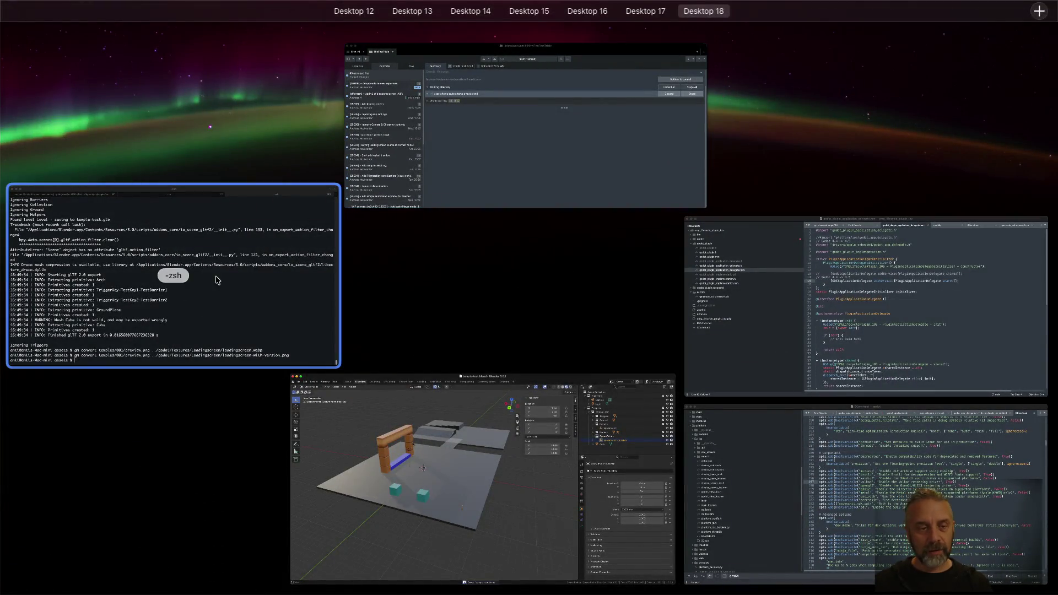
{"action": "left_click", "coordinate": [217, 280]}
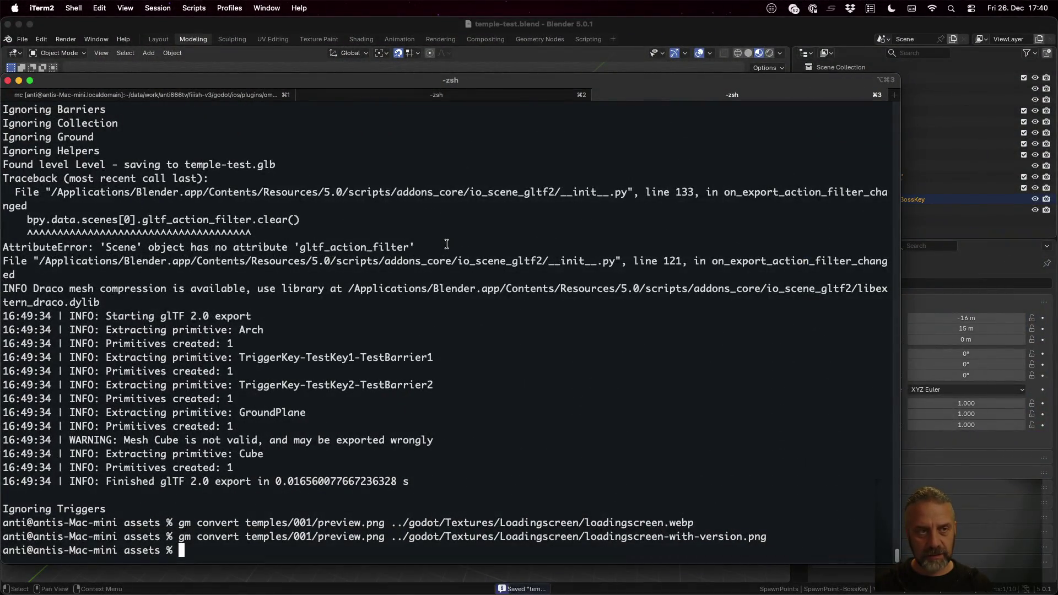
{"action": "key", "text": "ctrl+Left"}
{"action": "key", "text": "ctrl+Up"}
Step: Rerun the rexport_v2.sh temple-001-graybox export without the bat pipe, then return to Godot
{"action": "key", "text": "Escape"}
{"action": "key", "text": "Up"}
{"action": "key", "text": "Up"}
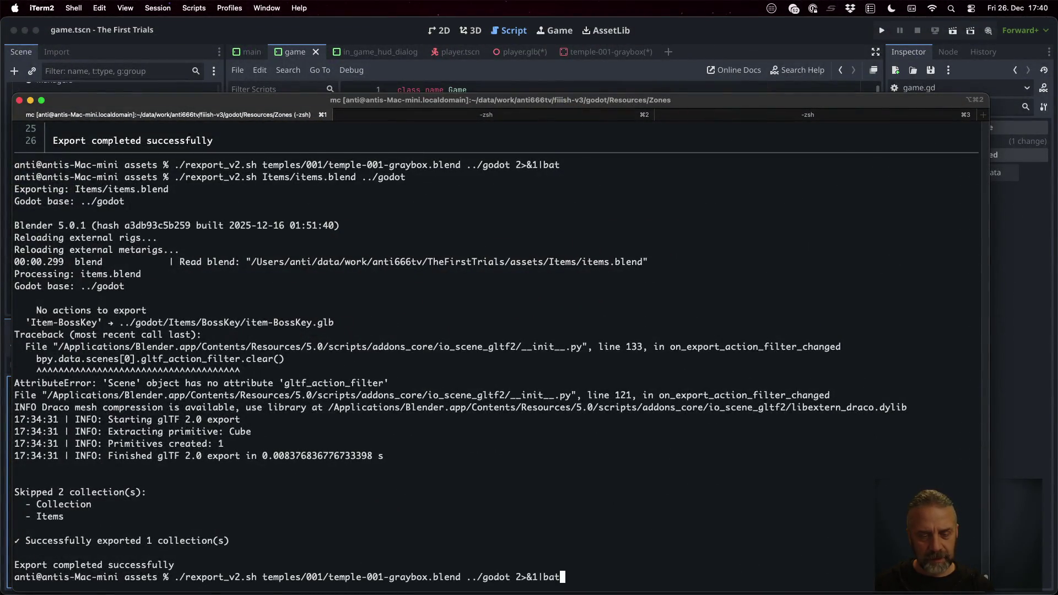
{"action": "key", "text": "BackSpace"}
{"action": "key", "text": "BackSpace"}
{"action": "key", "text": "BackSpace"}
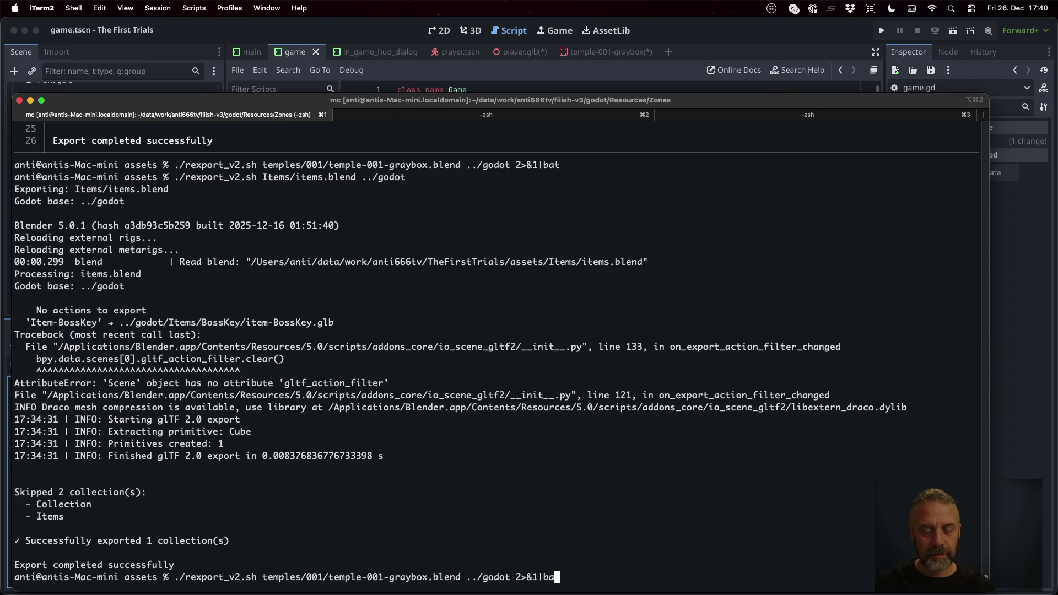
{"action": "key", "text": "Return"}
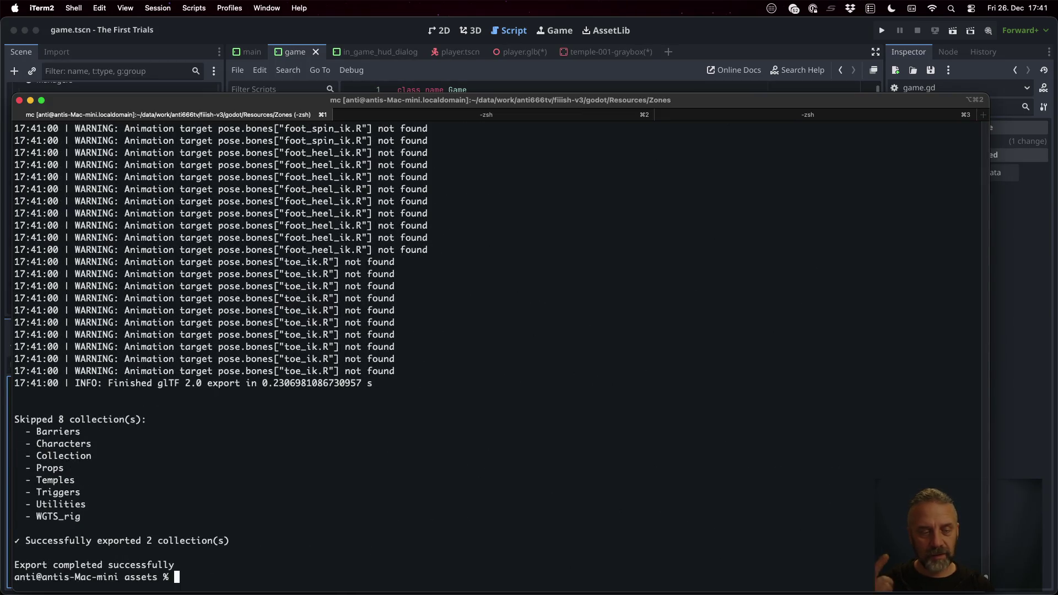
{"action": "left_click", "coordinate": [352, 33]}
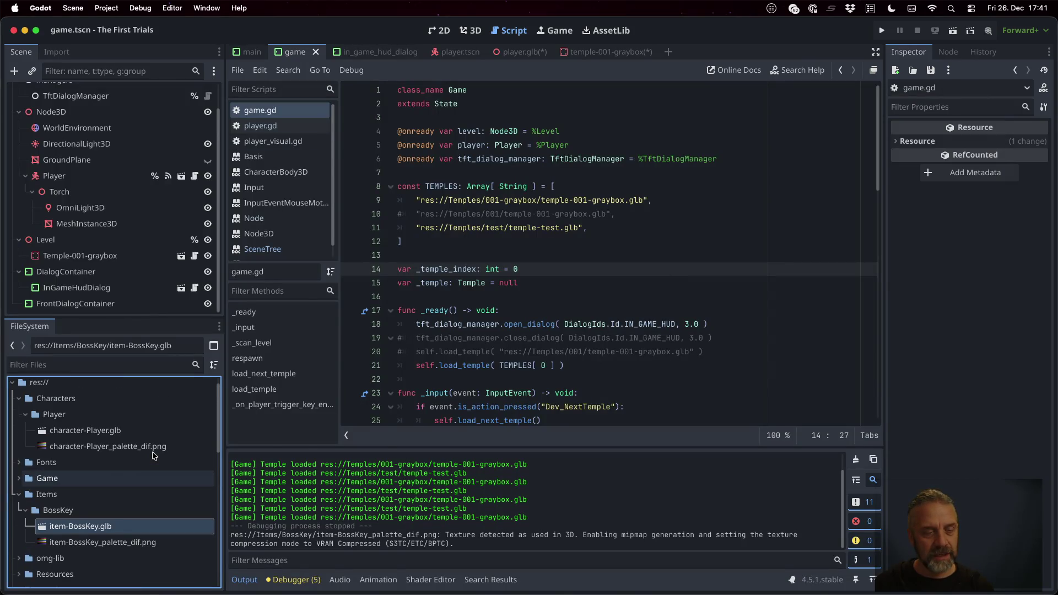
Step: Open temple-001-graybox.glb's import settings and inspect its imported SpawnPoint node
{"action": "double_click", "coordinate": [88, 495]}
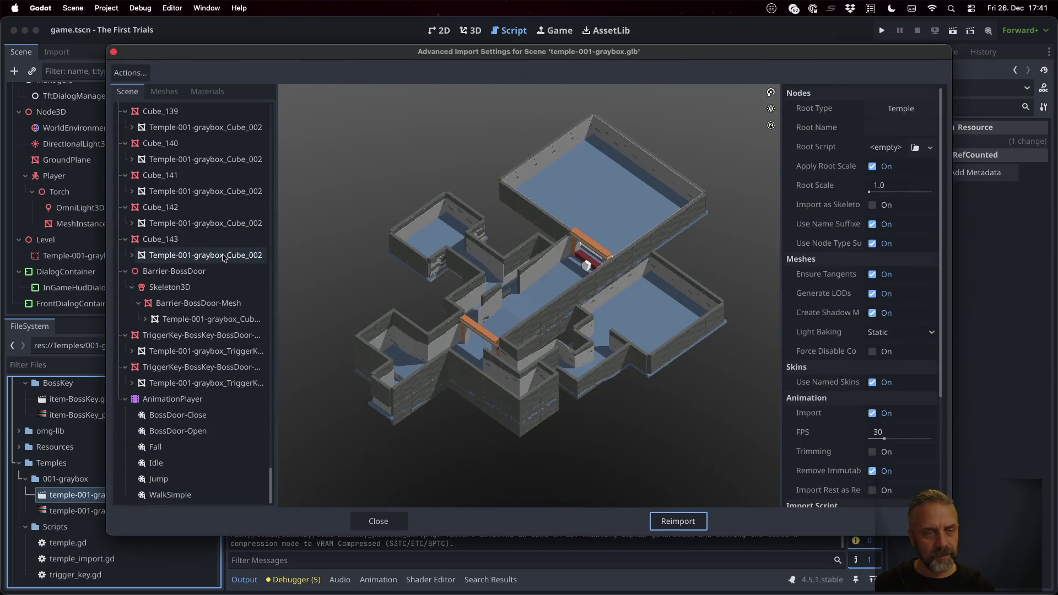
{"action": "scroll", "coordinate": [225, 347], "scroll_direction": "up", "scroll_amount": 15}
{"action": "scroll", "coordinate": [225, 347], "scroll_direction": "up", "scroll_amount": 20}
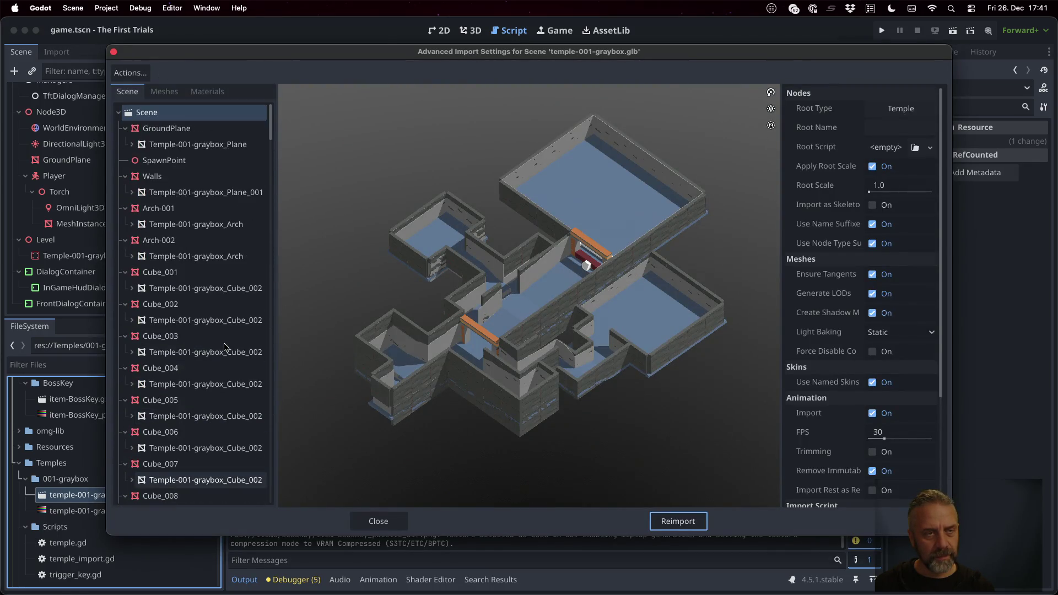
{"action": "scroll", "coordinate": [225, 347], "scroll_direction": "down", "scroll_amount": 20}
{"action": "scroll", "coordinate": [224, 347], "scroll_direction": "up", "scroll_amount": 20}
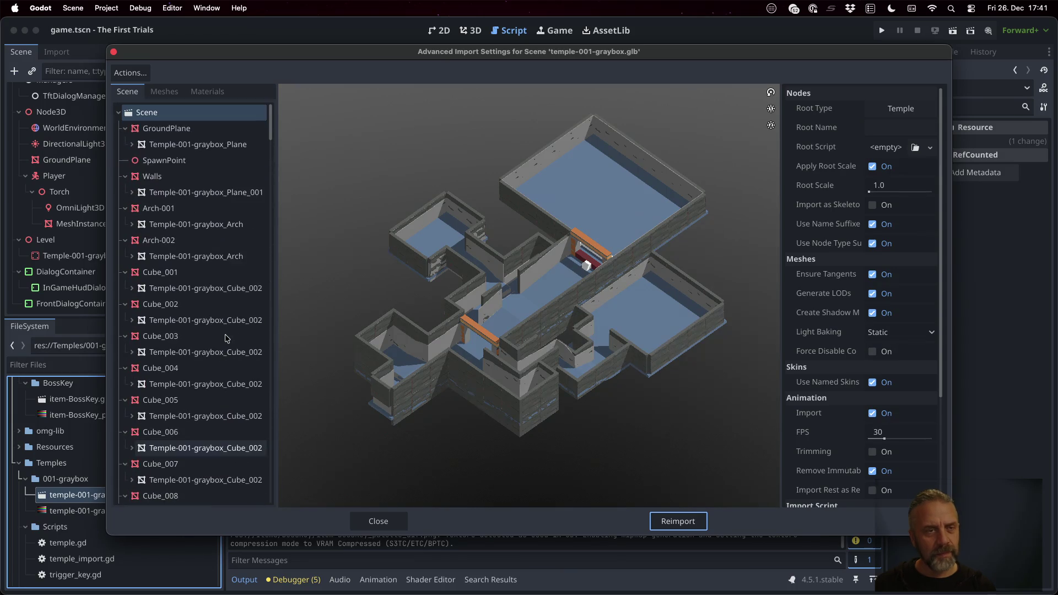
{"action": "left_click", "coordinate": [184, 161]}
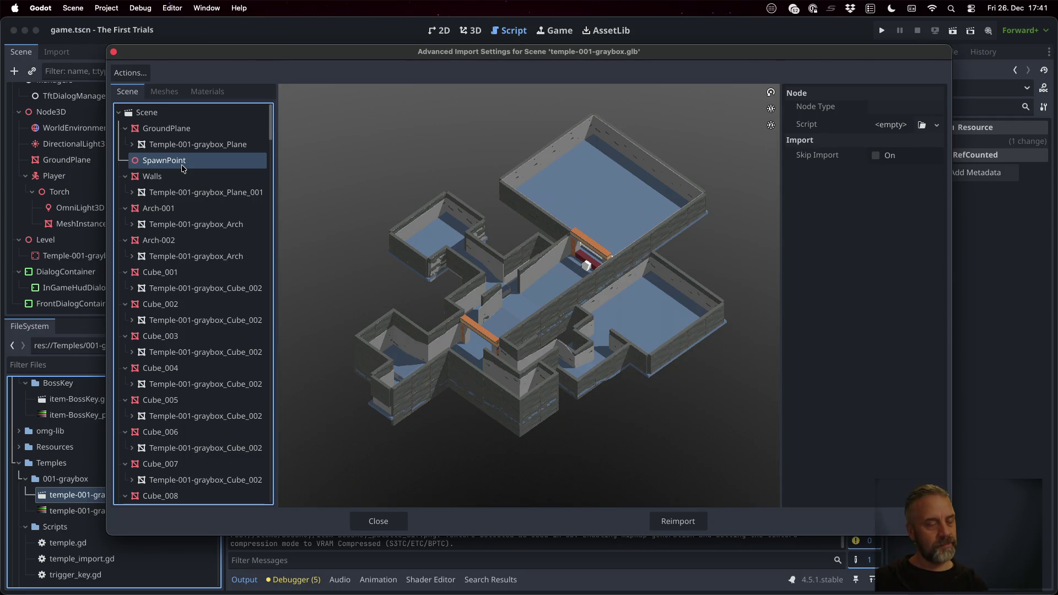
{"action": "scroll", "coordinate": [184, 168], "scroll_direction": "down", "scroll_amount": 20}
{"action": "scroll", "coordinate": [183, 169], "scroll_direction": "down", "scroll_amount": 15}
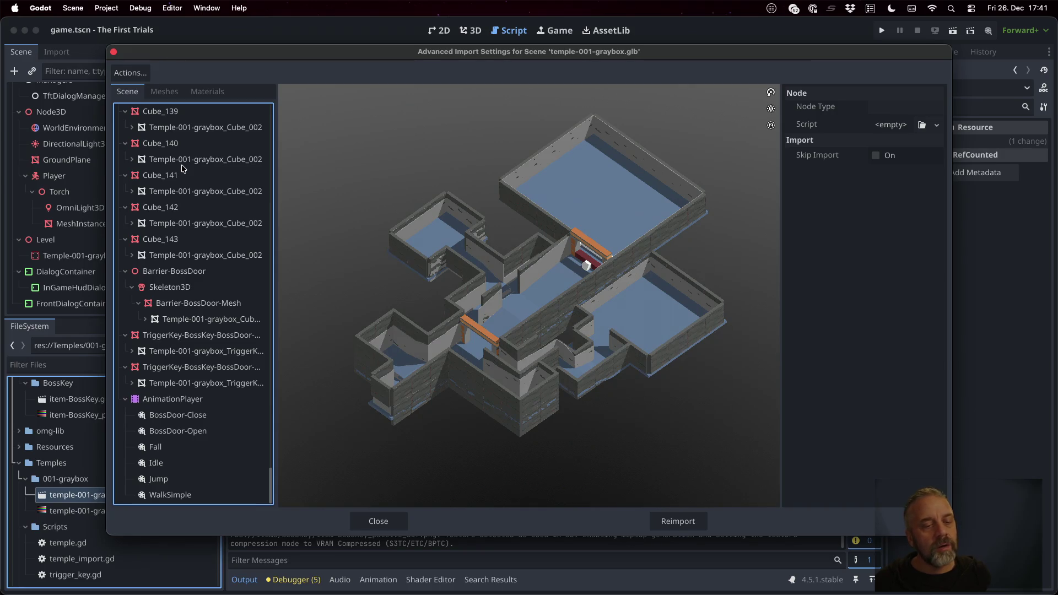
Step: Close the import settings and bring Sublime Text with TODO.md forward from the desktop overview
{"action": "left_click", "coordinate": [395, 525]}
{"action": "key", "text": "ctrl+Right"}
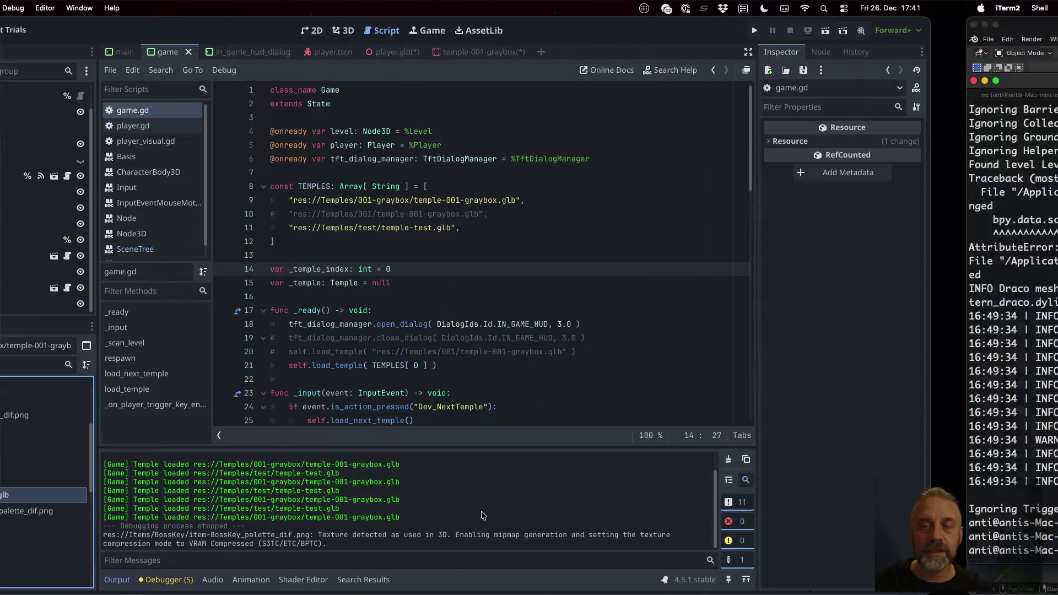
{"action": "key", "text": "ctrl+Left"}
{"action": "key", "text": "ctrl+Up"}
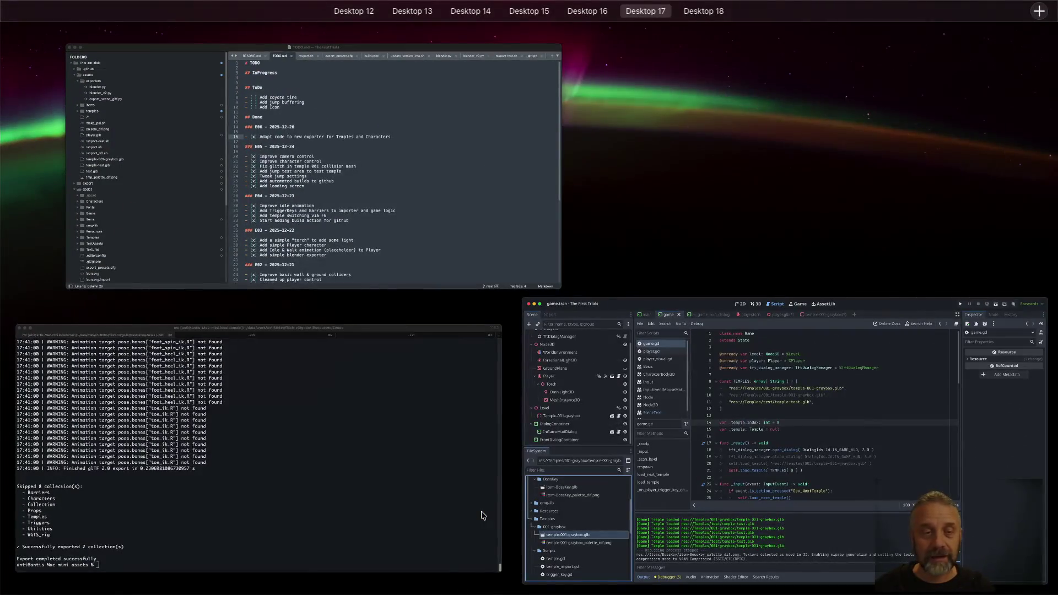
{"action": "left_click", "coordinate": [494, 193]}
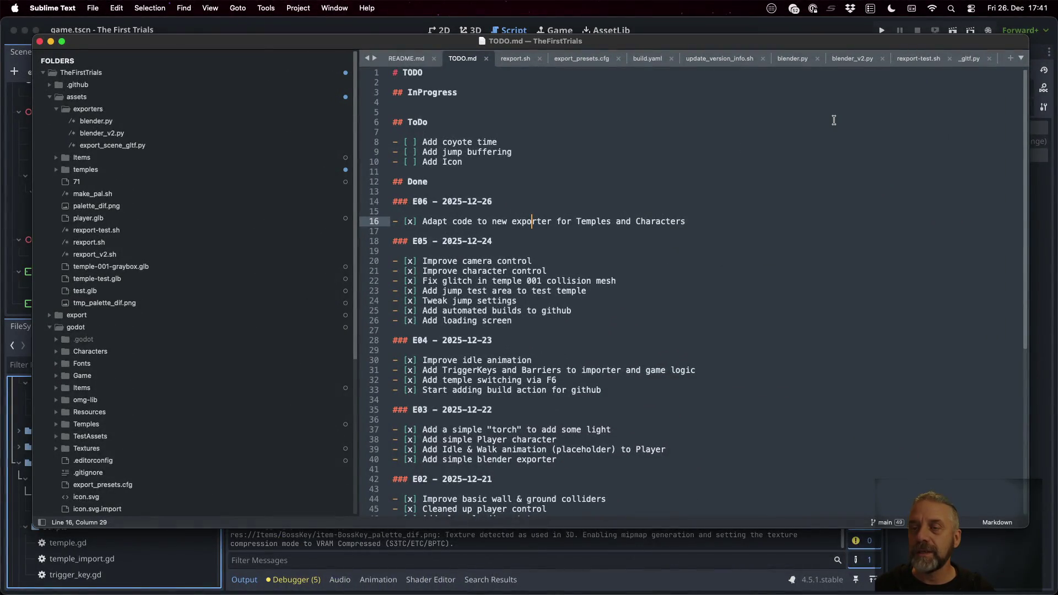
Step: In blender_v2.py, duplicate the Item case of the collection-type match as a SpawnPoint case
{"action": "left_click", "coordinate": [852, 58]}
{"action": "left_click", "coordinate": [597, 272]}
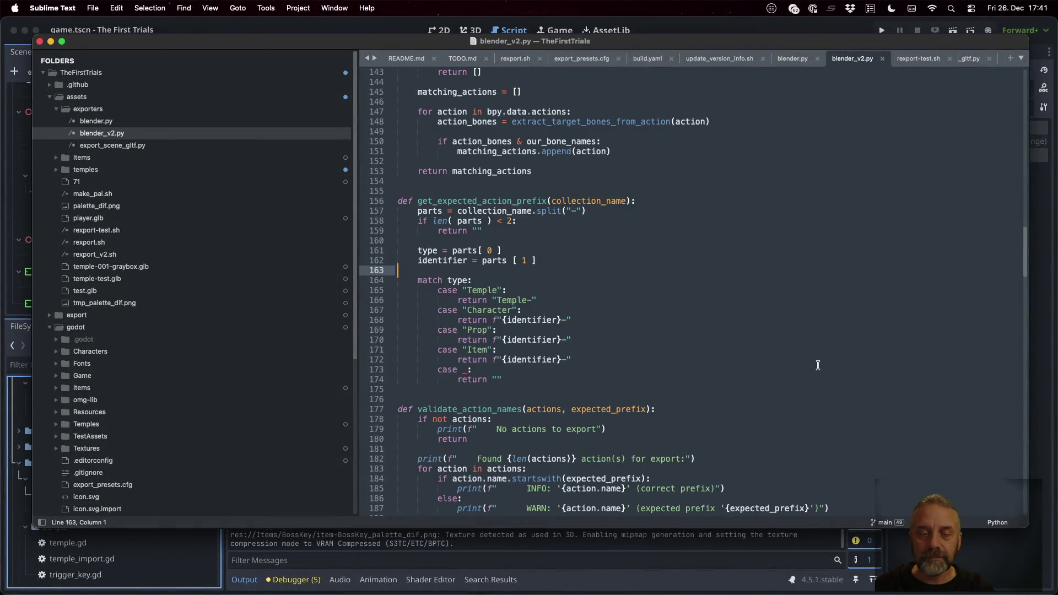
{"action": "key", "text": "Down"}
{"action": "key", "text": "Down"}
{"action": "key", "text": "Down"}
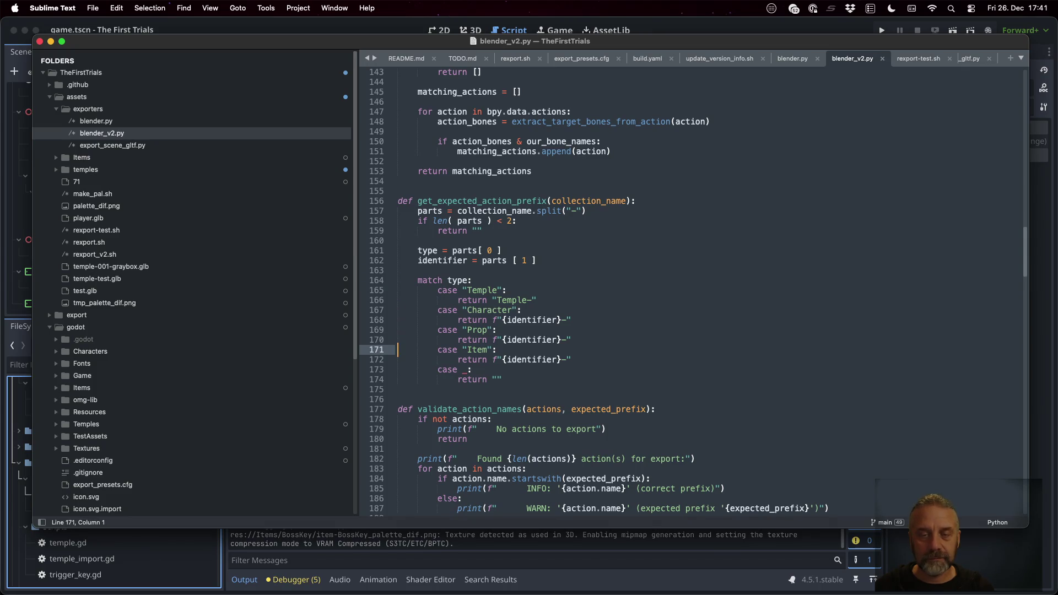
{"action": "key", "text": "shift+Down"}
{"action": "key", "text": "shift+Down"}
{"action": "key", "text": "super+c"}
{"action": "key", "text": "Right"}
{"action": "key", "text": "super+v"}
{"action": "key", "text": "Up"}
{"action": "key", "text": "Up"}
{"action": "key", "text": "End"}
{"action": "key", "text": "Left"}
{"action": "key", "text": "BackSpace"}
{"action": "key", "text": "BackSpace"}
{"action": "key", "text": "BackSpace"}
{"action": "type", "text": "Spawn"}
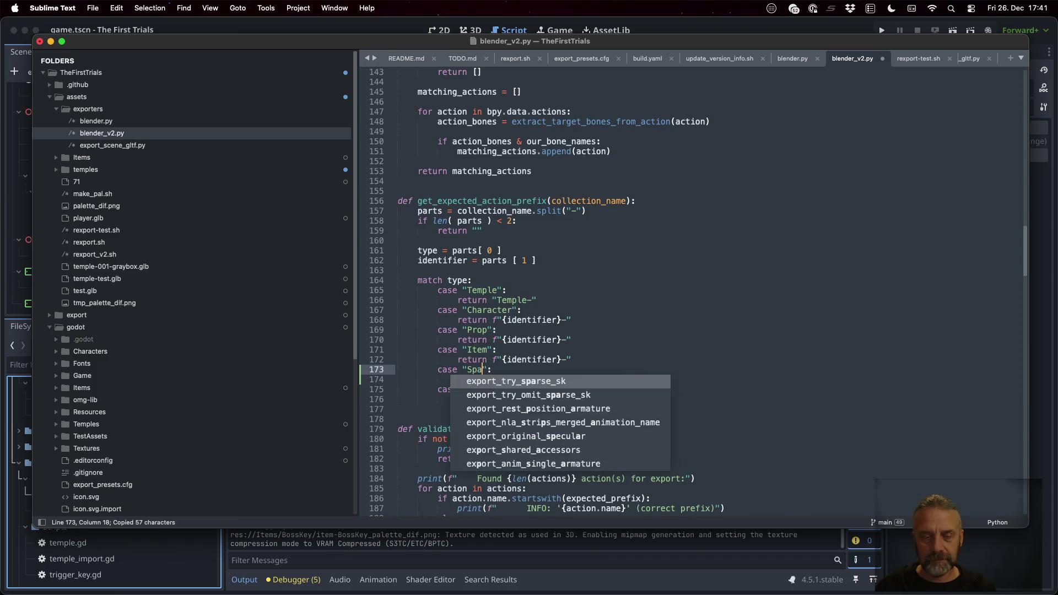
{"action": "type", "text": "Point"}
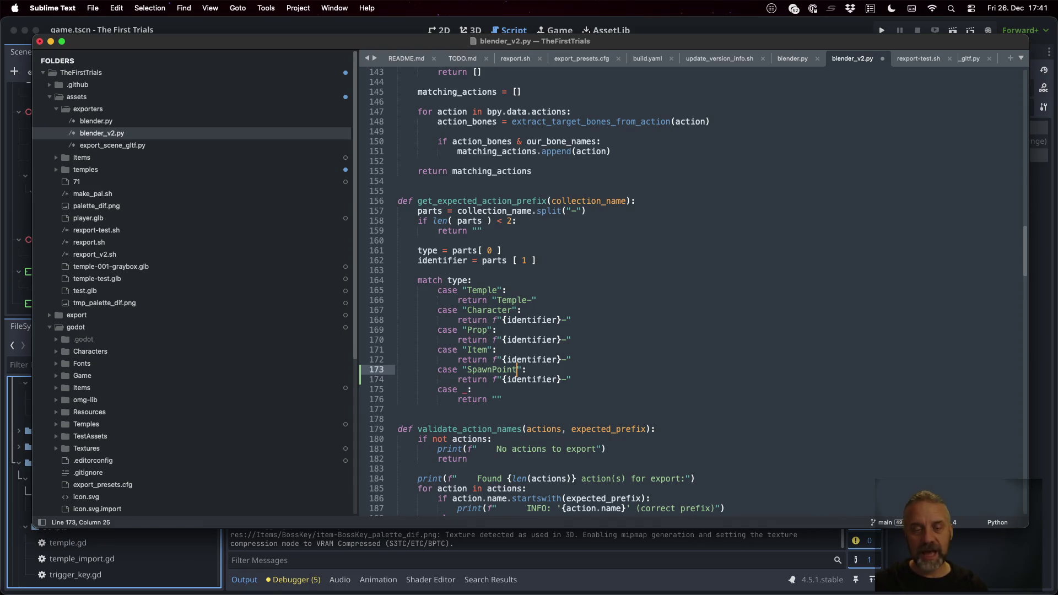
Step: Delete the SpawnPoint case again, save the script, and go to the Temple routing condition
{"action": "key", "text": "shift+Down"}
{"action": "key", "text": "shift+Down"}
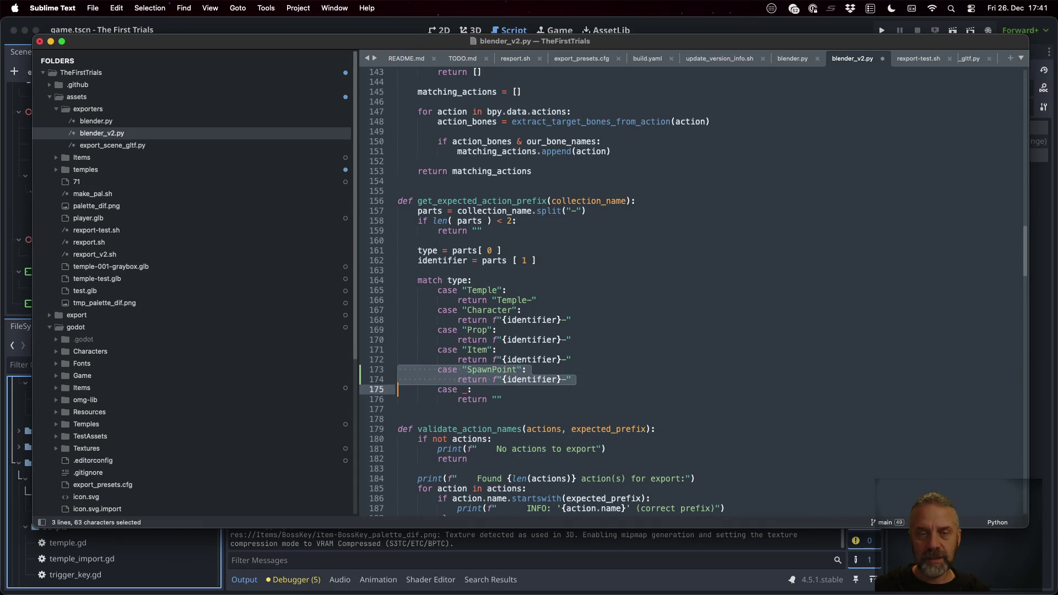
{"action": "key", "text": "BackSpace"}
{"action": "key", "text": "super+s"}
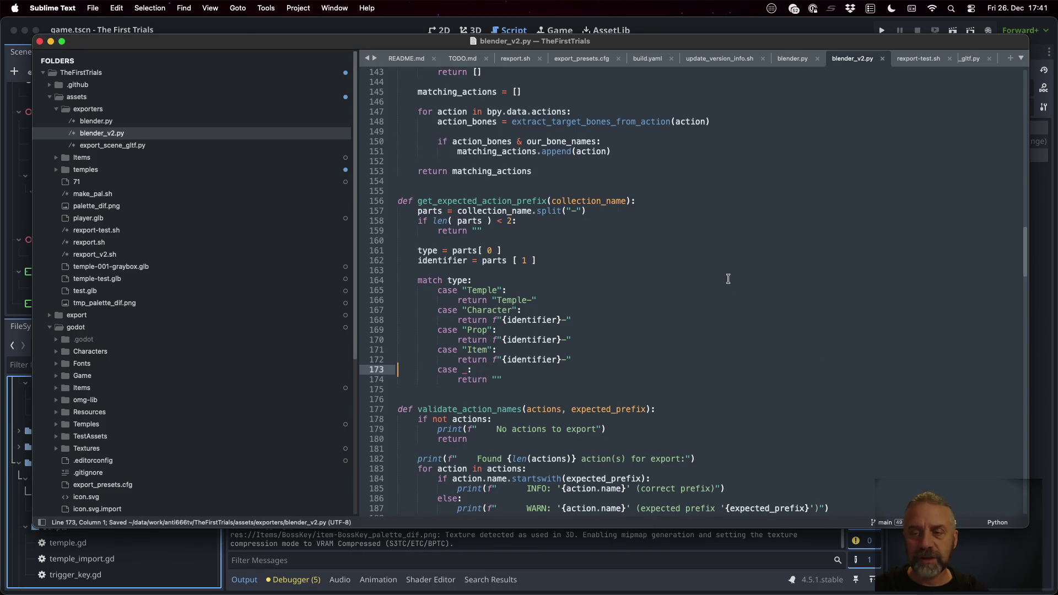
{"action": "scroll", "coordinate": [727, 279], "scroll_direction": "up", "scroll_amount": 20}
{"action": "scroll", "coordinate": [730, 248], "scroll_direction": "down", "scroll_amount": 5}
{"action": "left_click", "coordinate": [608, 302]}
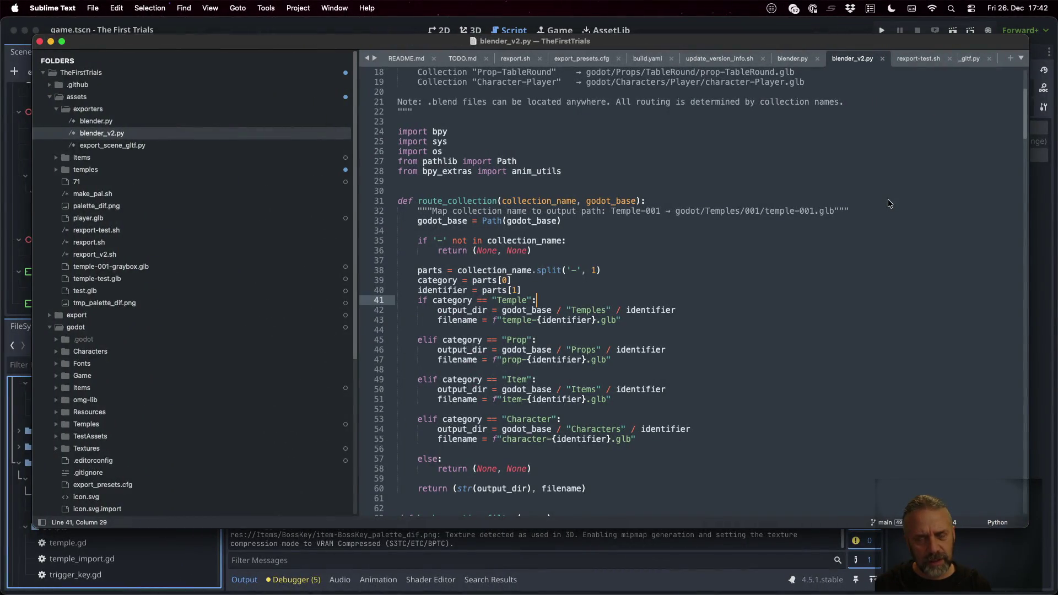
Step: Bring the terminal window forward from the window overview
{"action": "key", "text": "ctrl+Up"}
{"action": "key", "text": "Escape"}
{"action": "key", "text": "ctrl+Up"}
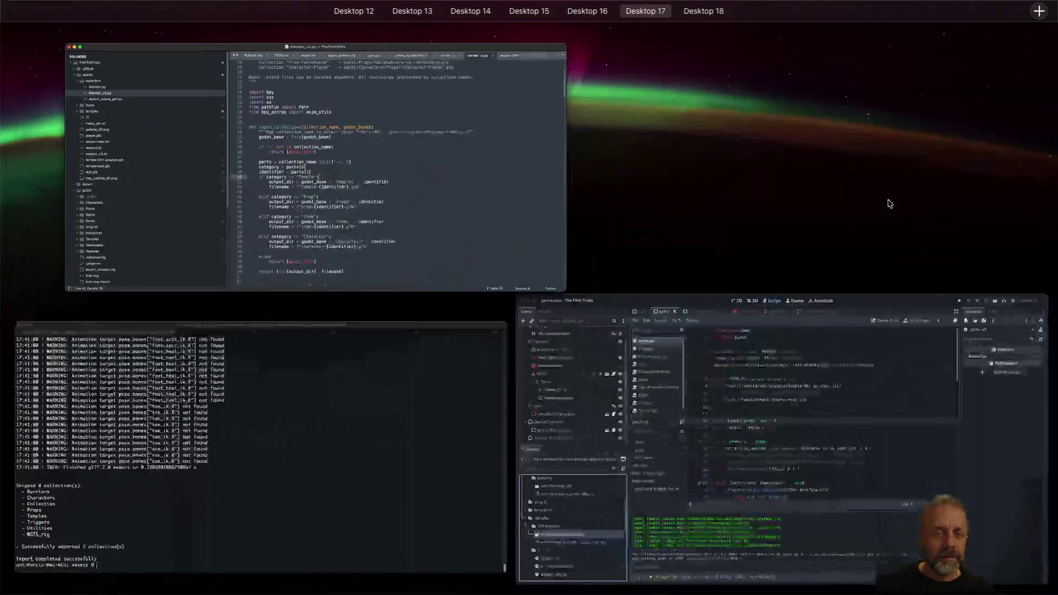
{"action": "left_click", "coordinate": [365, 397]}
{"action": "type", "text": "./rexport_v2.sh Items/items.blend ../godot"}
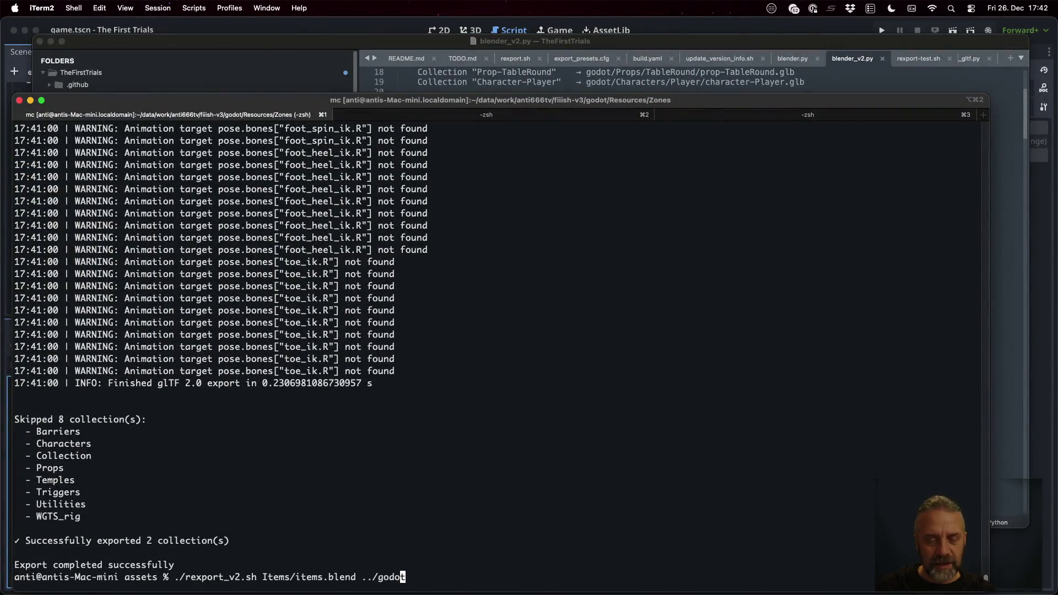
Step: Run rexport_v2.sh on temples/test/temple-test.blend, then return to the Godot editor
{"action": "key", "text": "Up"}
{"action": "key", "text": "Left"}
{"action": "key", "text": "Left"}
{"action": "key", "text": "Left"}
{"action": "key", "text": "BackSpace"}
{"action": "key", "text": "BackSpace"}
{"action": "key", "text": "BackSpace"}
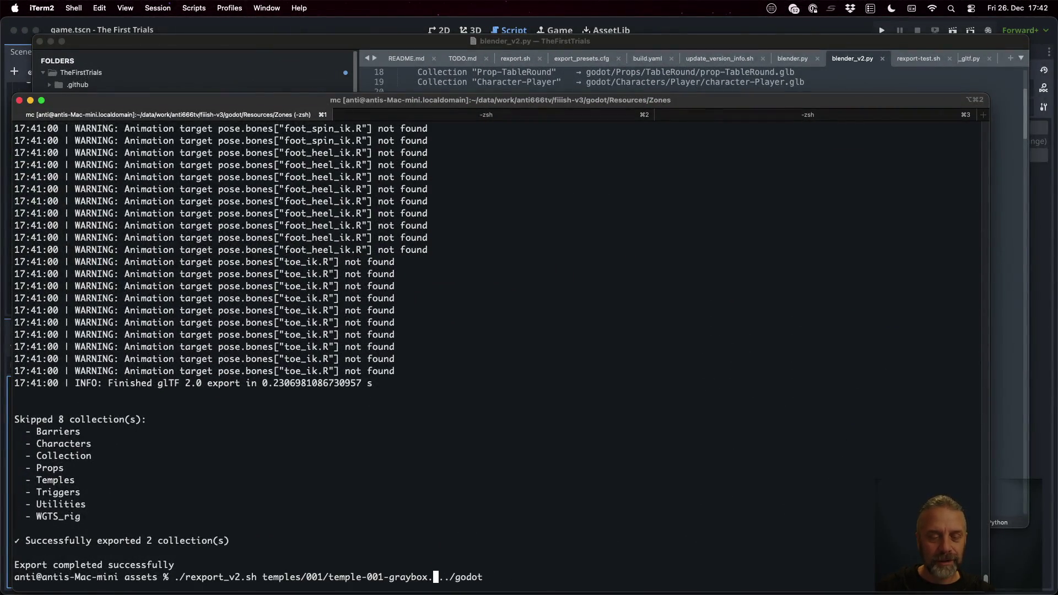
{"action": "type", "text": "test/temple-test.blend"}
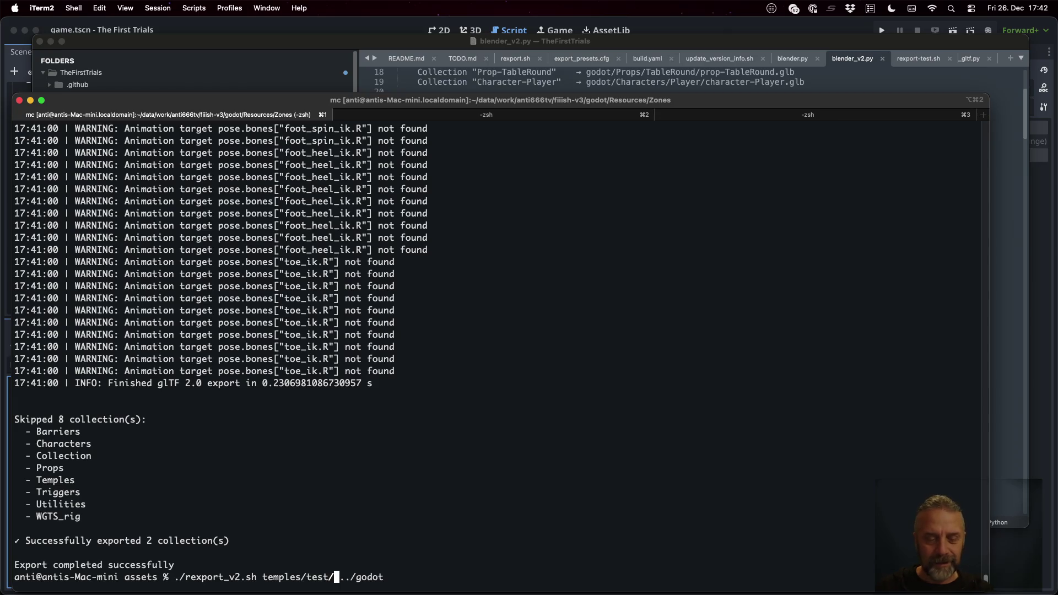
{"action": "key", "text": "Return"}
{"action": "type", "text": "\\"}
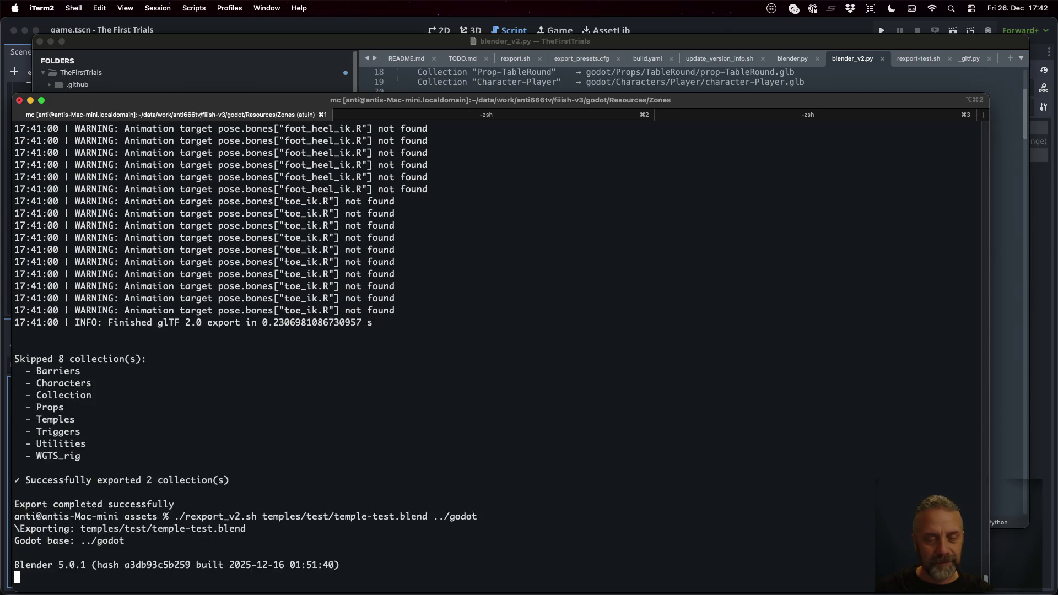
{"action": "key", "text": "BackSpace"}
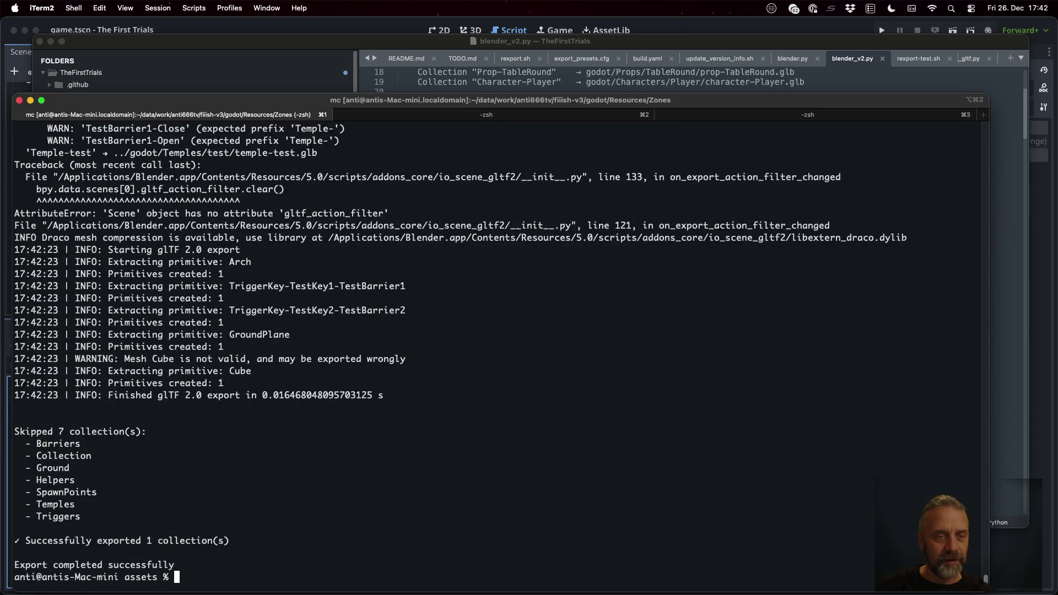
{"action": "scroll", "coordinate": [263, 266], "scroll_direction": "up", "scroll_amount": 5}
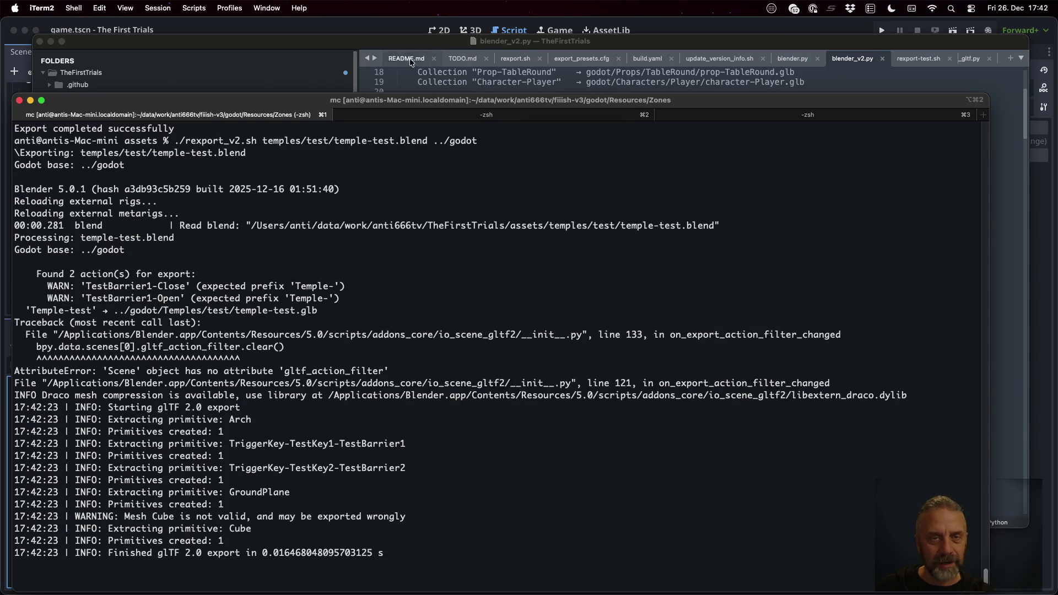
{"action": "left_click", "coordinate": [370, 31]}
{"action": "scroll", "coordinate": [115, 519], "scroll_direction": "down", "scroll_amount": 5}
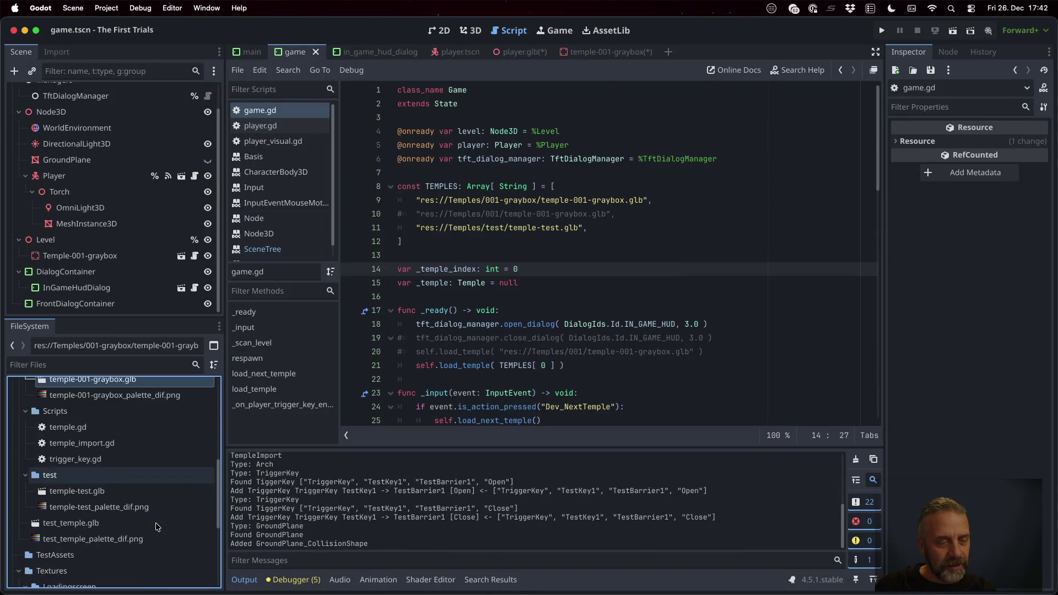
Step: Check the SpawnPoint-BossKey node in temple-test.glb's import preview, then switch to Blender
{"action": "double_click", "coordinate": [107, 495]}
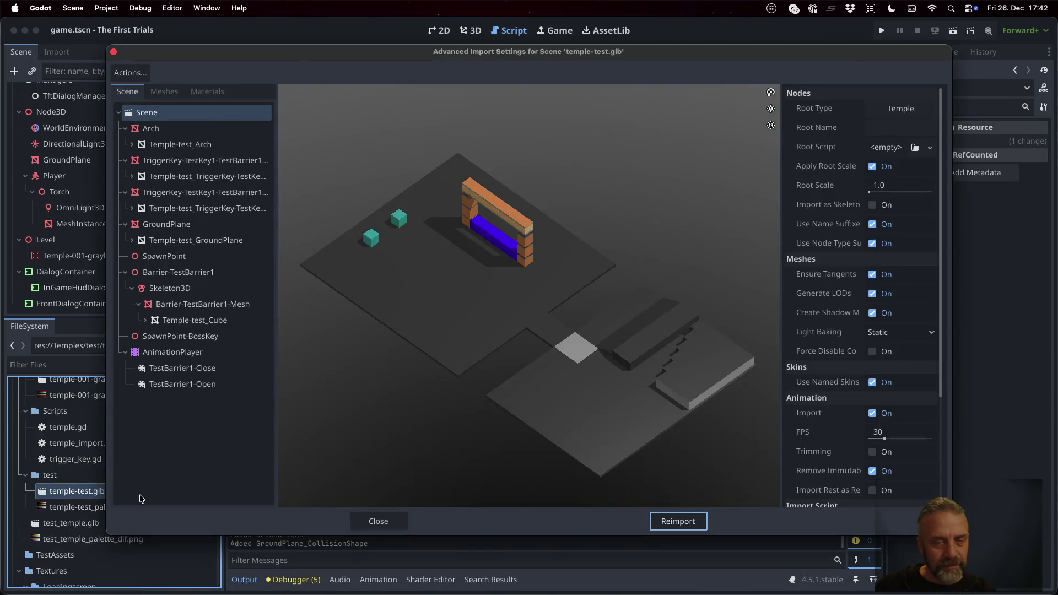
{"action": "left_click", "coordinate": [202, 337]}
{"action": "mouse_move", "coordinate": [491, 260]}
{"action": "left_mouse_down"}
{"action": "mouse_move", "coordinate": [557, 229]}
{"action": "mouse_move", "coordinate": [596, 229]}
{"action": "mouse_move", "coordinate": [630, 277]}
{"action": "mouse_move", "coordinate": [622, 290]}
{"action": "mouse_move", "coordinate": [533, 289]}
{"action": "mouse_move", "coordinate": [451, 229]}
{"action": "left_mouse_up"}
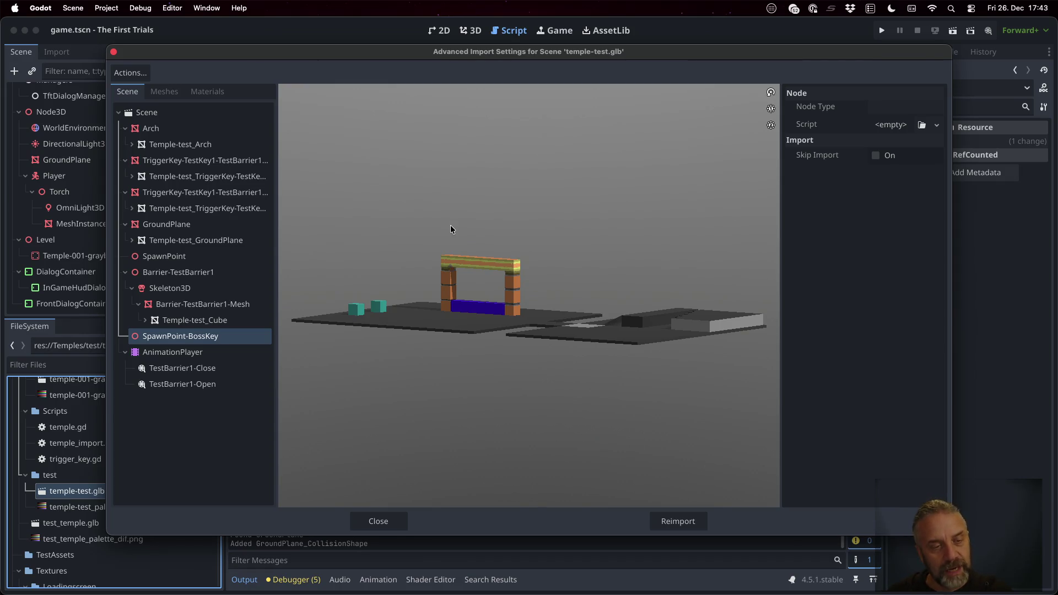
{"action": "key", "text": "super+Tab"}
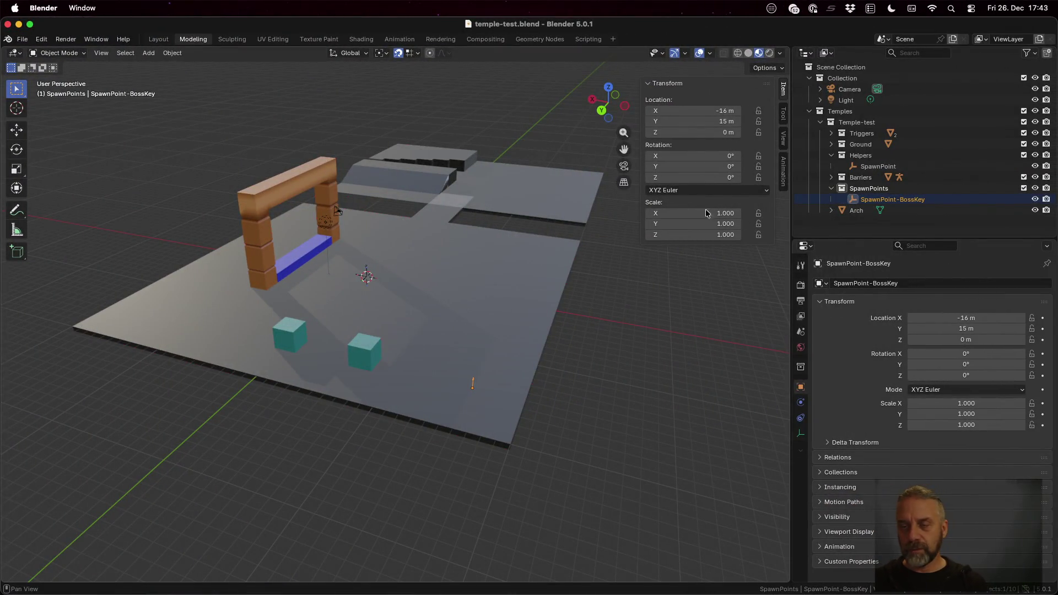
Step: Copy and paste SpawnPoint-BossKey, renaming the duplicate SpawnPoint-TempleExitKey
{"action": "right_click", "coordinate": [884, 201]}
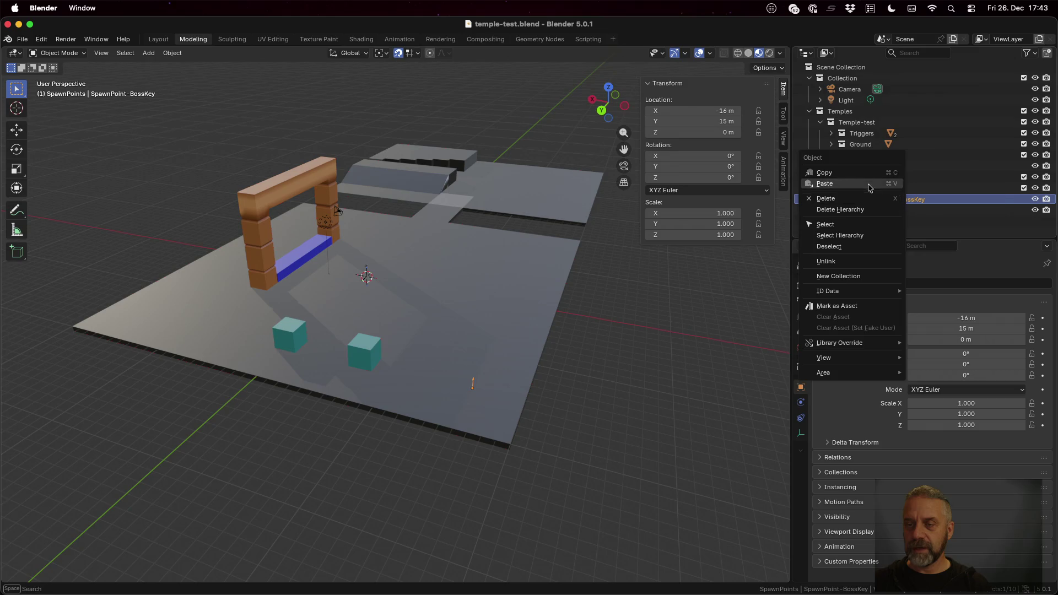
{"action": "left_click", "coordinate": [884, 173]}
{"action": "right_click", "coordinate": [894, 201]}
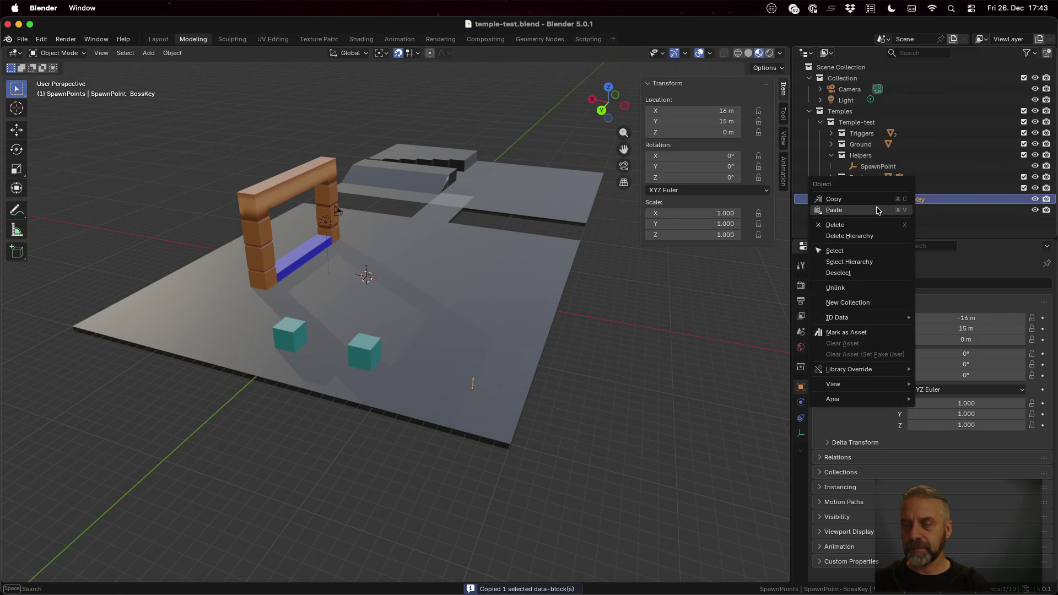
{"action": "left_click", "coordinate": [913, 213]}
{"action": "double_click", "coordinate": [913, 212]}
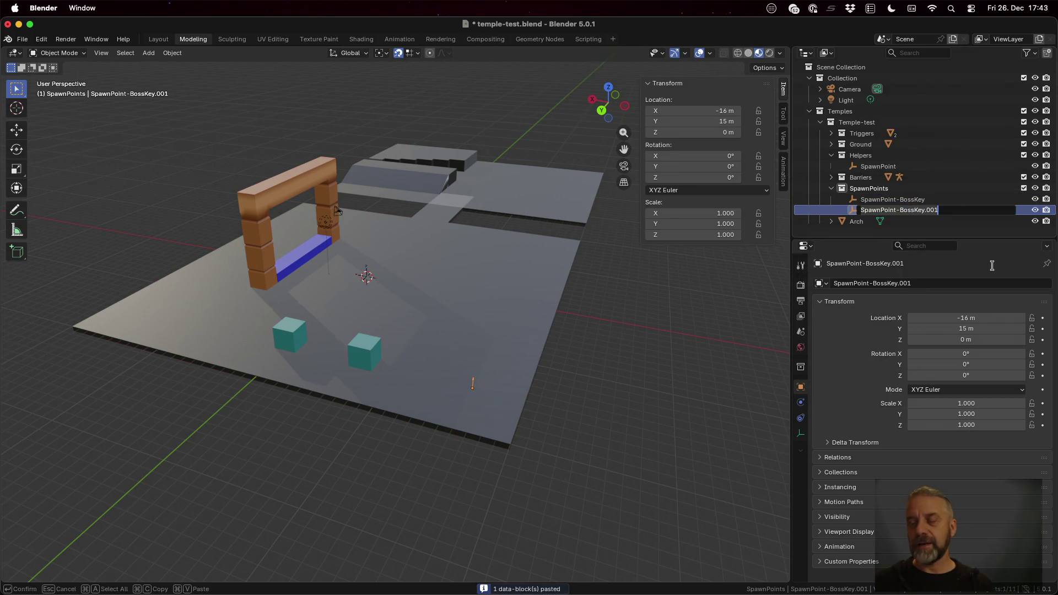
{"action": "key", "text": "shift+Right"}
{"action": "key", "text": "shift+Right"}
{"action": "key", "text": "shift+Right"}
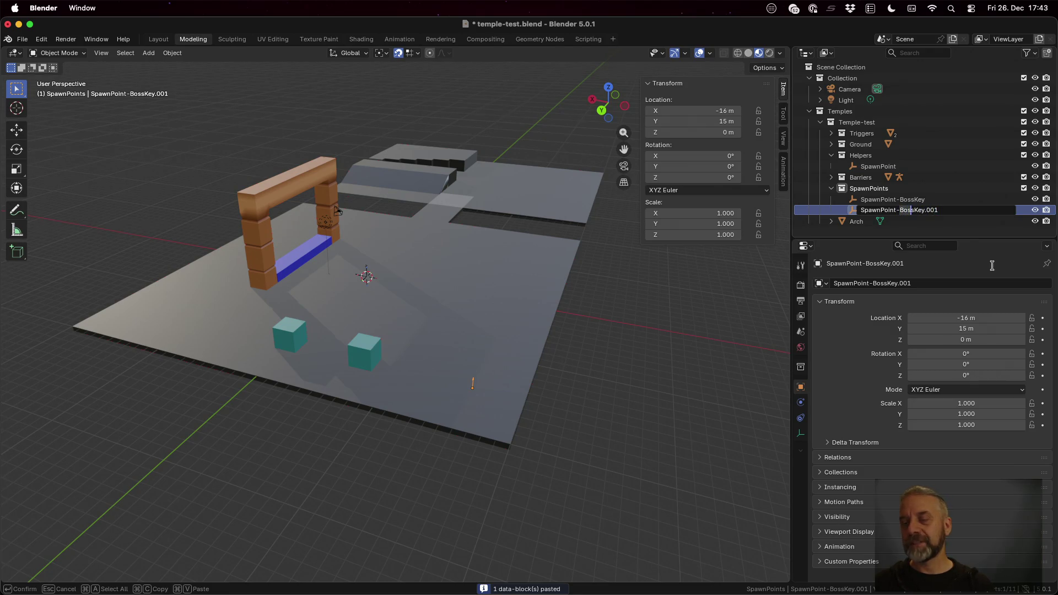
{"action": "type", "text": "Temple"}
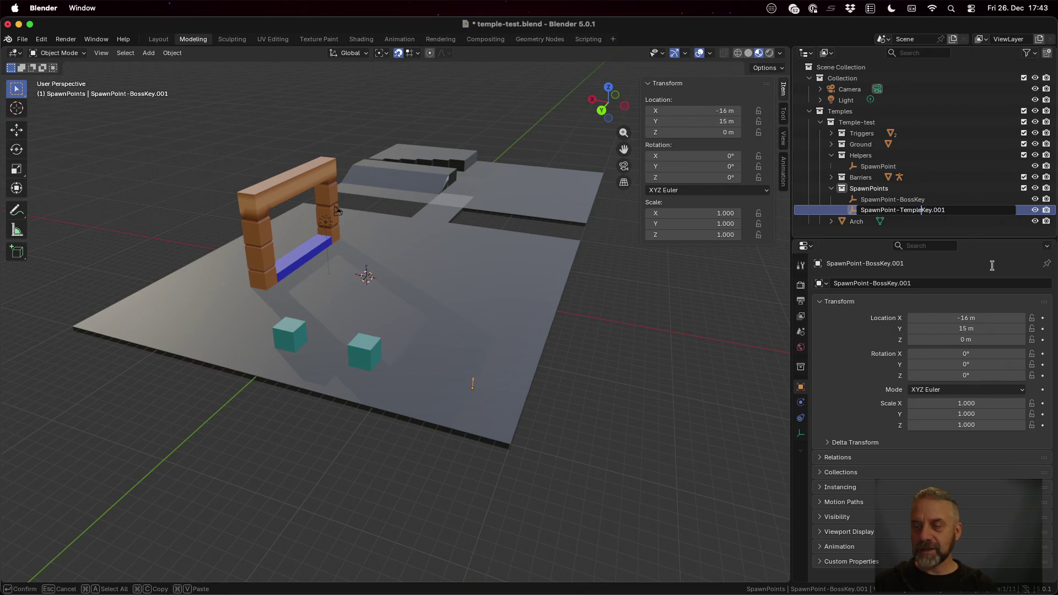
{"action": "type", "text": "Exit"}
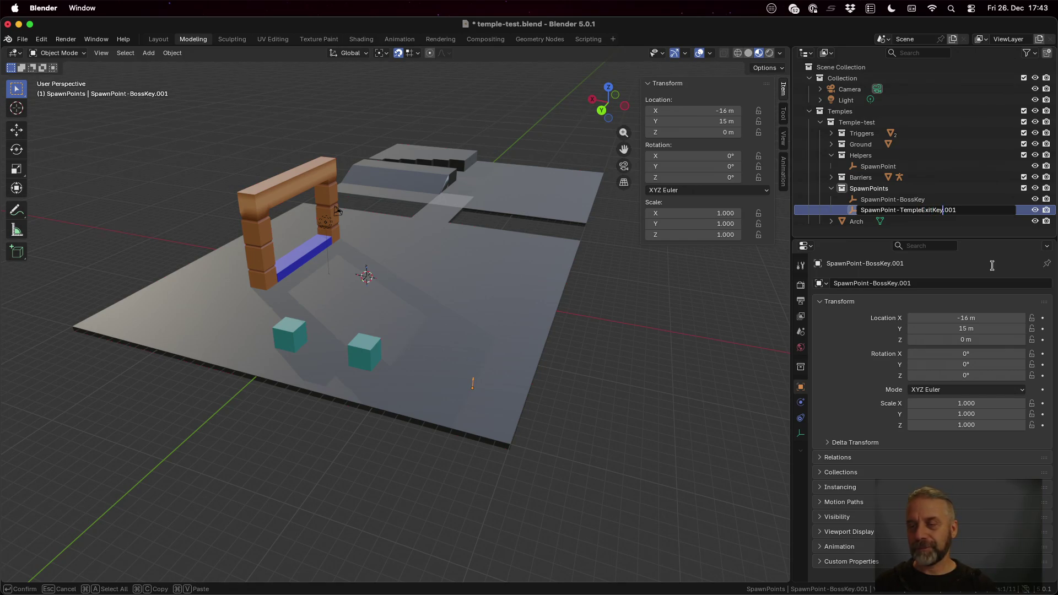
{"action": "key", "text": "shift+Right"}
{"action": "key", "text": "shift+Right"}
{"action": "key", "text": "BackSpace"}
{"action": "key", "text": "Return"}
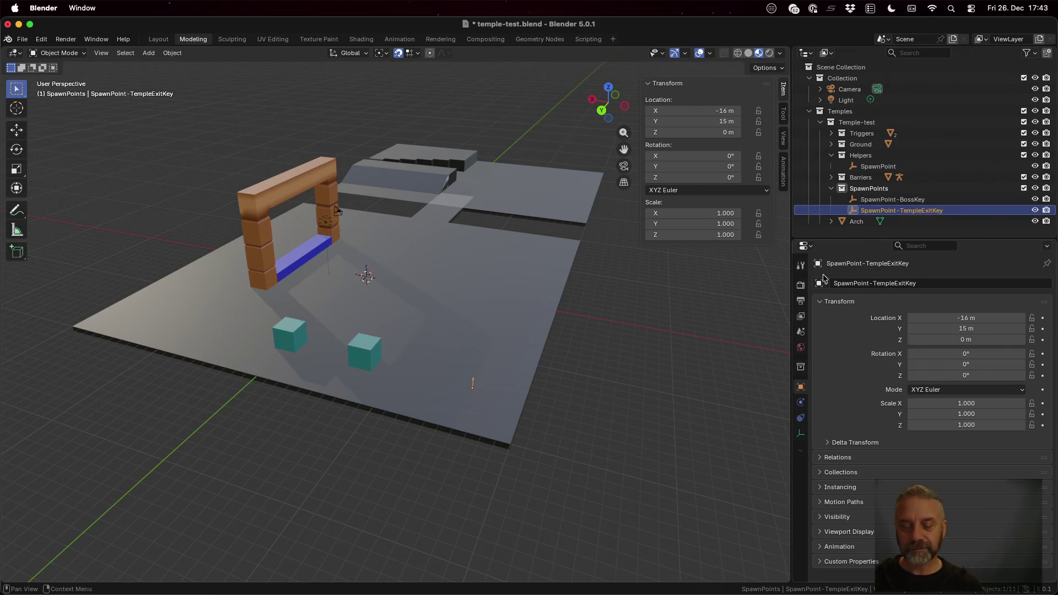
Step: Move SpawnPoint-TempleExitKey to X 0 m, Y -46 m on the back platform and save
{"action": "key", "text": "g"}
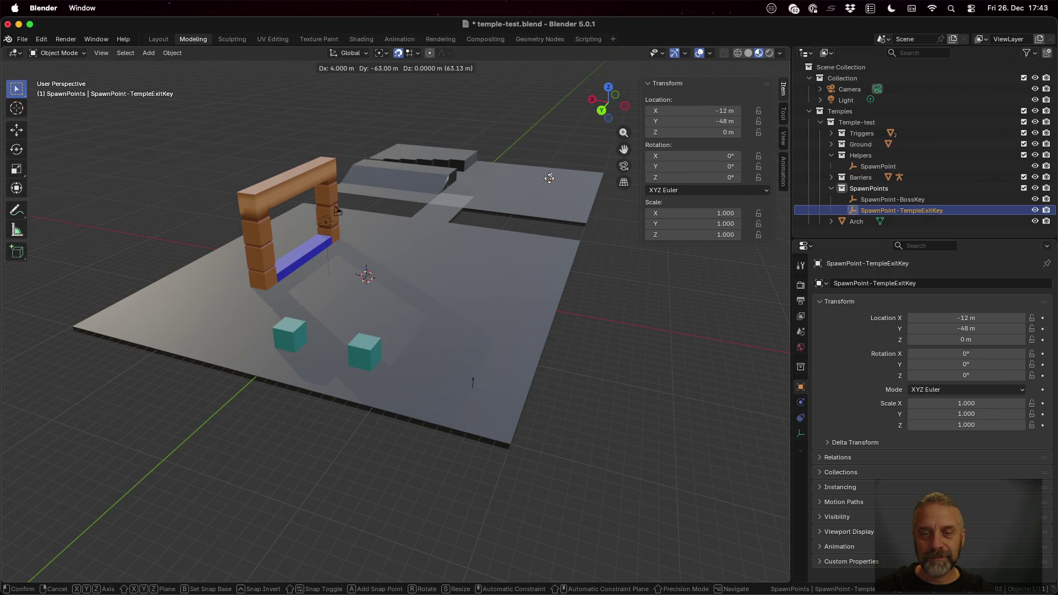
{"action": "left_click", "coordinate": [479, 173]}
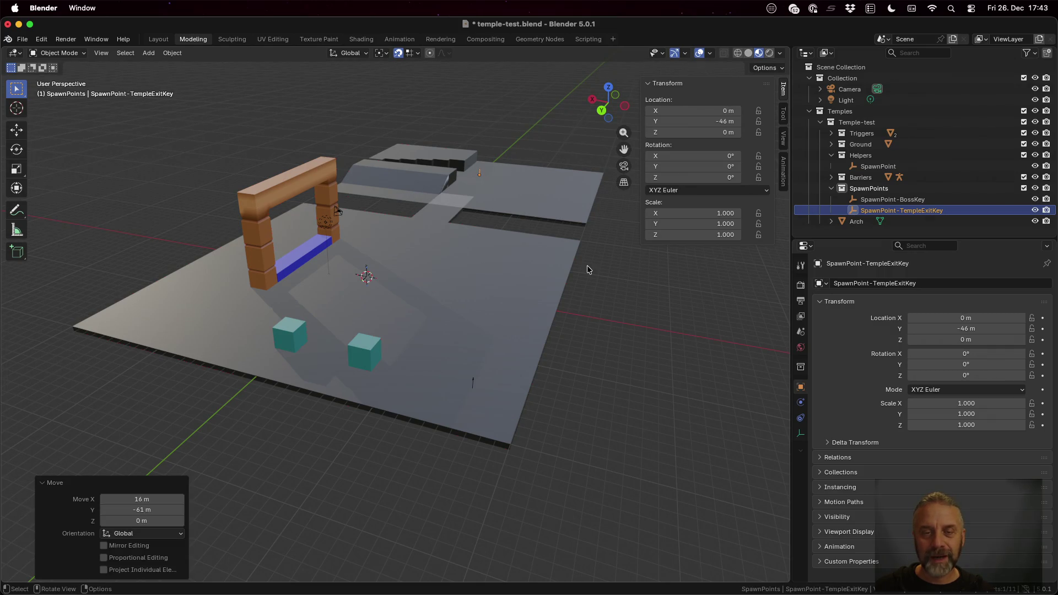
{"action": "key", "text": "super+s"}
{"action": "key", "text": "ctrl+Up"}
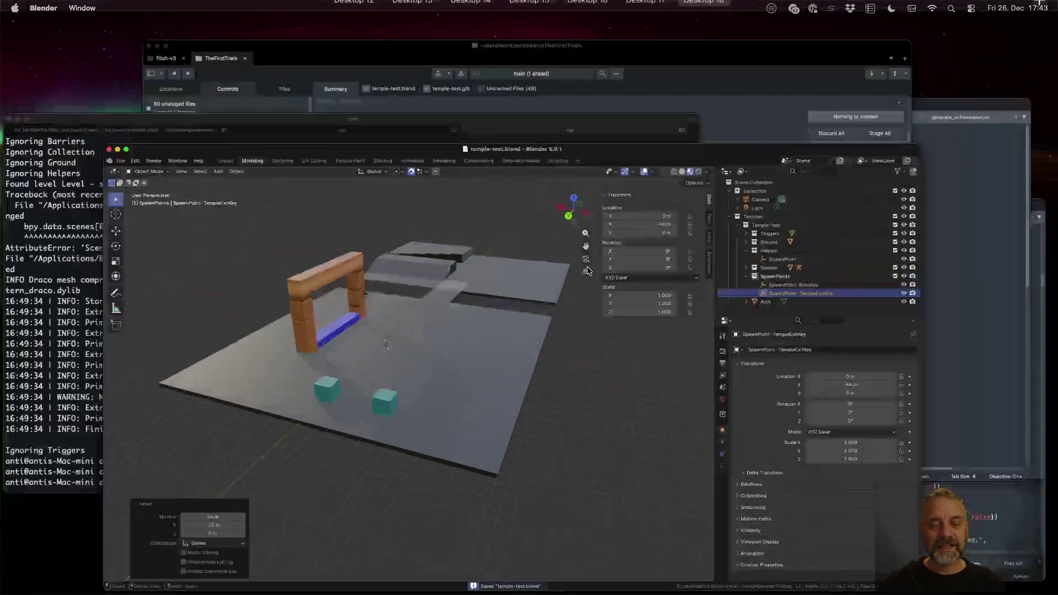
Step: Rerun ./rexport_v2.sh temples/test/temple-test.blend ../godot in iTerm2, then switch to Godot
{"action": "left_click", "coordinate": [302, 278]}
{"action": "key", "text": "Up"}
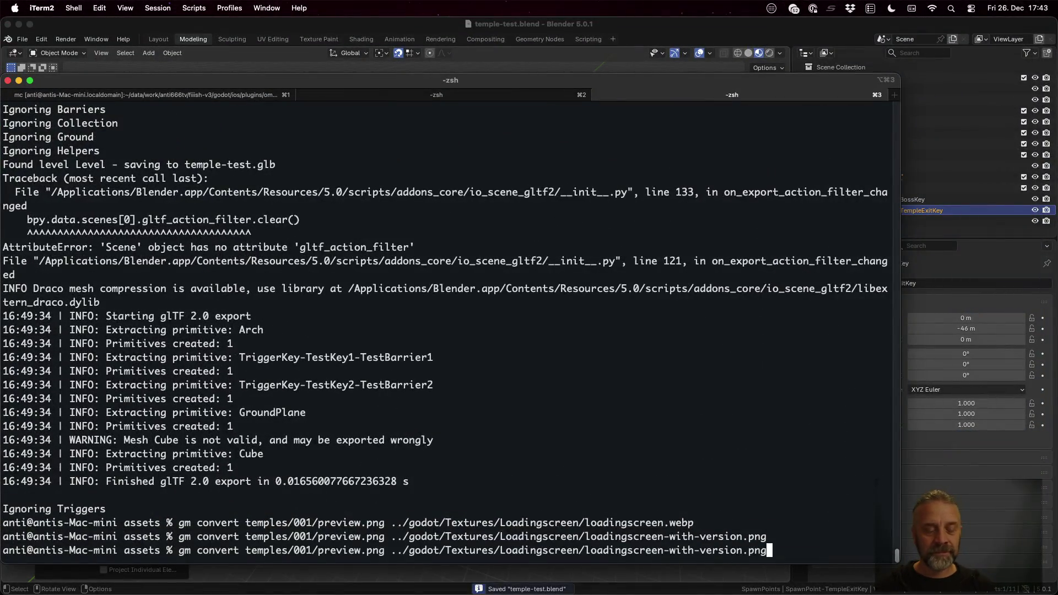
{"action": "key", "text": "super+Tab"}
{"action": "key", "text": "ctrl+Up"}
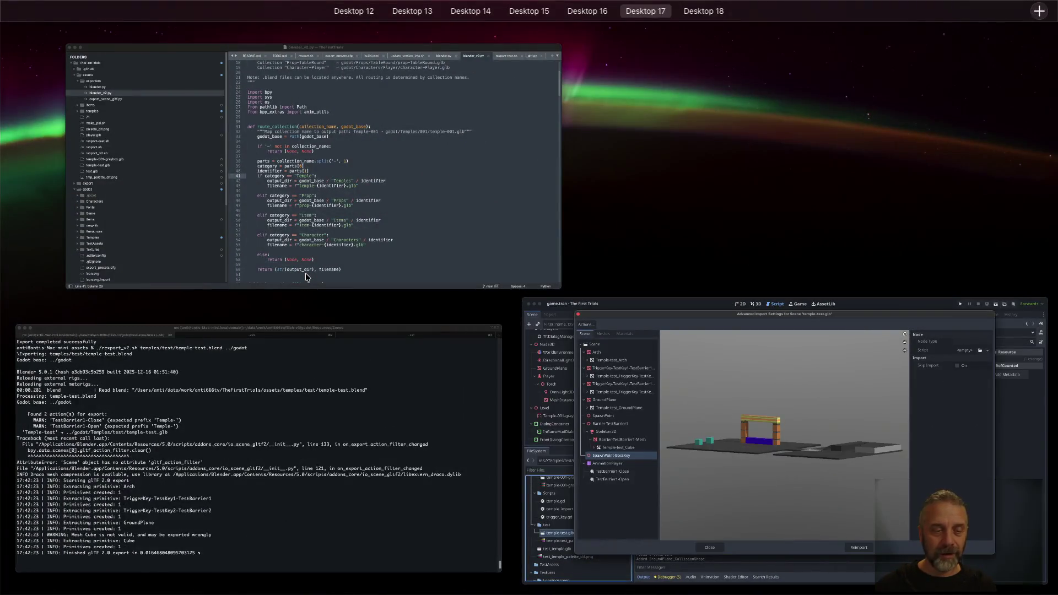
{"action": "left_click", "coordinate": [303, 476]}
{"action": "key", "text": "Up"}
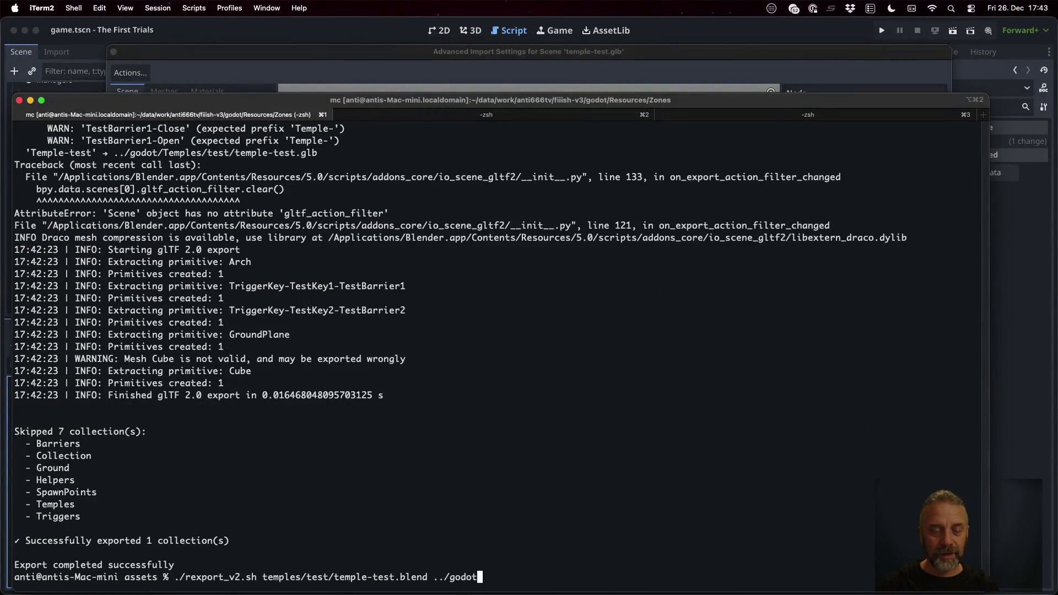
{"action": "key", "text": "Return"}
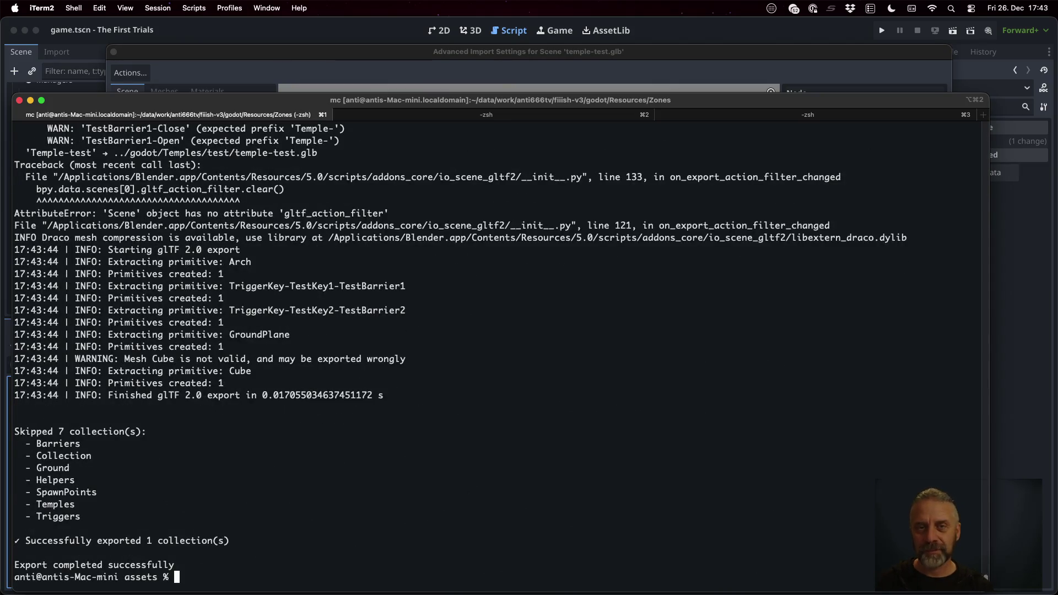
{"action": "left_click", "coordinate": [251, 52]}
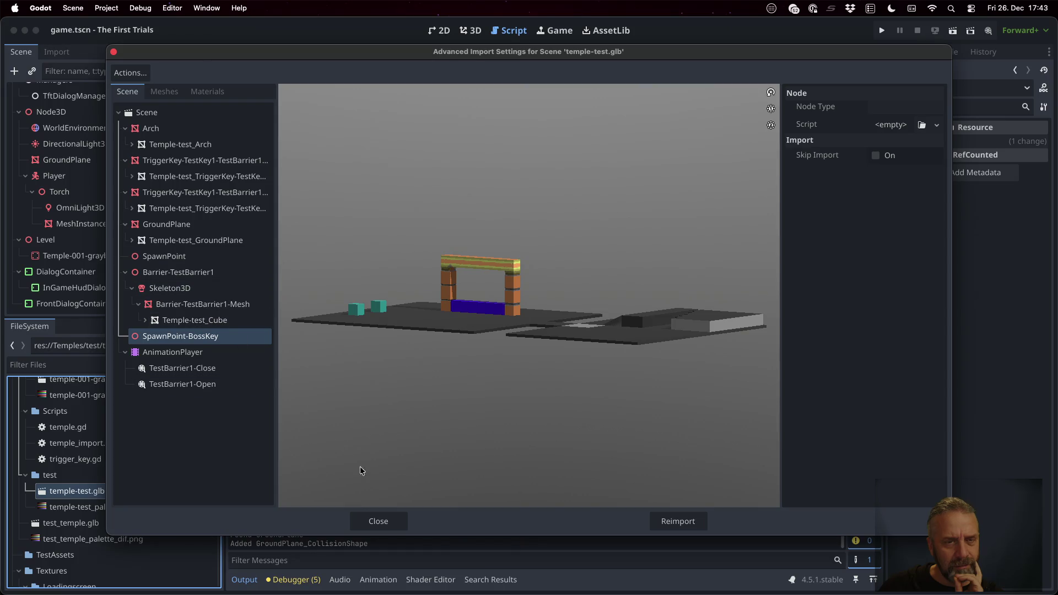
Step: Reimport temple-test.glb and check the new SpawnPoint-TempleExitKey beside SpawnPoint-BossKey
{"action": "left_click", "coordinate": [393, 517]}
{"action": "double_click", "coordinate": [114, 495]}
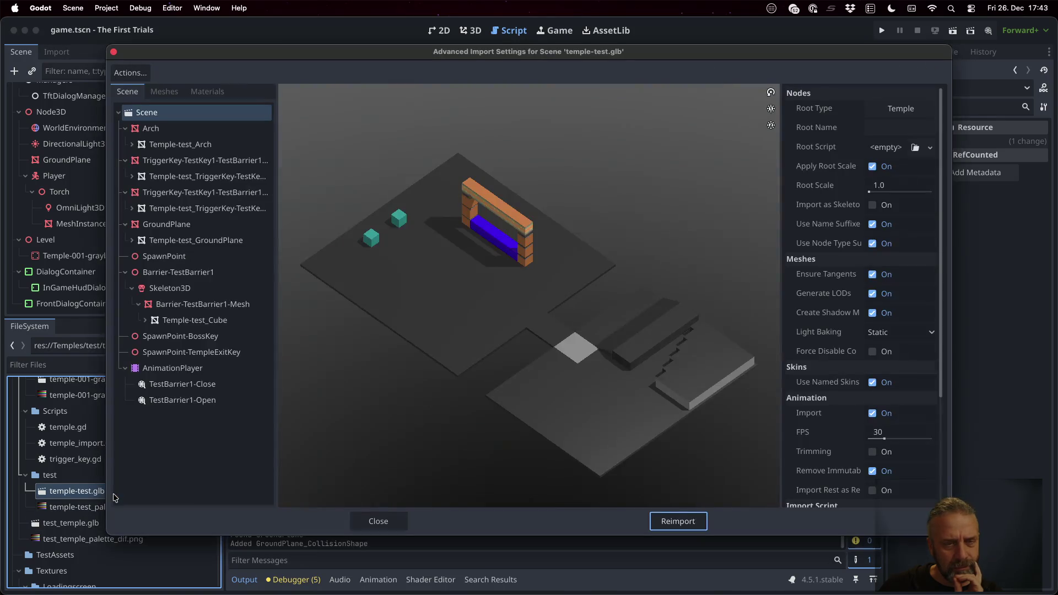
{"action": "left_click", "coordinate": [201, 351]}
{"action": "left_click", "coordinate": [210, 339]}
Step: Collapse the Arch, TriggerKey, GroundPlane and Barrier-TestBarrier1 nodes, then close the import settings
{"action": "left_click", "coordinate": [125, 128]}
{"action": "left_click", "coordinate": [125, 144]}
{"action": "left_click", "coordinate": [127, 161]}
{"action": "left_click", "coordinate": [125, 160]}
{"action": "left_click", "coordinate": [125, 177]}
{"action": "left_click", "coordinate": [125, 208]}
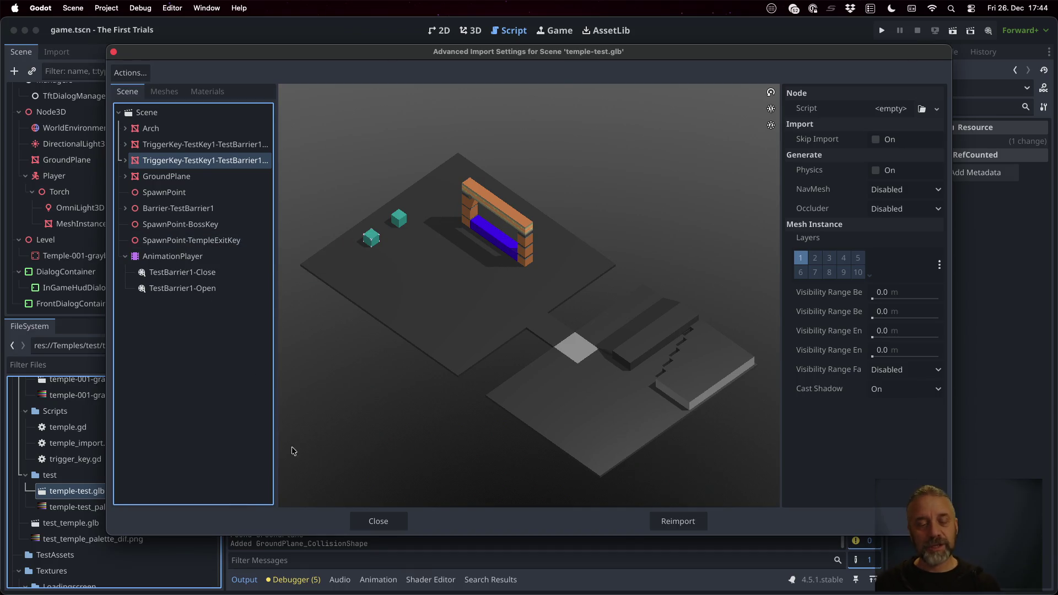
{"action": "left_click", "coordinate": [370, 526]}
{"action": "left_click", "coordinate": [474, 256]}
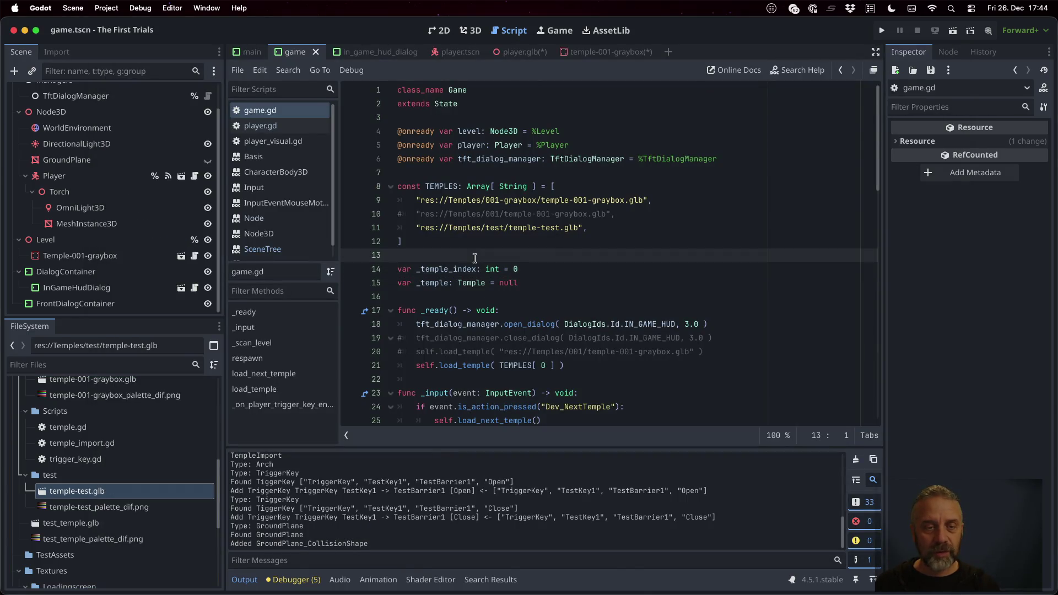
Step: Open temple_import.gd and tidy blank lines to make room above _post_import
{"action": "key", "text": "shift+alt+o"}
{"action": "type", "text": "imp"}
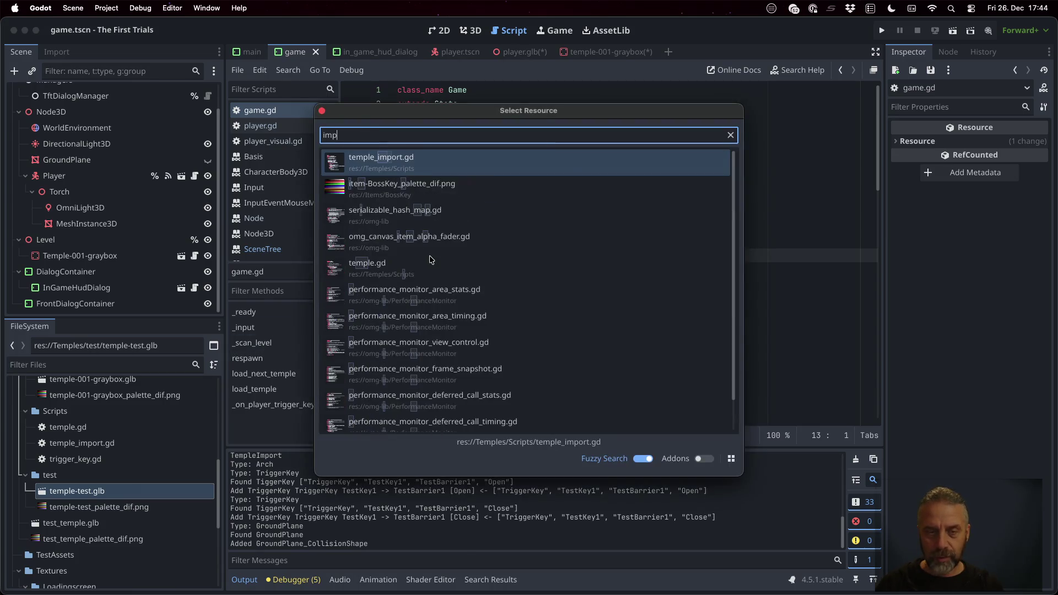
{"action": "key", "text": "Return"}
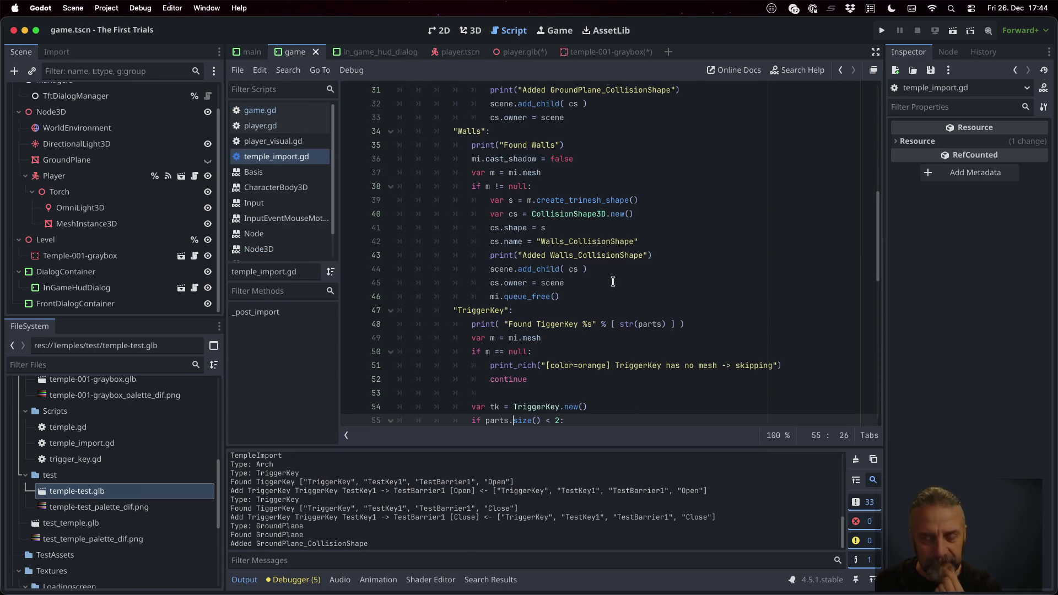
{"action": "scroll", "coordinate": [604, 272], "scroll_direction": "up", "scroll_amount": 15}
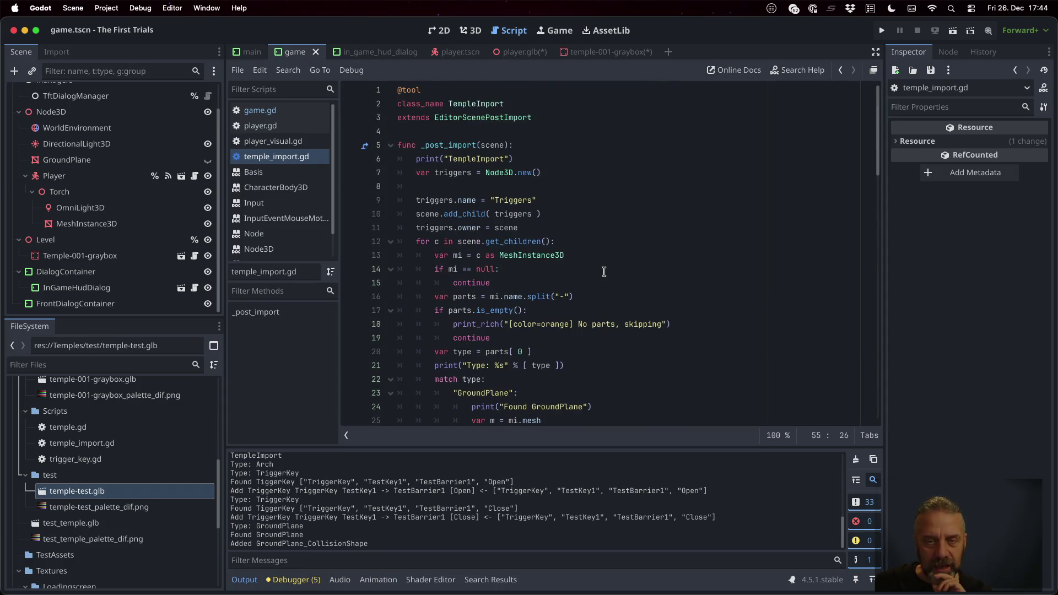
{"action": "left_click", "coordinate": [582, 238]}
{"action": "key", "text": "Up"}
{"action": "key", "text": "Up"}
{"action": "key", "text": "Up"}
{"action": "key", "text": "Up"}
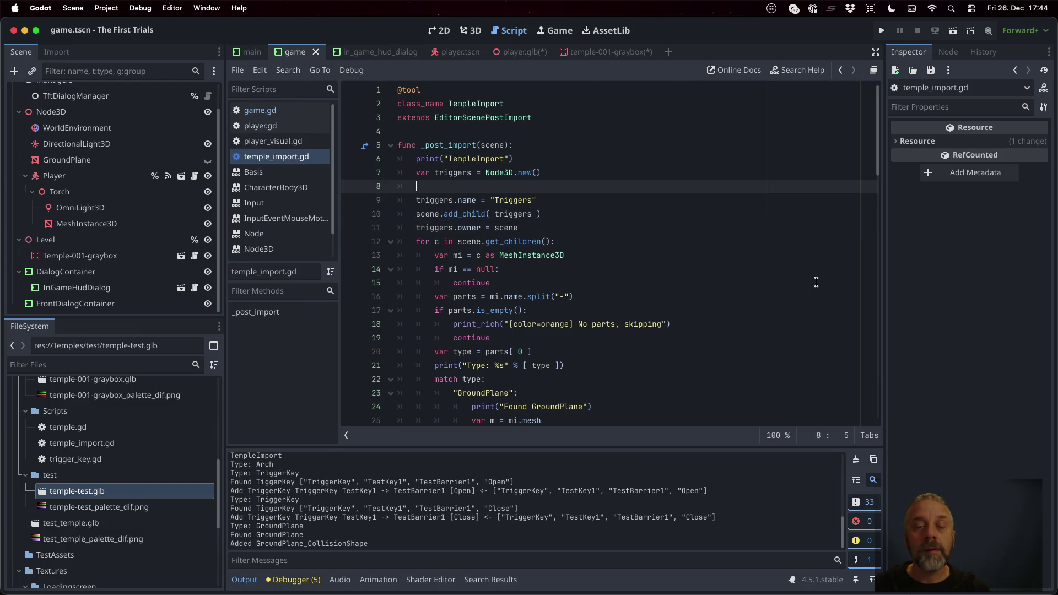
{"action": "key", "text": "BackSpace"}
{"action": "key", "text": "Up"}
{"action": "key", "text": "Return"}
{"action": "key", "text": "Down"}
{"action": "key", "text": "Down"}
{"action": "key", "text": "Down"}
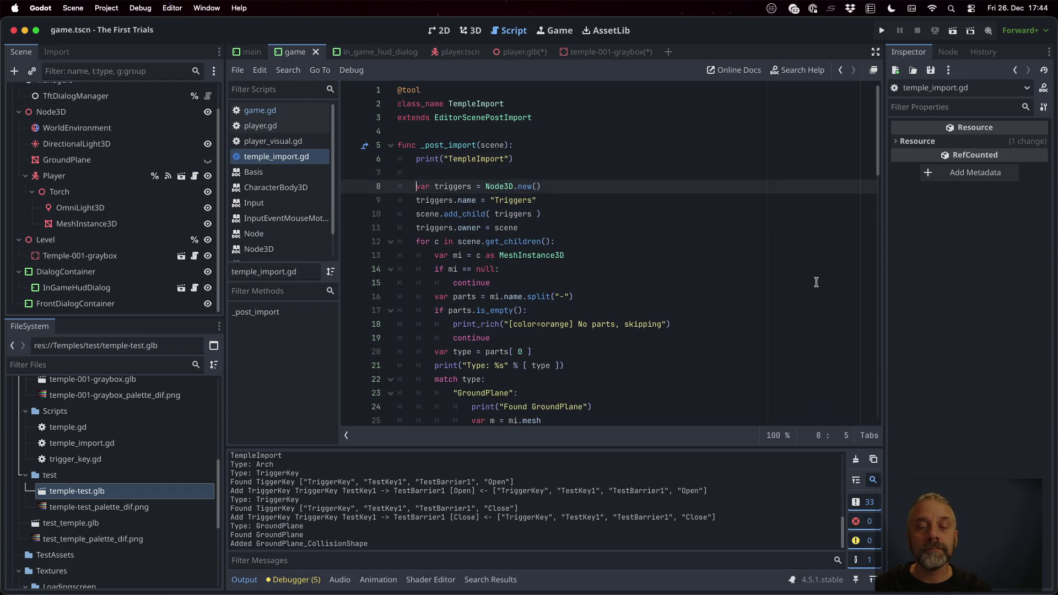
{"action": "key", "text": "End"}
{"action": "key", "text": "Return"}
{"action": "key", "text": "Return"}
{"action": "key", "text": "Up"}
{"action": "key", "text": "Up"}
{"action": "key", "text": "Up"}
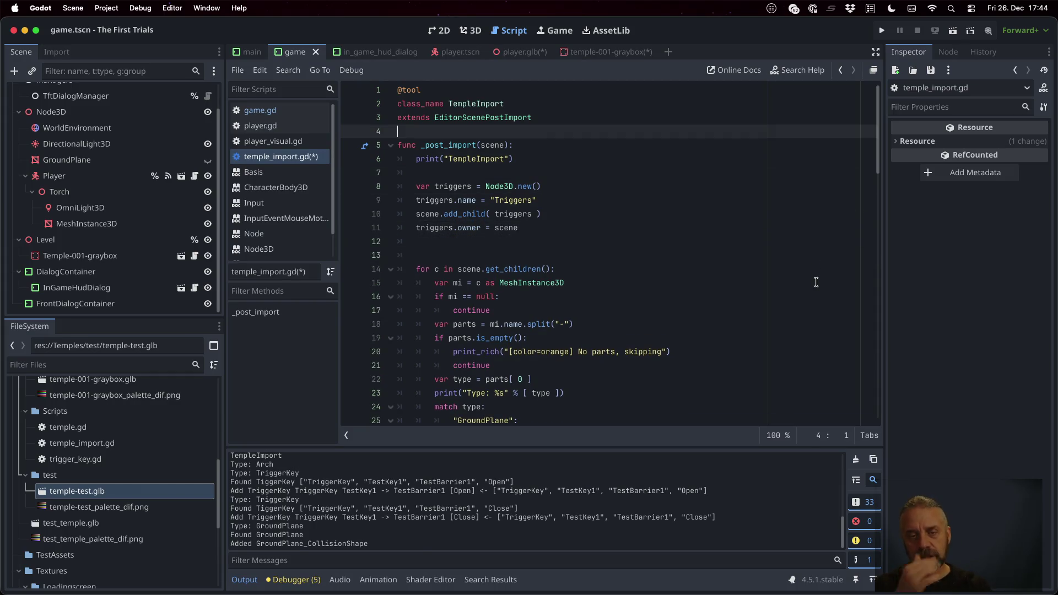
{"action": "key", "text": "Return"}
{"action": "key", "text": "Return"}
Step: Write the signature func _add_node3d(scene: SceneTree, name: String) returning Node3D
{"action": "type", "text": "func"}
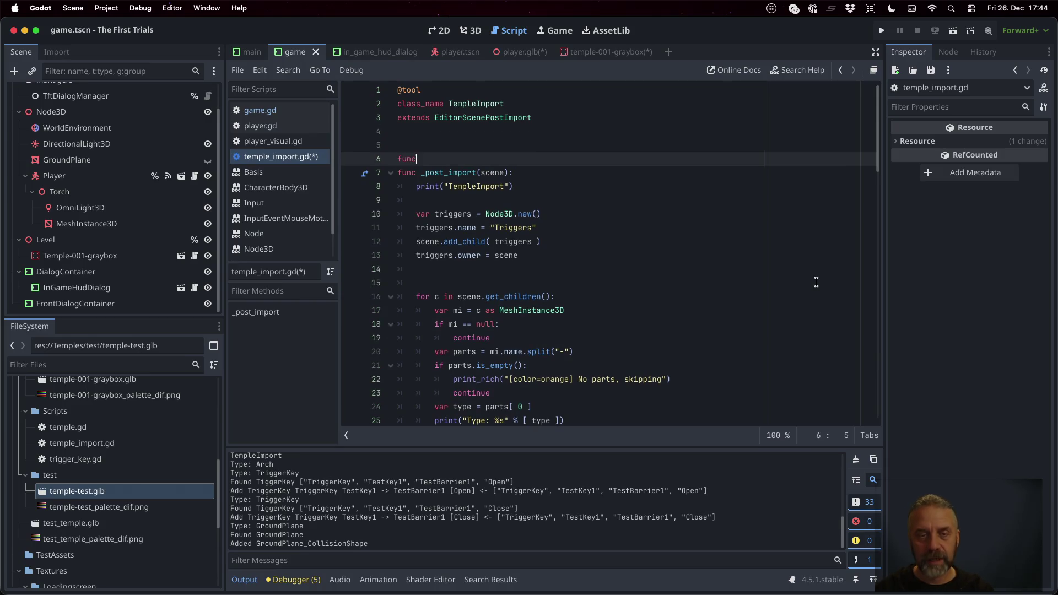
{"action": "type", "text": " _add"}
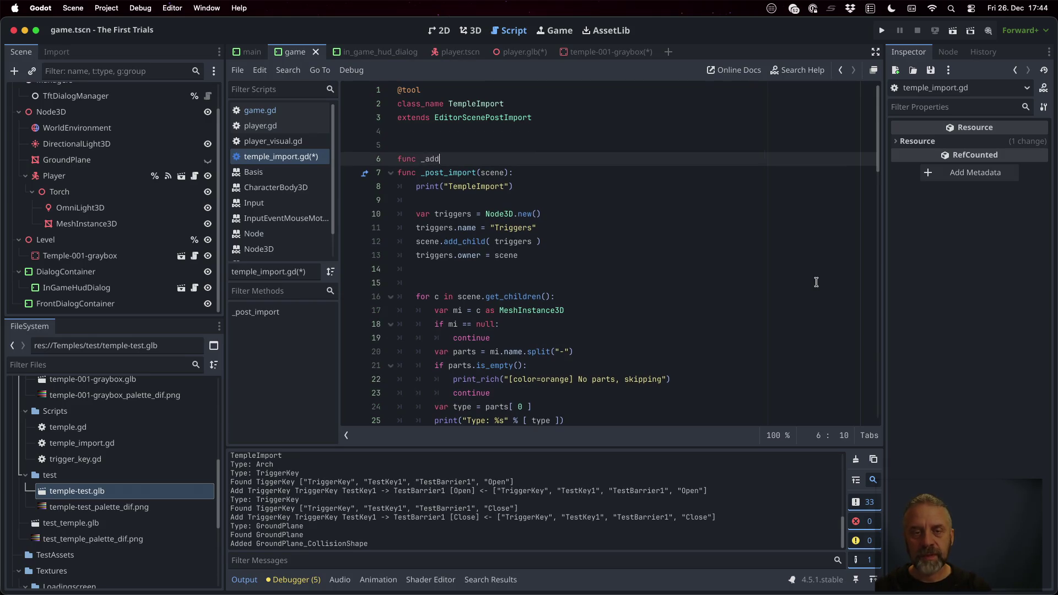
{"action": "type", "text": "_node"}
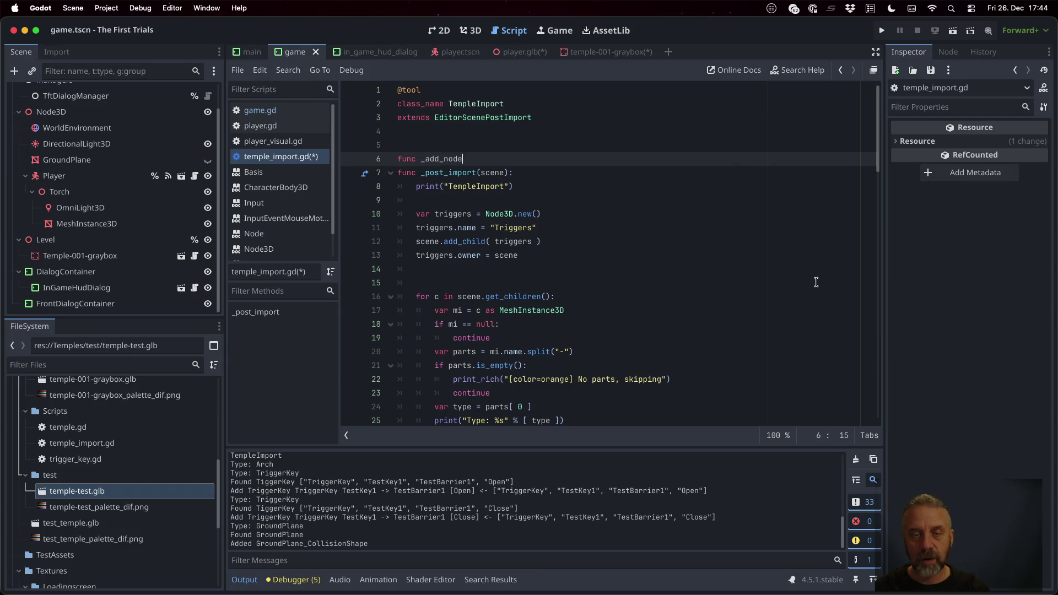
{"action": "type", "text": "3d( name:"}
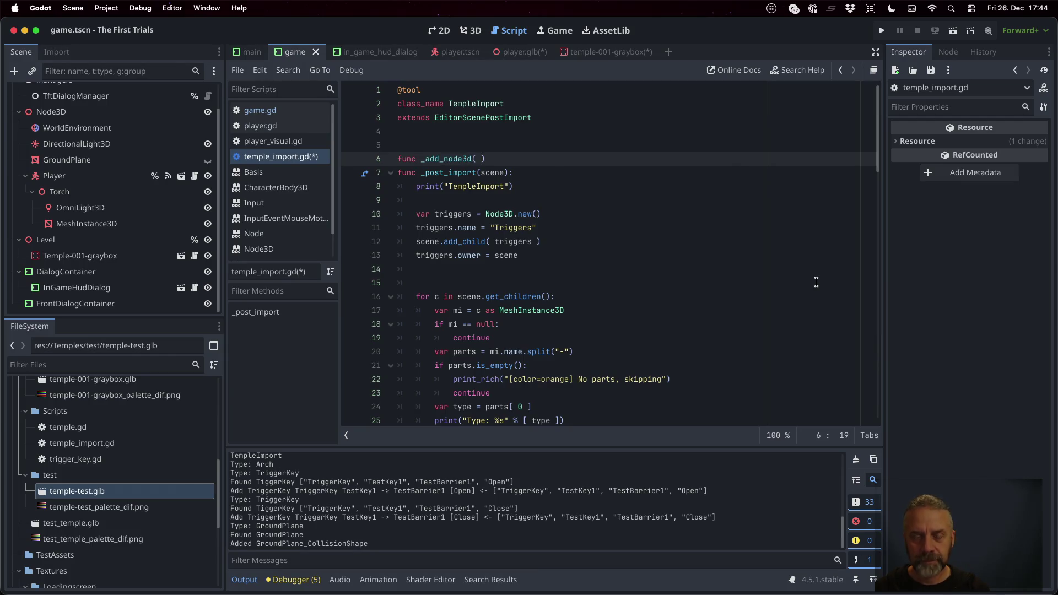
{"action": "type", "text": " String"}
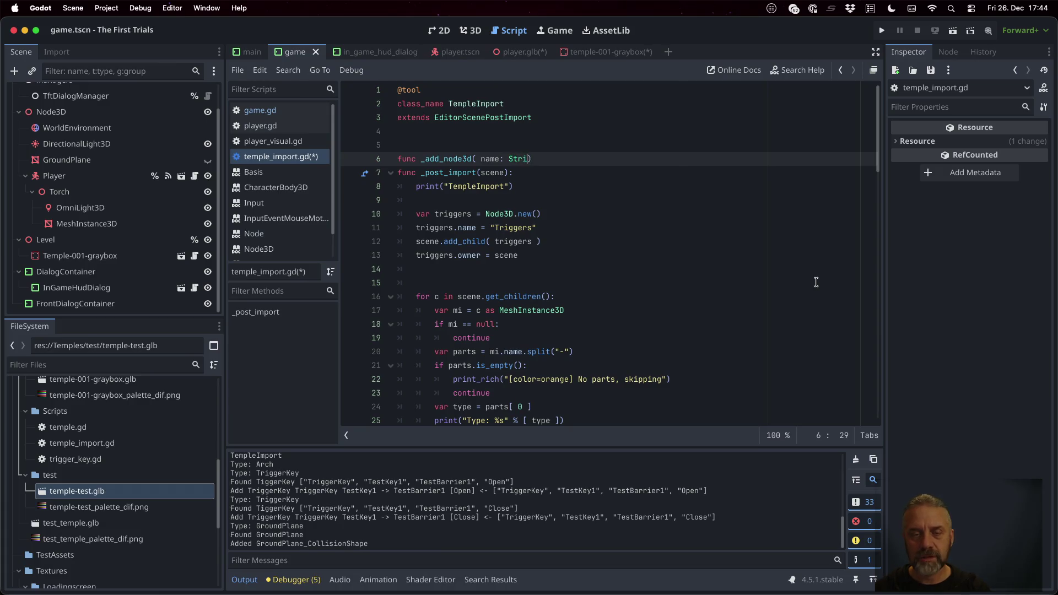
{"action": "key", "text": "Left"}
{"action": "key", "text": "Left"}
{"action": "key", "text": "Left"}
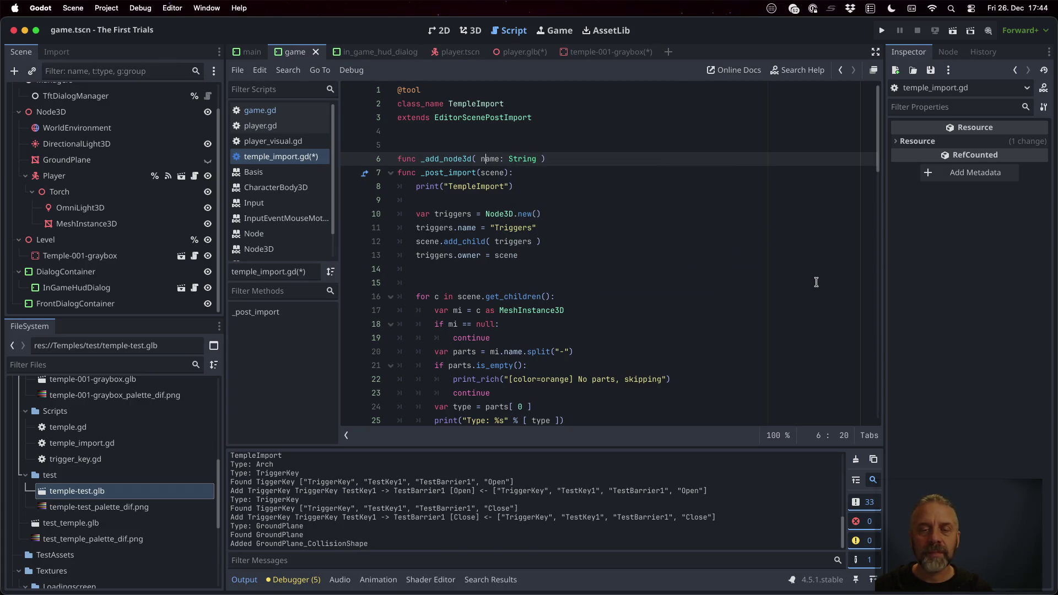
{"action": "type", "text": "scene: Sc"}
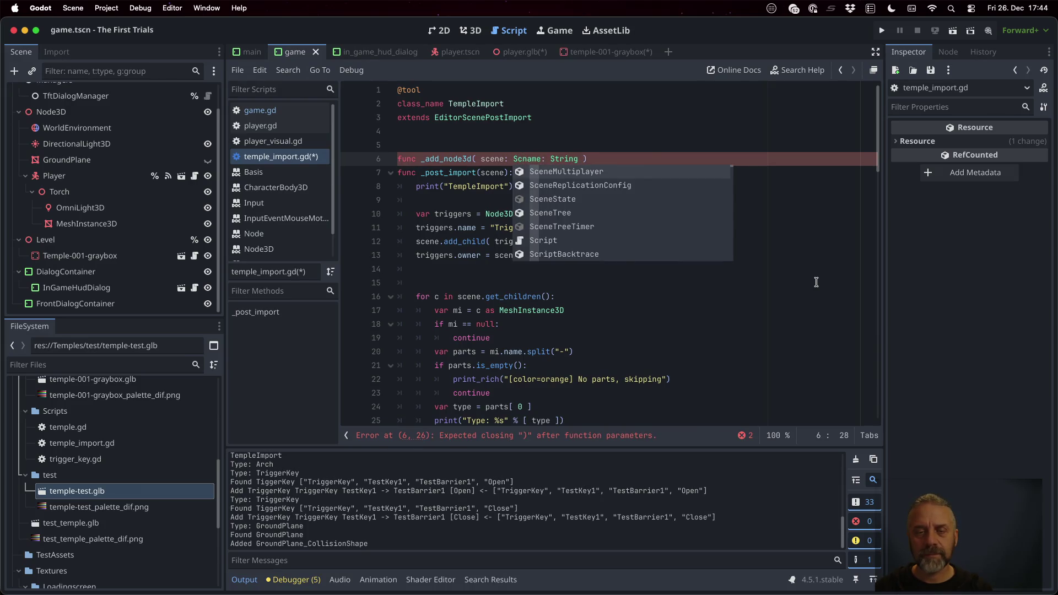
{"action": "type", "text": "en"}
{"action": "key", "text": "Down"}
{"action": "key", "text": "Down"}
{"action": "key", "text": "Down"}
{"action": "key", "text": "Return"}
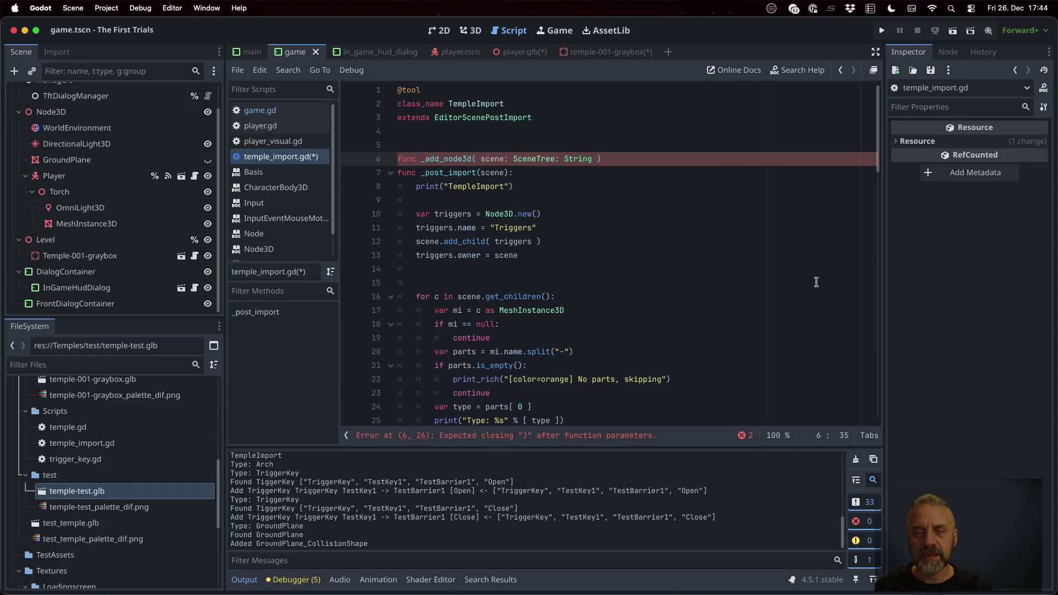
{"action": "type", "text": "name"}
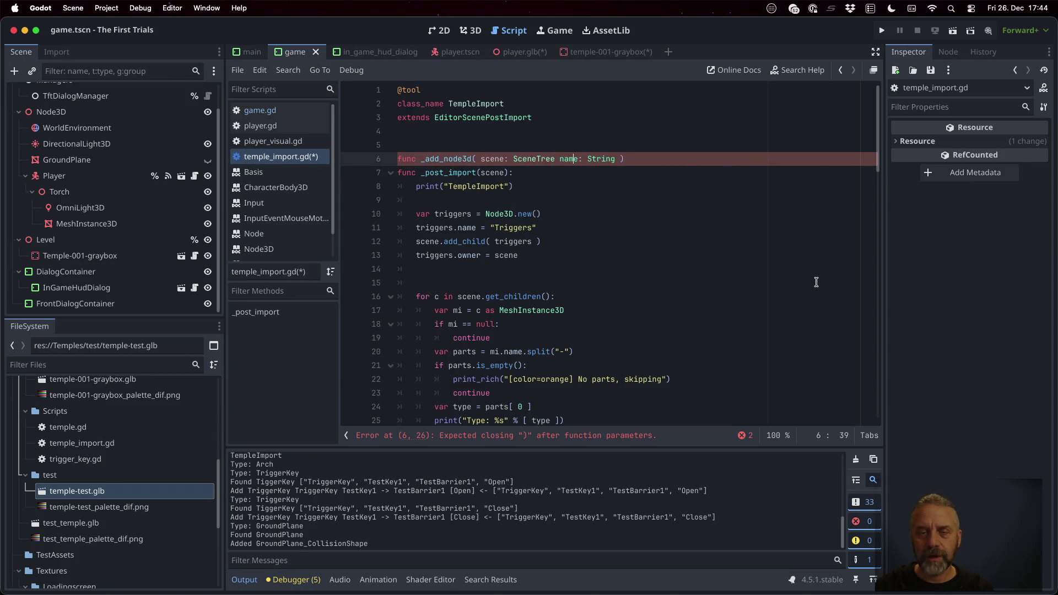
{"action": "type", "text": ","}
{"action": "key", "text": "End"}
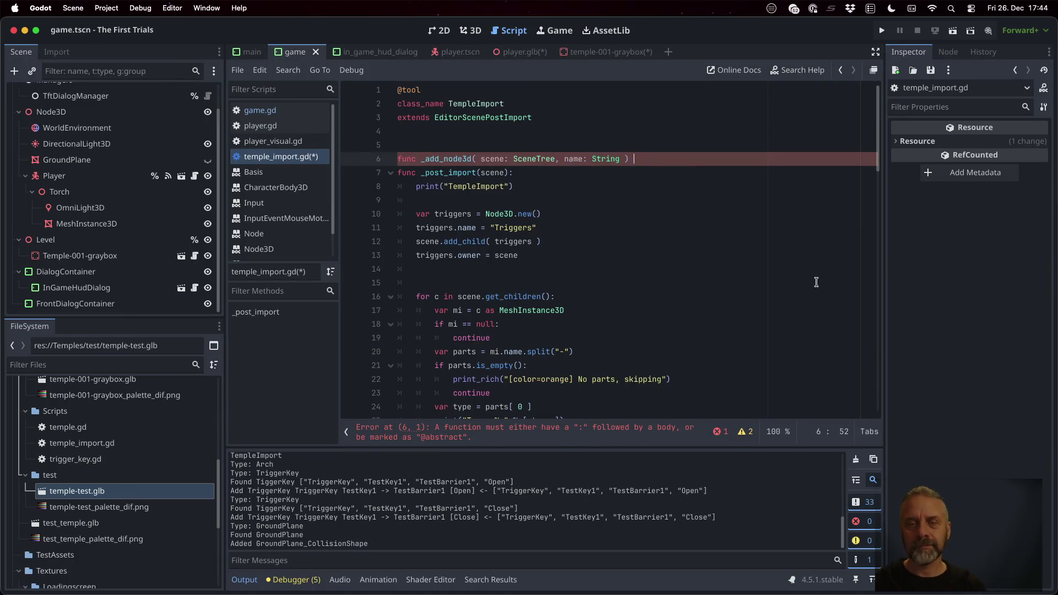
{"action": "type", "text": "ode3d"}
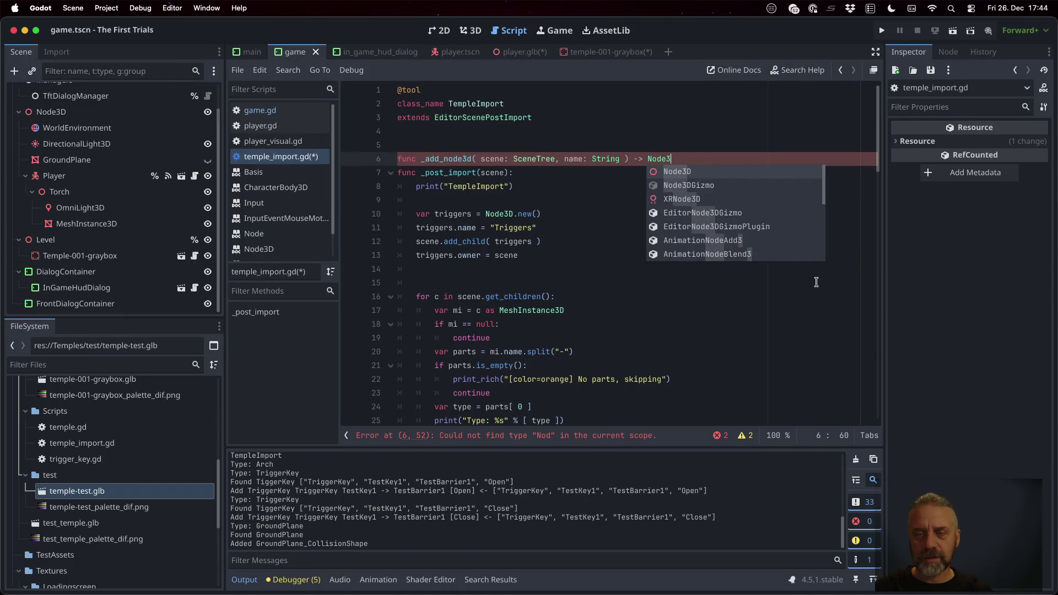
{"action": "key", "text": "Return"}
{"action": "key", "text": "Return"}
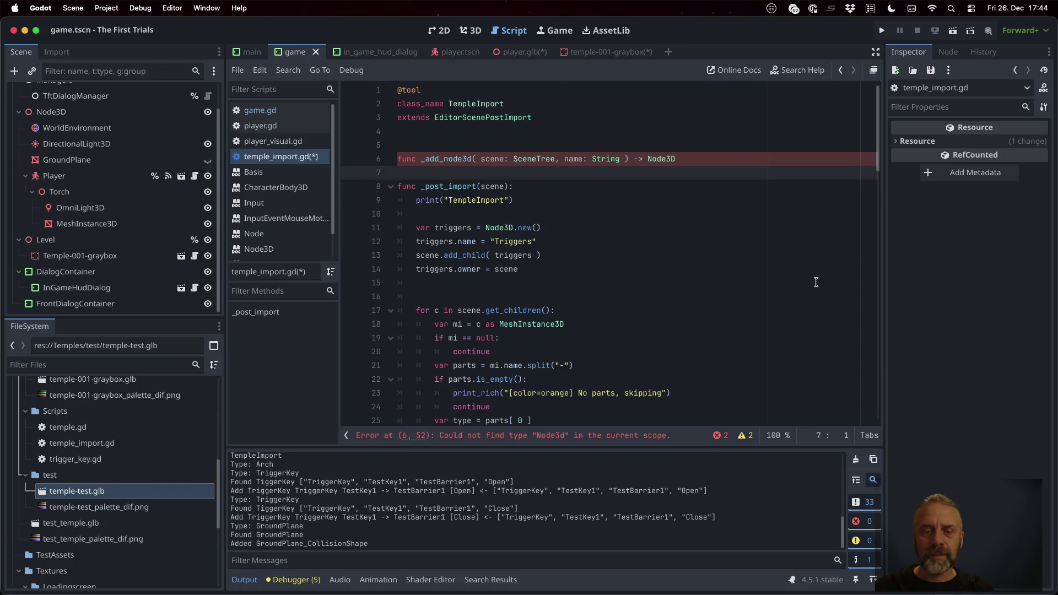
{"action": "key", "text": "Down"}
{"action": "key", "text": "Down"}
{"action": "key", "text": "Down"}
Step: Copy the triggers setup lines into the _add_node3d body
{"action": "key", "text": "Home"}
{"action": "key", "text": "Down"}
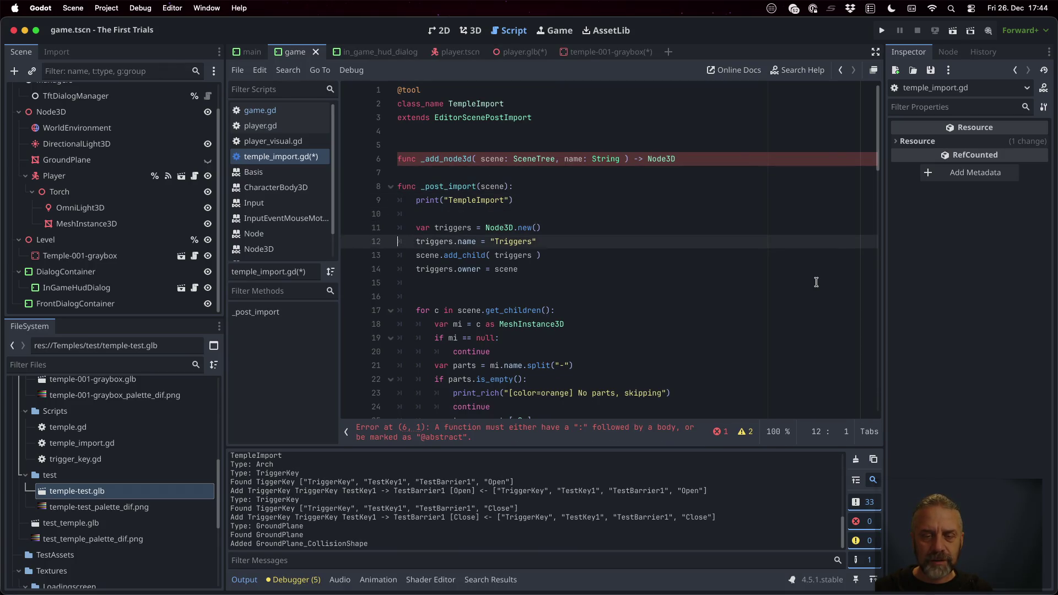
{"action": "key", "text": "shift+Down"}
{"action": "key", "text": "shift+Down"}
{"action": "key", "text": "shift+Down"}
{"action": "key", "text": "shift+Up"}
{"action": "key", "text": "shift+Up"}
{"action": "key", "text": "shift+Up"}
{"action": "key", "text": "shift+Down"}
{"action": "key", "text": "shift+Down"}
{"action": "key", "text": "shift+Down"}
{"action": "key", "text": "ctrl+c"}
{"action": "key", "text": "Up"}
{"action": "key", "text": "Up"}
{"action": "key", "text": "Up"}
{"action": "key", "text": "Up"}
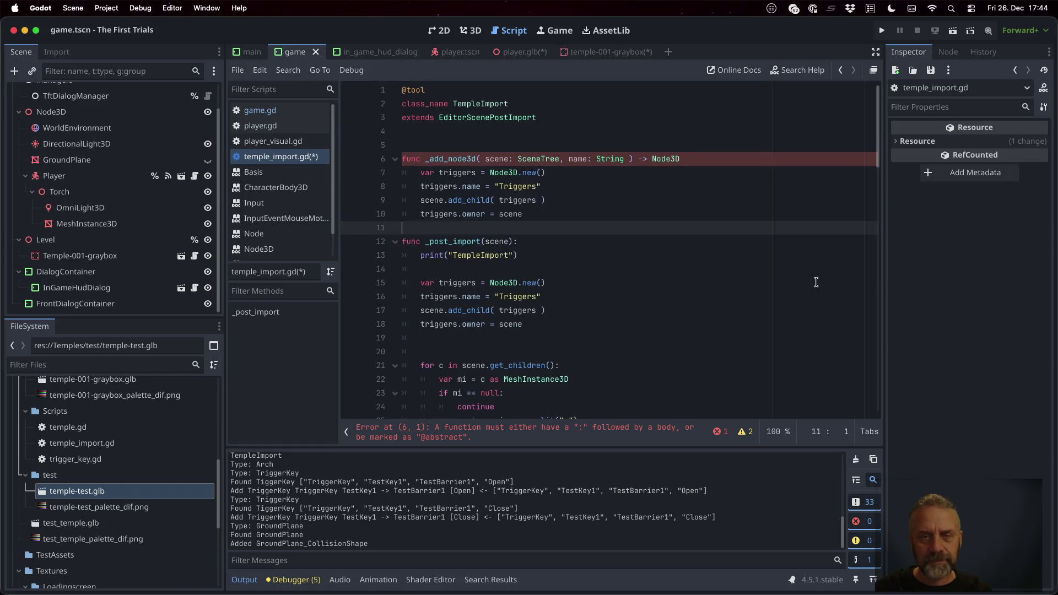
{"action": "key", "text": "ctrl+v"}
{"action": "key", "text": "shift+Up"}
{"action": "key", "text": "shift+Up"}
{"action": "key", "text": "shift+Up"}
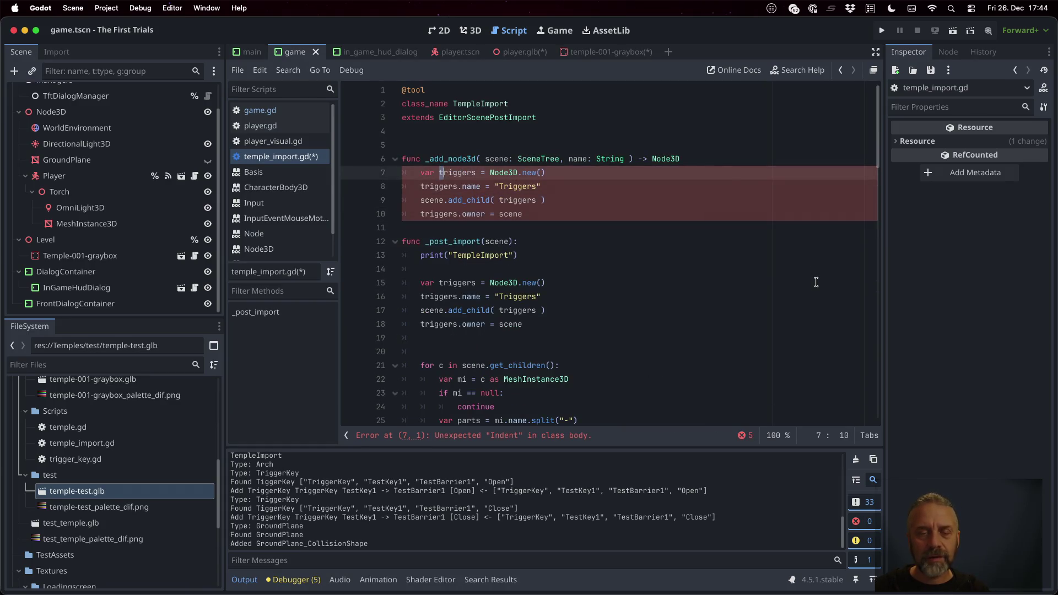
Step: Rename the triggers variable to n and replace the "Triggers" string with name
{"action": "key", "text": "ctrl+d"}
{"action": "type", "text": "n"}
{"action": "key", "text": "Down"}
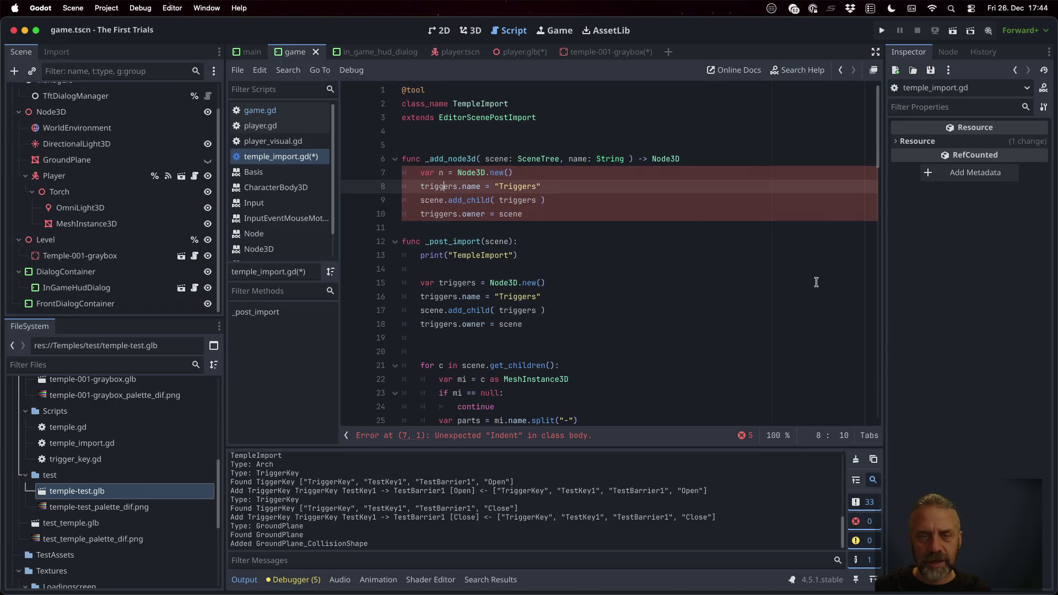
{"action": "key", "text": "Right"}
{"action": "key", "text": "shift+Left"}
{"action": "key", "text": "shift+Left"}
{"action": "key", "text": "shift+Left"}
{"action": "type", "text": "n"}
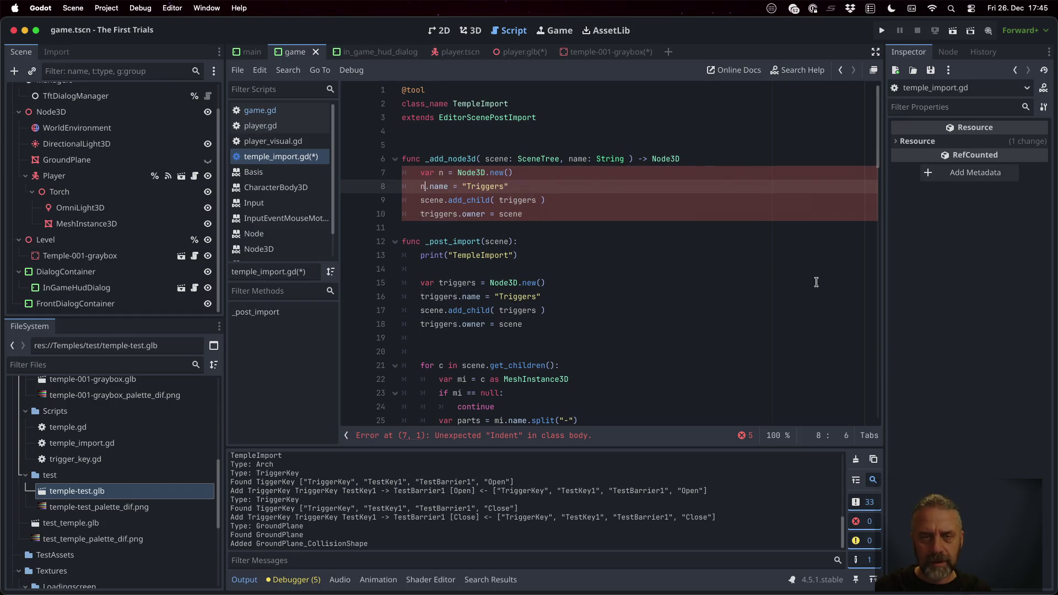
{"action": "key", "text": "BackSpace"}
{"action": "key", "text": "BackSpace"}
{"action": "key", "text": "BackSpace"}
{"action": "type", "text": "name"}
{"action": "key", "text": "Down"}
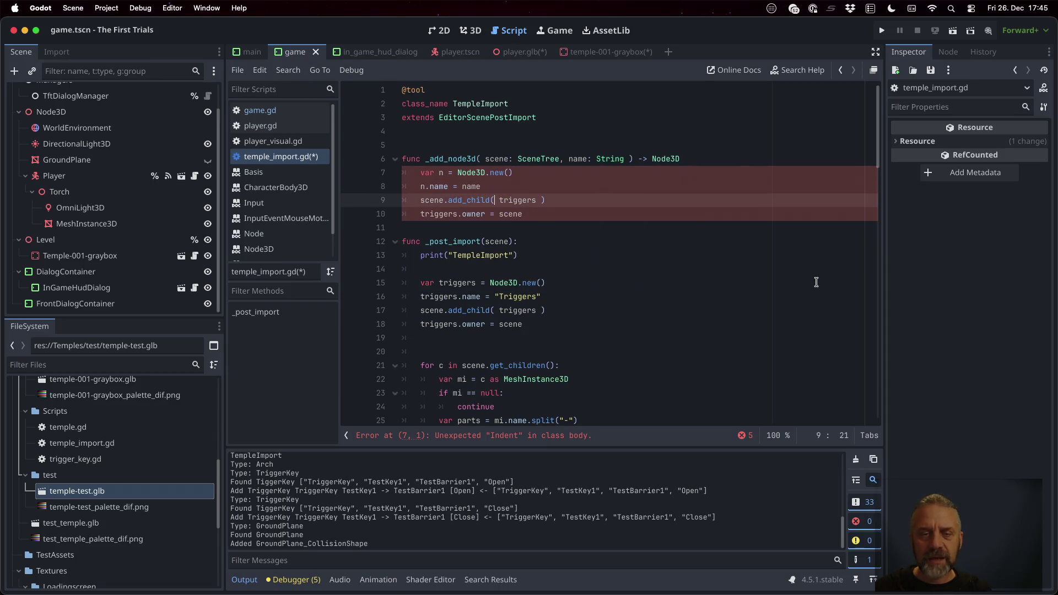
{"action": "key", "text": "shift+Right"}
{"action": "key", "text": "shift+Right"}
{"action": "key", "text": "shift+Right"}
{"action": "type", "text": "n"}
Step: Change line 10 to use n, add 'return n', and save the script
{"action": "key", "text": "Down"}
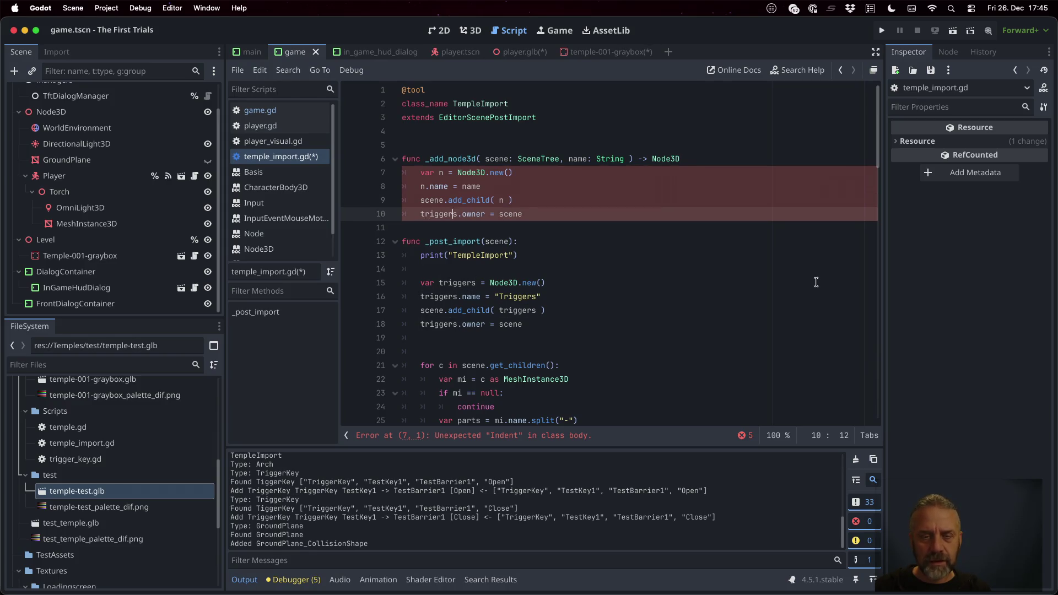
{"action": "key", "text": "shift+Left"}
{"action": "key", "text": "shift+Left"}
{"action": "key", "text": "shift+Left"}
{"action": "type", "text": "n"}
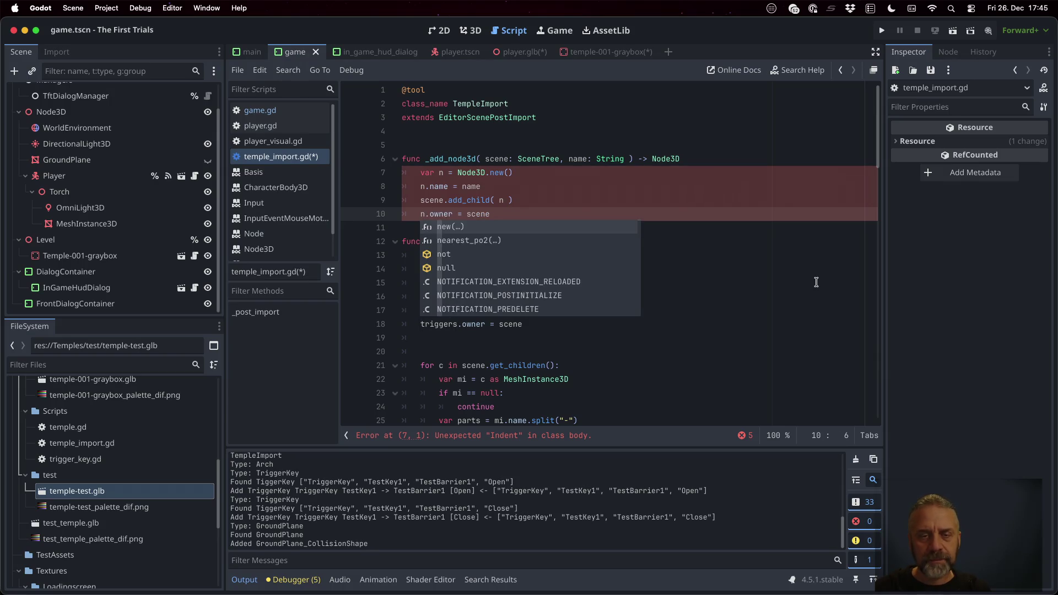
{"action": "key", "text": "End"}
{"action": "key", "text": "Return"}
{"action": "key", "text": "Return"}
{"action": "type", "text": "return n"}
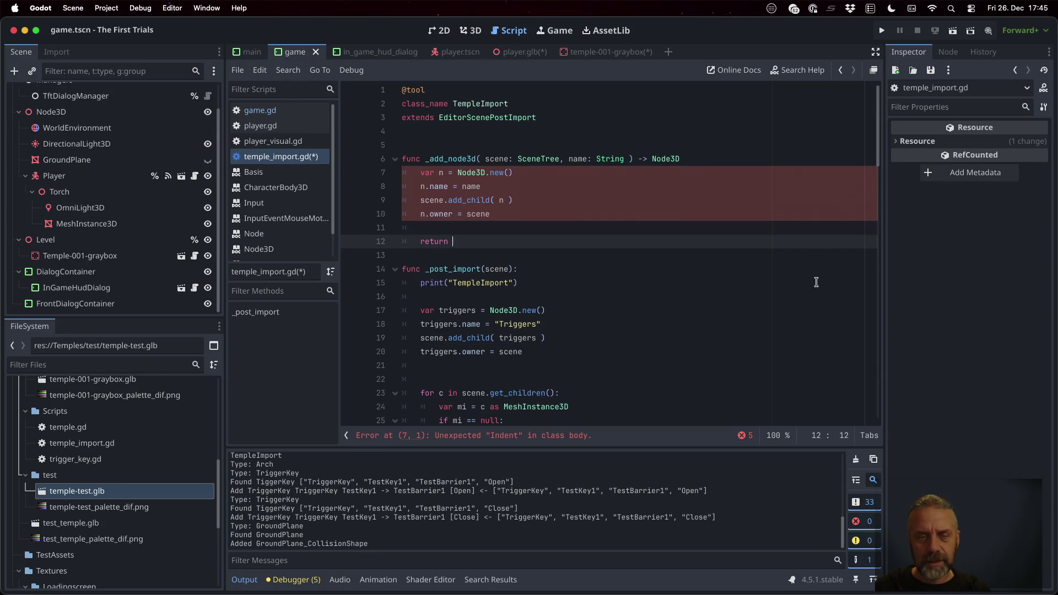
{"action": "key", "text": "ctrl+s"}
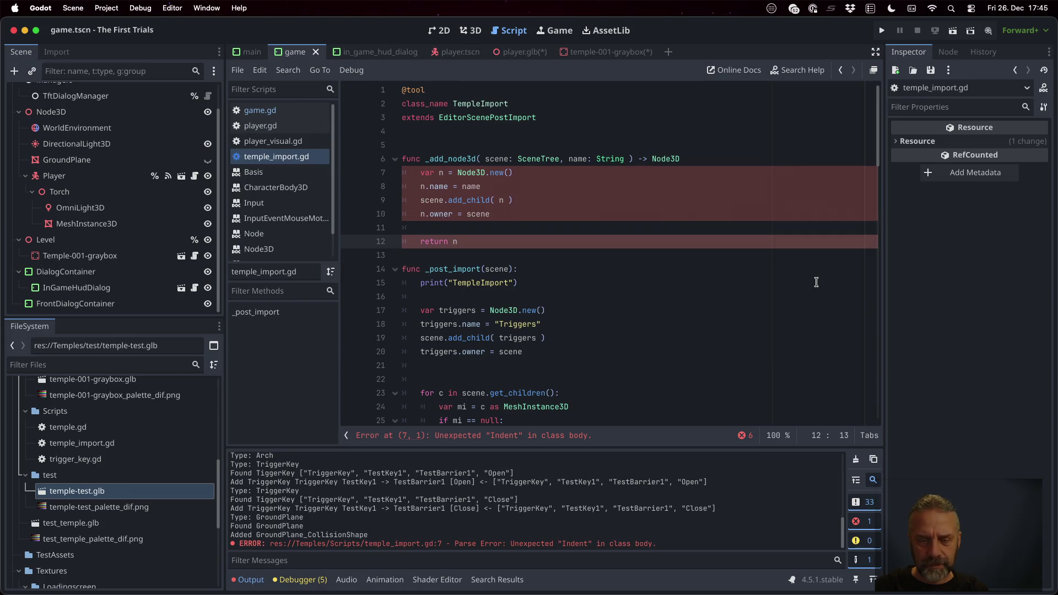
Step: Review the helper's signature and open a new line above the Triggers setup
{"action": "key", "text": "Up"}
{"action": "key", "text": "Up"}
{"action": "key", "text": "Up"}
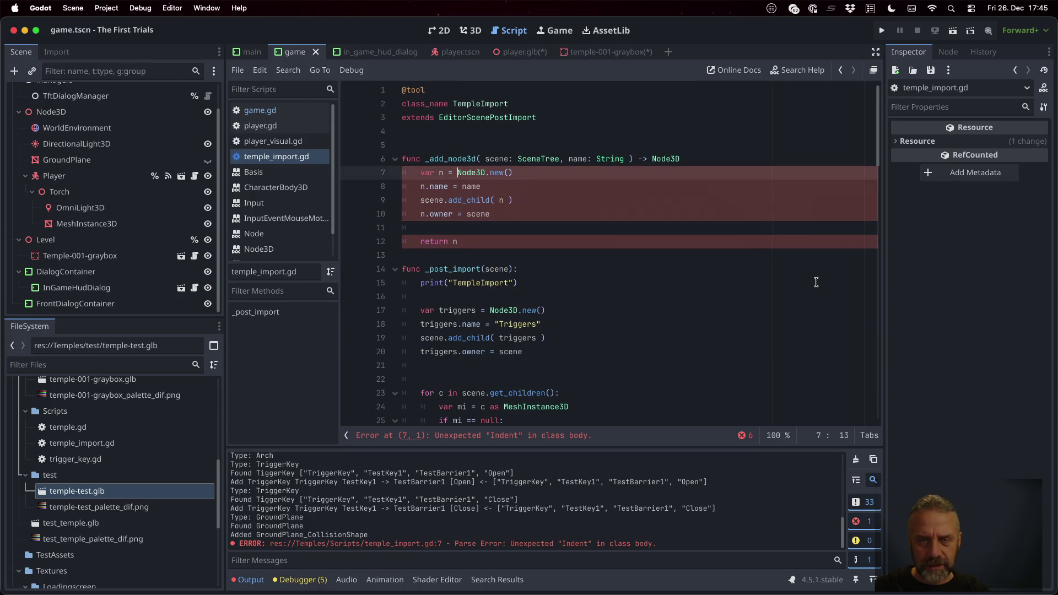
{"action": "key", "text": "Up"}
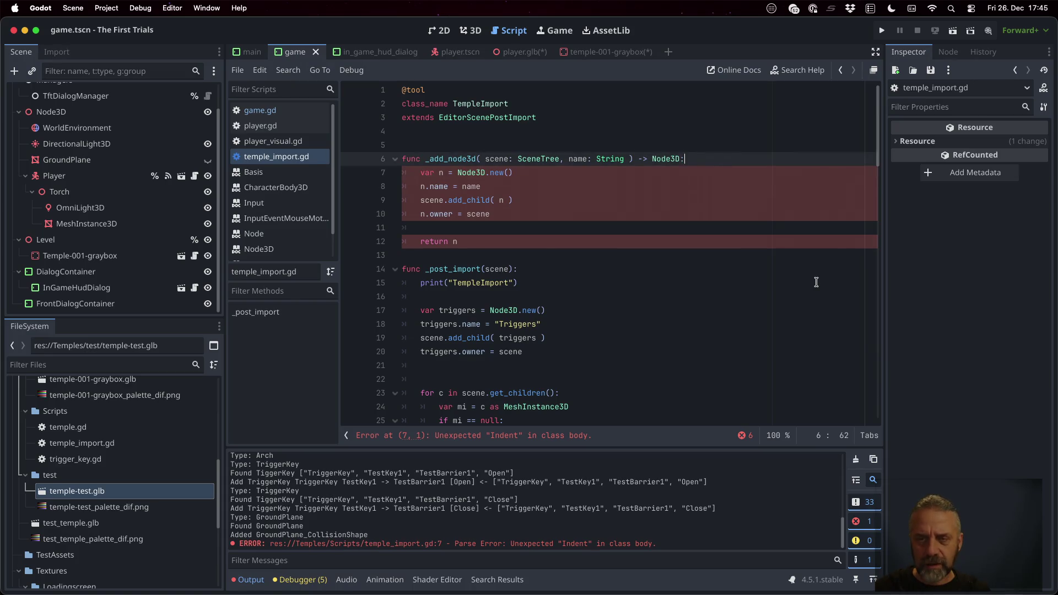
{"action": "key", "text": "Down"}
{"action": "key", "text": "Down"}
{"action": "key", "text": "Down"}
{"action": "key", "text": "Up"}
{"action": "key", "text": "Return"}
Step: Replace the manual Triggers setup lines with var triggers = self._add_node3d( scene, "Triggers" )
{"action": "type", "text": "var t"}
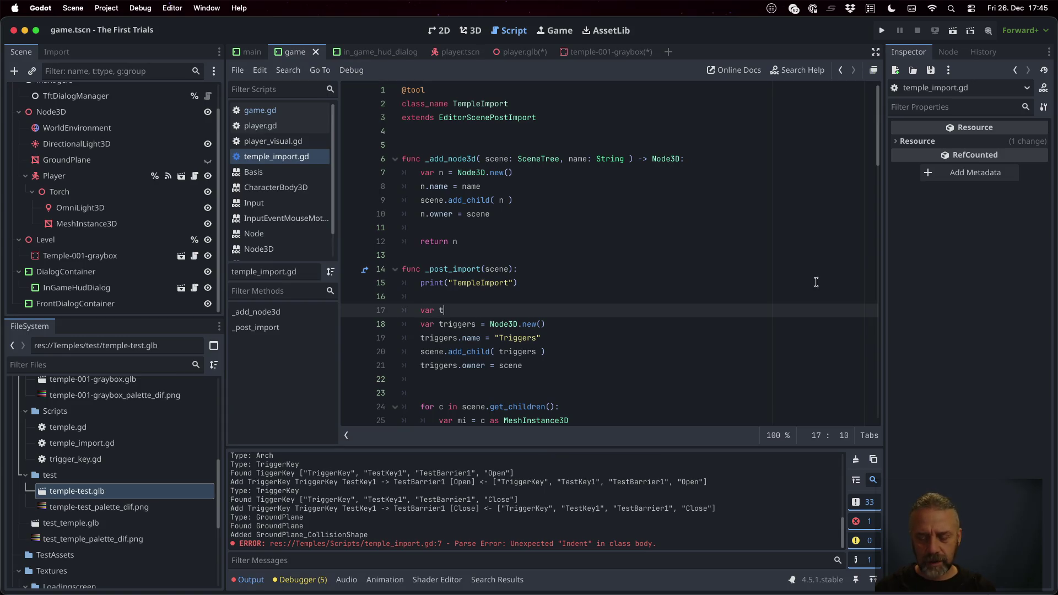
{"action": "type", "text": "rigger"}
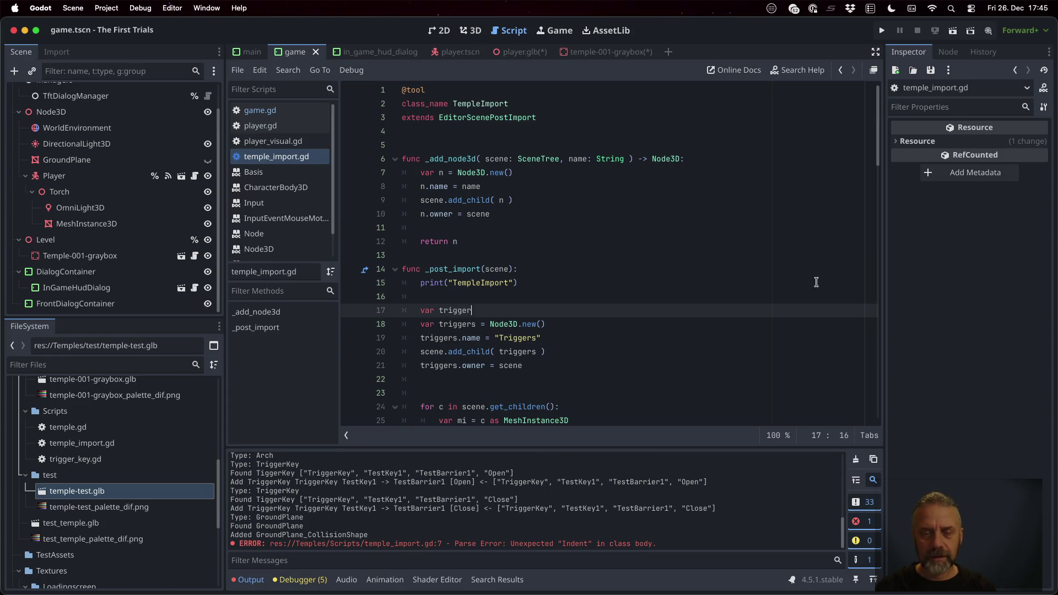
{"action": "type", "text": "s = self.-add"}
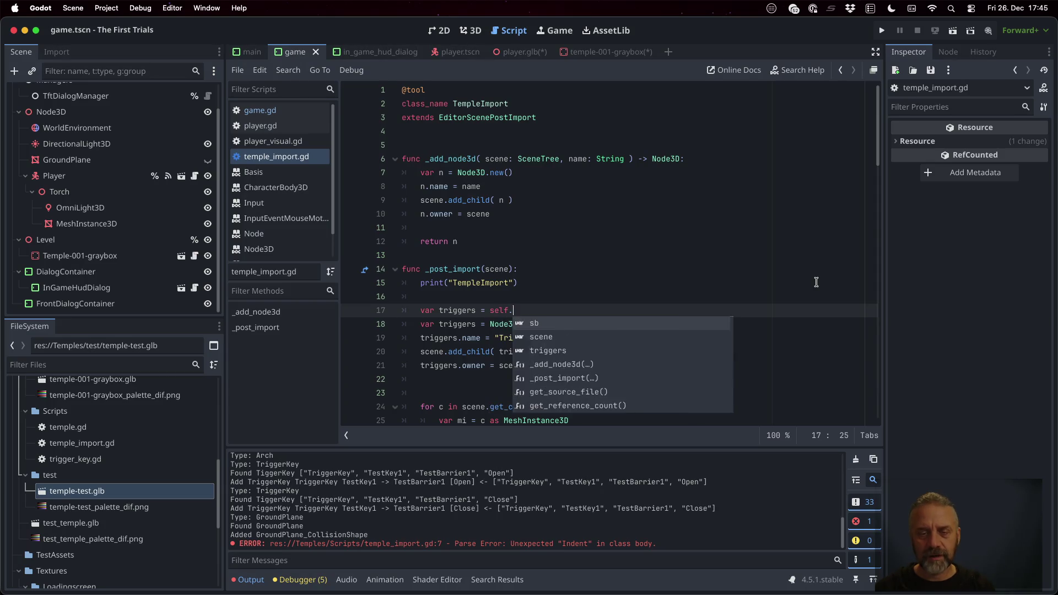
{"action": "key", "text": "BackSpace"}
{"action": "key", "text": "BackSpace"}
{"action": "key", "text": "BackSpace"}
{"action": "type", "text": "_a"}
{"action": "key", "text": "Return"}
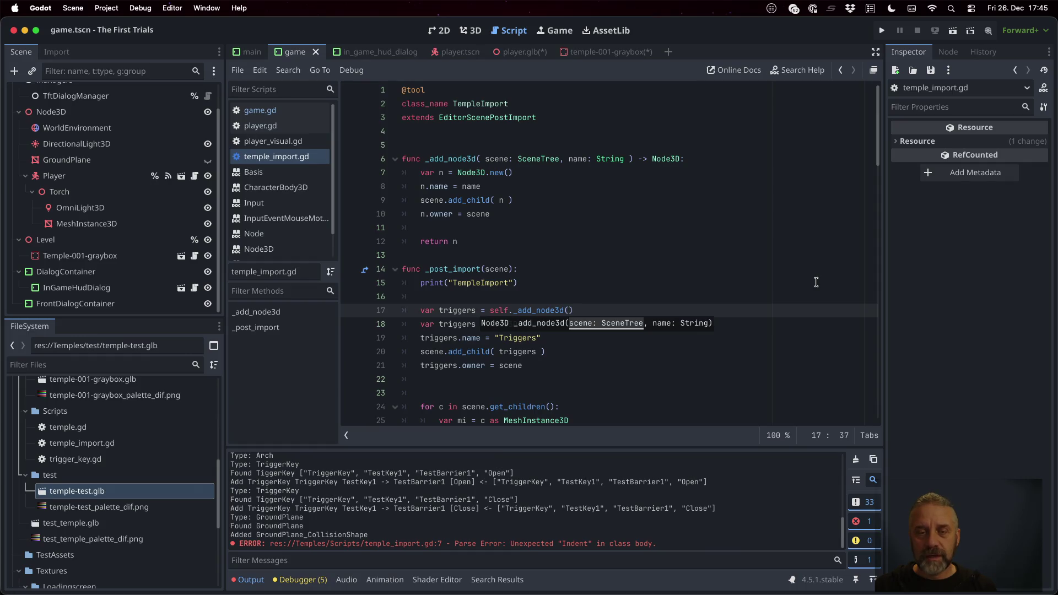
{"action": "type", "text": "scene,"}
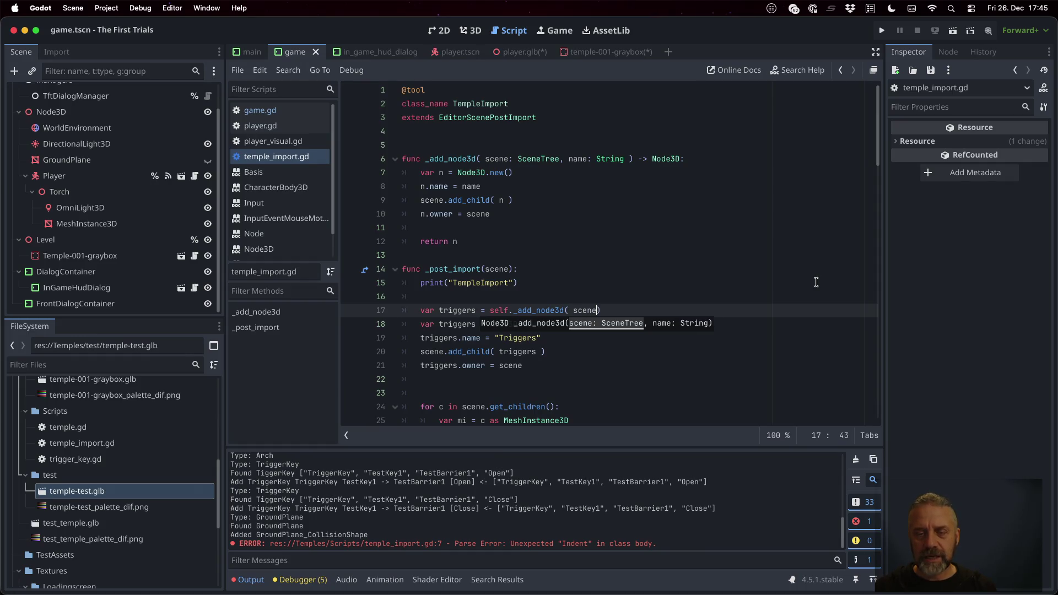
{"action": "type", "text": "riggers"}
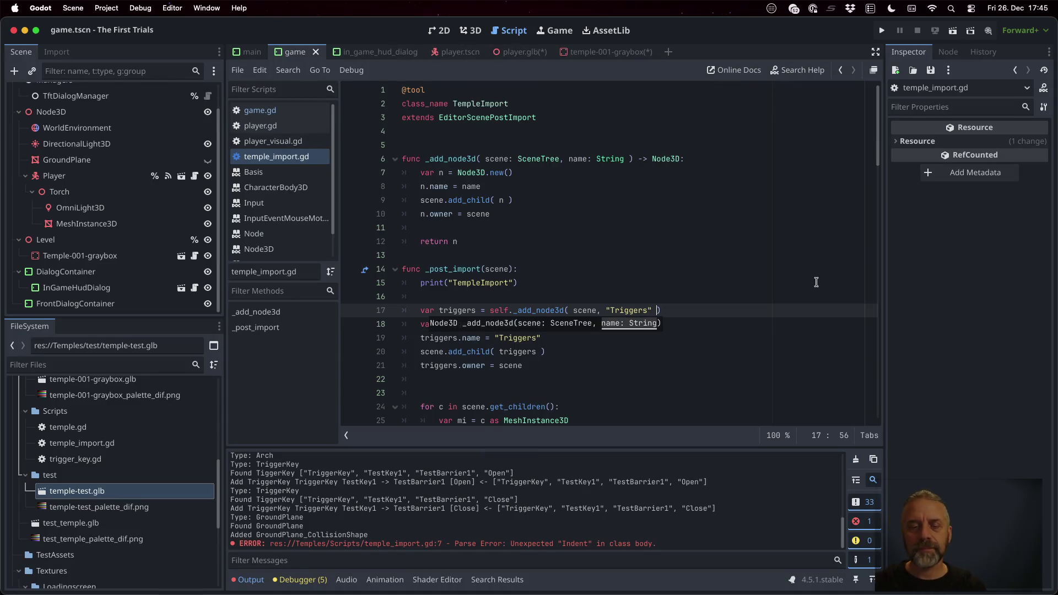
{"action": "key", "text": "Escape"}
{"action": "key", "text": "Down"}
{"action": "key", "text": "Home"}
{"action": "key", "text": "shift+Down"}
{"action": "key", "text": "shift+Down"}
{"action": "key", "text": "shift+Down"}
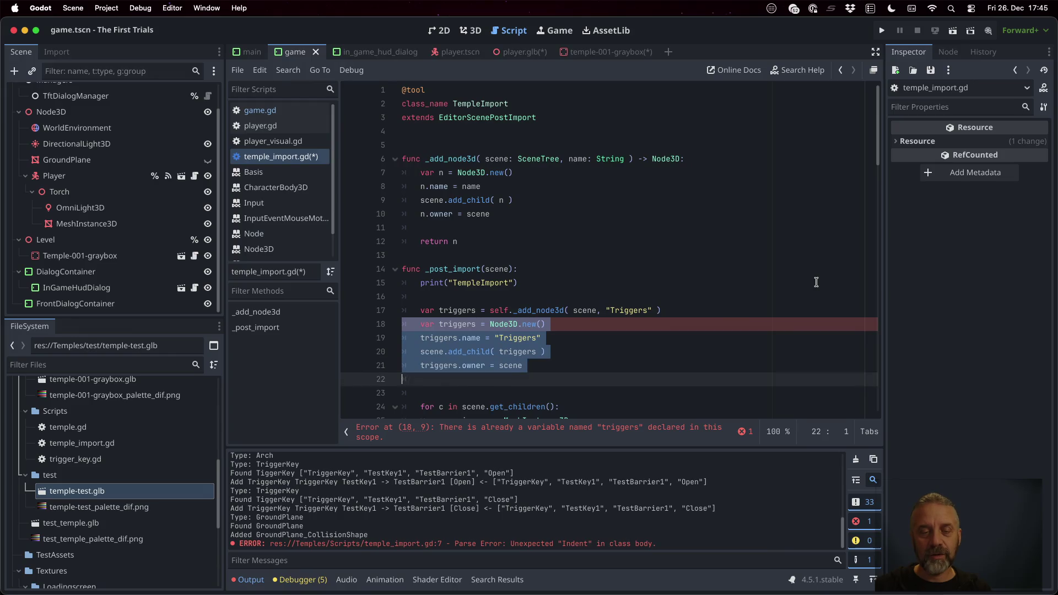
{"action": "key", "text": "BackSpace"}
Step: Duplicate that line as spawn_points = self._add_node3d( scene, "SpawnPoints" ) and save the script
{"action": "key", "text": "Up"}
{"action": "key", "text": "alt+shift+Down"}
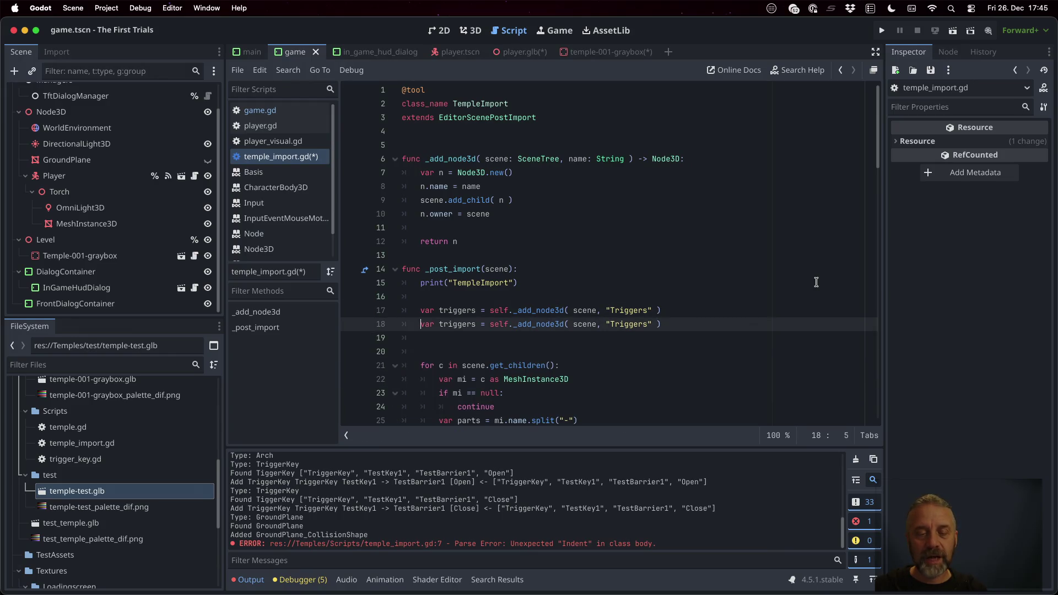
{"action": "key", "text": "Right"}
{"action": "key", "text": "alt+shift+Right"}
{"action": "type", "text": "spawn_point"}
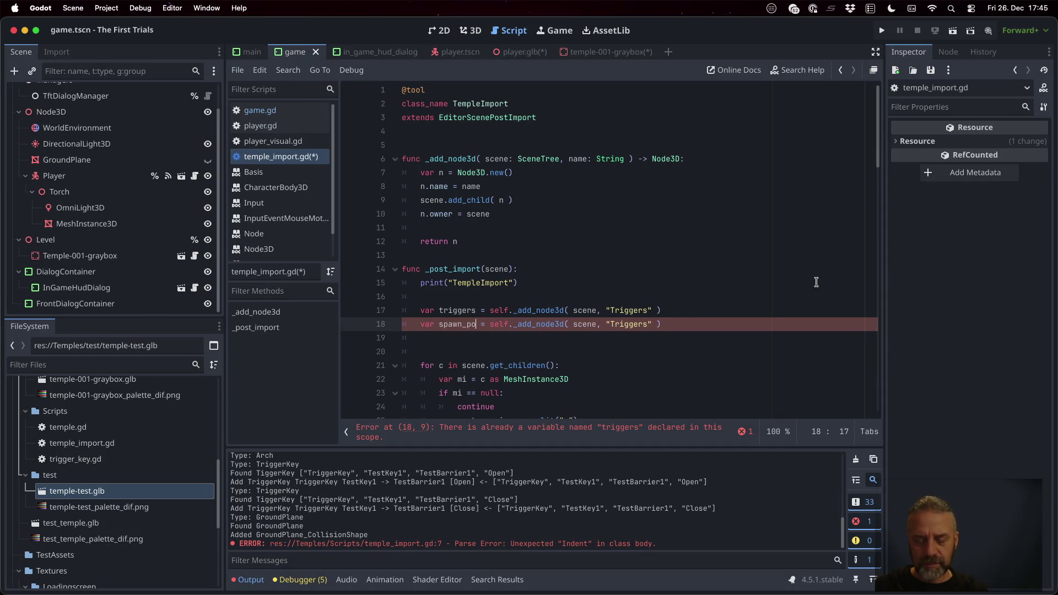
{"action": "type", "text": "s"}
{"action": "key", "text": "End"}
{"action": "key", "text": "Left"}
{"action": "key", "text": "Left"}
{"action": "key", "text": "Left"}
{"action": "key", "text": "shift+Left"}
{"action": "key", "text": "shift+Left"}
{"action": "key", "text": "shift+Left"}
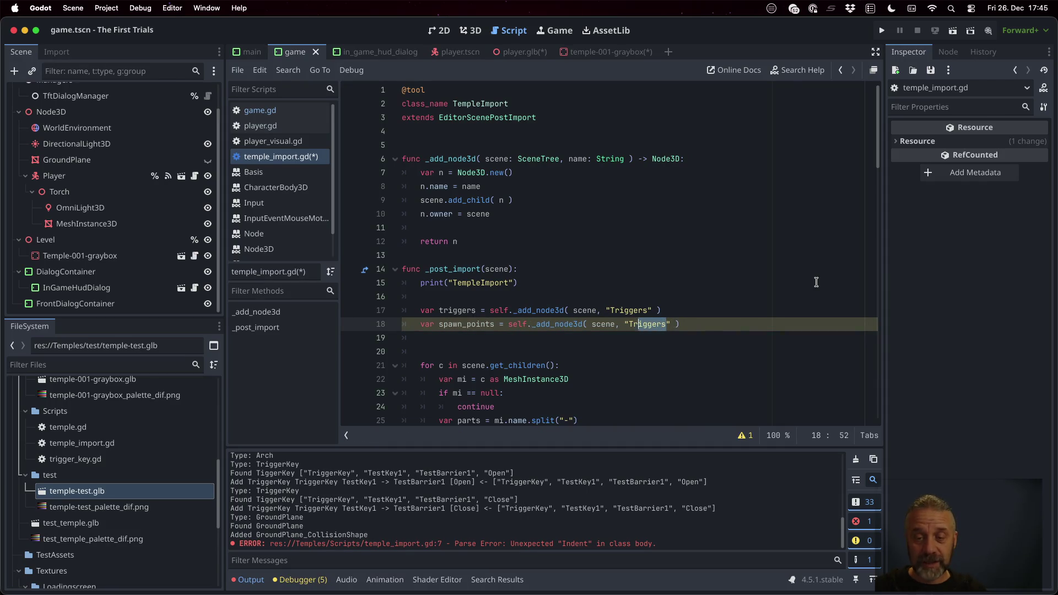
{"action": "type", "text": "SpawnPoint"}
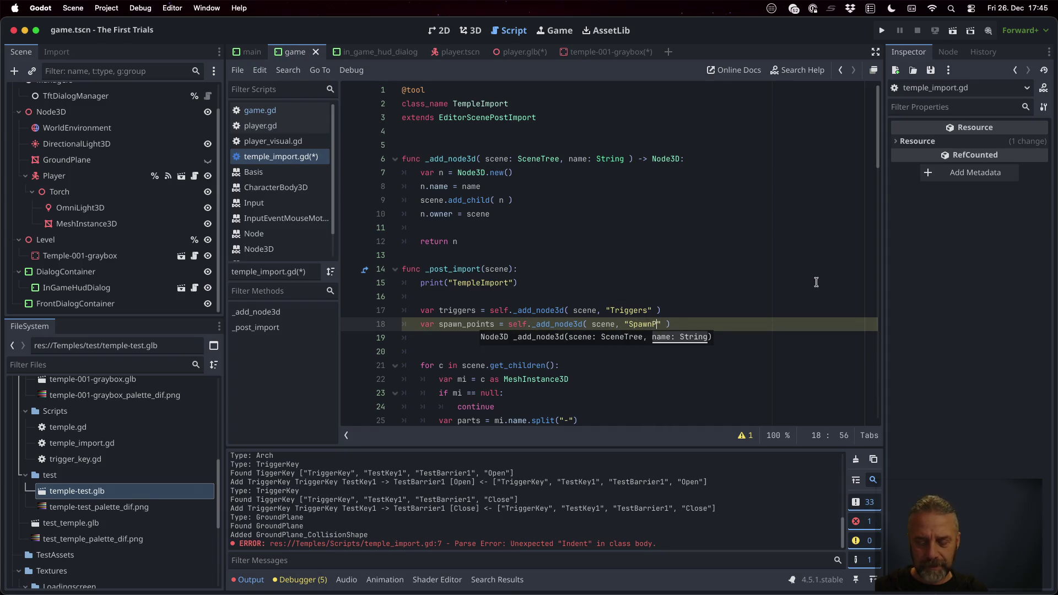
{"action": "type", "text": "s"}
{"action": "key", "text": "super+s"}
{"action": "left_click", "coordinate": [640, 255]}
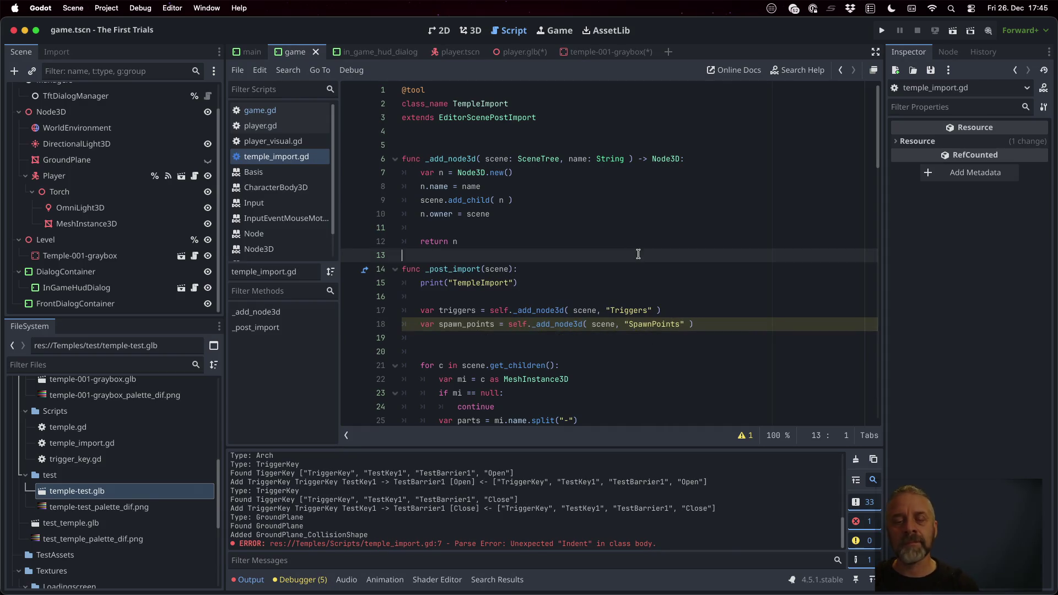
Step: Remove the extra blank line before the children for loop
{"action": "scroll", "coordinate": [590, 324], "scroll_direction": "down", "scroll_amount": 2}
{"action": "scroll", "coordinate": [591, 324], "scroll_direction": "down", "scroll_amount": 2}
{"action": "left_click", "coordinate": [506, 232]}
{"action": "key", "text": "Down"}
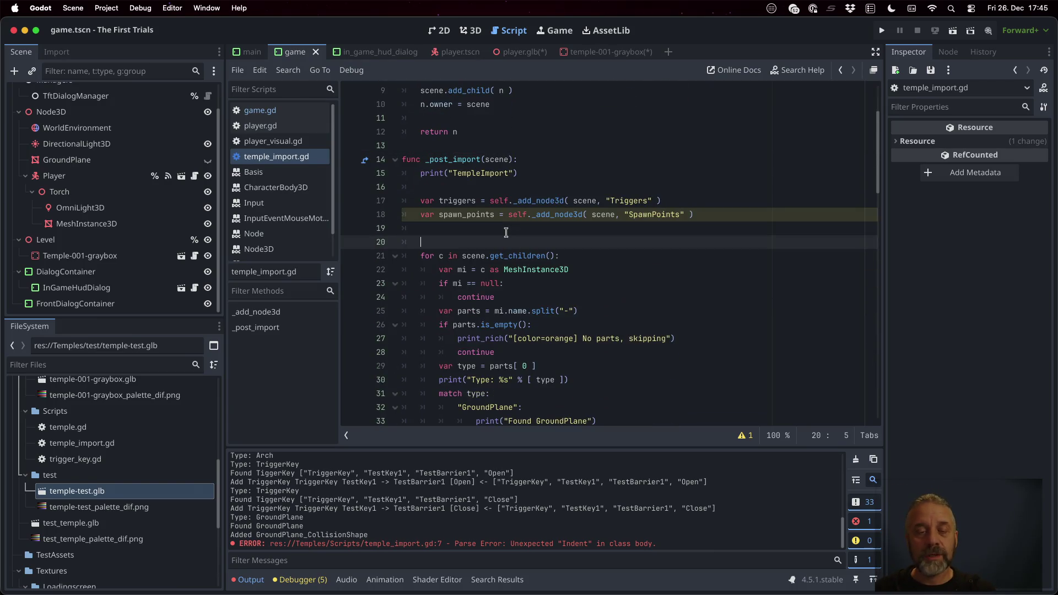
{"action": "key", "text": "BackSpace"}
{"action": "key", "text": "BackSpace"}
Step: Scroll through the GroundPlane, Walls and TriggerKey match cases to review them
{"action": "scroll", "coordinate": [553, 313], "scroll_direction": "down", "scroll_amount": 7}
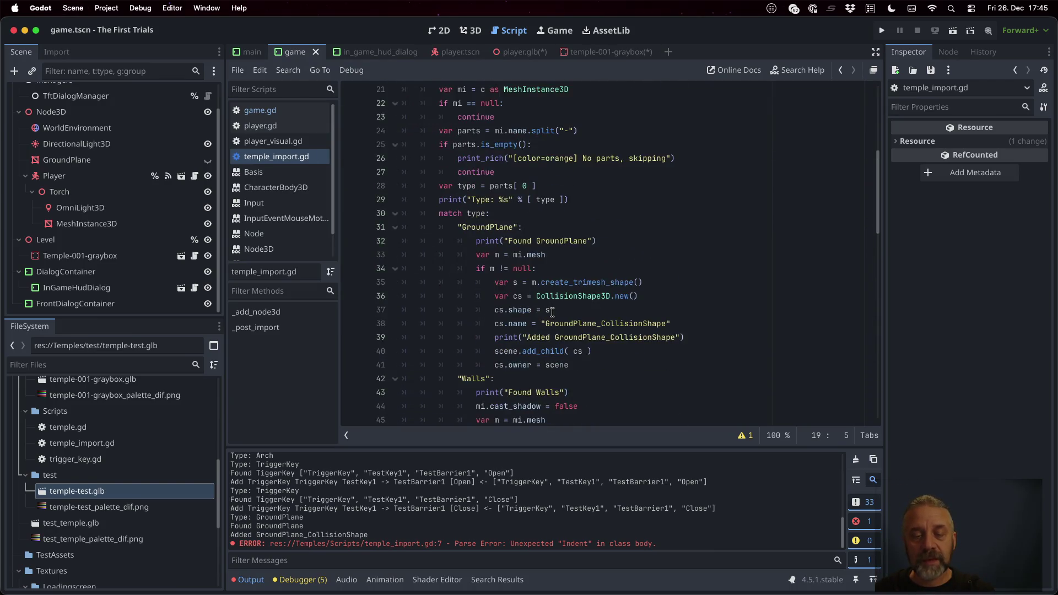
{"action": "scroll", "coordinate": [553, 312], "scroll_direction": "up", "scroll_amount": 3}
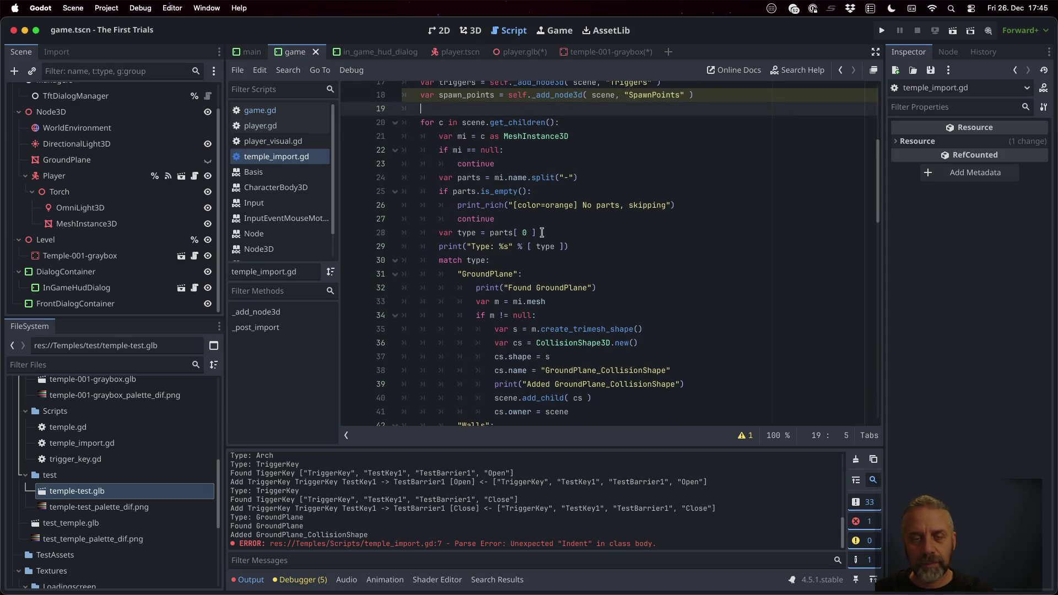
{"action": "scroll", "coordinate": [552, 275], "scroll_direction": "down", "scroll_amount": 20}
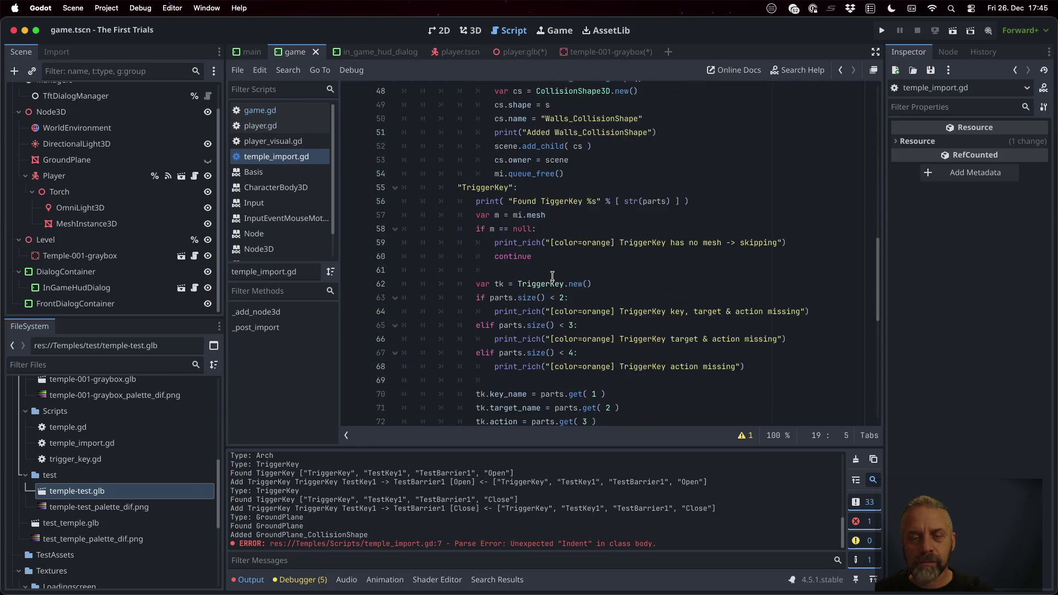
{"action": "scroll", "coordinate": [552, 276], "scroll_direction": "down", "scroll_amount": 6}
{"action": "scroll", "coordinate": [552, 276], "scroll_direction": "up", "scroll_amount": 15}
{"action": "scroll", "coordinate": [556, 255], "scroll_direction": "up", "scroll_amount": 1}
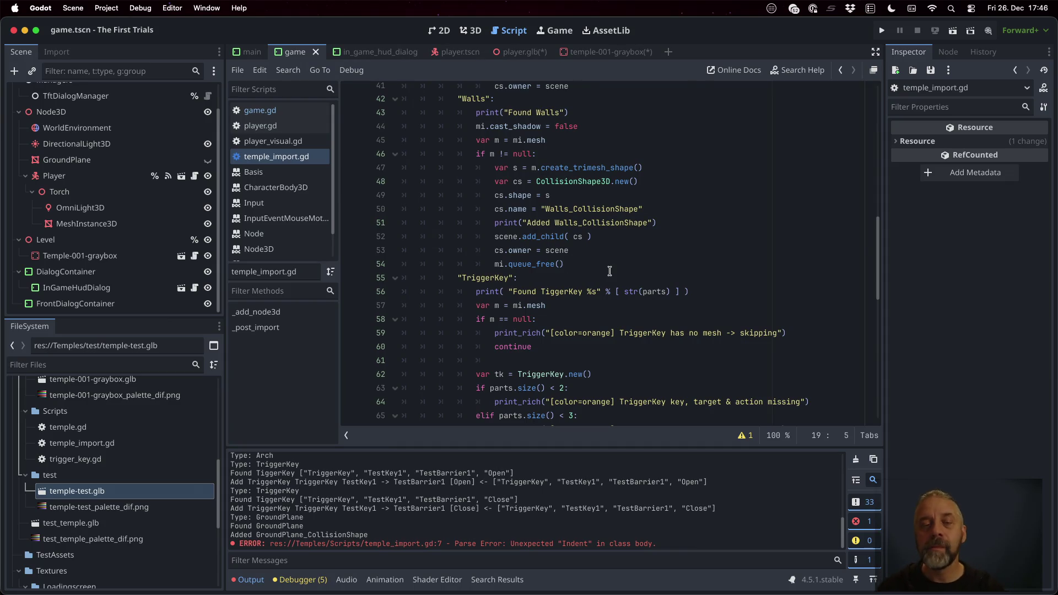
{"action": "scroll", "coordinate": [610, 270], "scroll_direction": "up", "scroll_amount": 8}
{"action": "scroll", "coordinate": [609, 270], "scroll_direction": "down", "scroll_amount": 18}
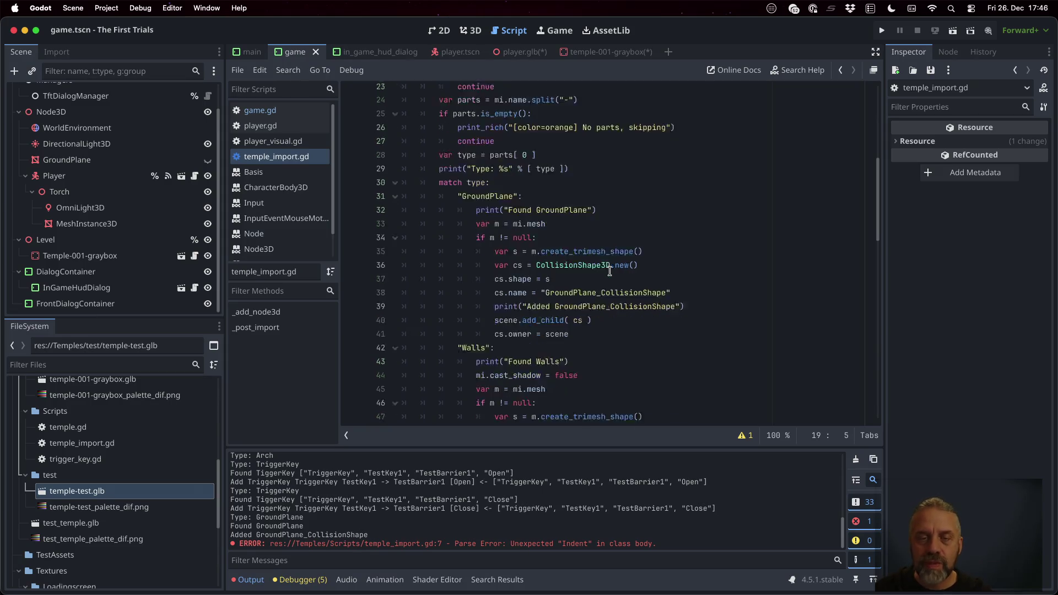
{"action": "scroll", "coordinate": [609, 271], "scroll_direction": "up", "scroll_amount": 10}
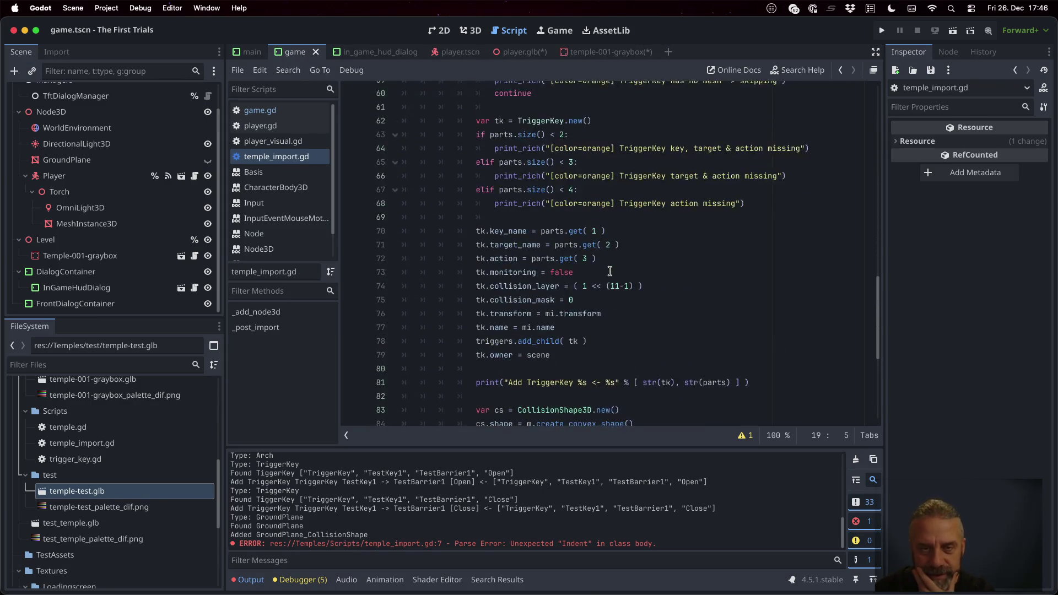
{"action": "scroll", "coordinate": [575, 215], "scroll_direction": "up", "scroll_amount": 2}
{"action": "scroll", "coordinate": [575, 214], "scroll_direction": "up", "scroll_amount": 3}
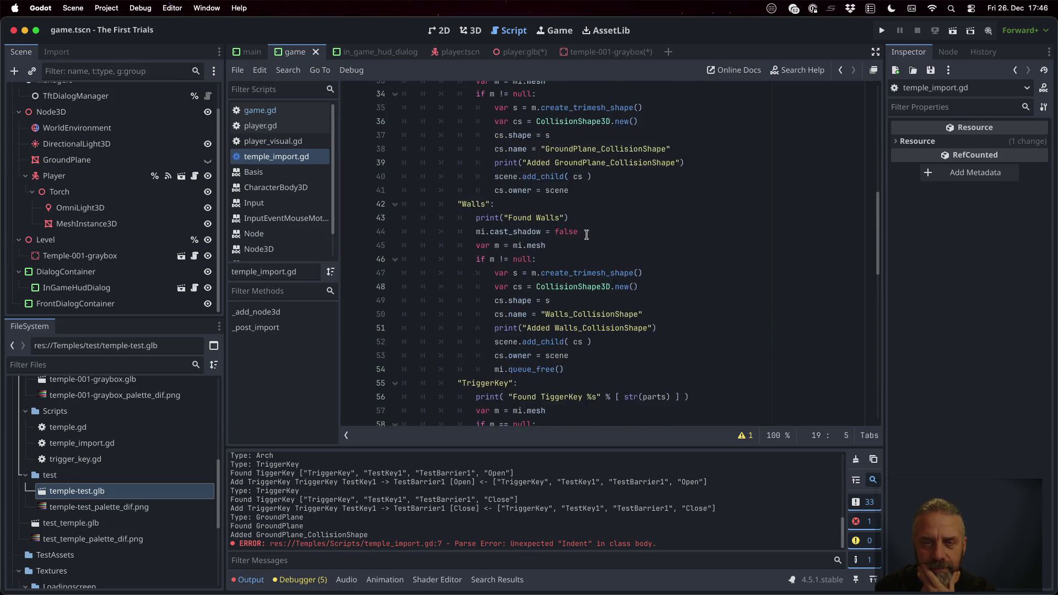
Step: Add a SpawnPoint match case after the Walls case, glancing at temple-test.glb's advanced import settings
{"action": "left_click", "coordinate": [609, 368]}
{"action": "key", "text": "Return"}
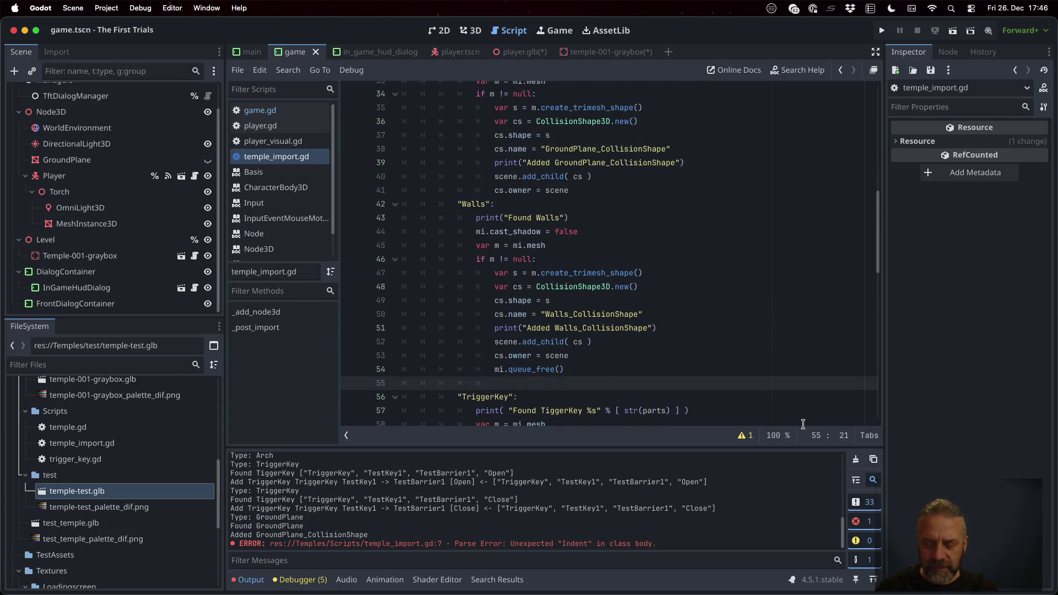
{"action": "type", "text": "\"SpawnPo"}
{"action": "type", "text": "iun"}
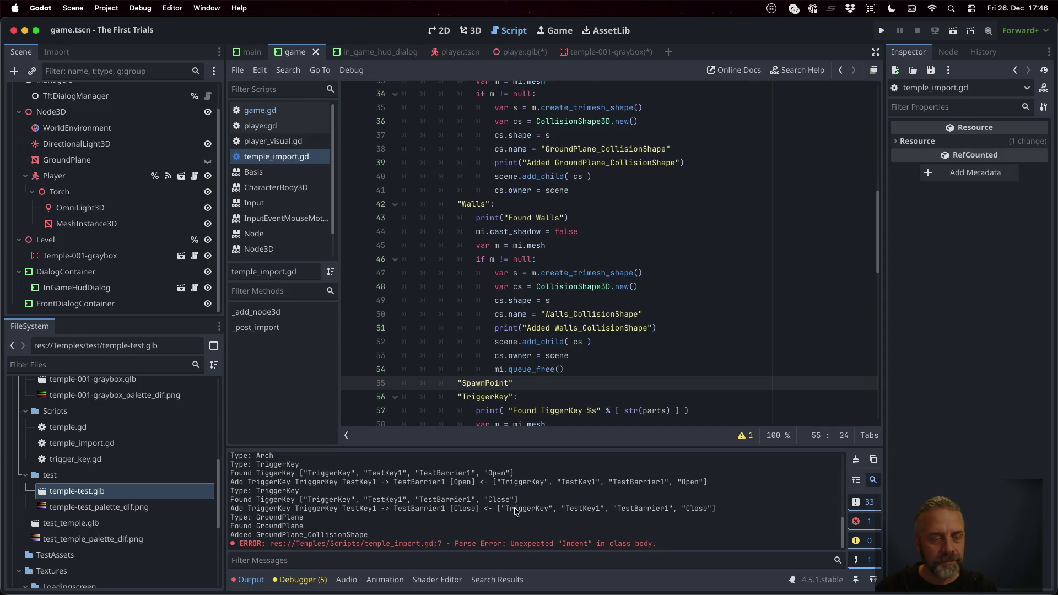
{"action": "double_click", "coordinate": [83, 491]}
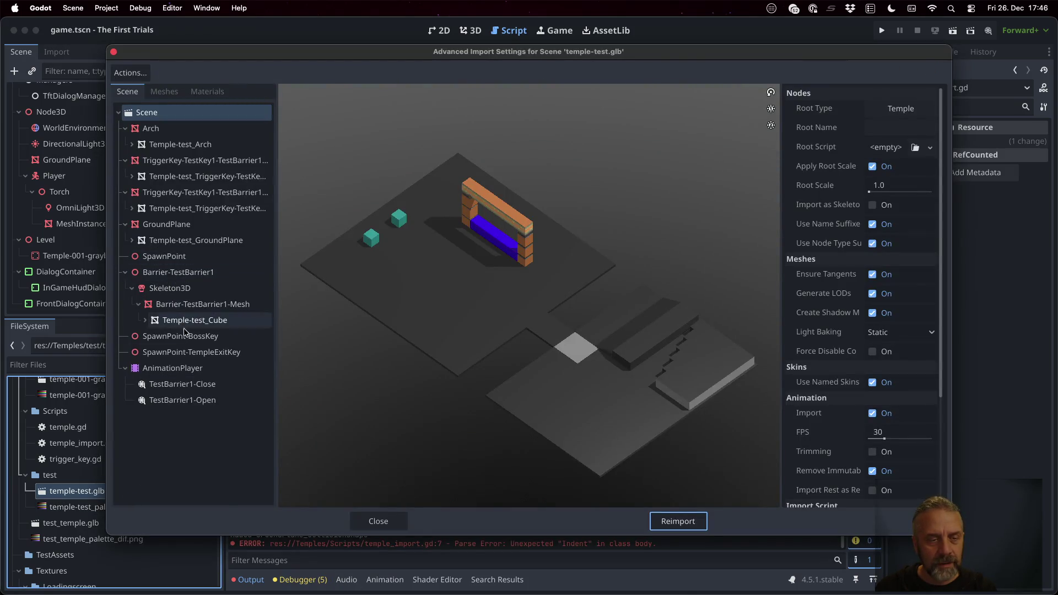
{"action": "left_click", "coordinate": [378, 521]}
Step: Copy the TriggerKey print statement into the body of the SpawnPoint case
{"action": "left_click", "coordinate": [561, 389]}
{"action": "key", "text": "Return"}
{"action": "type", "text": "print"}
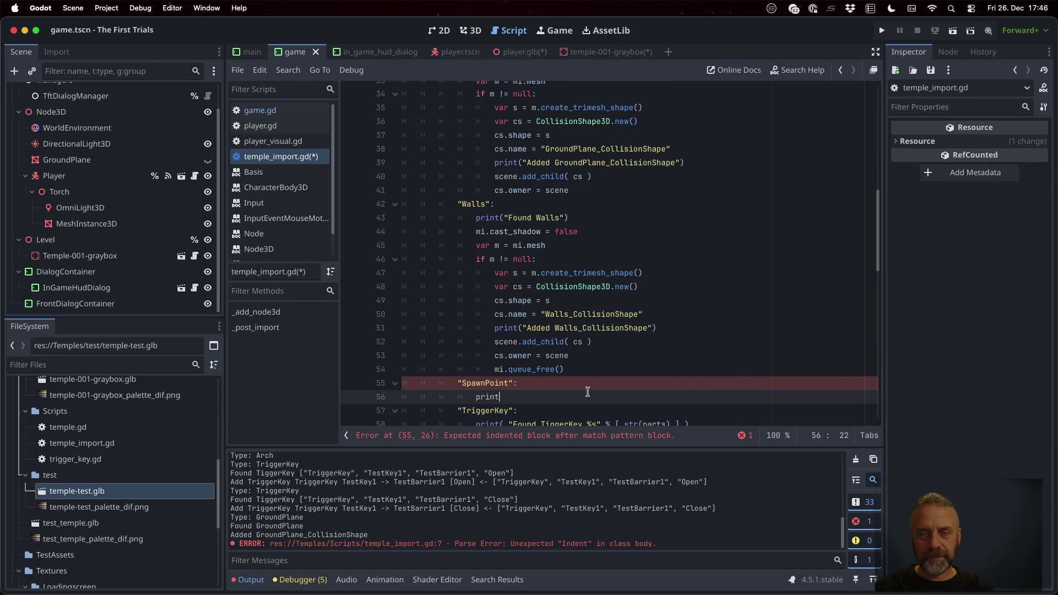
{"action": "type", "text": "(\"Found"}
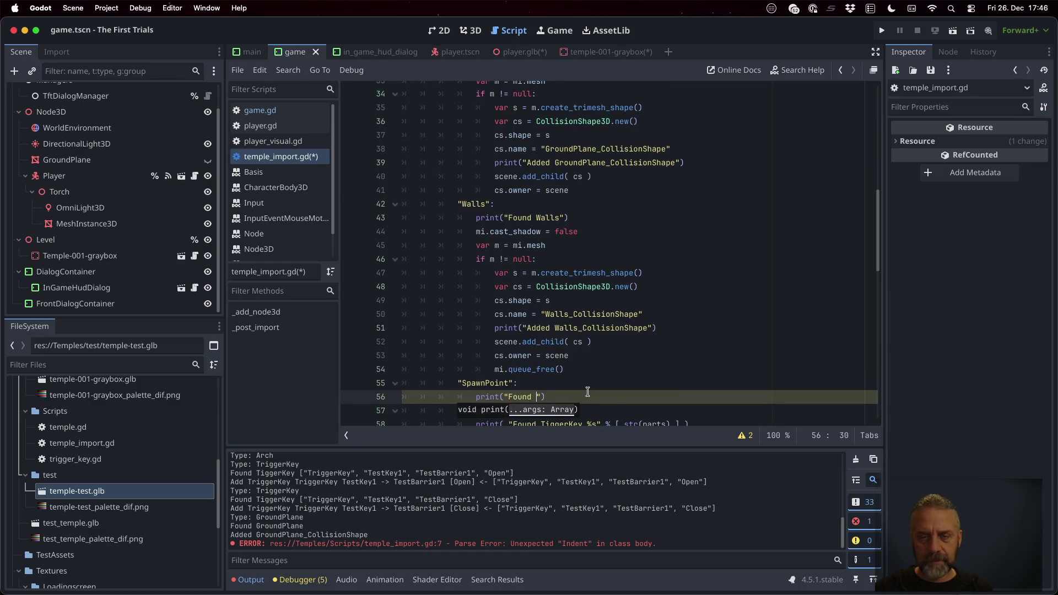
{"action": "key", "text": "Down"}
{"action": "key", "text": "Down"}
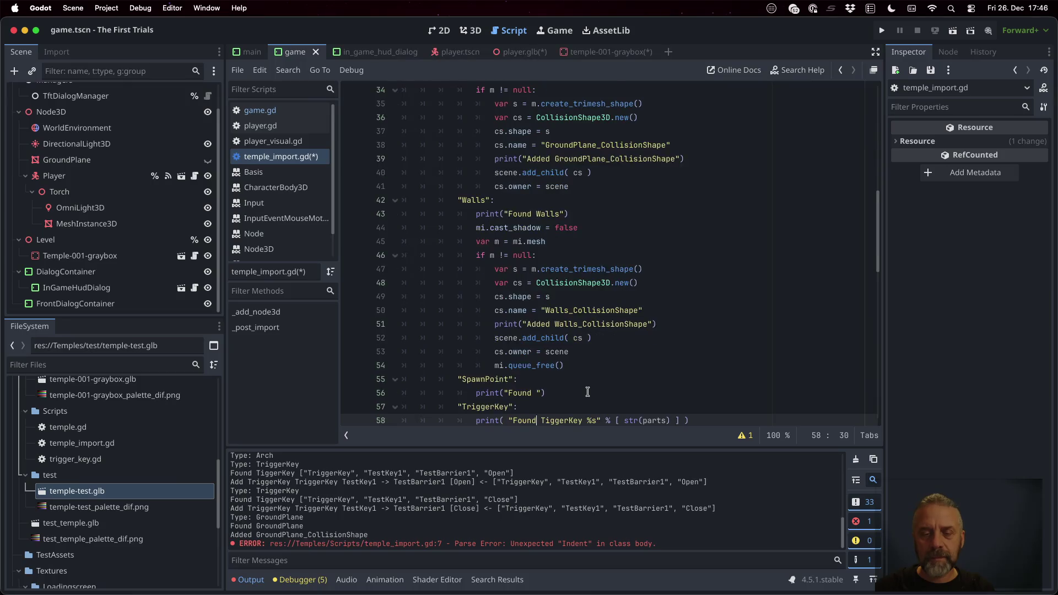
{"action": "key", "text": "Home"}
{"action": "key", "text": "shift+Down"}
{"action": "key", "text": "ctrl+c"}
{"action": "key", "text": "Up"}
{"action": "key", "text": "Up"}
{"action": "key", "text": "Up"}
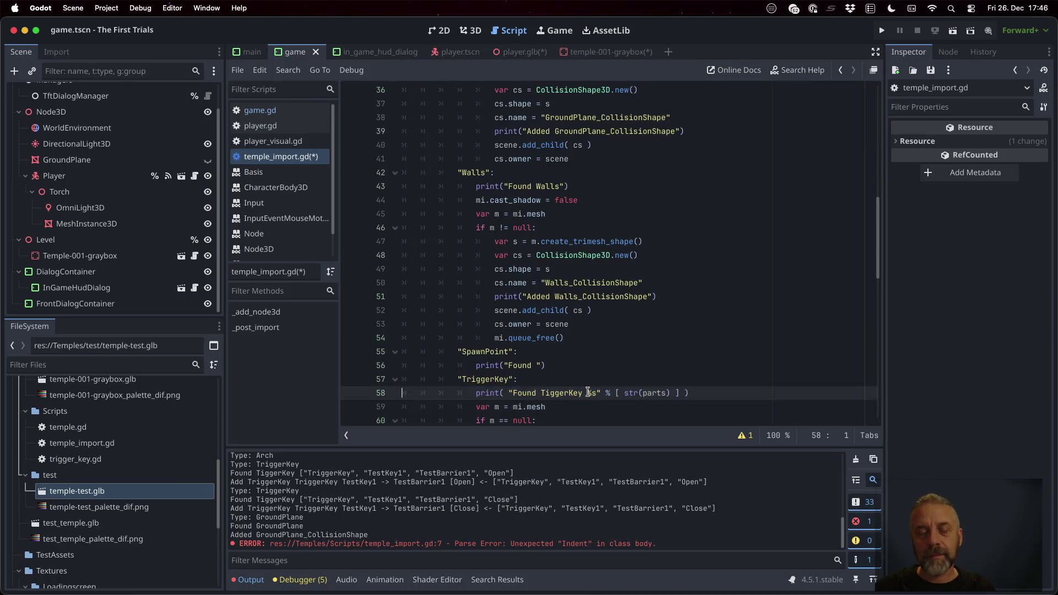
{"action": "key", "text": "shift+Down"}
{"action": "key", "text": "ctrl+v"}
{"action": "key", "text": "Up"}
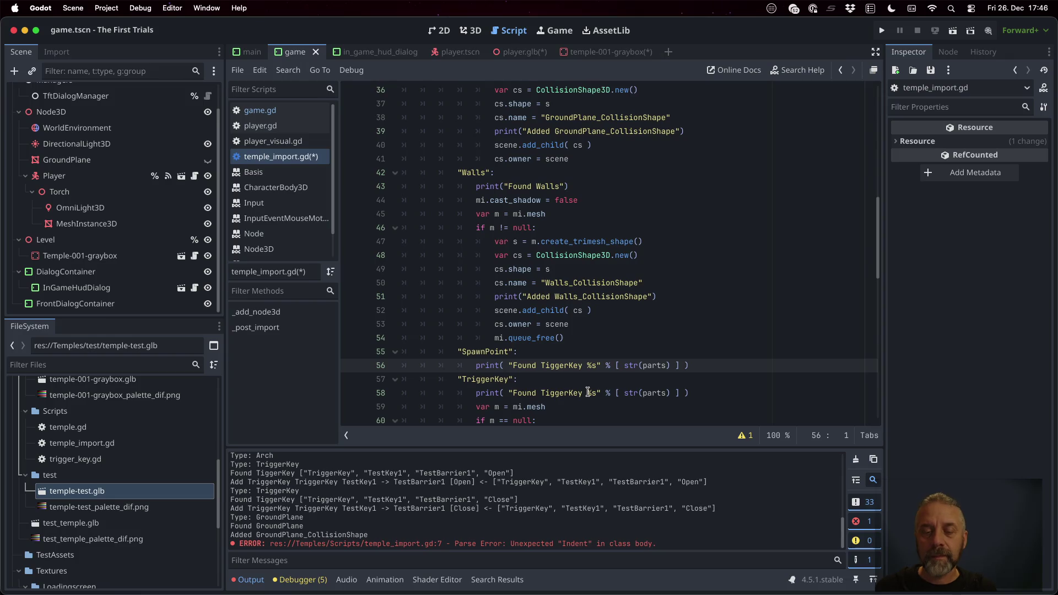
Step: Change the copied message to print "Found SpawnPoint" and add an empty line after it
{"action": "double_click", "coordinate": [483, 350]}
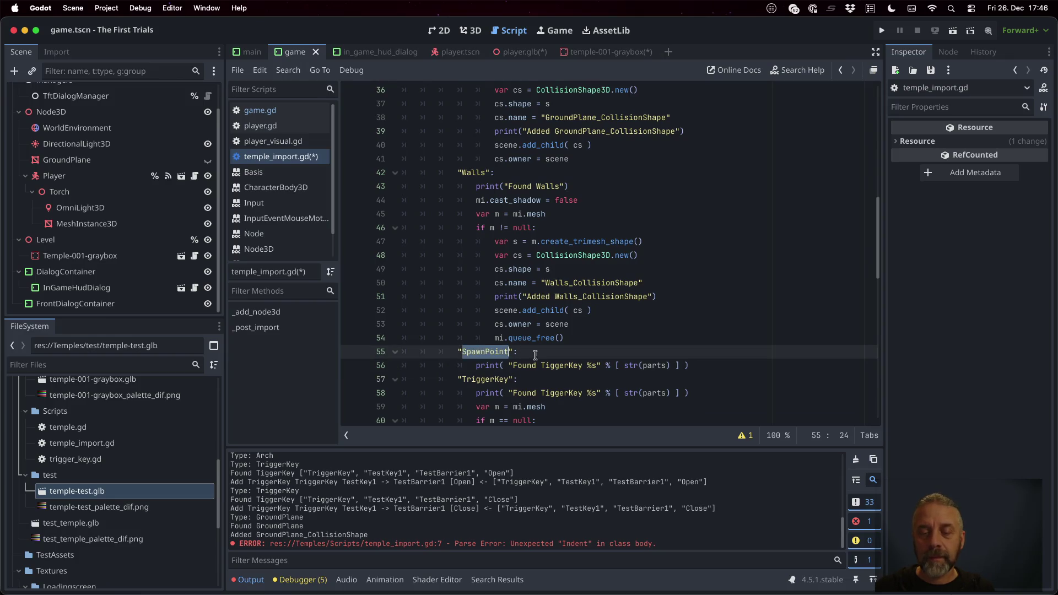
{"action": "key", "text": "ctrl+c"}
{"action": "double_click", "coordinate": [572, 365]}
{"action": "key", "text": "ctrl+v"}
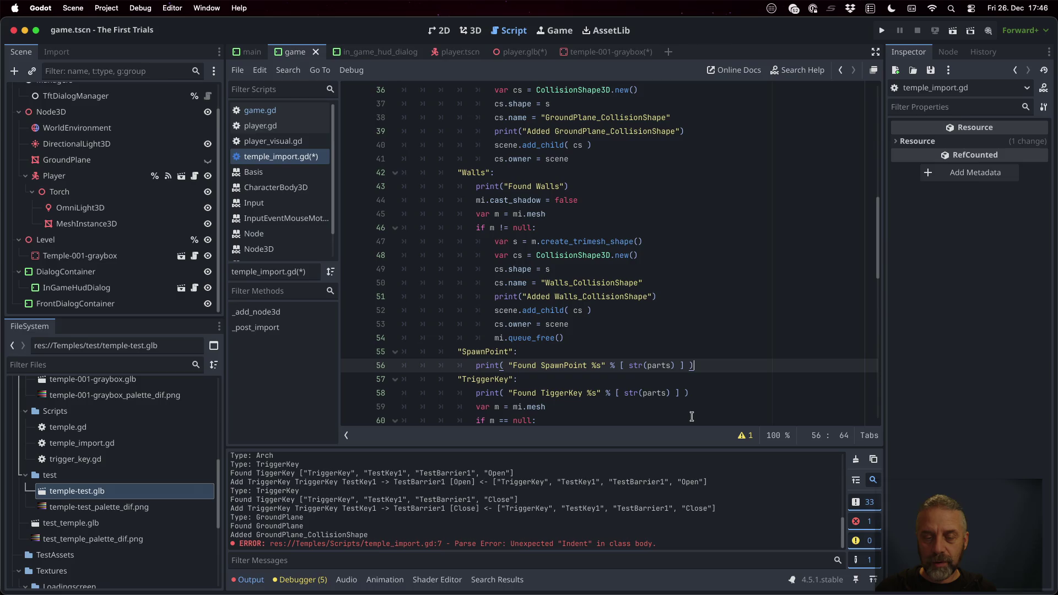
{"action": "scroll", "coordinate": [668, 226], "scroll_direction": "down", "scroll_amount": 7}
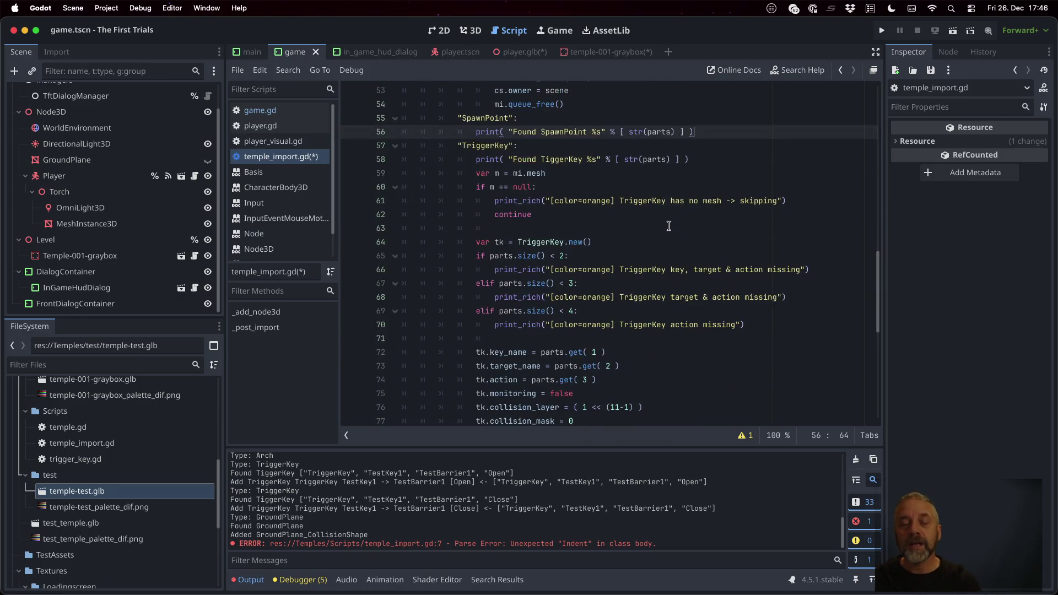
{"action": "scroll", "coordinate": [668, 226], "scroll_direction": "down", "scroll_amount": 1}
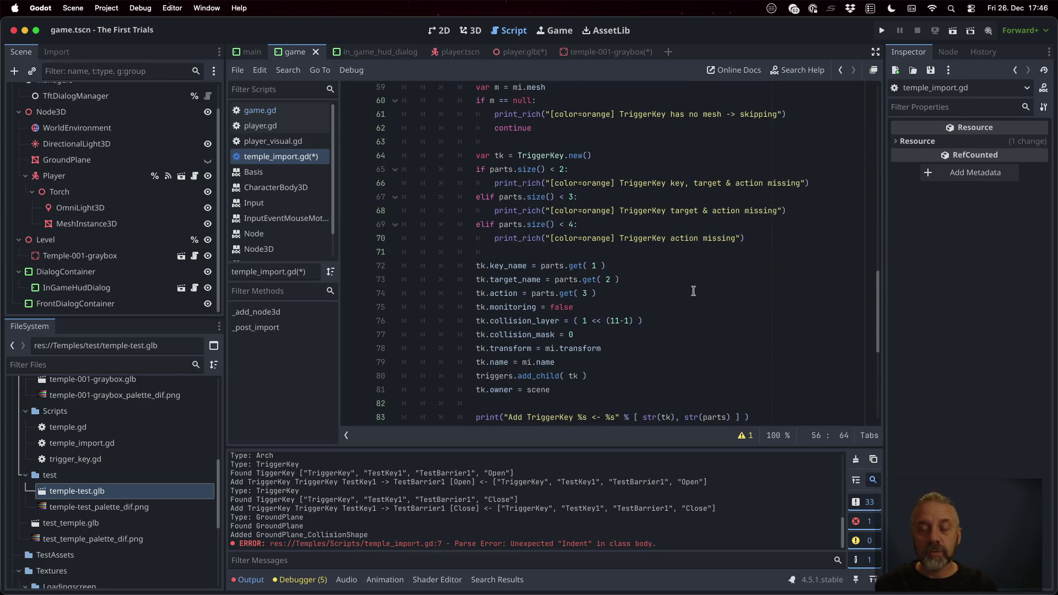
{"action": "scroll", "coordinate": [693, 291], "scroll_direction": "down", "scroll_amount": 1}
{"action": "scroll", "coordinate": [693, 291], "scroll_direction": "down", "scroll_amount": 2}
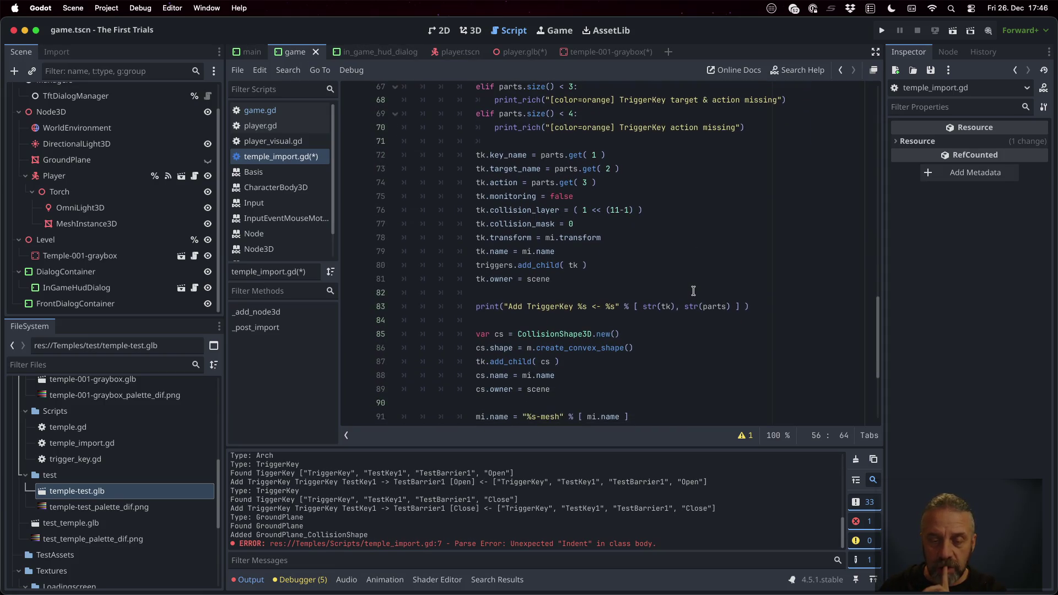
{"action": "scroll", "coordinate": [693, 291], "scroll_direction": "down", "scroll_amount": 1}
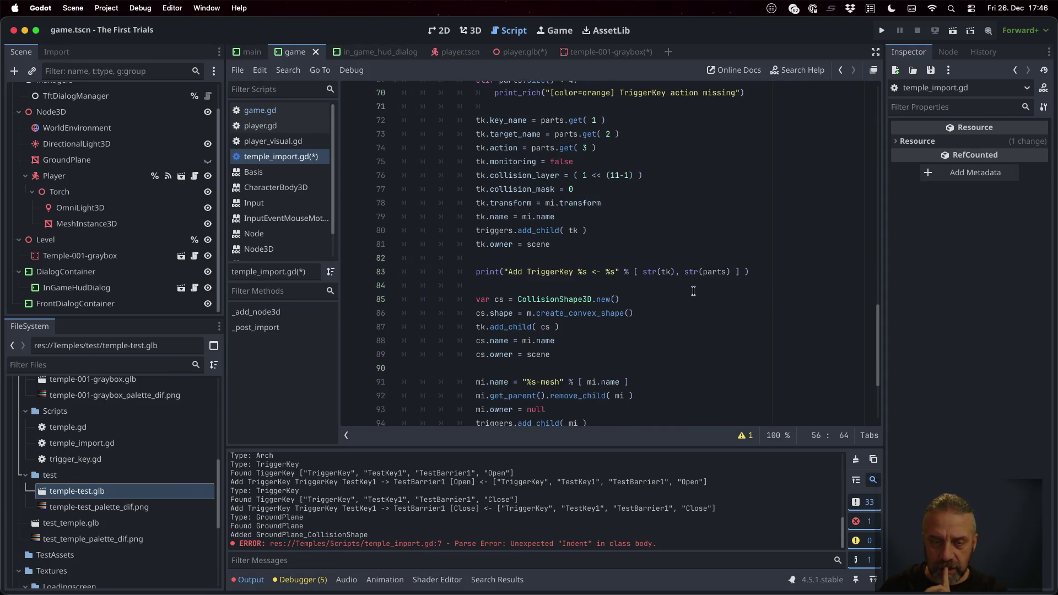
{"action": "scroll", "coordinate": [693, 291], "scroll_direction": "down", "scroll_amount": 2}
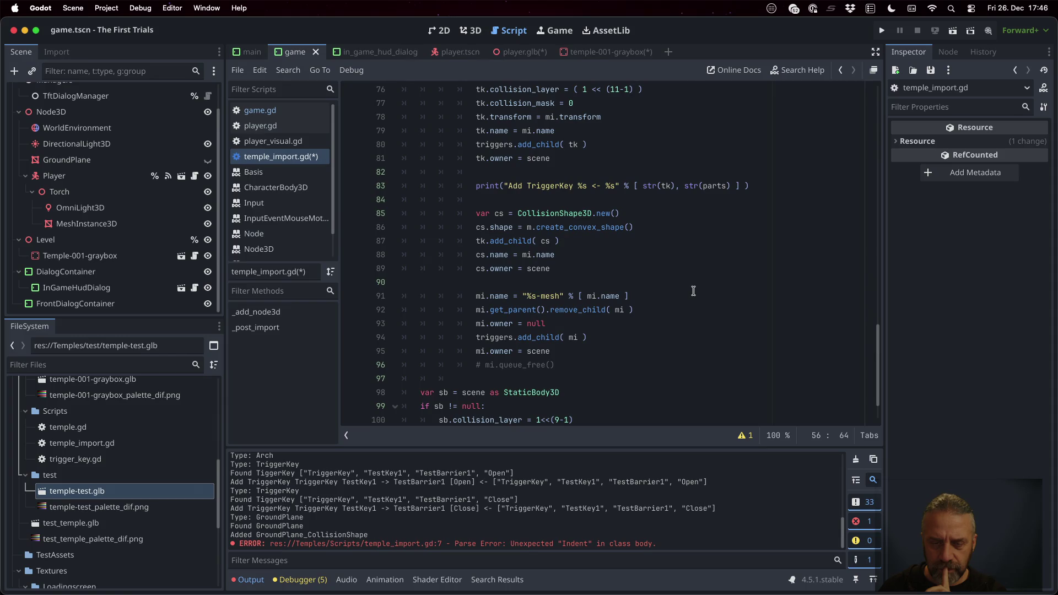
{"action": "scroll", "coordinate": [693, 291], "scroll_direction": "up", "scroll_amount": 9}
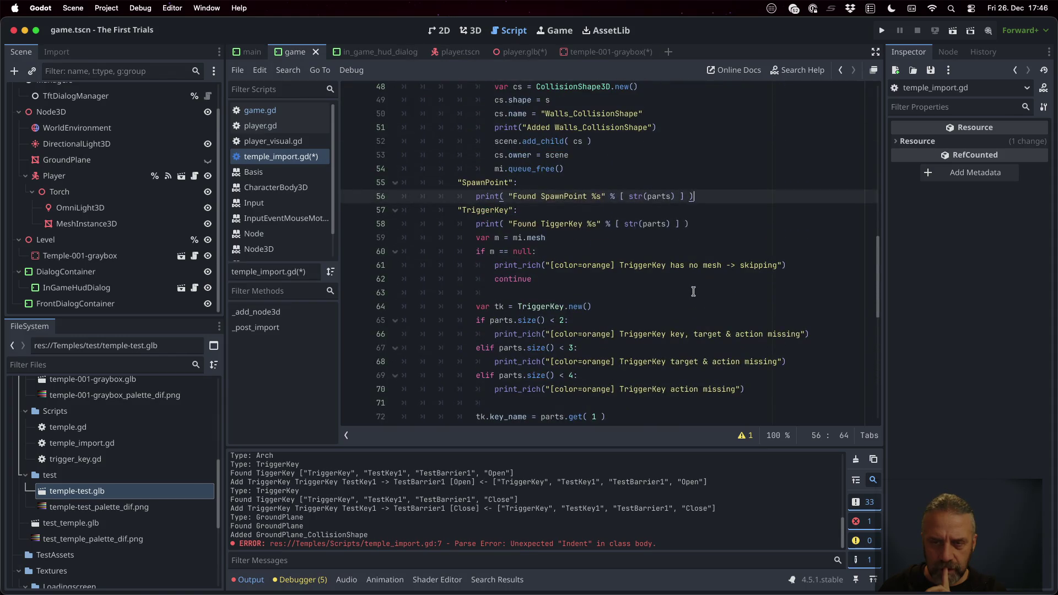
{"action": "key", "text": "Return"}
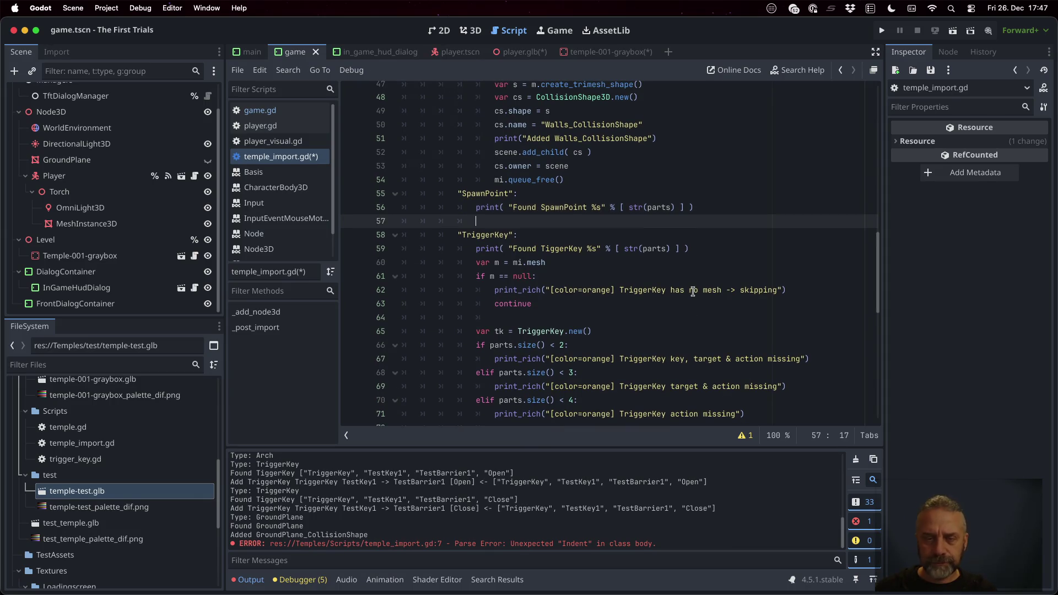
{"action": "scroll", "coordinate": [622, 270], "scroll_direction": "up", "scroll_amount": 8}
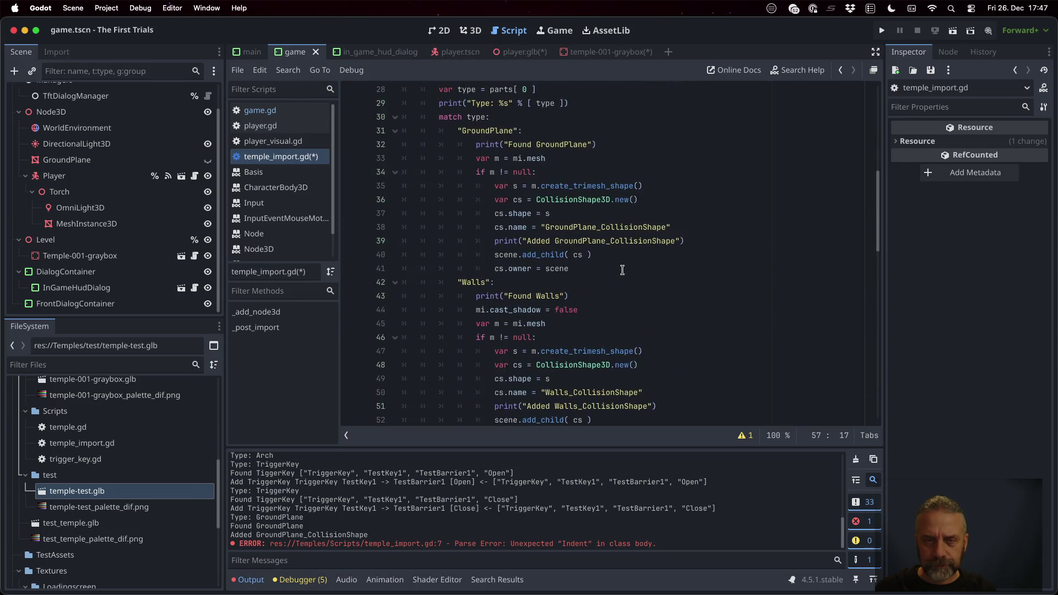
{"action": "scroll", "coordinate": [622, 270], "scroll_direction": "up", "scroll_amount": 2}
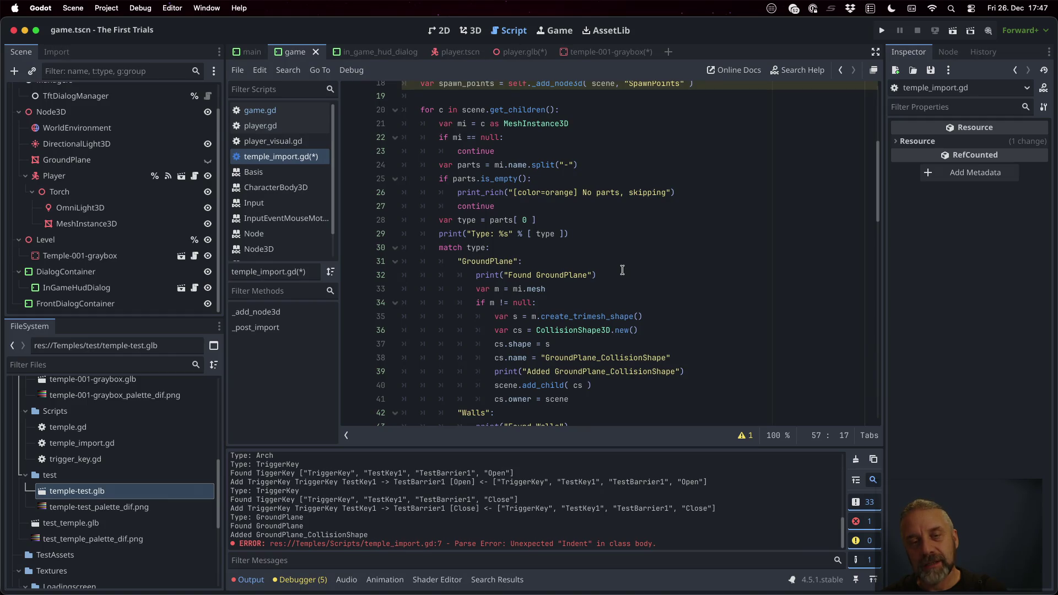
{"action": "double_click", "coordinate": [107, 492]}
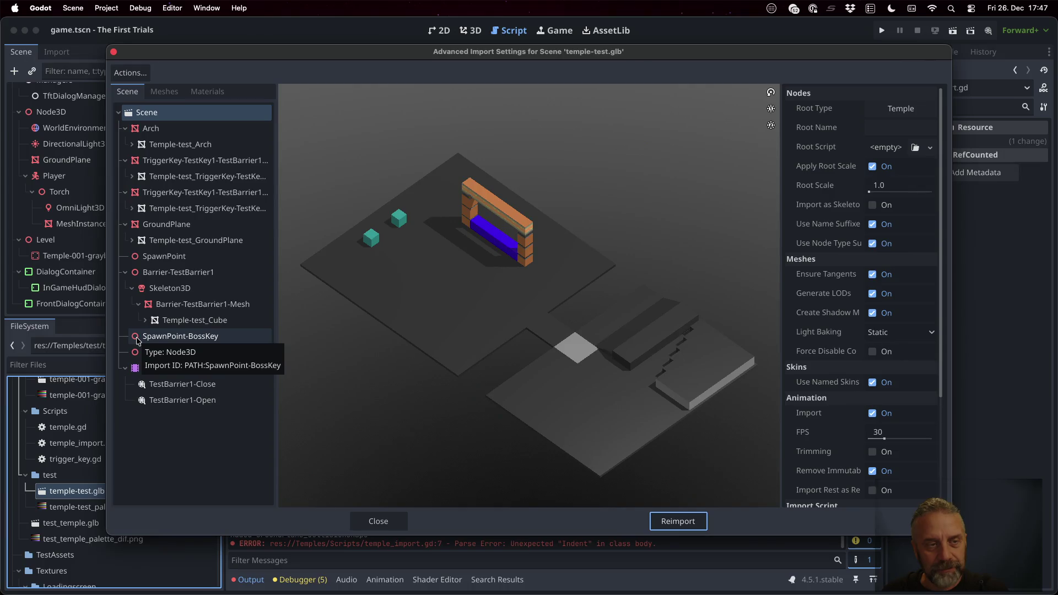
{"action": "left_click", "coordinate": [397, 524]}
{"action": "left_click", "coordinate": [665, 244]}
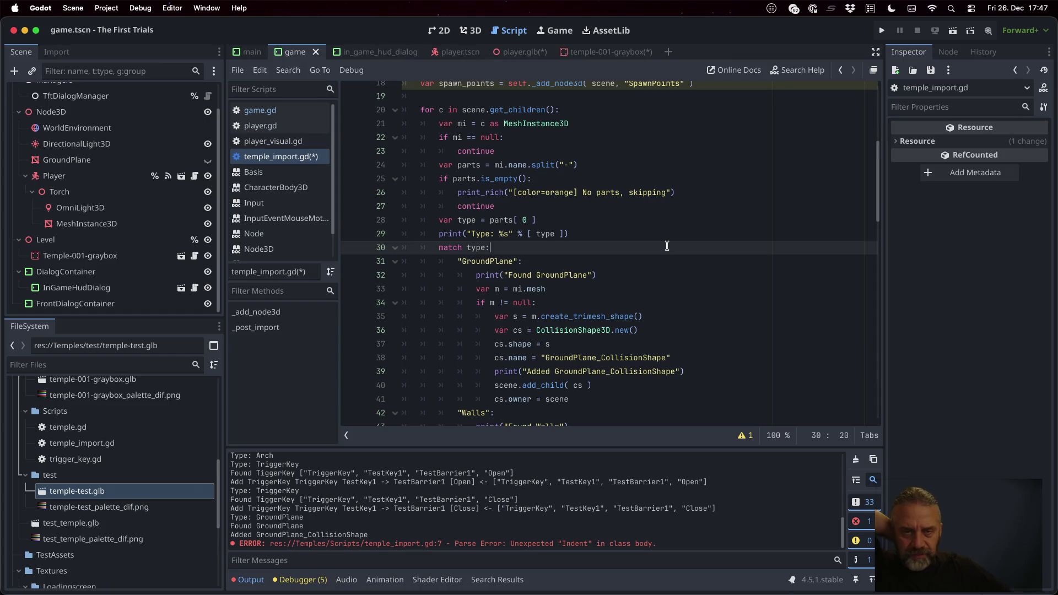
{"action": "key", "text": "Up"}
{"action": "key", "text": "Up"}
{"action": "key", "text": "Up"}
{"action": "key", "text": "Down"}
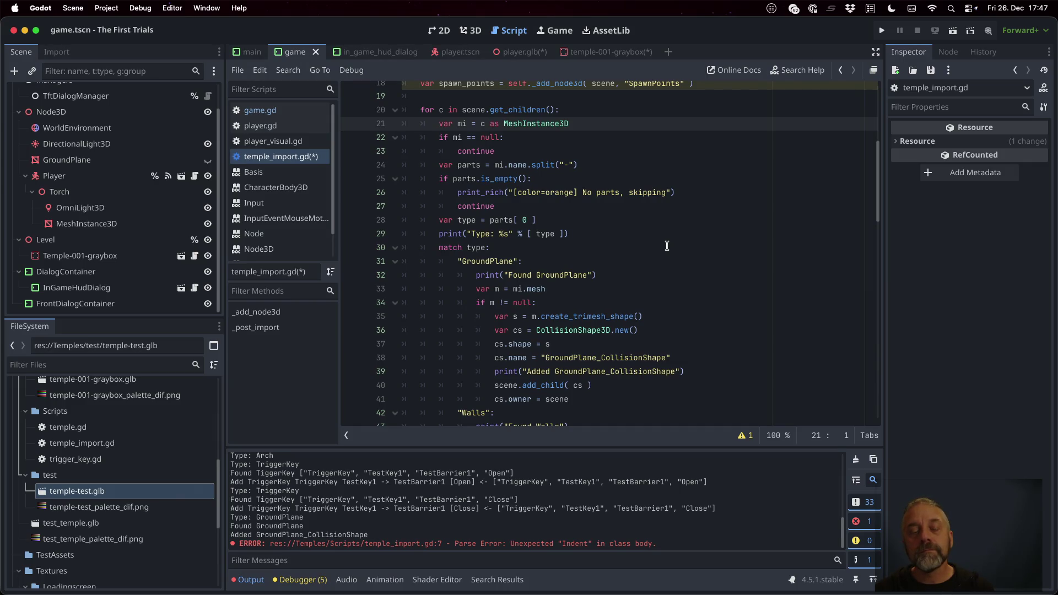
Step: Make the name-splitting line use the child c's name directly
{"action": "key", "text": "Down"}
{"action": "key", "text": "Down"}
{"action": "key", "text": "Down"}
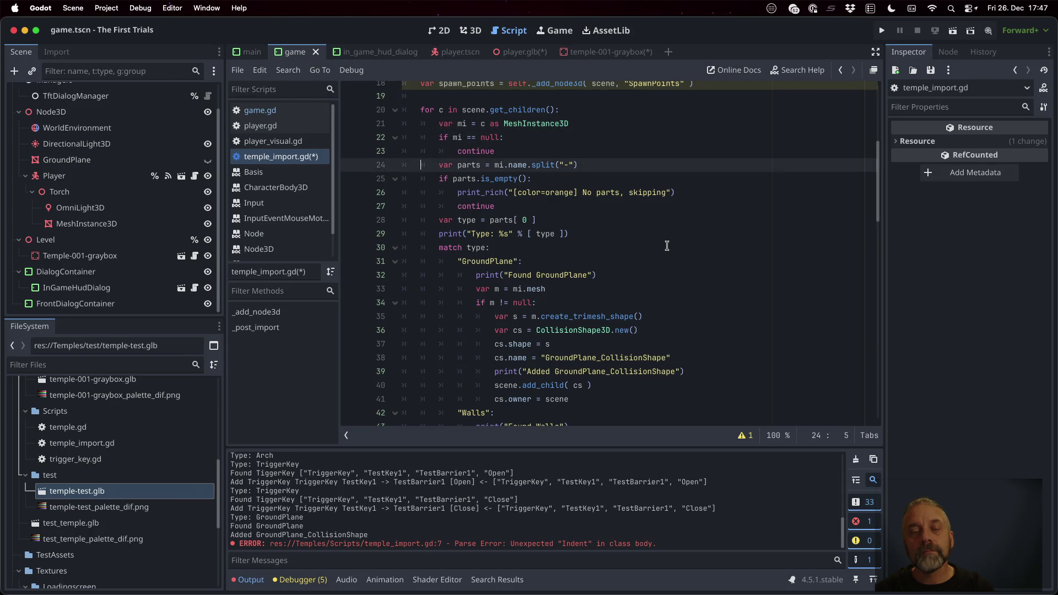
{"action": "key", "text": "BackSpace"}
{"action": "key", "text": "Delete"}
{"action": "type", "text": "c"}
Step: Move the MeshInstance3D cast and null check into the GroundPlane case, indented
{"action": "key", "text": "Up"}
{"action": "key", "text": "Up"}
{"action": "key", "text": "Up"}
{"action": "key", "text": "Home"}
{"action": "key", "text": "shift+Down"}
{"action": "key", "text": "shift+Down"}
{"action": "key", "text": "shift+Down"}
{"action": "key", "text": "ctrl+c"}
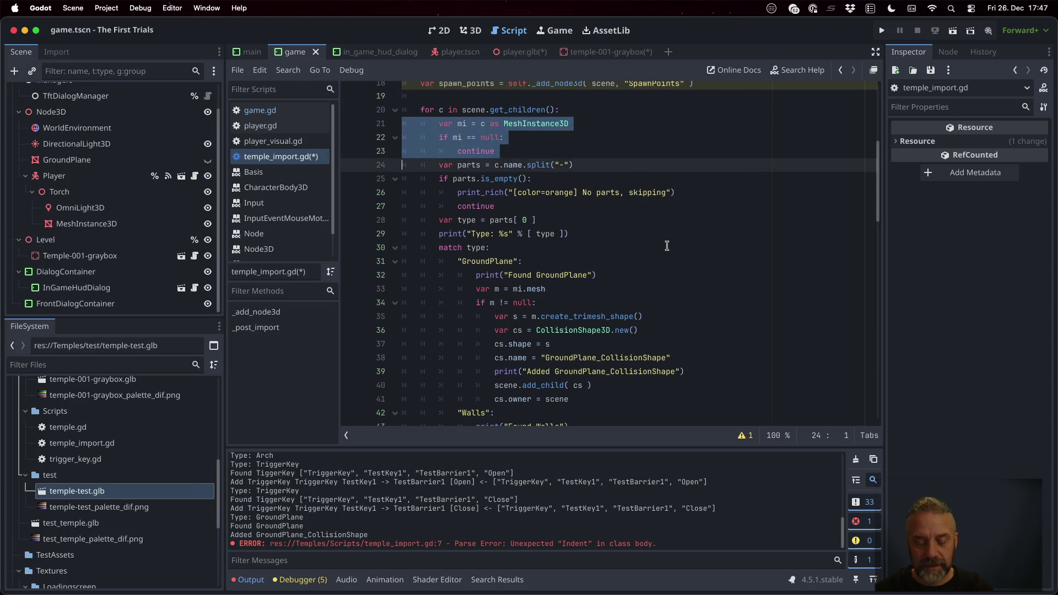
{"action": "key", "text": "Delete"}
{"action": "key", "text": "Down"}
{"action": "key", "text": "Down"}
{"action": "key", "text": "Down"}
{"action": "key", "text": "ctrl+v"}
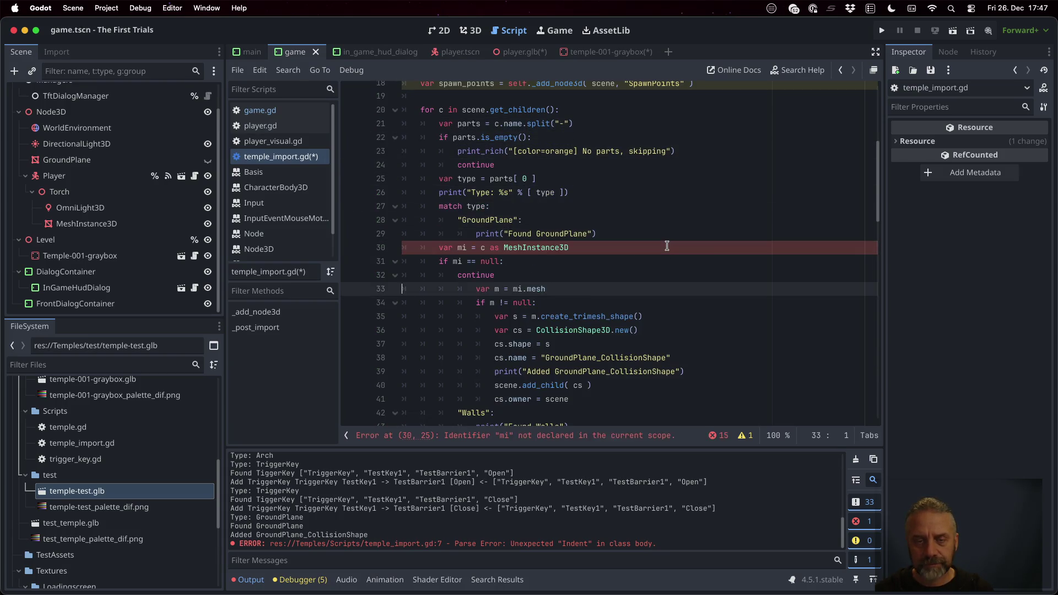
{"action": "key", "text": "shift+Up"}
{"action": "key", "text": "shift+Up"}
{"action": "key", "text": "shift+Up"}
{"action": "key", "text": "Tab"}
{"action": "key", "text": "Tab"}
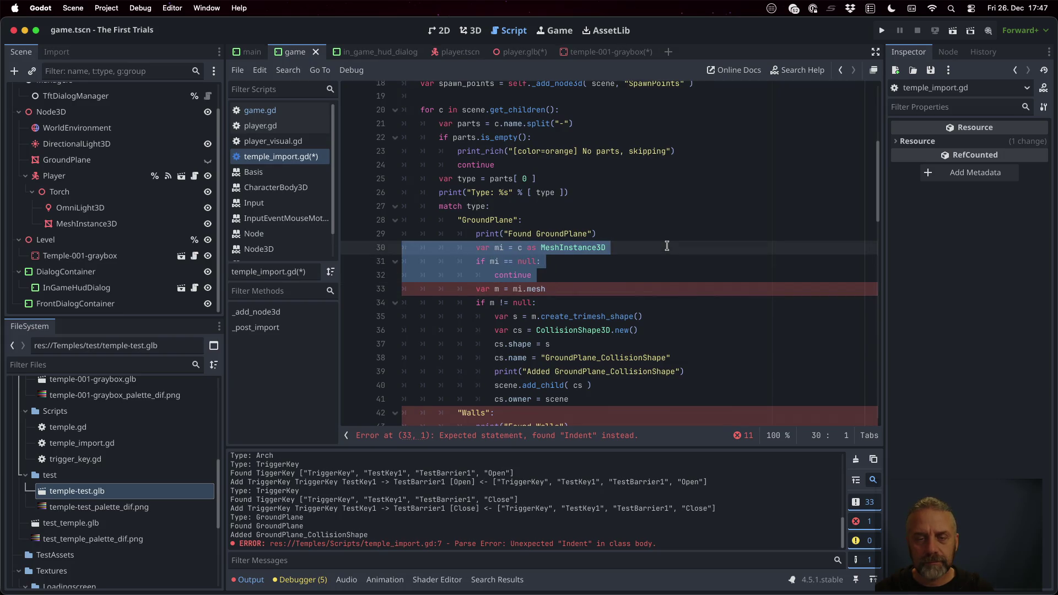
{"action": "key", "text": "Down"}
{"action": "key", "text": "Down"}
{"action": "key", "text": "Down"}
{"action": "key", "text": "Down"}
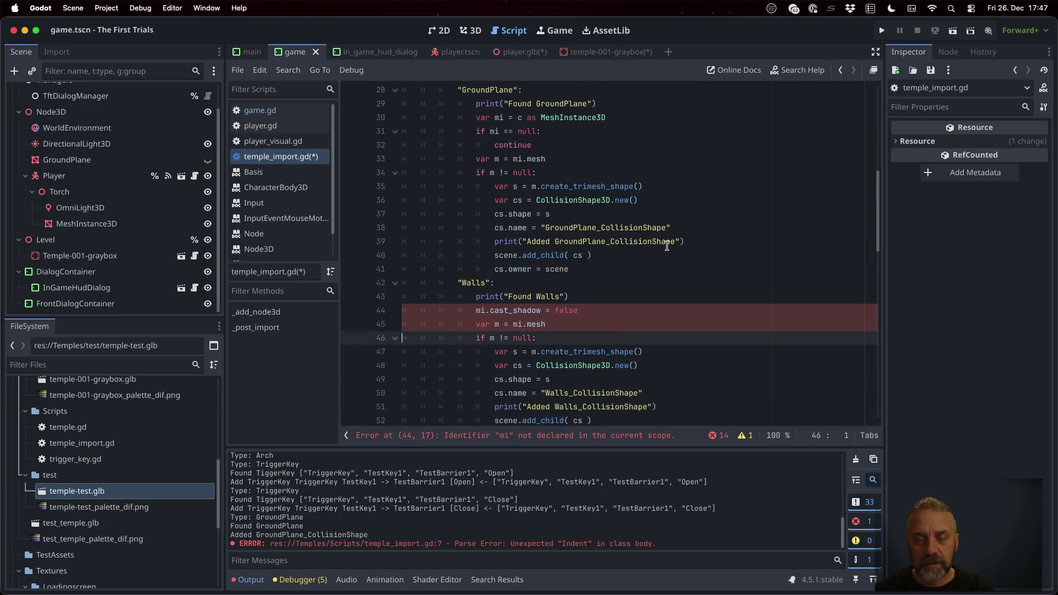
Step: Paste the indented cast lines into the Walls and TriggerKey cases too
{"action": "key", "text": "ctrl+v"}
{"action": "key", "text": "shift+Up"}
{"action": "key", "text": "shift+Up"}
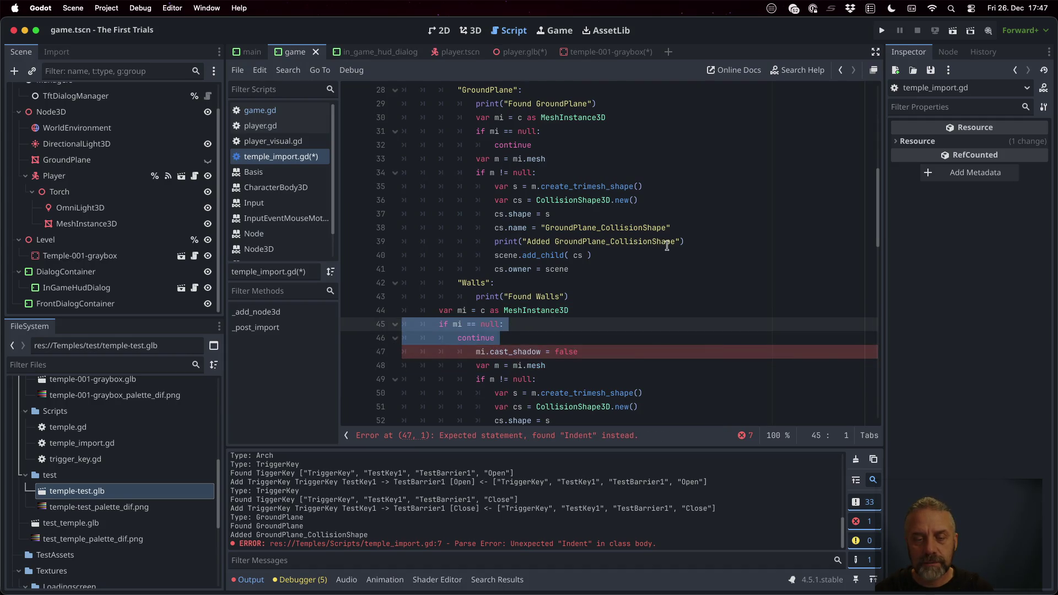
{"action": "key", "text": "shift+Up"}
{"action": "key", "text": "Tab"}
{"action": "key", "text": "Tab"}
{"action": "key", "text": "Down"}
{"action": "key", "text": "Down"}
{"action": "key", "text": "Down"}
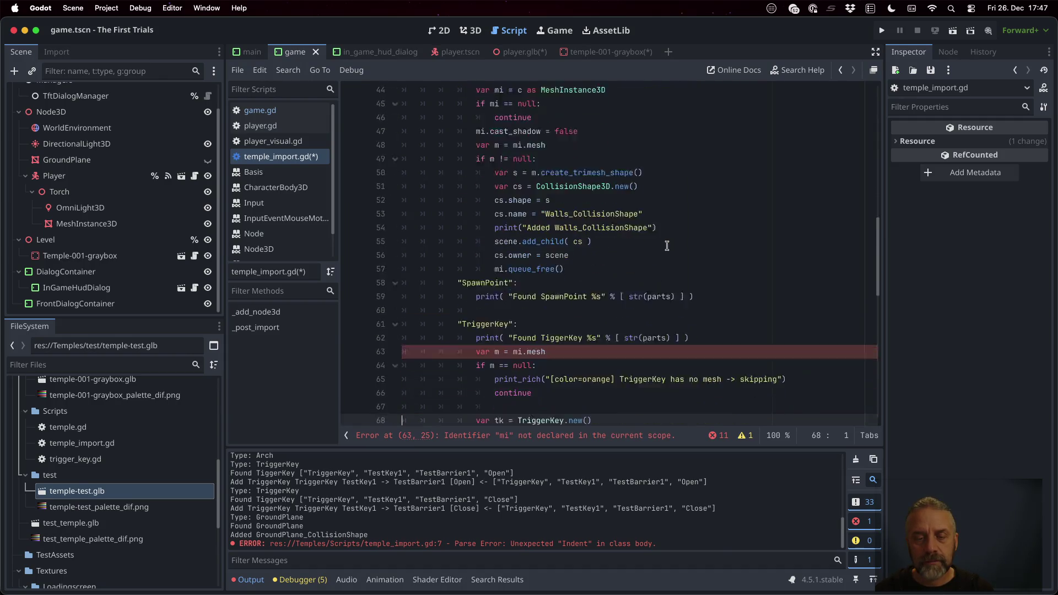
{"action": "key", "text": "Up"}
{"action": "key", "text": "Up"}
{"action": "key", "text": "Up"}
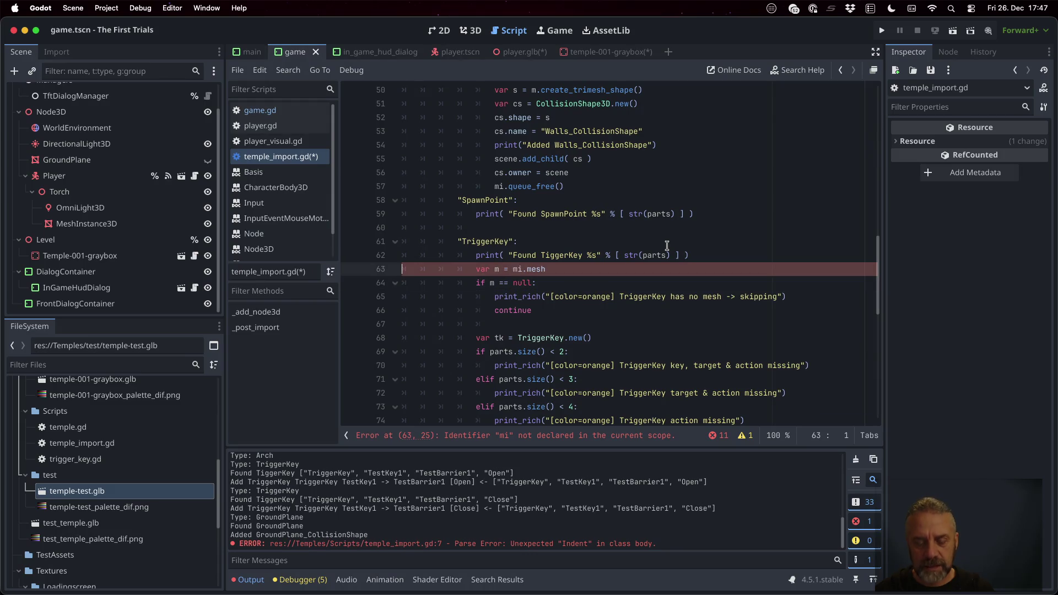
{"action": "key", "text": "ctrl+v"}
{"action": "key", "text": "shift+Up"}
{"action": "key", "text": "shift+Up"}
{"action": "key", "text": "shift+Up"}
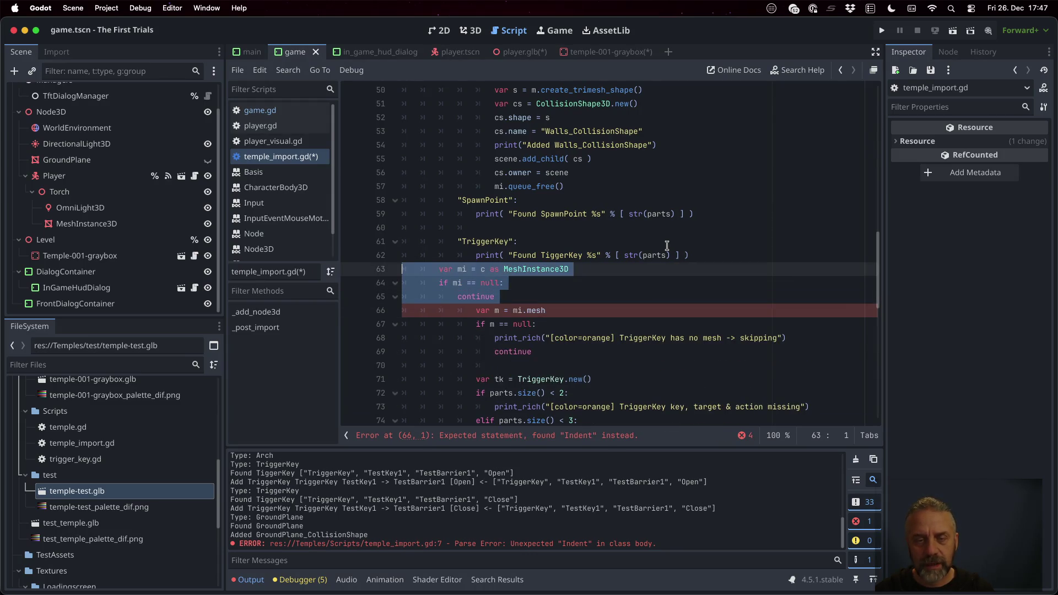
{"action": "key", "text": "Tab"}
{"action": "key", "text": "Up"}
{"action": "key", "text": "Up"}
{"action": "key", "text": "Up"}
{"action": "key", "text": "Up"}
{"action": "key", "text": "Up"}
Step: Add c.owner = null after the SpawnPoint print line and save temple_import.gd
{"action": "key", "text": "Up"}
{"action": "key", "text": "Up"}
{"action": "key", "text": "Up"}
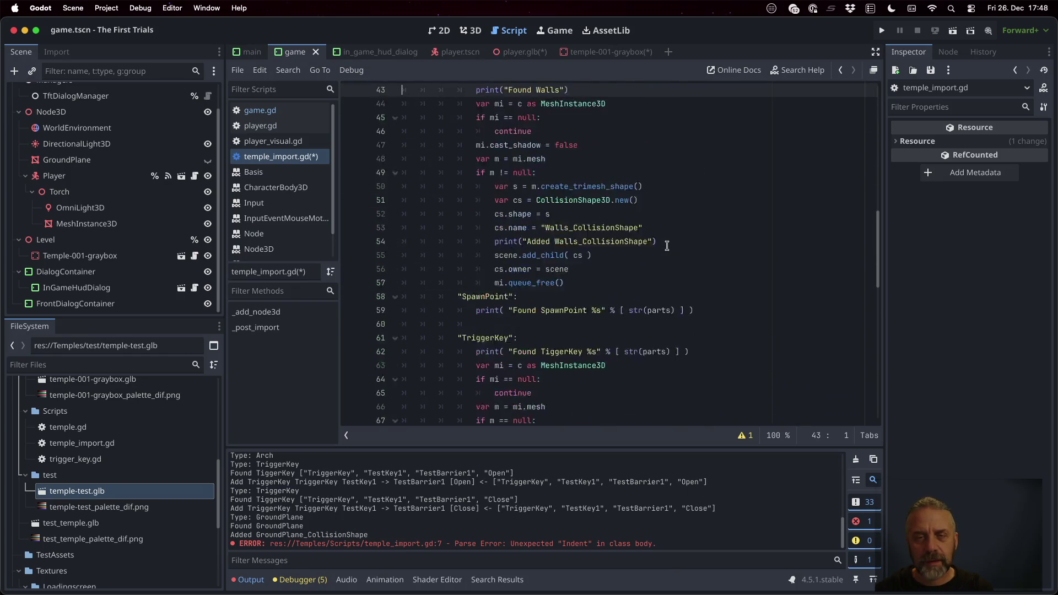
{"action": "key", "text": "Up"}
{"action": "key", "text": "Up"}
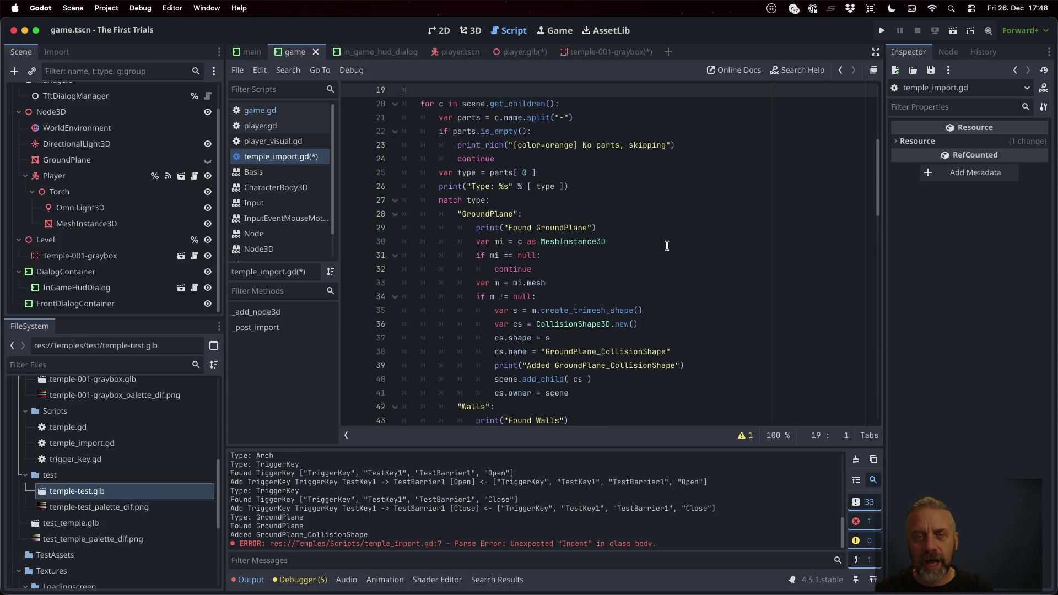
{"action": "key", "text": "Down"}
{"action": "key", "text": "Down"}
{"action": "key", "text": "Down"}
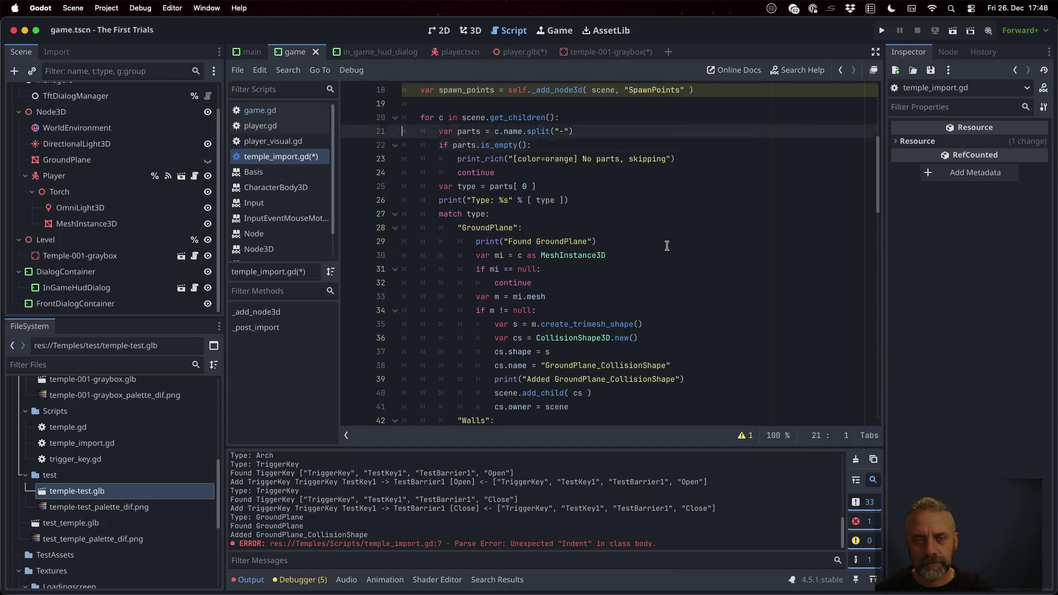
{"action": "key", "text": "Down"}
{"action": "key", "text": "Down"}
{"action": "key", "text": "Down"}
{"action": "key", "text": "Up"}
{"action": "key", "text": "Up"}
{"action": "key", "text": "Up"}
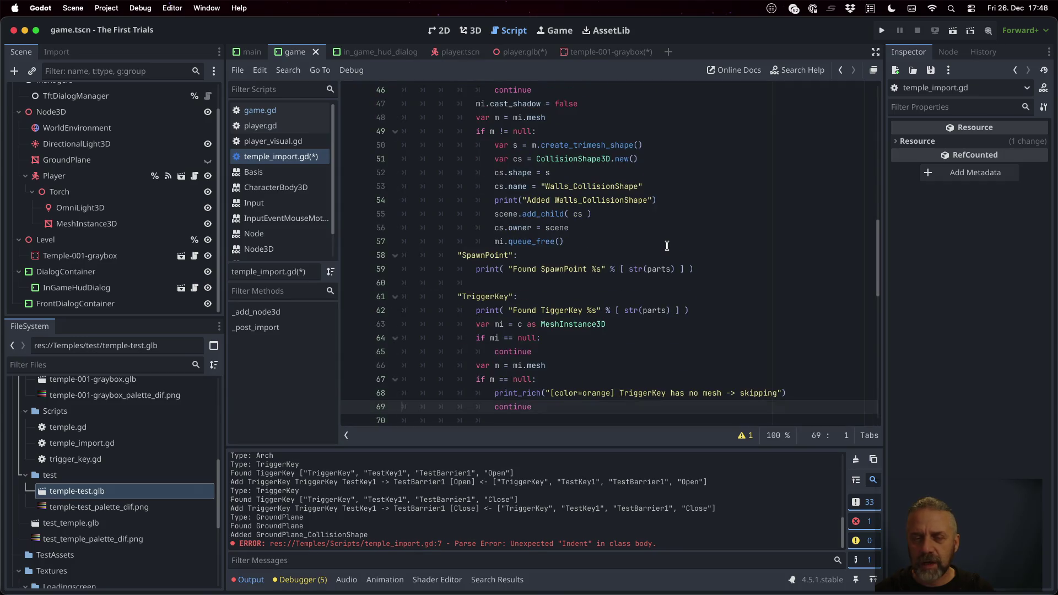
{"action": "key", "text": "Down"}
{"action": "key", "text": "Down"}
{"action": "key", "text": "Down"}
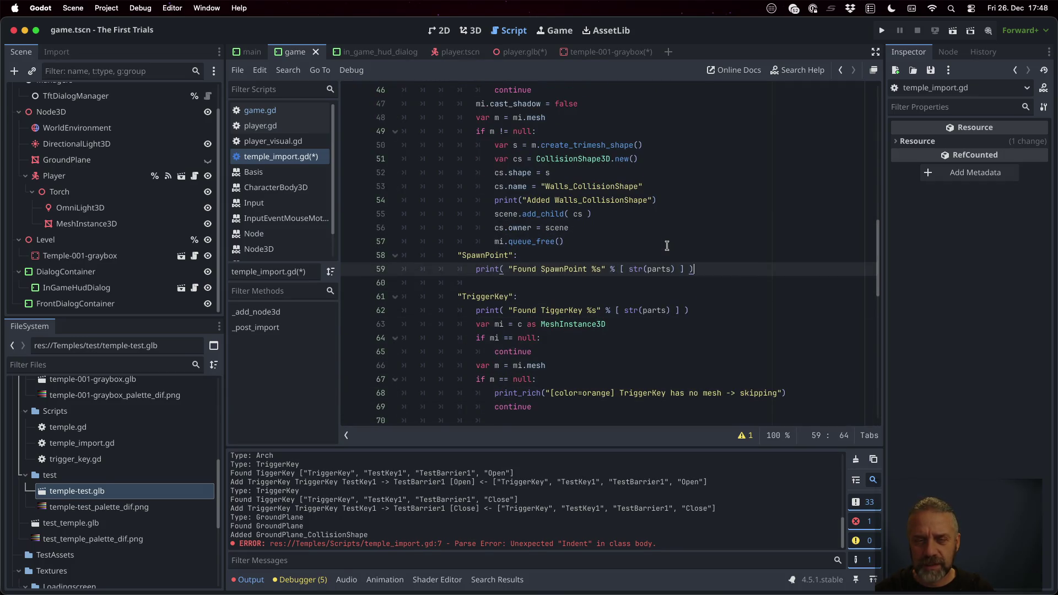
{"action": "key", "text": "Return"}
{"action": "type", "text": "c.ow"}
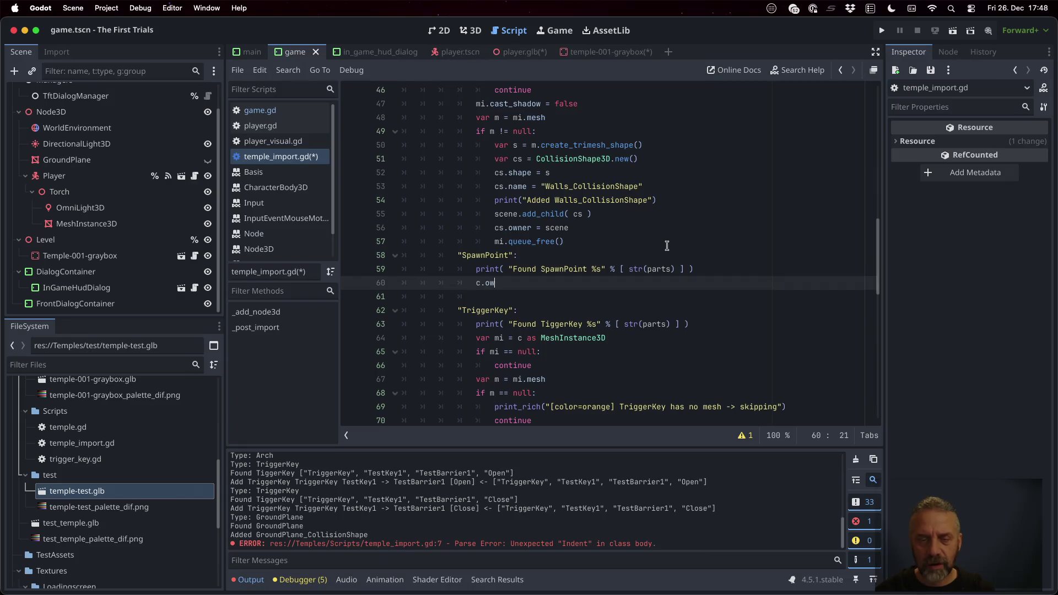
{"action": "type", "text": "ner = null"}
{"action": "key", "text": "super+s"}
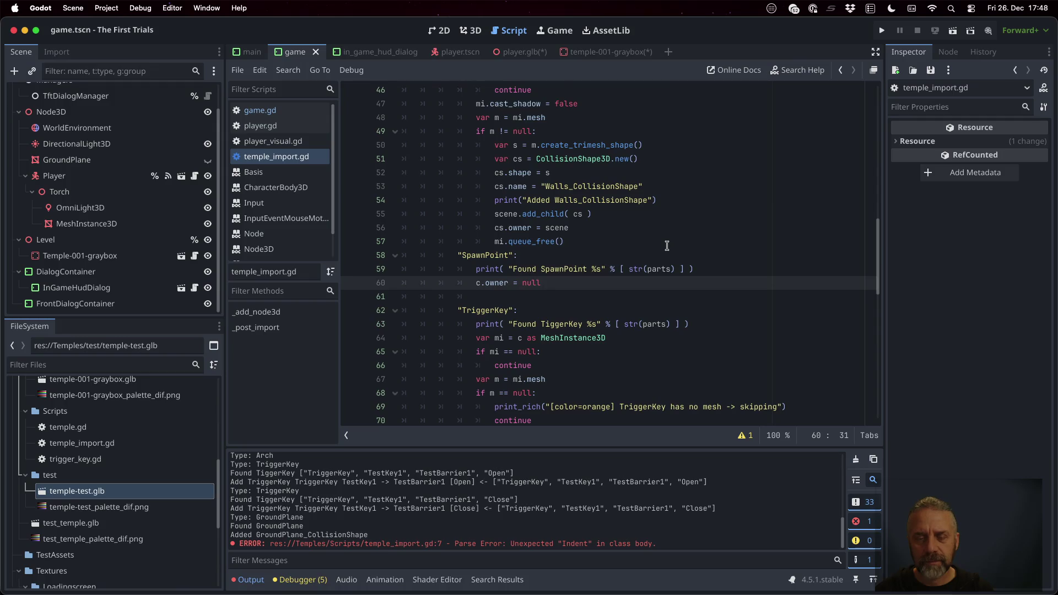
{"action": "scroll", "coordinate": [666, 245], "scroll_direction": "up", "scroll_amount": 10}
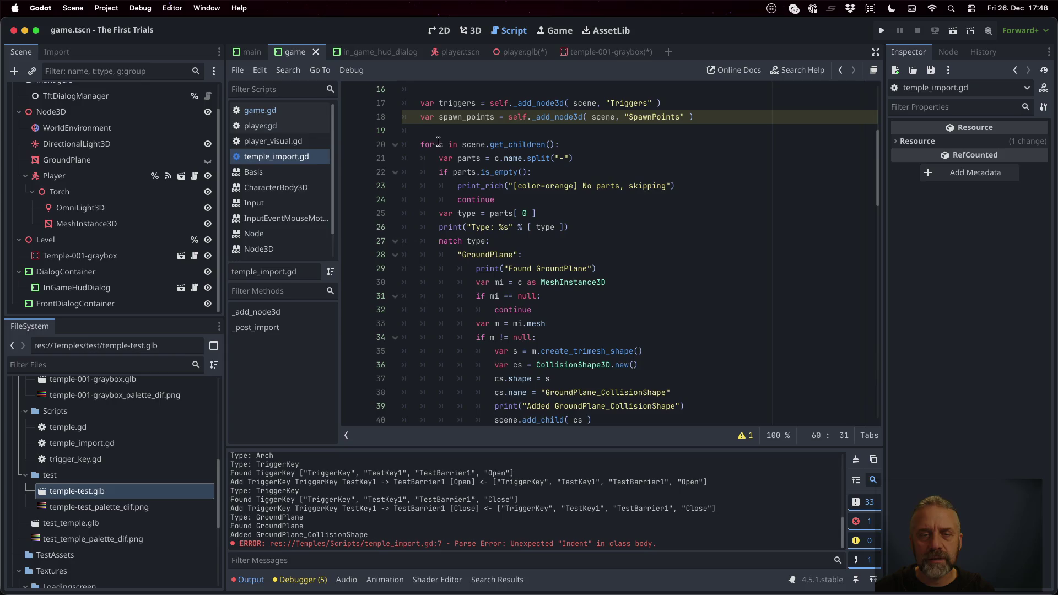
{"action": "left_click", "coordinate": [520, 144], "text": "super"}
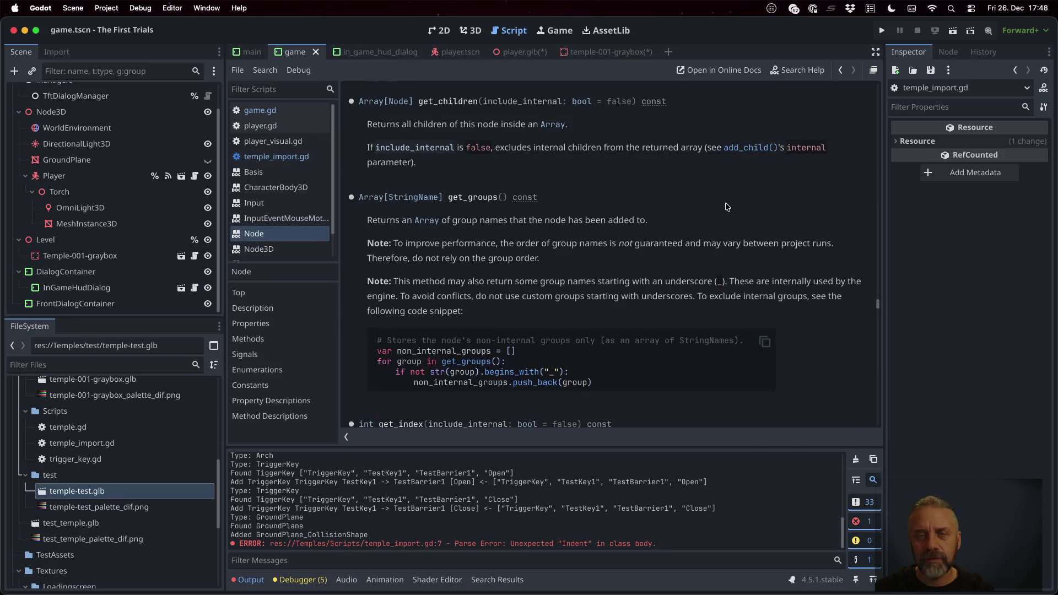
{"action": "left_click", "coordinate": [395, 102]}
{"action": "key", "text": "super+f"}
{"action": "type", "text": "owner"}
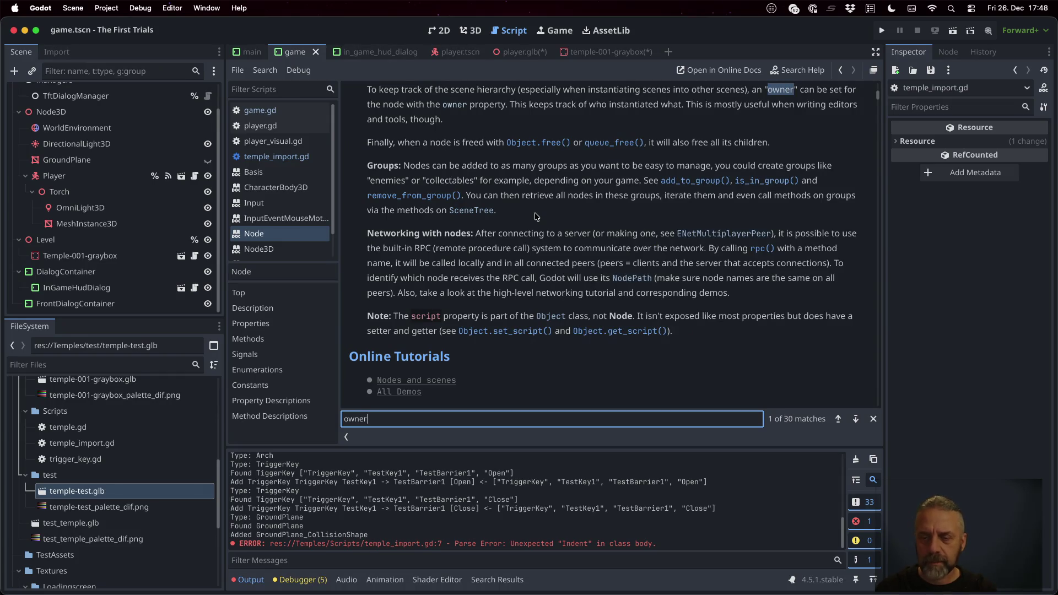
{"action": "left_click", "coordinate": [853, 420]}
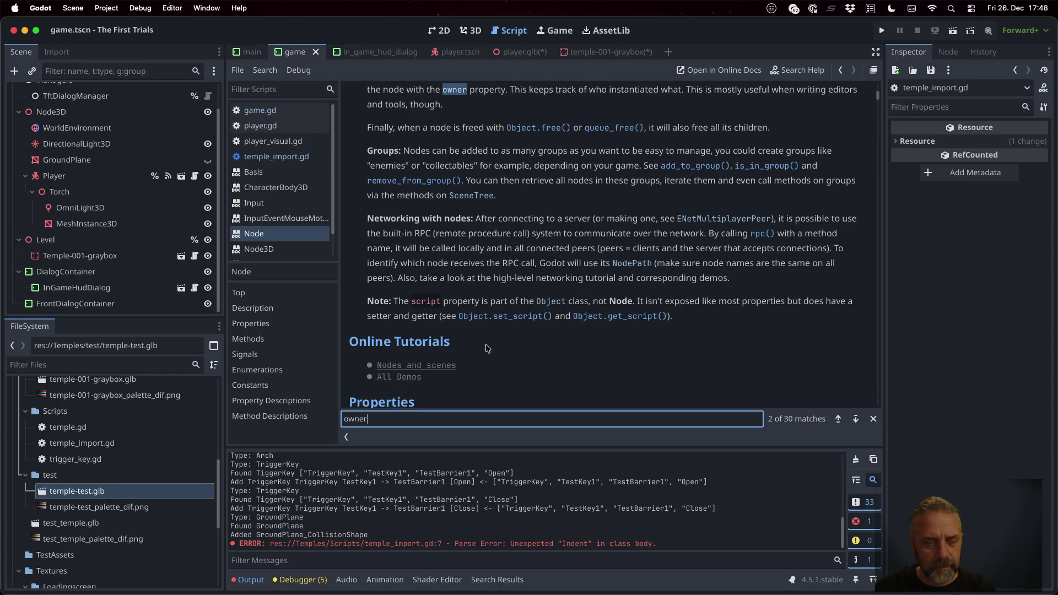
{"action": "left_click", "coordinate": [284, 321]}
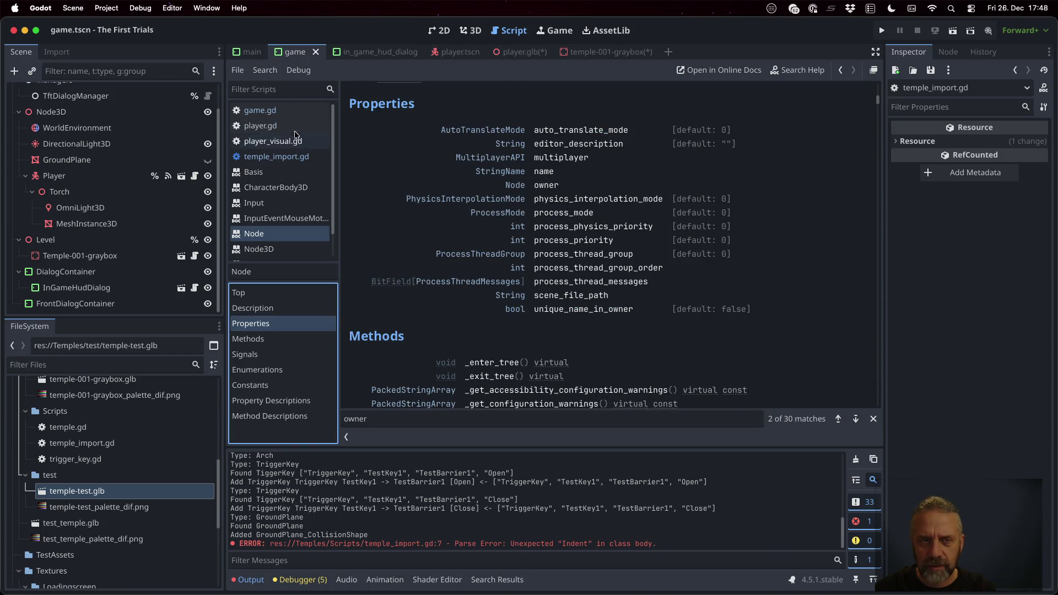
{"action": "left_click", "coordinate": [273, 110]}
{"action": "left_click", "coordinate": [573, 216]}
{"action": "key", "text": "shift+alt+o"}
{"action": "type", "text": "imp"}
{"action": "key", "text": "Return"}
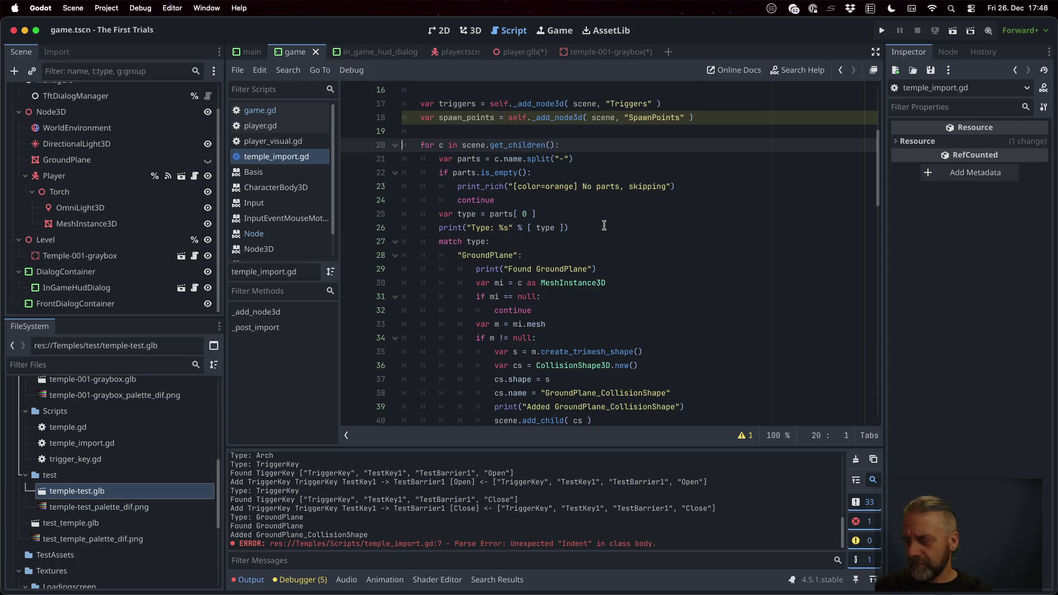
Step: Add c.get_parent().remove_child( c ) after the SpawnPoint print line
{"action": "scroll", "coordinate": [604, 225], "scroll_direction": "down", "scroll_amount": 3}
{"action": "scroll", "coordinate": [604, 220], "scroll_direction": "down", "scroll_amount": 7}
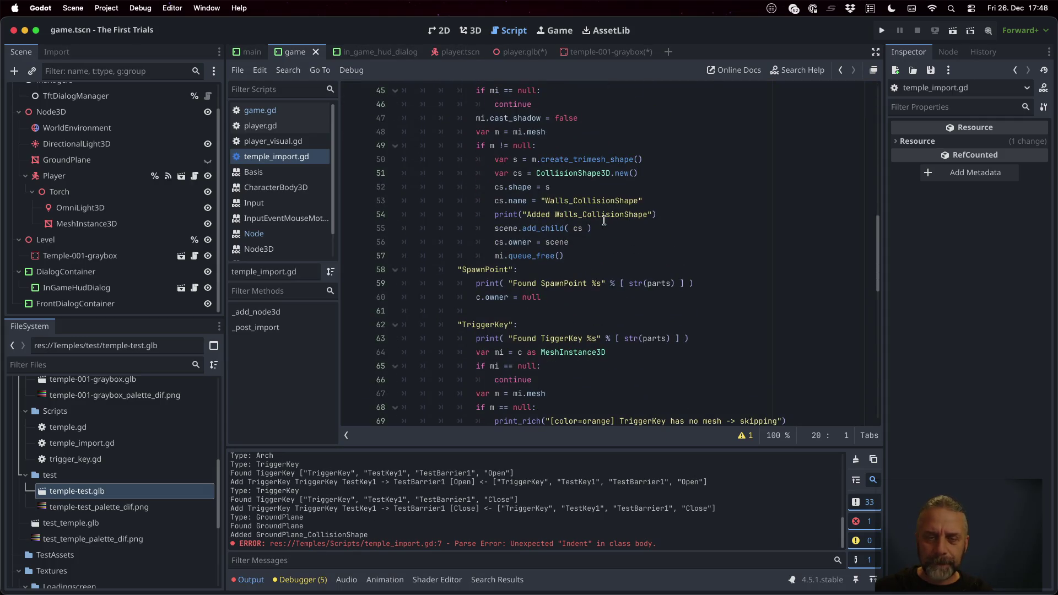
{"action": "left_click", "coordinate": [613, 311]}
{"action": "type", "text": "c"}
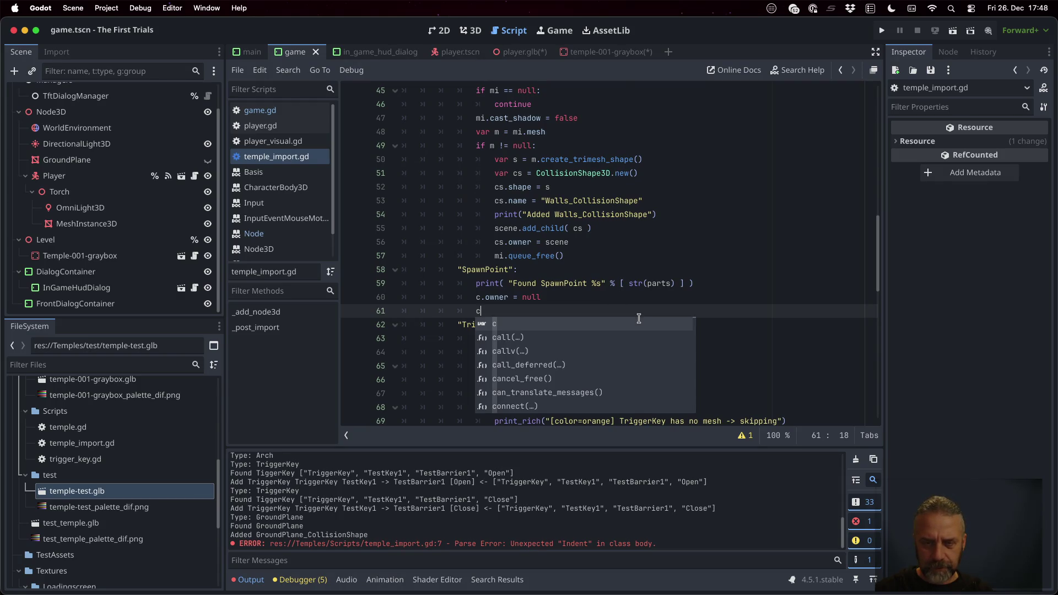
{"action": "key", "text": "Escape"}
{"action": "scroll", "coordinate": [638, 318], "scroll_direction": "down", "scroll_amount": 5}
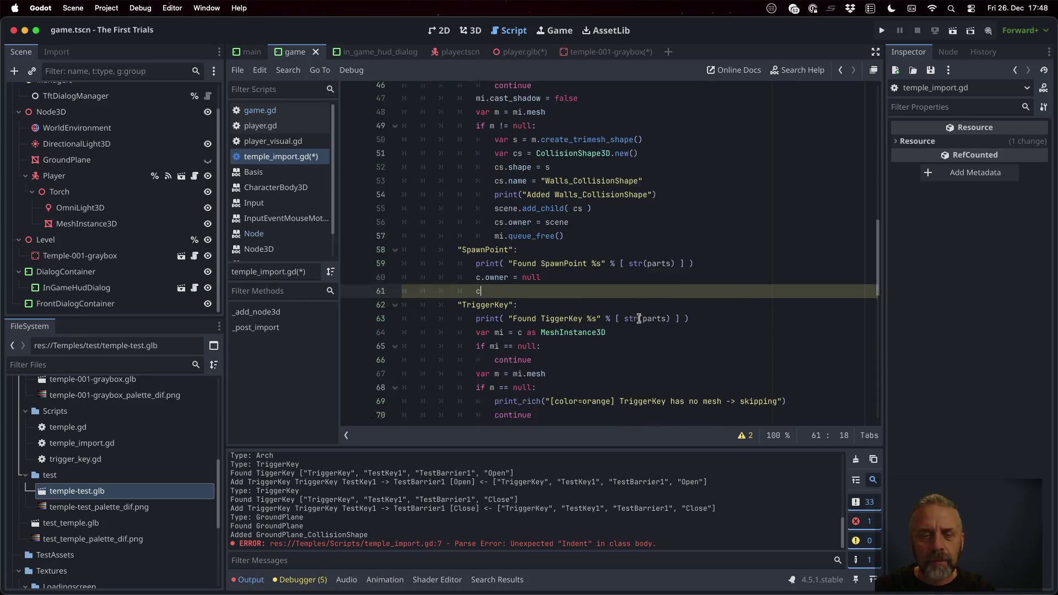
{"action": "scroll", "coordinate": [639, 319], "scroll_direction": "down", "scroll_amount": 1}
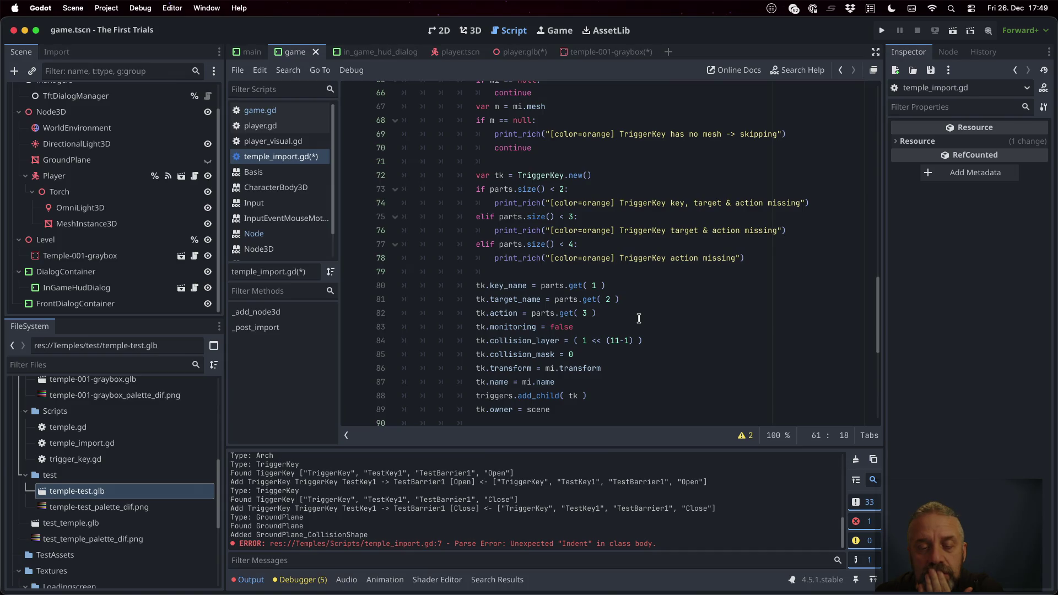
{"action": "scroll", "coordinate": [638, 319], "scroll_direction": "down", "scroll_amount": 4}
{"action": "scroll", "coordinate": [638, 319], "scroll_direction": "down", "scroll_amount": 3}
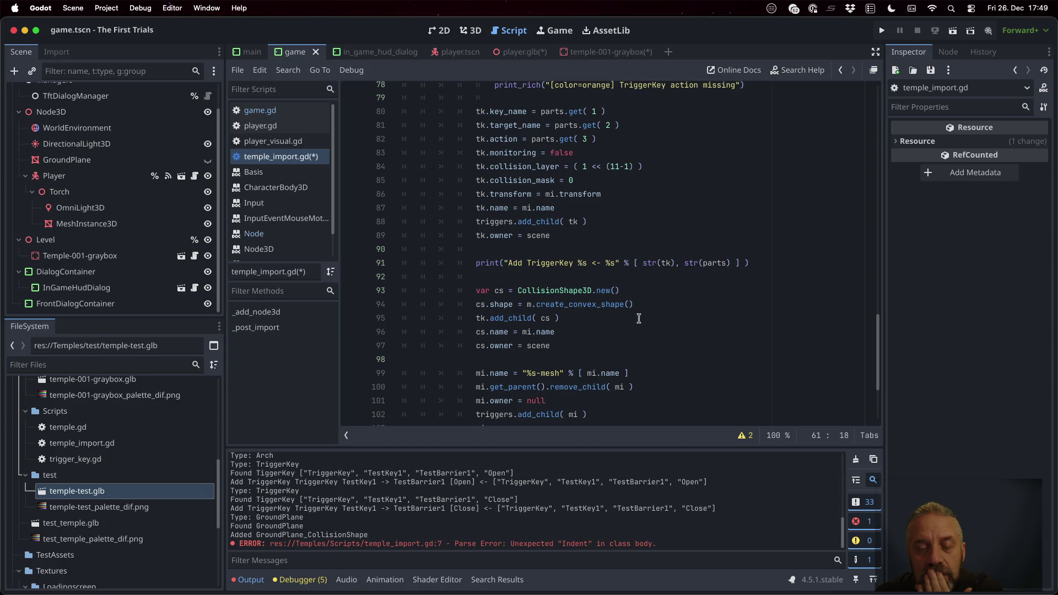
{"action": "scroll", "coordinate": [639, 318], "scroll_direction": "up", "scroll_amount": 12}
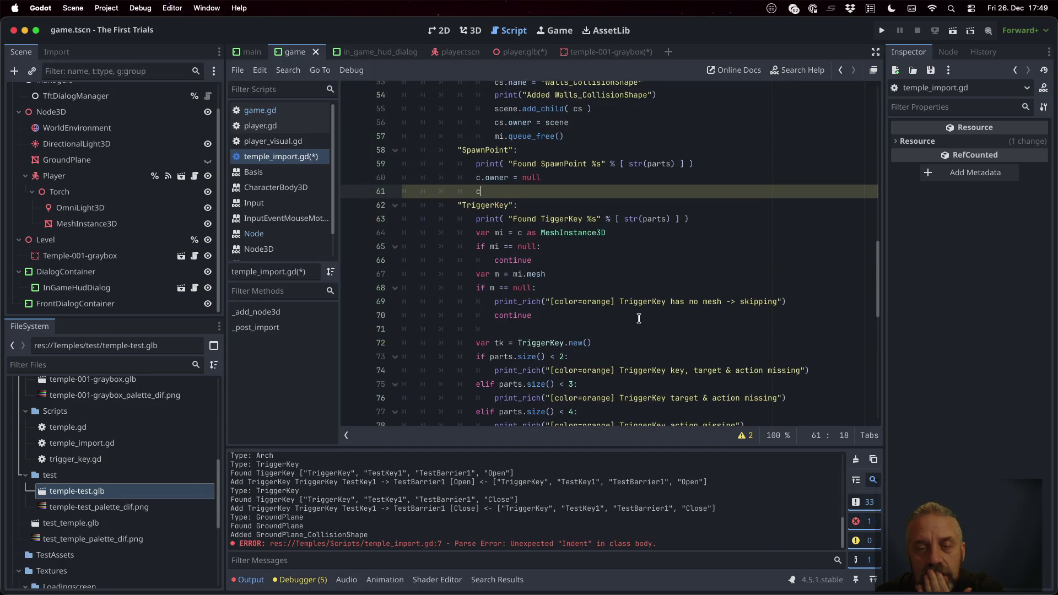
{"action": "left_click", "coordinate": [719, 168]}
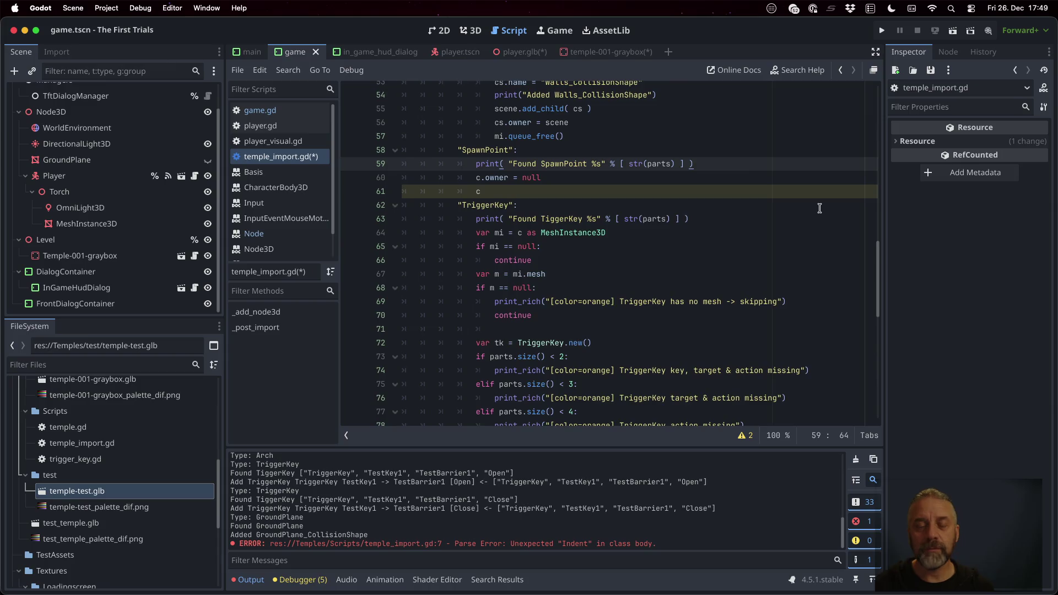
{"action": "key", "text": "Return"}
{"action": "type", "text": "c,get_oa"}
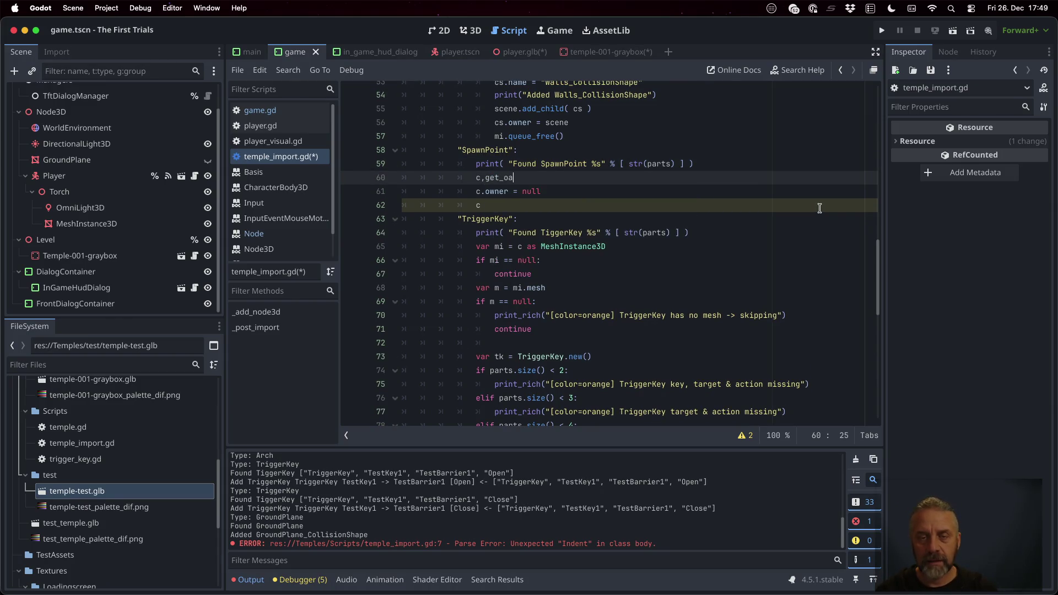
{"action": "key", "text": "BackSpace"}
{"action": "key", "text": "BackSpace"}
{"action": "key", "text": "BackSpace"}
{"action": "type", "text": "parent"}
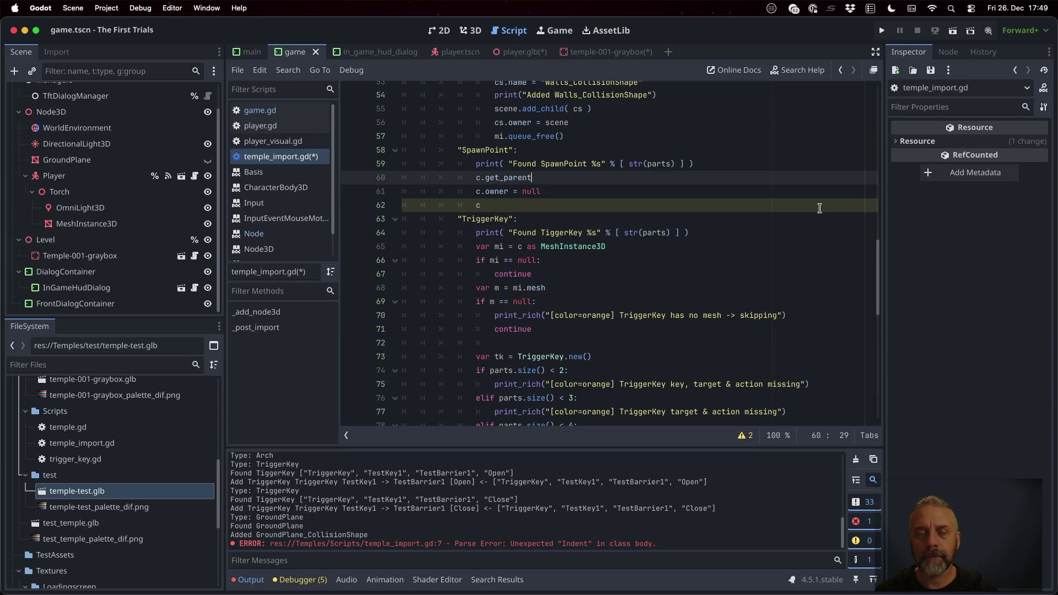
{"action": "type", "text": "().remov"}
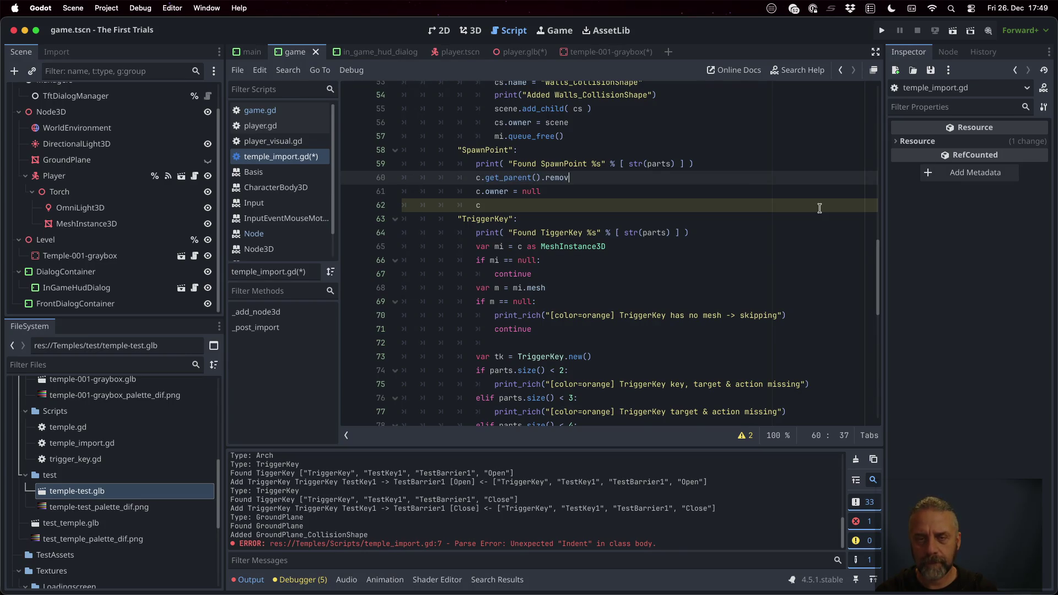
{"action": "type", "text": "ld("}
{"action": "scroll", "coordinate": [820, 208], "scroll_direction": "up", "scroll_amount": 10}
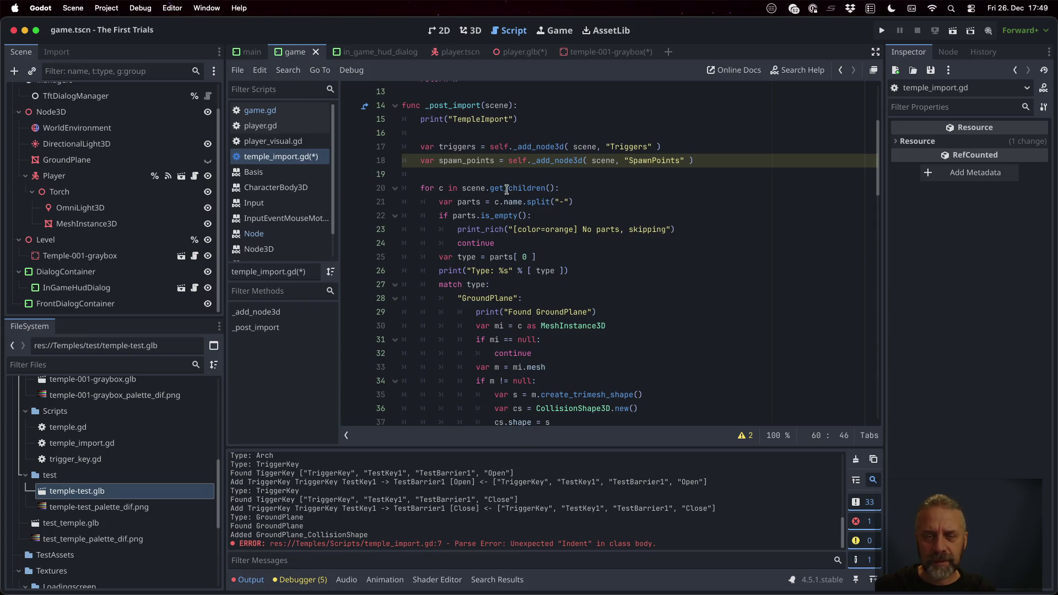
{"action": "double_click", "coordinate": [506, 189]}
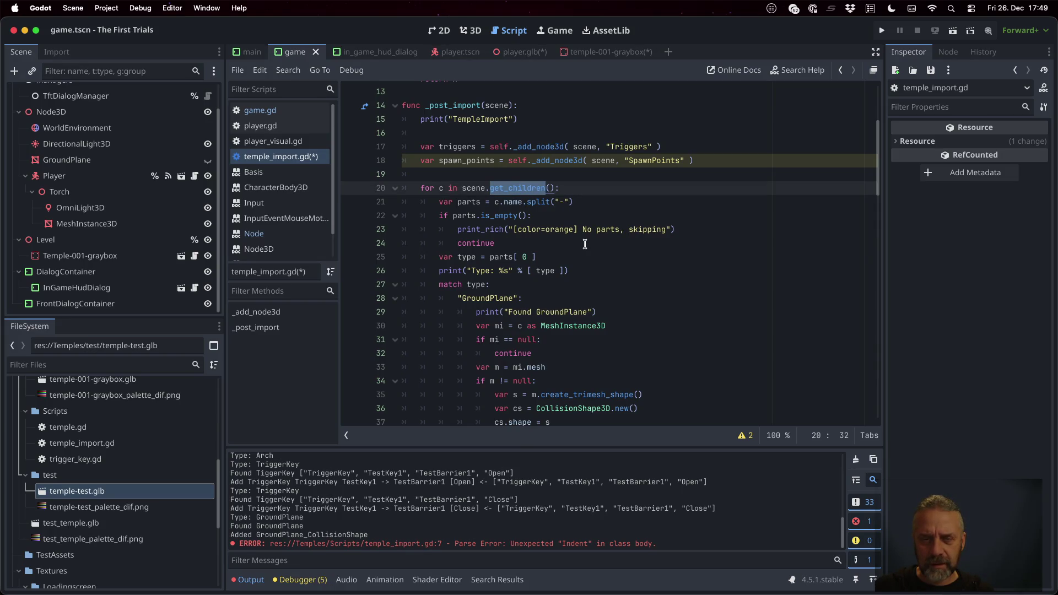
{"action": "scroll", "coordinate": [509, 197], "scroll_direction": "down", "scroll_amount": 11}
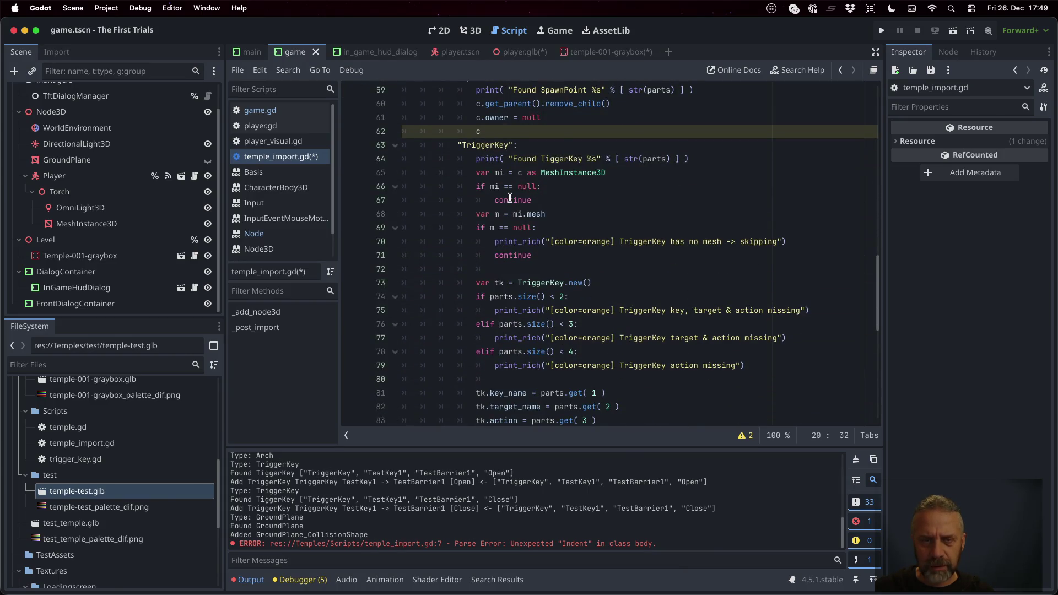
{"action": "left_click", "coordinate": [508, 132]}
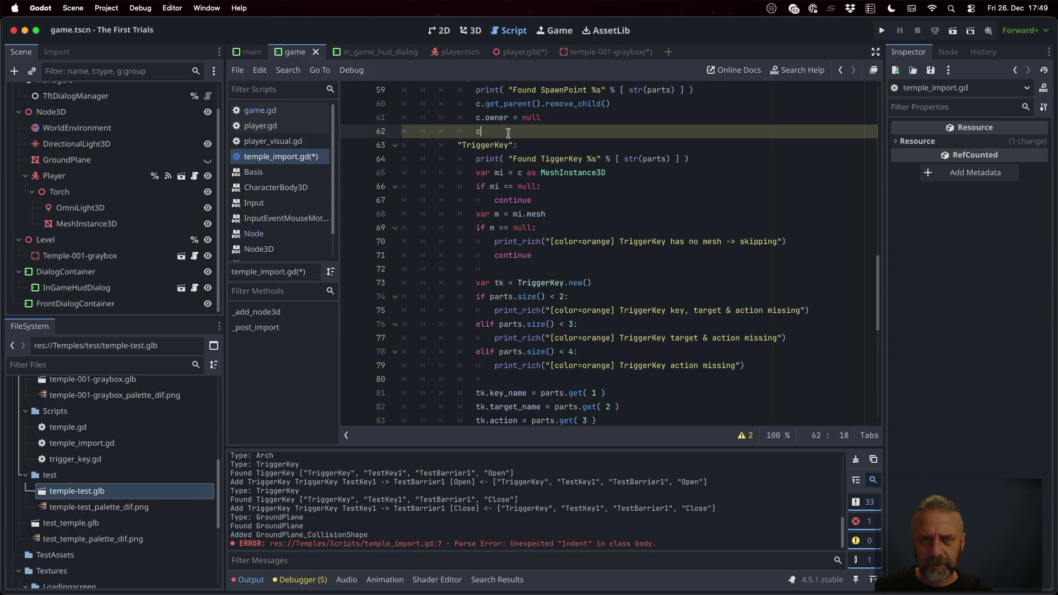
{"action": "left_click", "coordinate": [628, 108]}
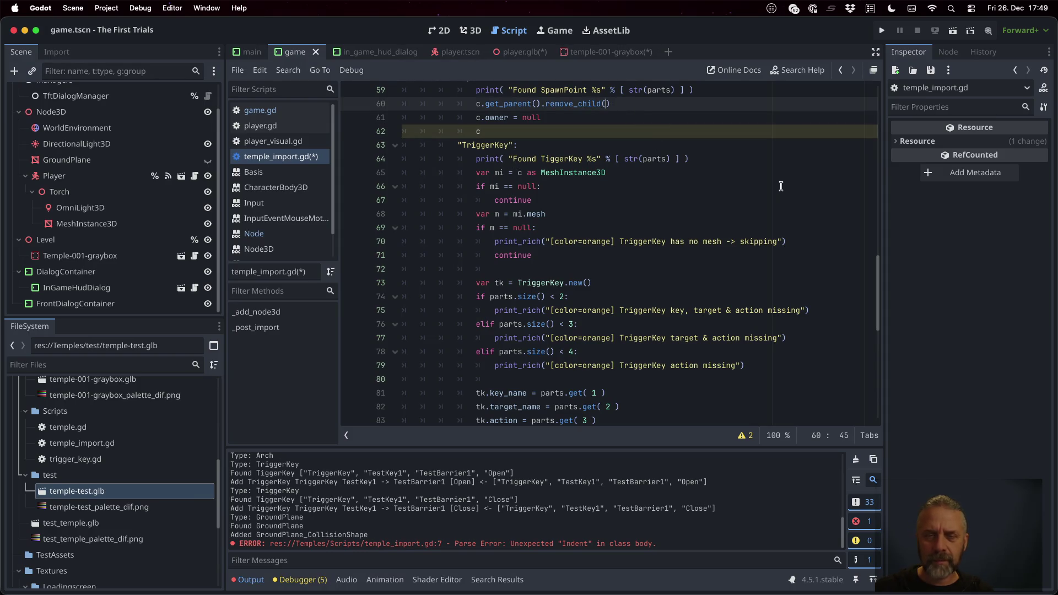
{"action": "type", "text": "c"}
Step: Add spawn_points.add_child( c ) and set c.owner = scene in the SpawnPoint case
{"action": "key", "text": "Down"}
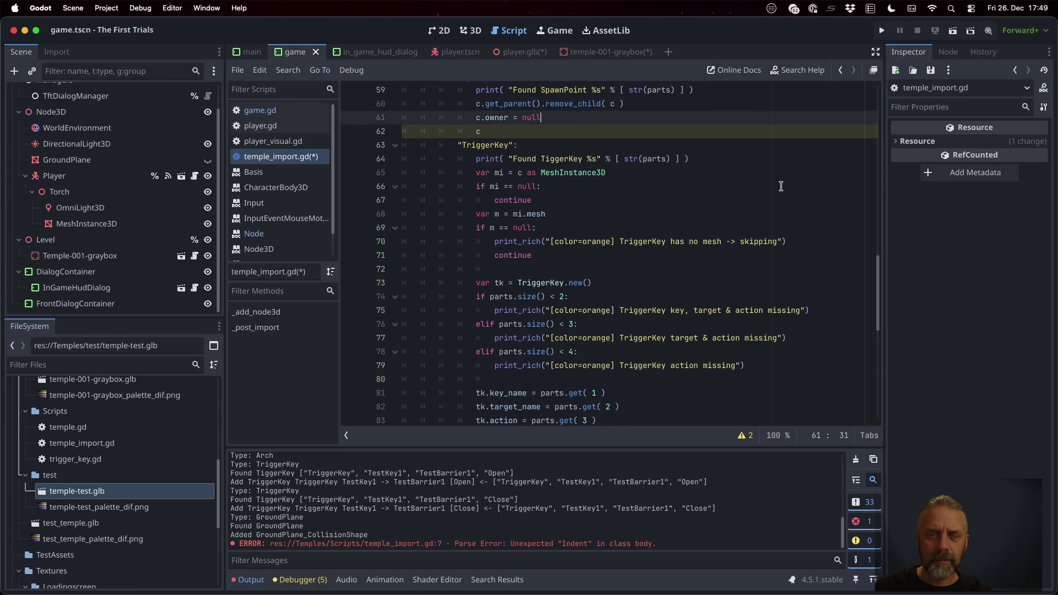
{"action": "key", "text": "Return"}
{"action": "type", "text": "spawn"}
{"action": "key", "text": "Return"}
{"action": "type", "text": ".add_c"}
{"action": "key", "text": "Return"}
{"action": "type", "text": "c )"}
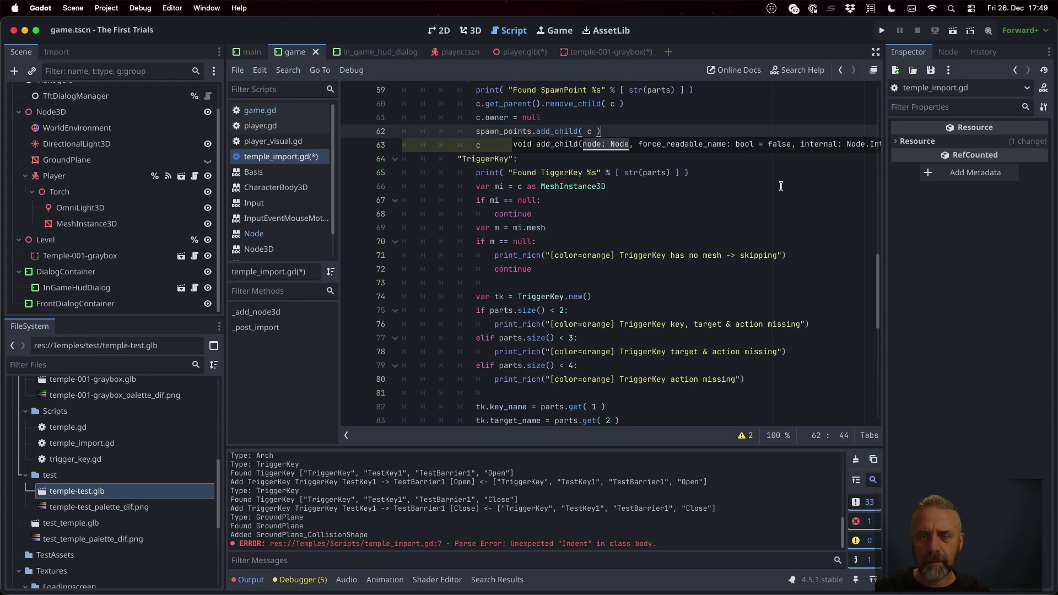
{"action": "type", "text": "c.ow"}
{"action": "key", "text": "Return"}
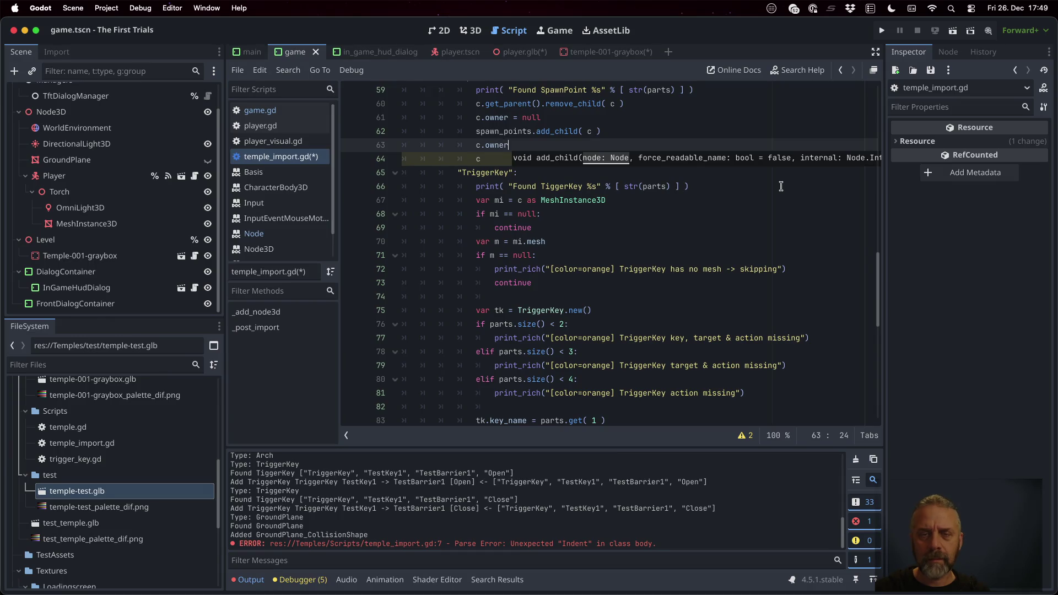
{"action": "type", "text": " = scene"}
{"action": "key", "text": "Down"}
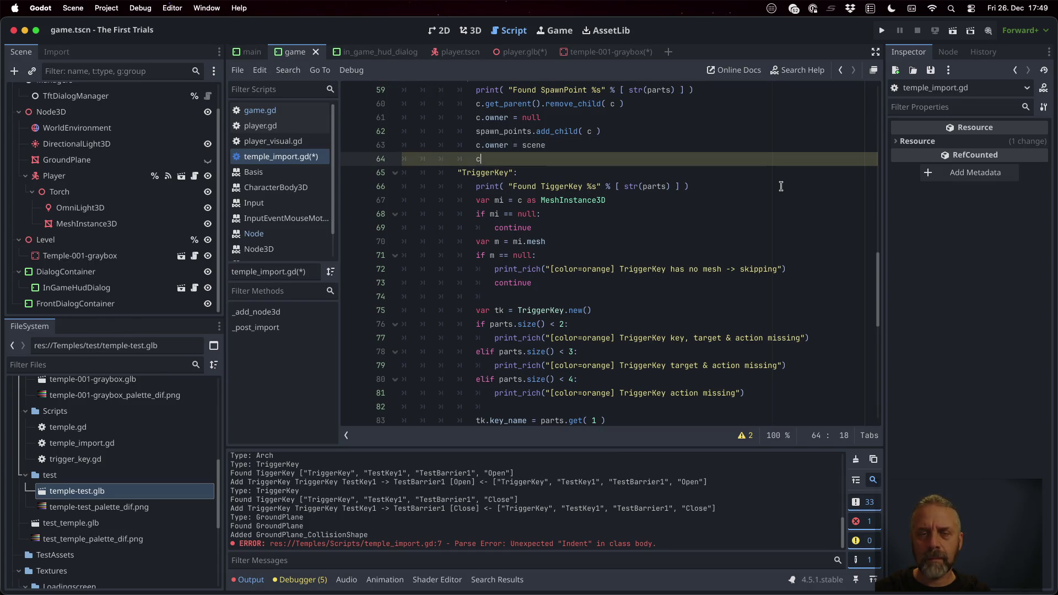
Step: Delete the stray c line, add a blank line before TriggerKey, and save
{"action": "key", "text": "ctrl+shift+k"}
{"action": "key", "text": "Up"}
{"action": "key", "text": "End"}
{"action": "key", "text": "Return"}
{"action": "key", "text": "ctrl+s"}
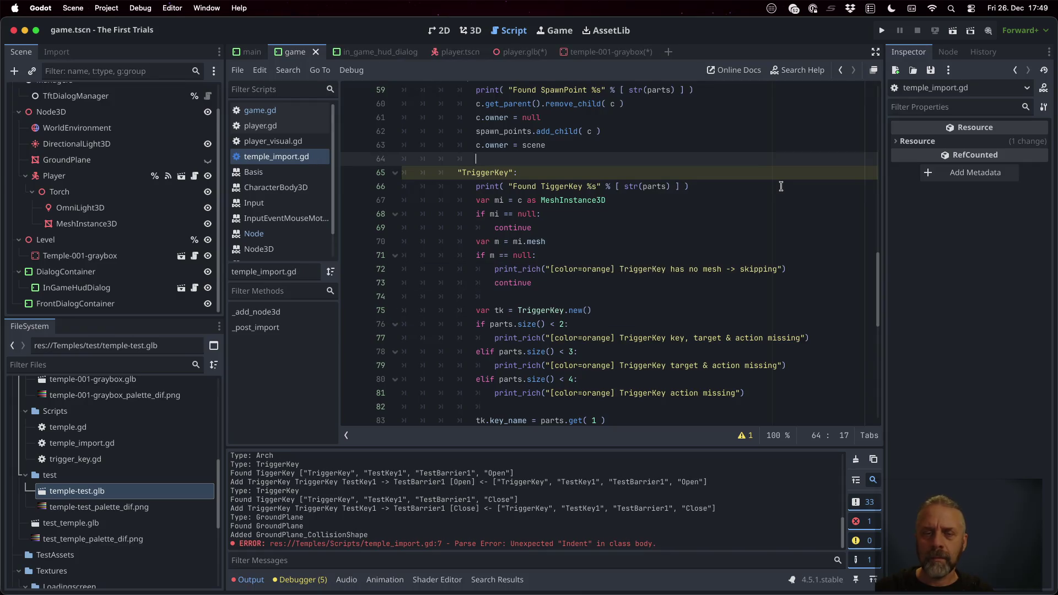
Step: Reimport temple-test.glb from the FileSystem dock and close the Load Errors report
{"action": "right_click", "coordinate": [97, 493]}
{"action": "left_click", "coordinate": [164, 533]}
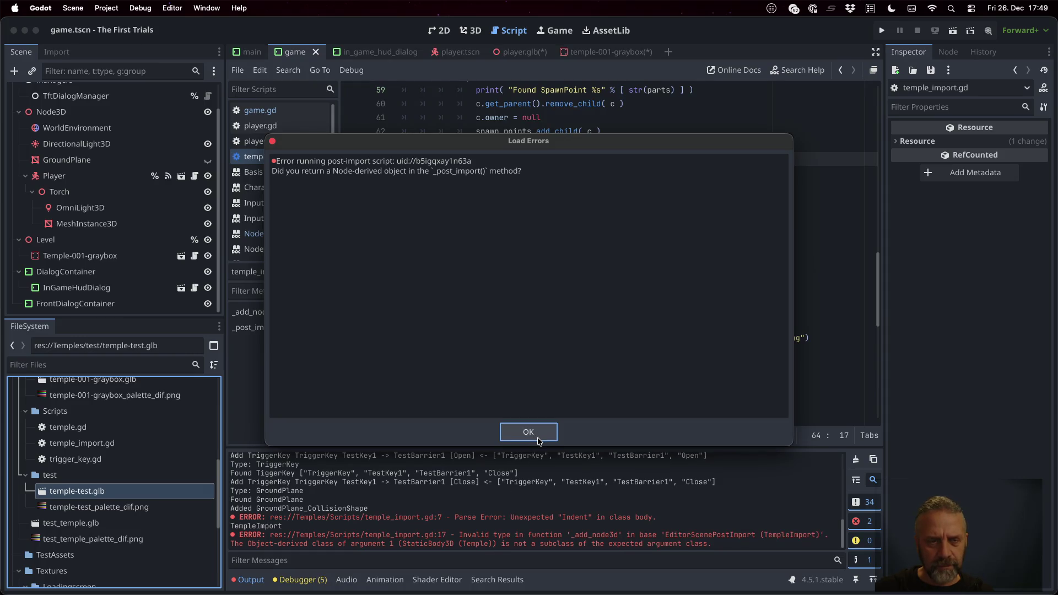
{"action": "left_click", "coordinate": [538, 441]}
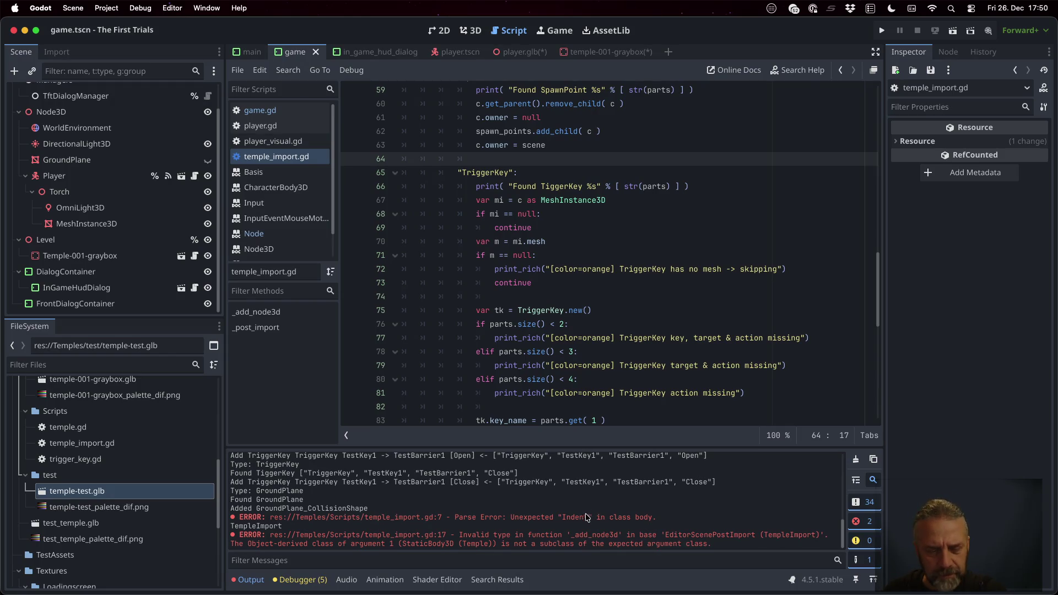
{"action": "scroll", "coordinate": [591, 291], "scroll_direction": "up", "scroll_amount": 9}
{"action": "scroll", "coordinate": [591, 291], "scroll_direction": "up", "scroll_amount": 10}
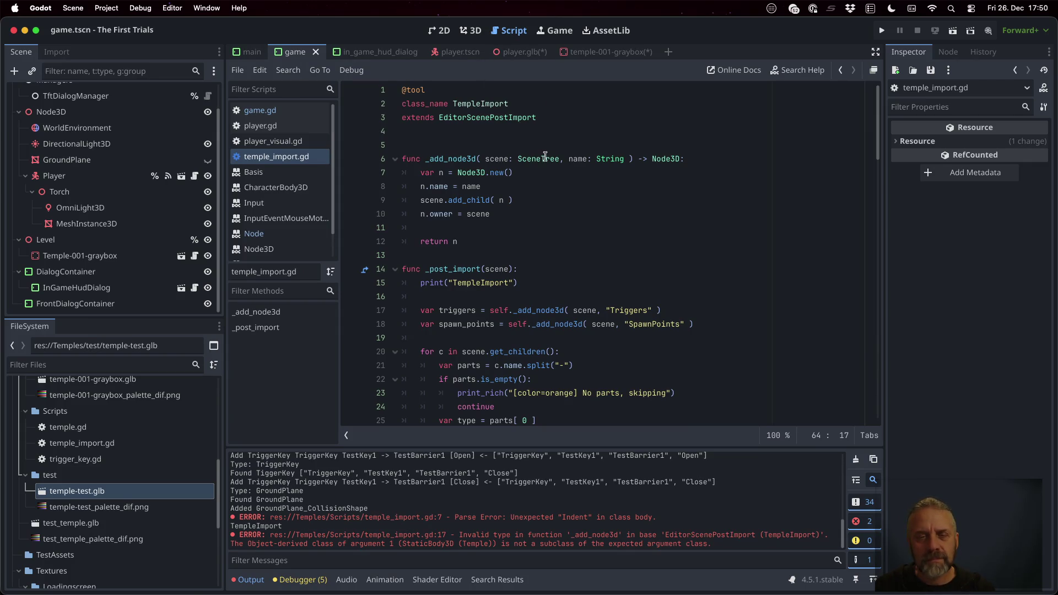
Step: Change the line 6 parameter type from SceneTree to Temple and run the game
{"action": "double_click", "coordinate": [545, 159]}
{"action": "type", "text": "Temple"}
{"action": "left_click", "coordinate": [881, 31]}
Step: Cancel the Save Scene As prompt and dismiss the error and missing-folder alerts
{"action": "left_click", "coordinate": [648, 477]}
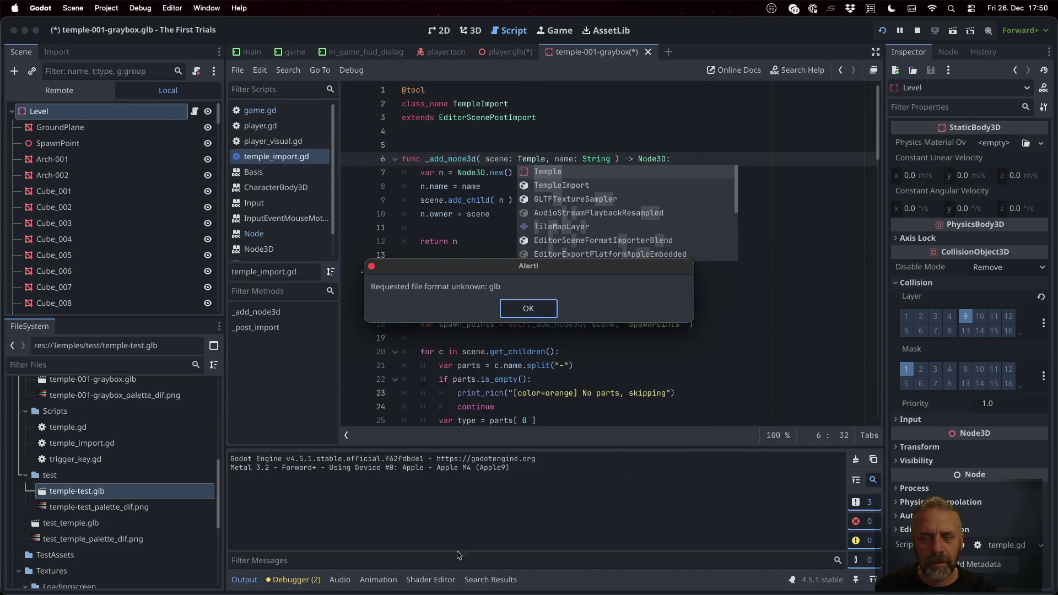
{"action": "left_click", "coordinate": [520, 320]}
{"action": "left_click", "coordinate": [550, 311]}
{"action": "key", "text": "super+s"}
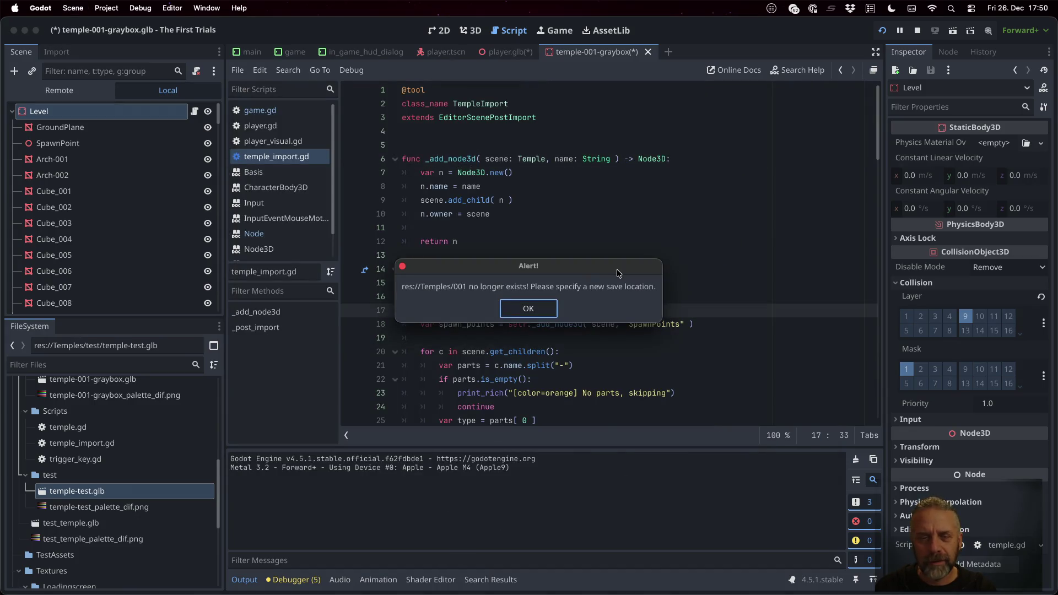
{"action": "left_click", "coordinate": [534, 312]}
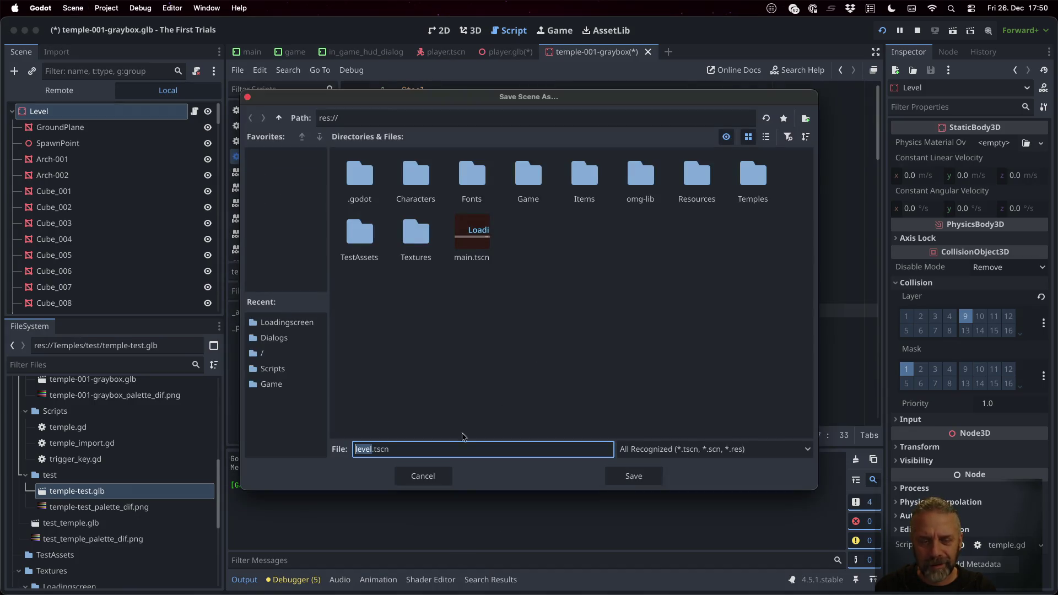
{"action": "left_click", "coordinate": [441, 477]}
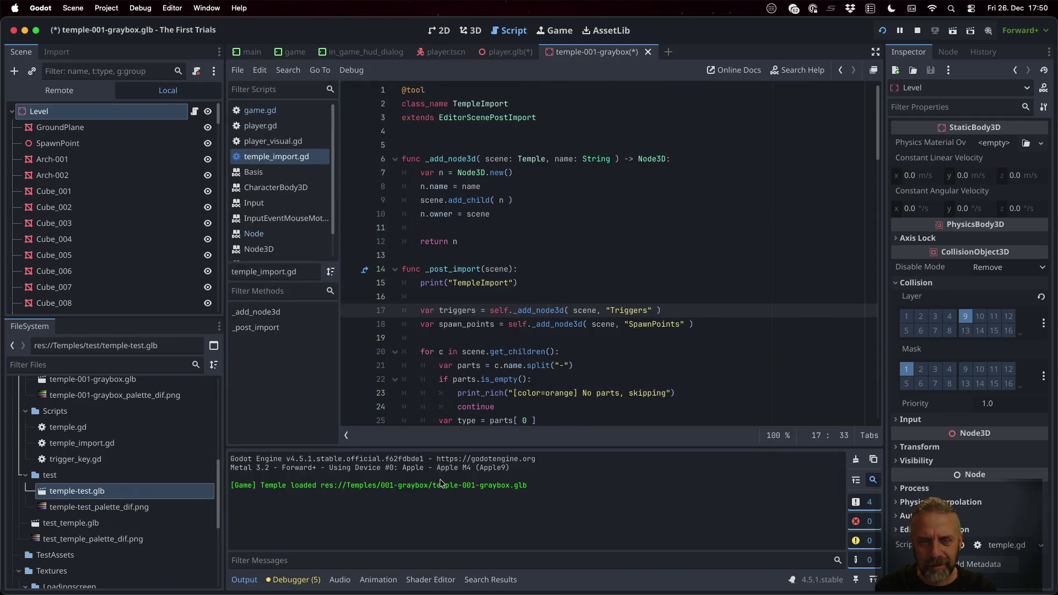
Step: Reimport temple-test.glb with the updated import script and check its Advanced Import Settings
{"action": "right_click", "coordinate": [128, 490]}
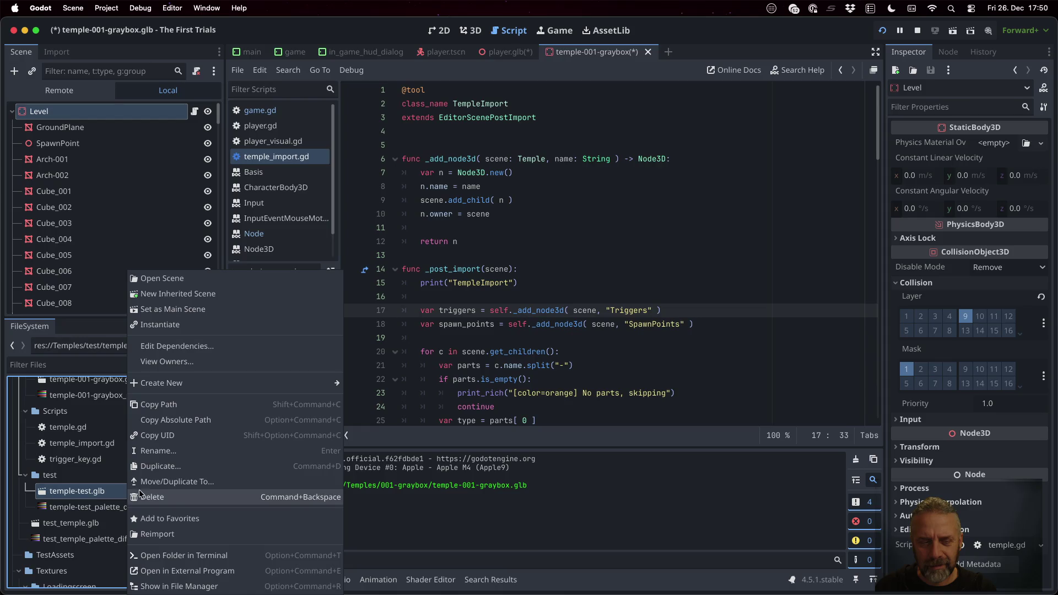
{"action": "left_click", "coordinate": [200, 534]}
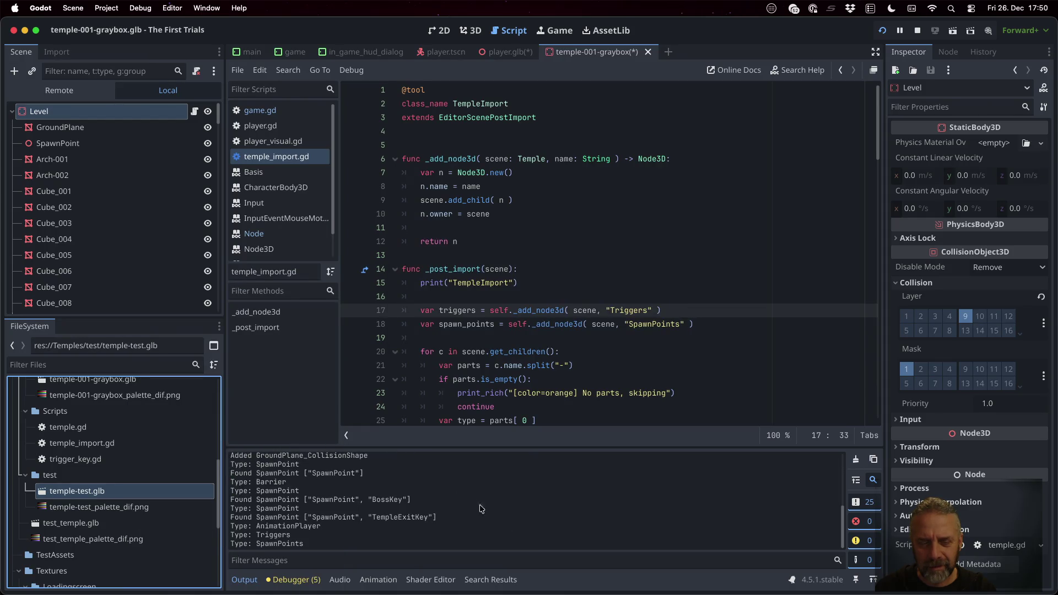
{"action": "scroll", "coordinate": [458, 503], "scroll_direction": "up", "scroll_amount": 3}
{"action": "scroll", "coordinate": [458, 502], "scroll_direction": "down", "scroll_amount": 3}
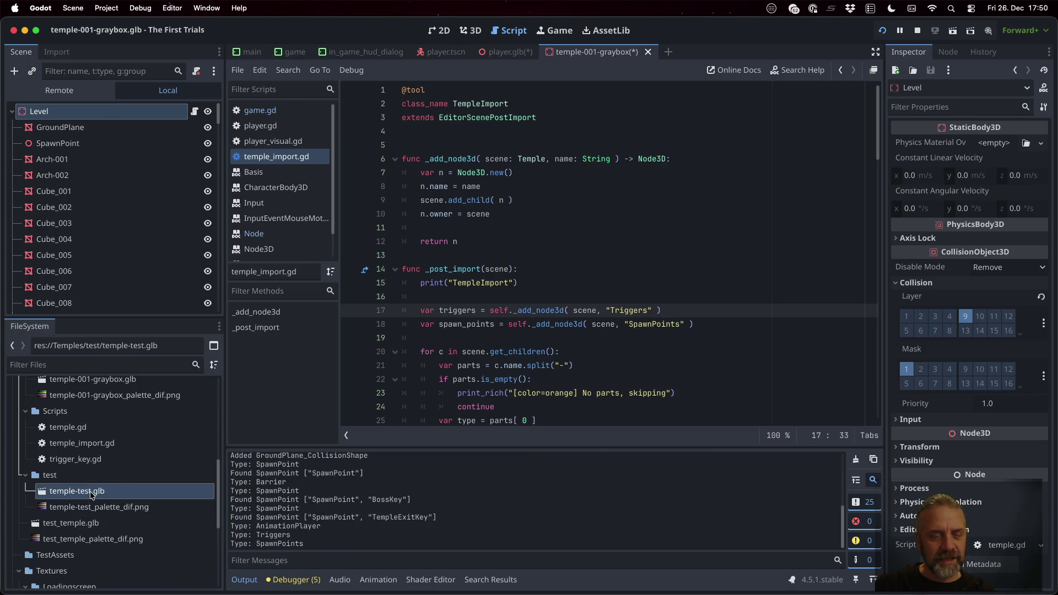
{"action": "double_click", "coordinate": [91, 494]}
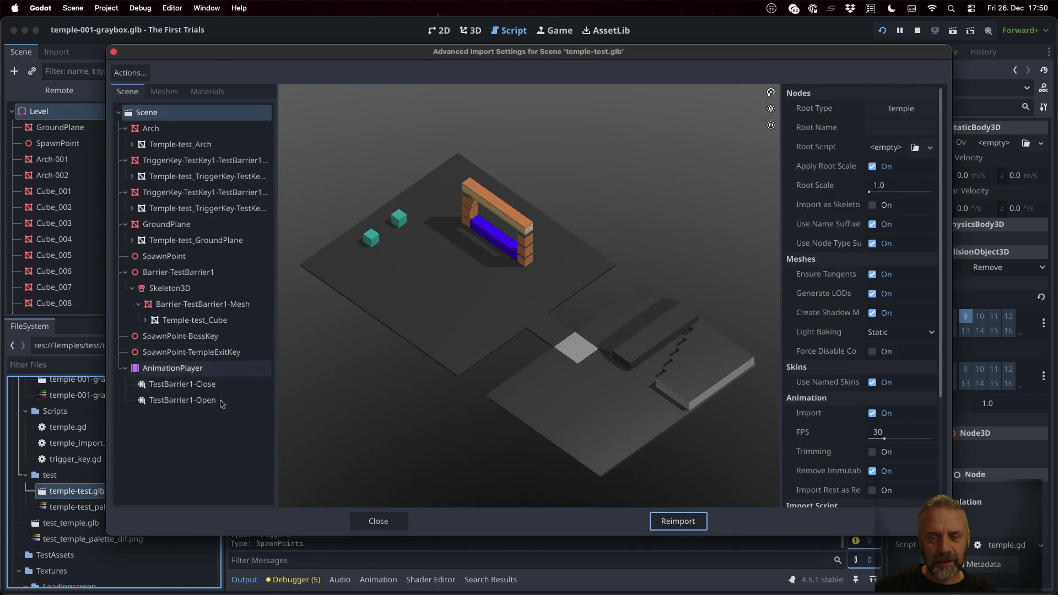
{"action": "left_click", "coordinate": [378, 521]}
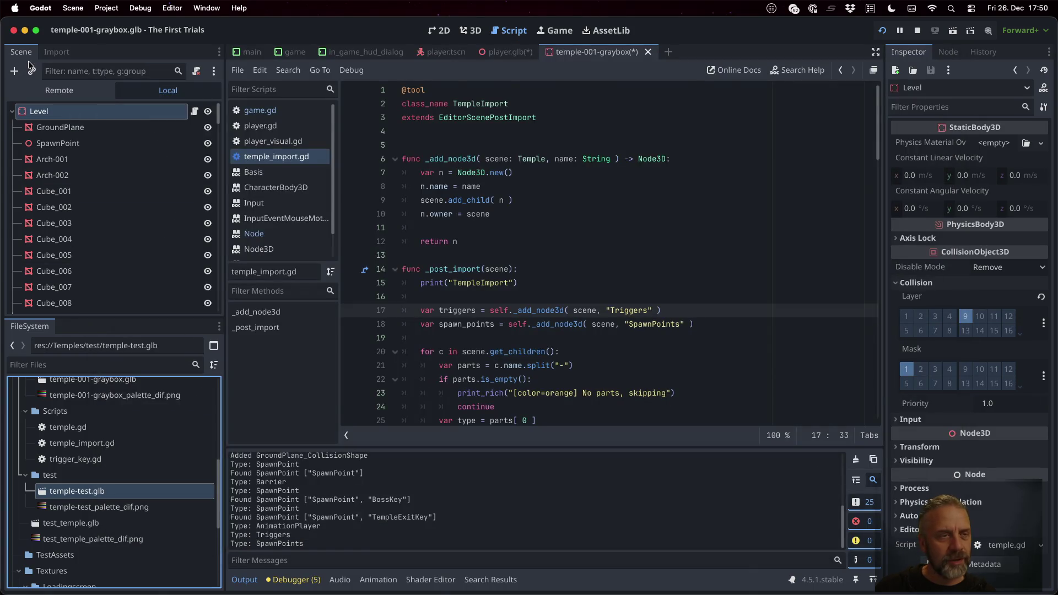
Step: Check the remote scene tree, then open game.tscn from the Game folder
{"action": "left_click", "coordinate": [61, 92]}
{"action": "left_click", "coordinate": [152, 90]}
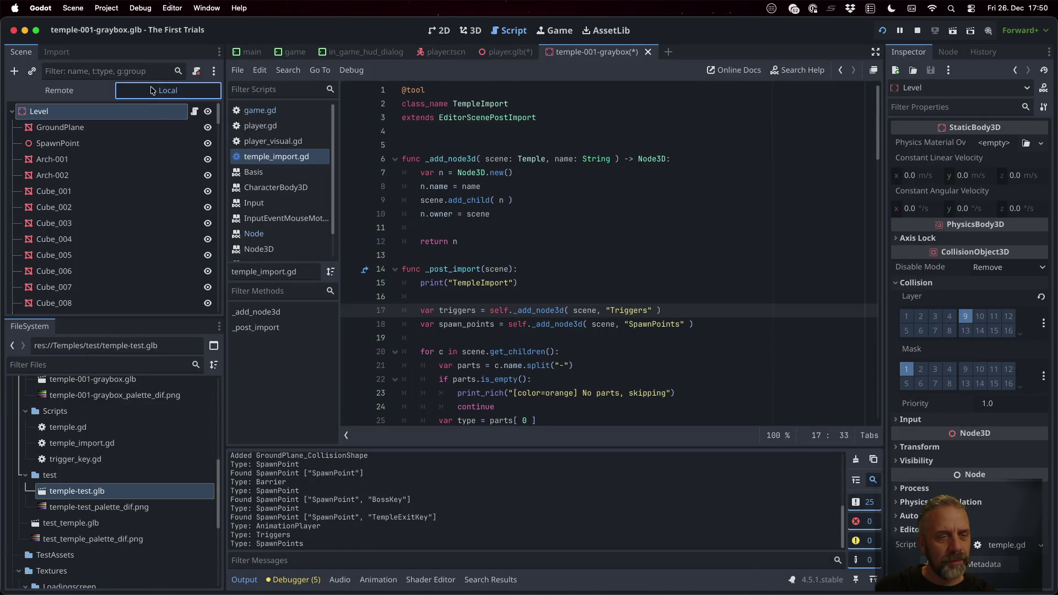
{"action": "scroll", "coordinate": [113, 446], "scroll_direction": "up", "scroll_amount": 10}
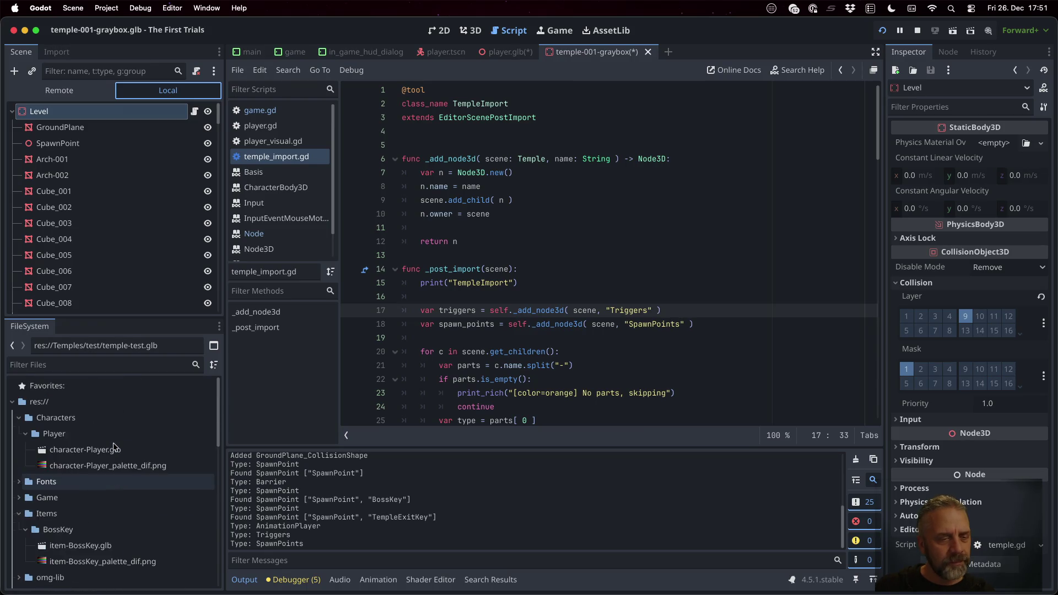
{"action": "scroll", "coordinate": [113, 446], "scroll_direction": "down", "scroll_amount": 2}
{"action": "double_click", "coordinate": [83, 465]}
{"action": "scroll", "coordinate": [89, 487], "scroll_direction": "down", "scroll_amount": 5}
{"action": "double_click", "coordinate": [80, 415]}
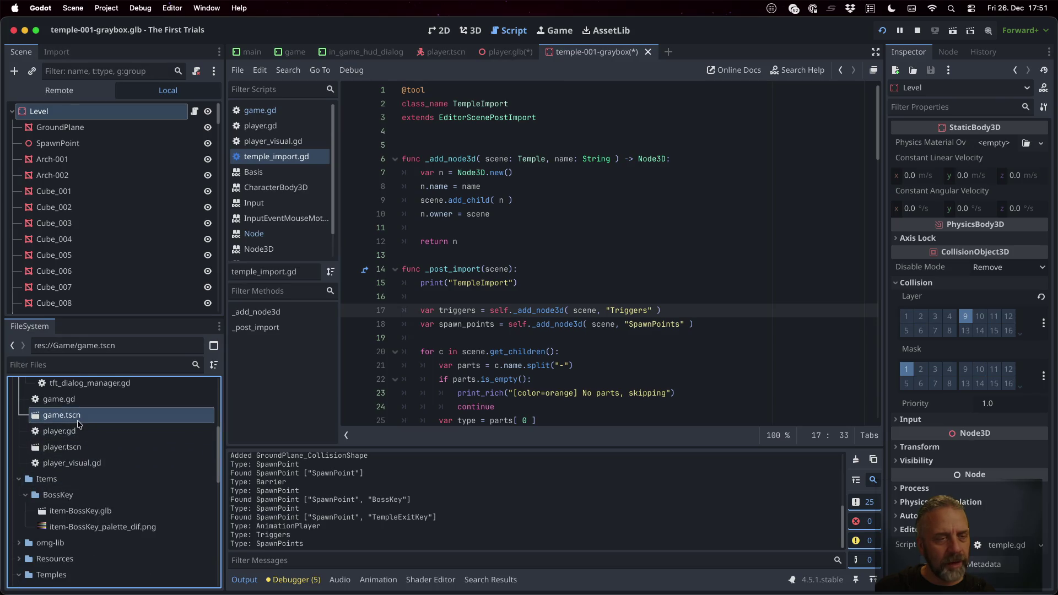
{"action": "scroll", "coordinate": [142, 429], "scroll_direction": "down", "scroll_amount": 10}
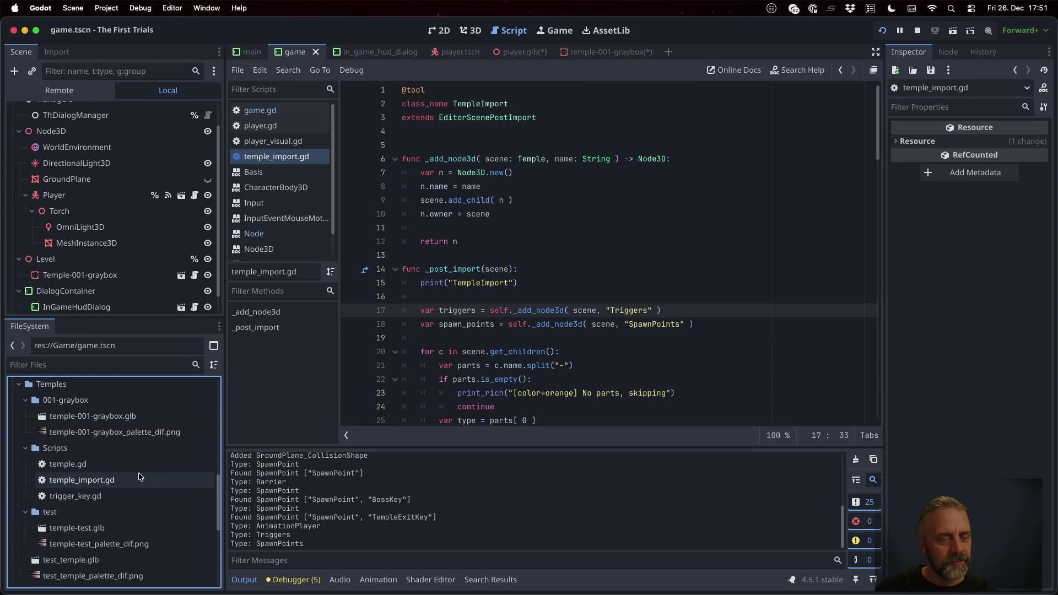
{"action": "scroll", "coordinate": [121, 484], "scroll_direction": "up", "scroll_amount": 4}
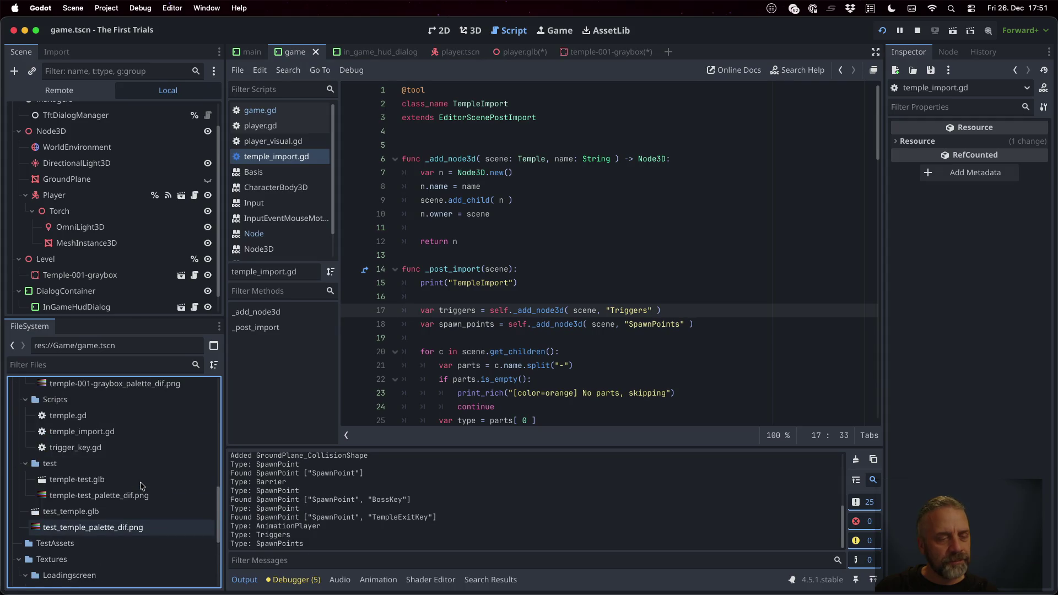
Step: Add temple-test.glb under Level, open it as its own scene, then restart the game
{"action": "left_click_drag", "start_coordinate": [101, 484], "coordinate": [79, 257]}
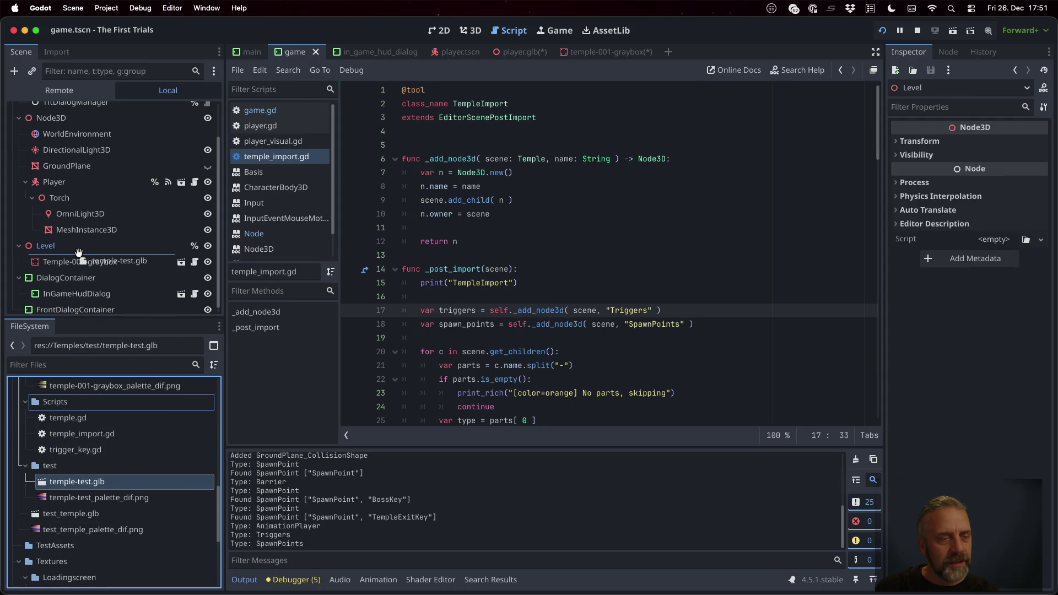
{"action": "left_click", "coordinate": [181, 262]}
{"action": "left_click", "coordinate": [528, 309]}
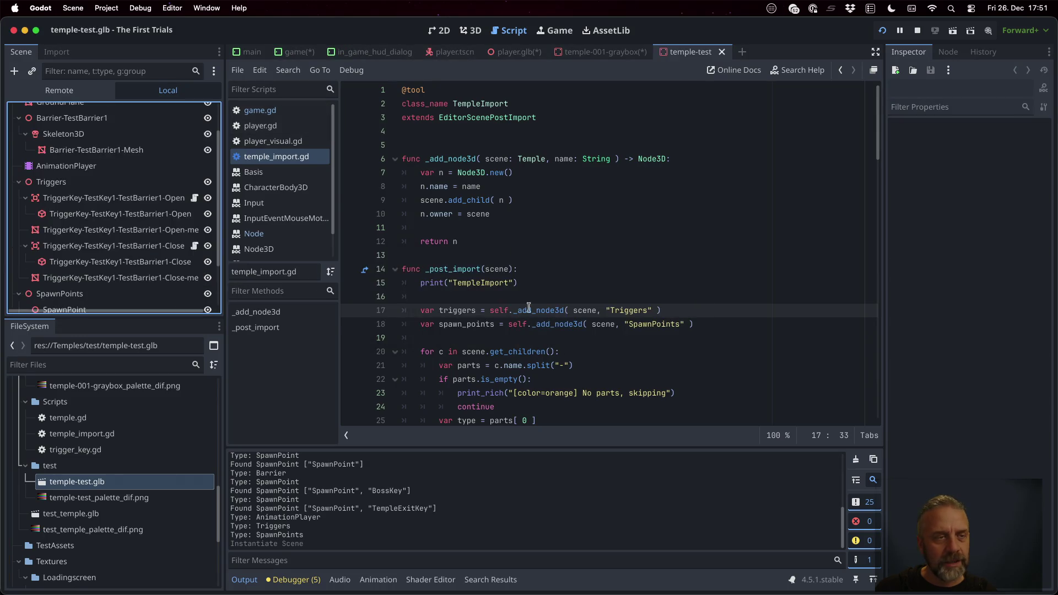
{"action": "scroll", "coordinate": [94, 220], "scroll_direction": "up", "scroll_amount": 1}
{"action": "scroll", "coordinate": [95, 223], "scroll_direction": "down", "scroll_amount": 4}
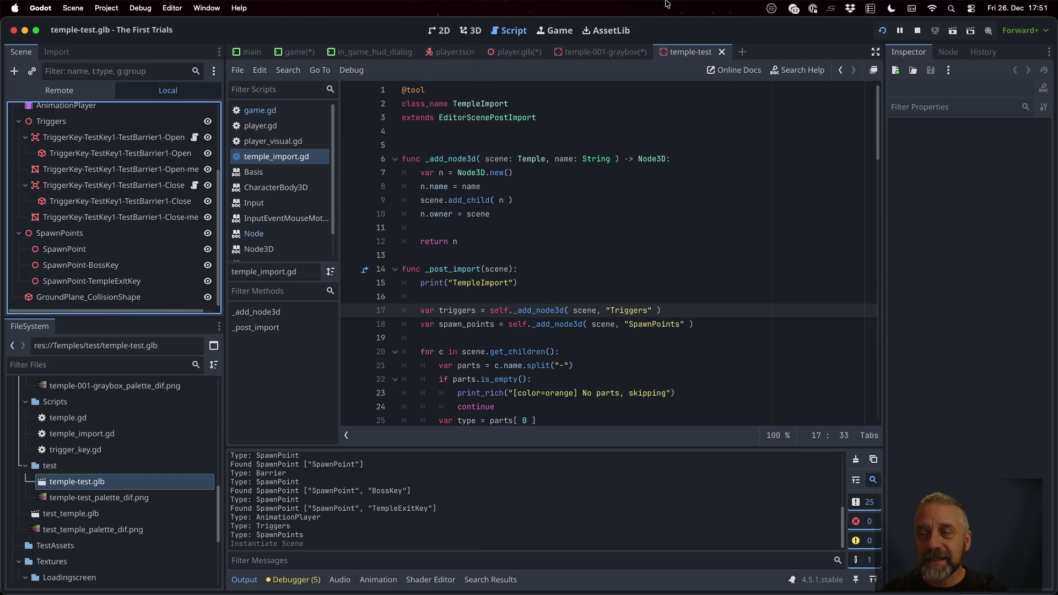
{"action": "left_click", "coordinate": [914, 30]}
{"action": "left_click", "coordinate": [883, 30]}
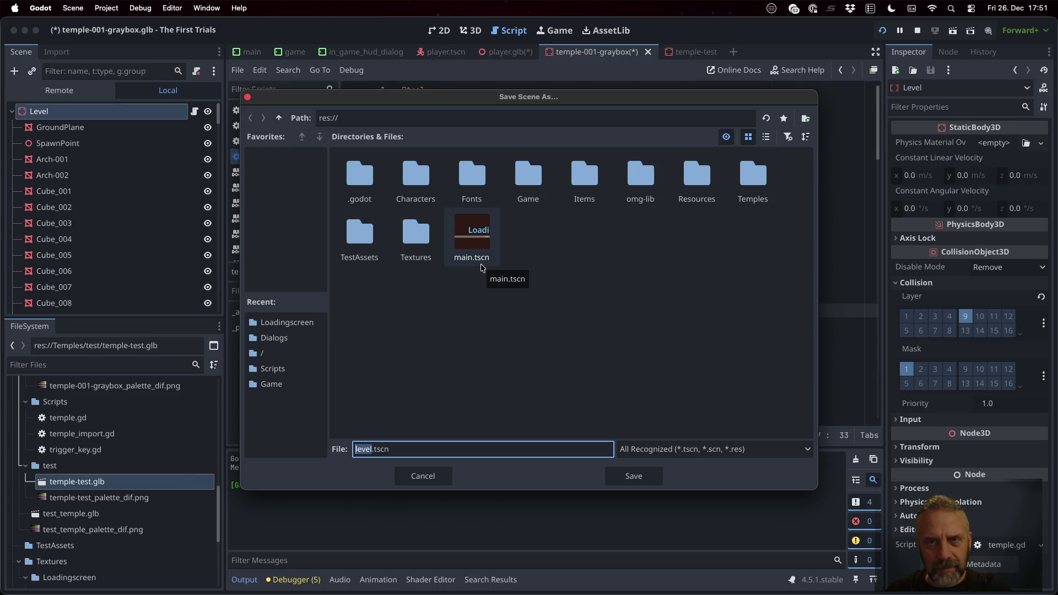
Step: Cancel saving as level.tscn and dismiss the unknown-format and missing-location alerts
{"action": "left_click", "coordinate": [443, 477]}
{"action": "left_click", "coordinate": [529, 307]}
{"action": "left_click", "coordinate": [543, 242]}
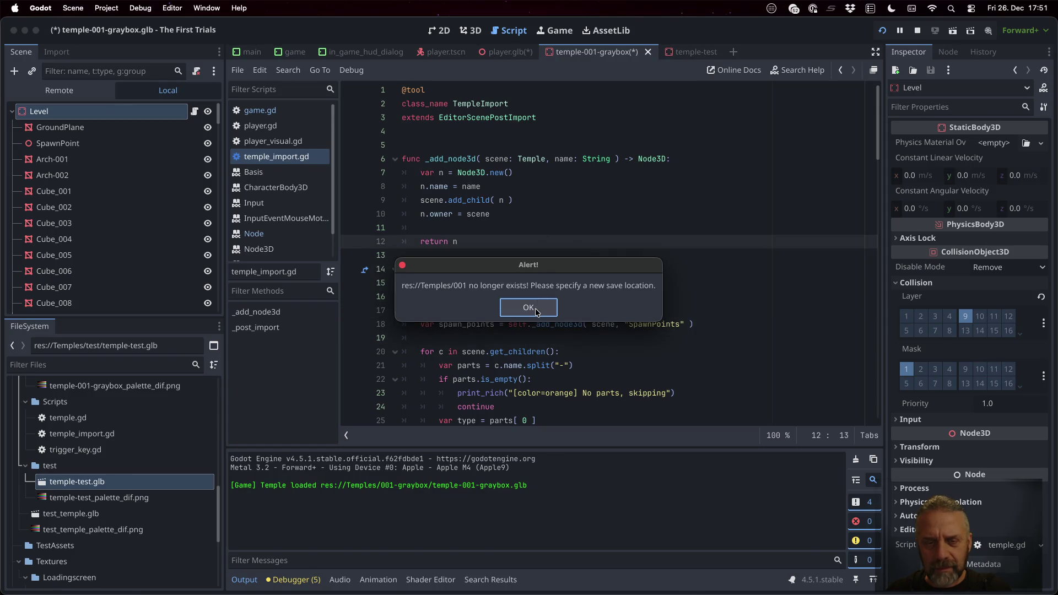
{"action": "left_click", "coordinate": [534, 308]}
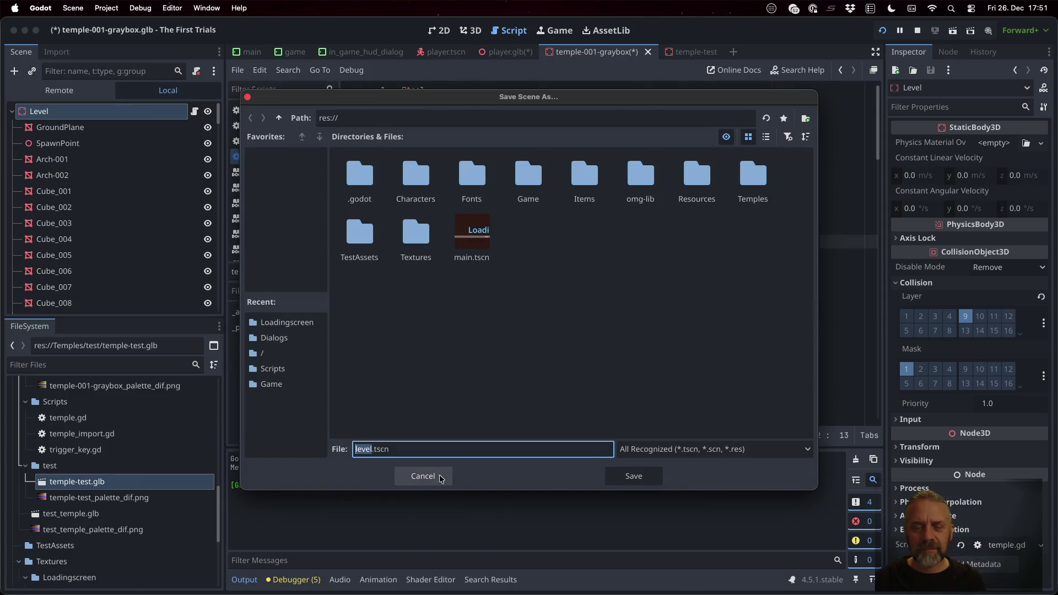
{"action": "left_click", "coordinate": [441, 476]}
Step: Close the temple-001-graybox and player.glb scenes, discarding their changes
{"action": "left_click", "coordinate": [648, 52]}
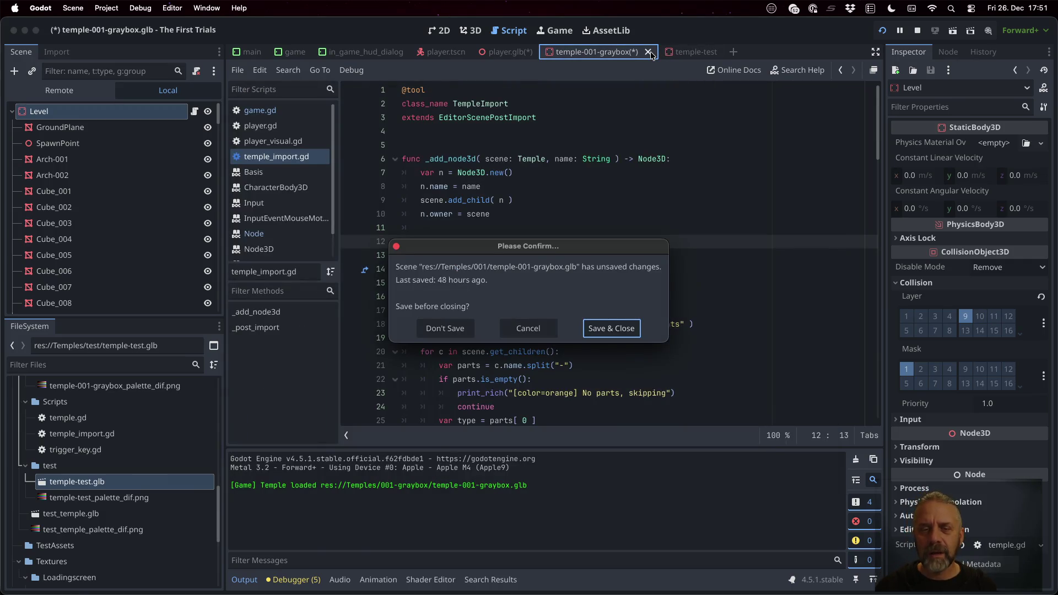
{"action": "left_click", "coordinate": [443, 328]}
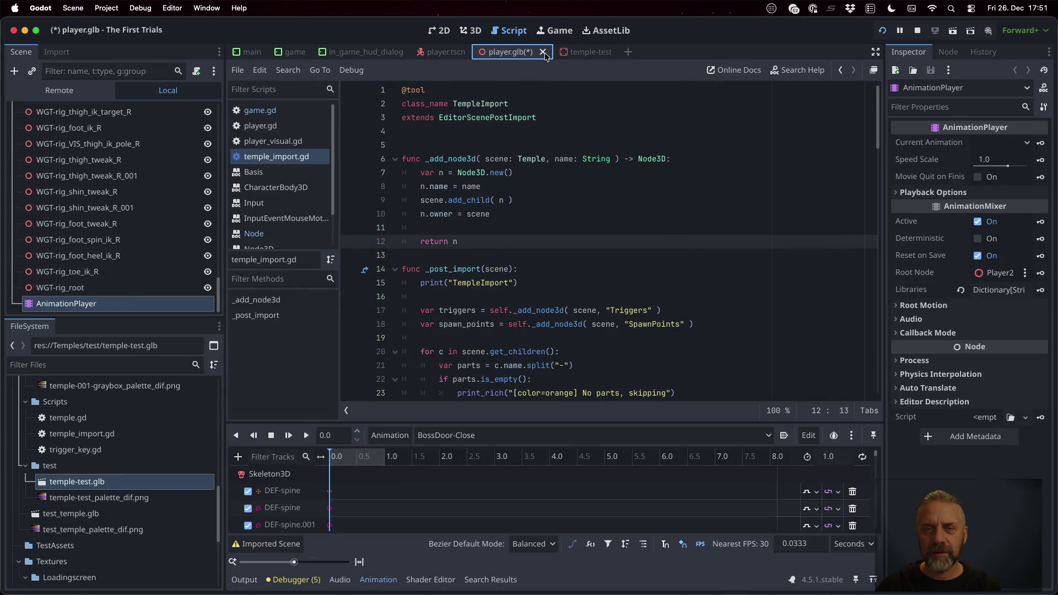
{"action": "left_click", "coordinate": [543, 52]}
{"action": "left_click", "coordinate": [444, 329]}
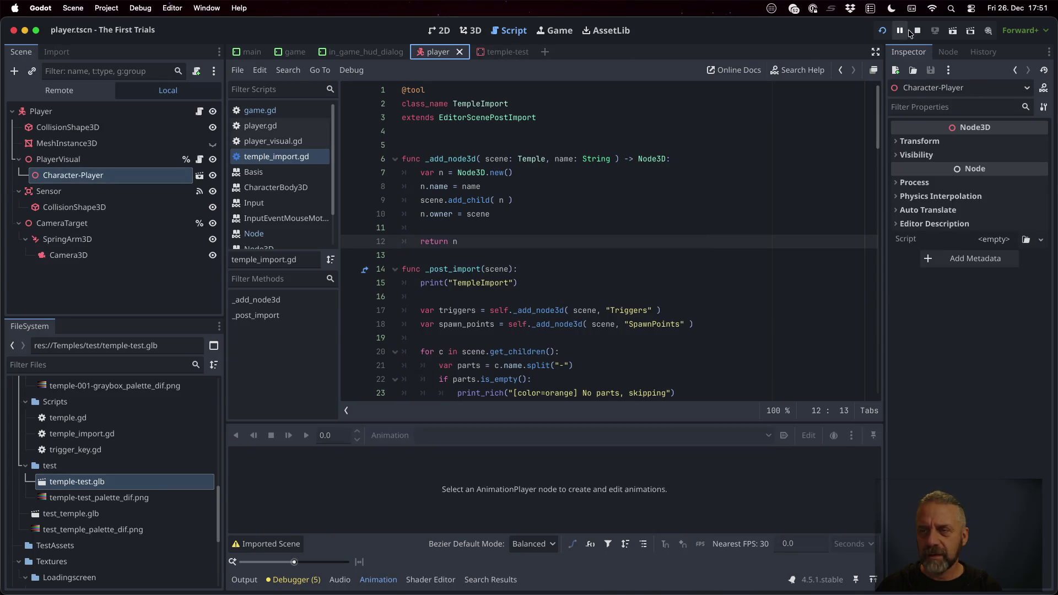
Step: Run the game, mouse-look around the temple, then stop it
{"action": "left_click", "coordinate": [881, 30]}
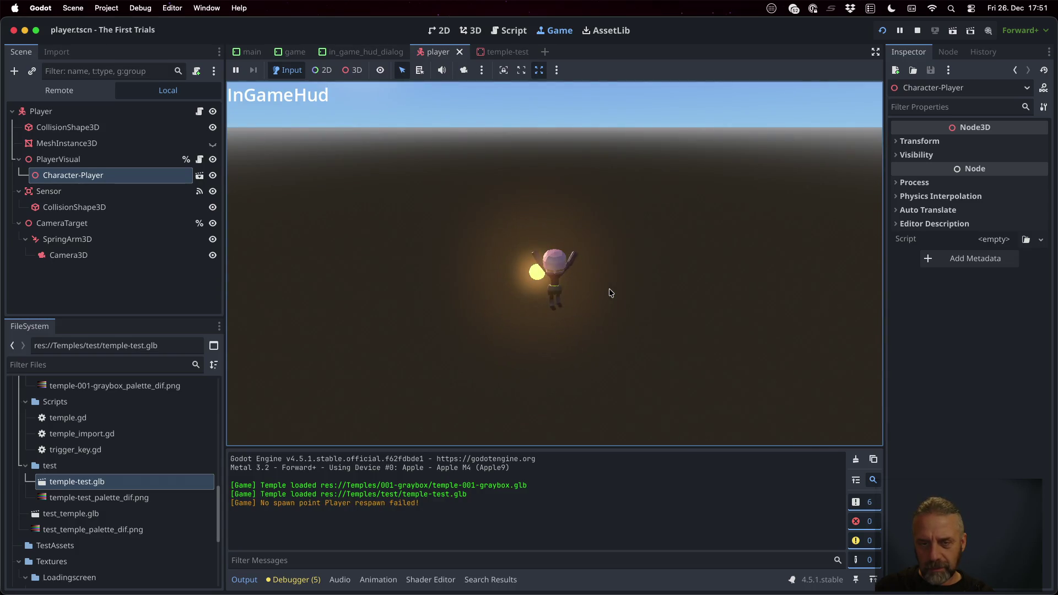
{"action": "left_click", "coordinate": [673, 217]}
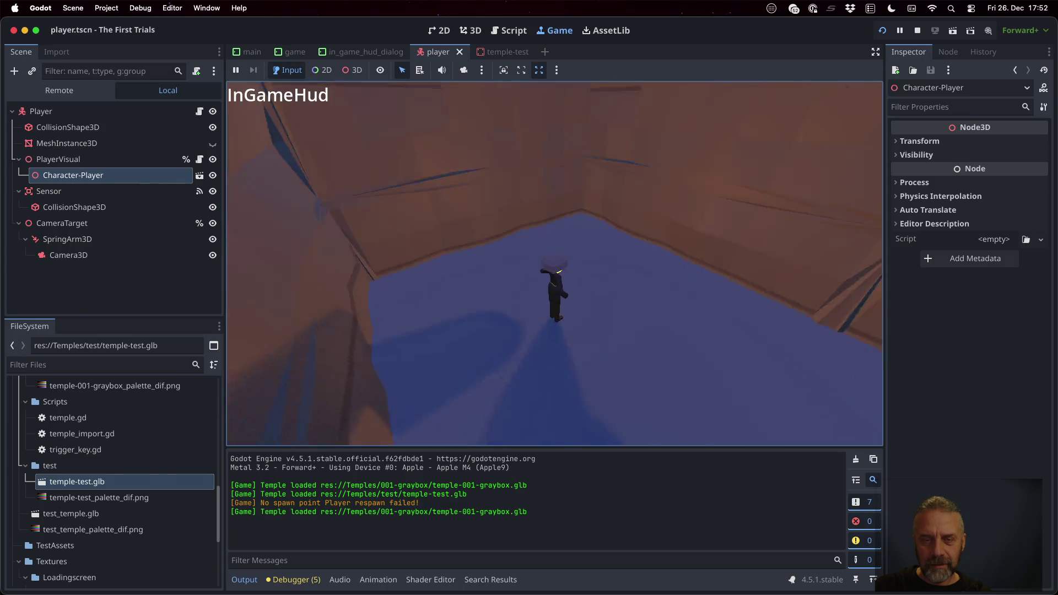
{"action": "key", "text": "Escape"}
{"action": "left_click", "coordinate": [917, 30]}
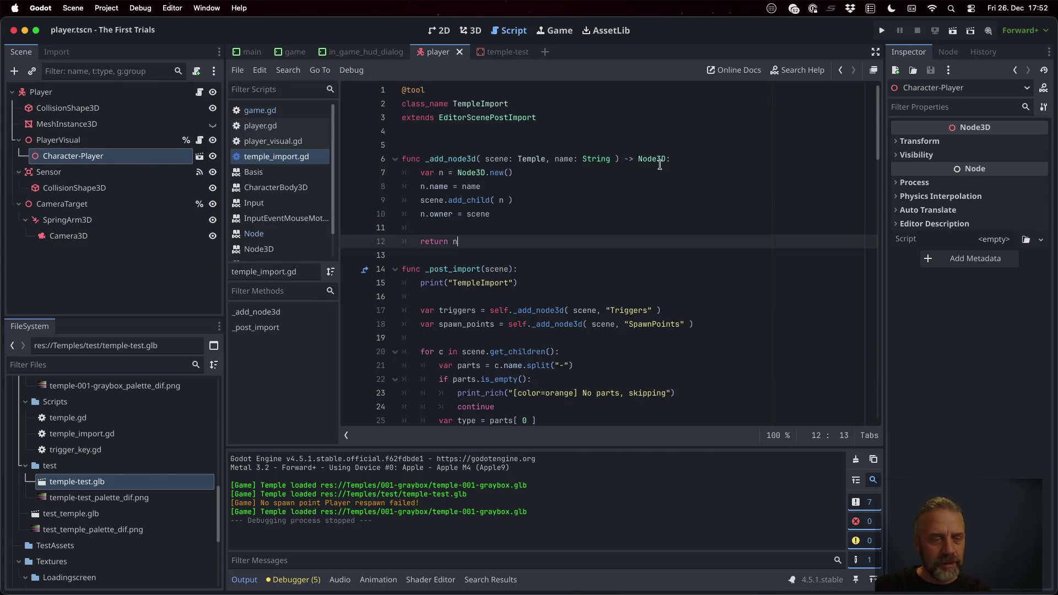
Step: Reimport temple-001-graybox.glb and test it in a short game run
{"action": "scroll", "coordinate": [141, 472], "scroll_direction": "up", "scroll_amount": 2}
{"action": "right_click", "coordinate": [130, 404]}
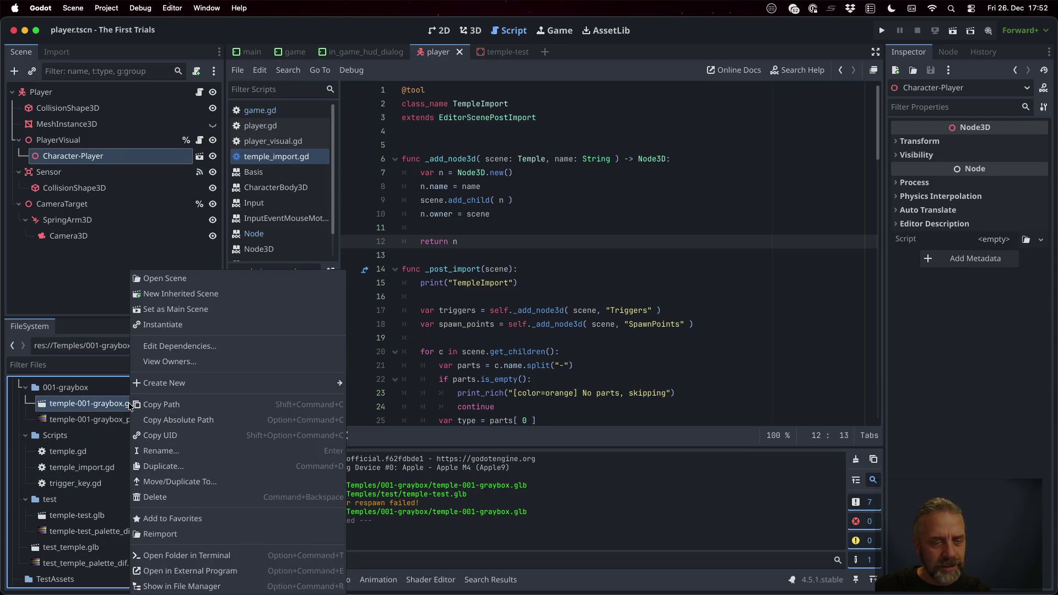
{"action": "left_click", "coordinate": [204, 533]}
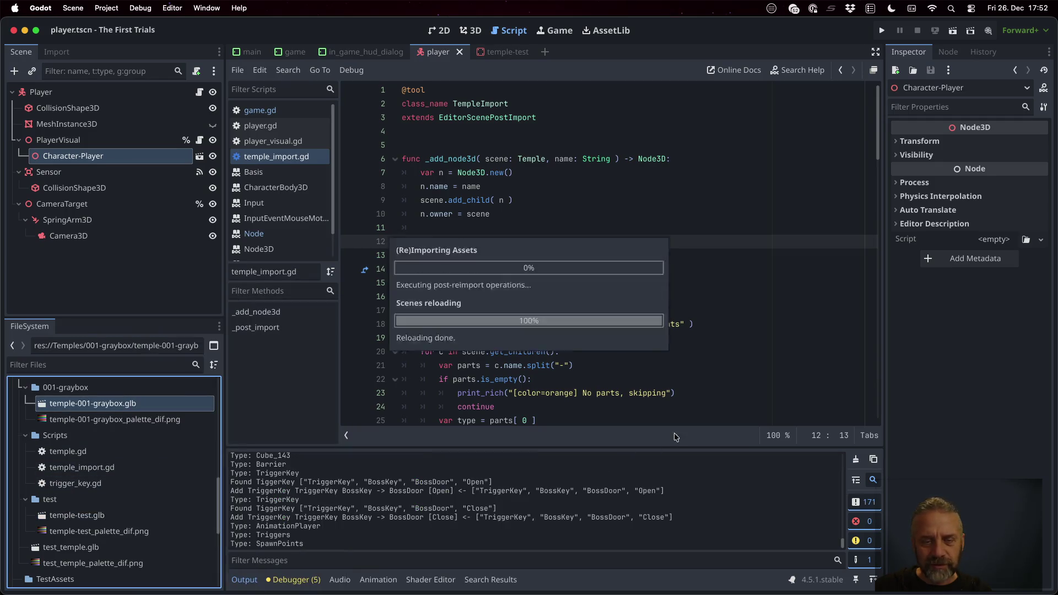
{"action": "left_click", "coordinate": [878, 30]}
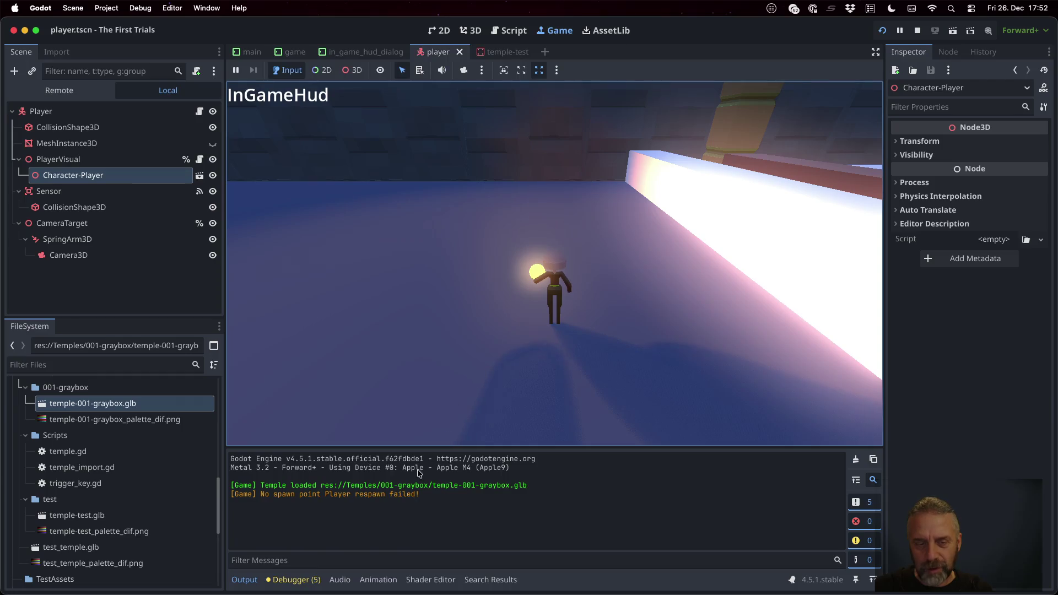
{"action": "left_click", "coordinate": [916, 32]}
Step: Quick-open temple.gd by searching 'templ' and scroll through its spawn-point code
{"action": "left_click", "coordinate": [517, 268]}
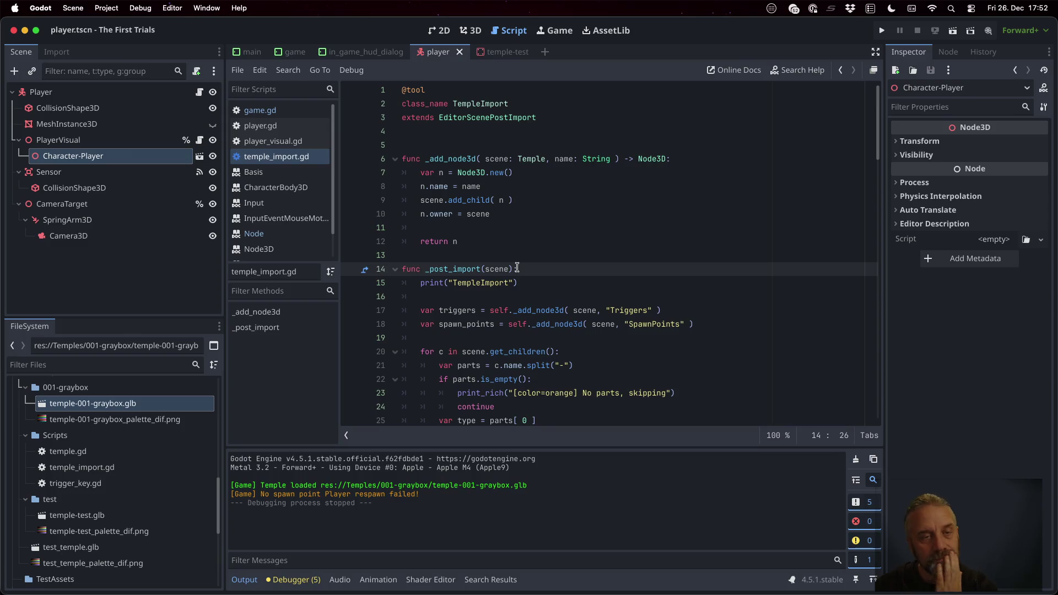
{"action": "left_click", "coordinate": [566, 202]}
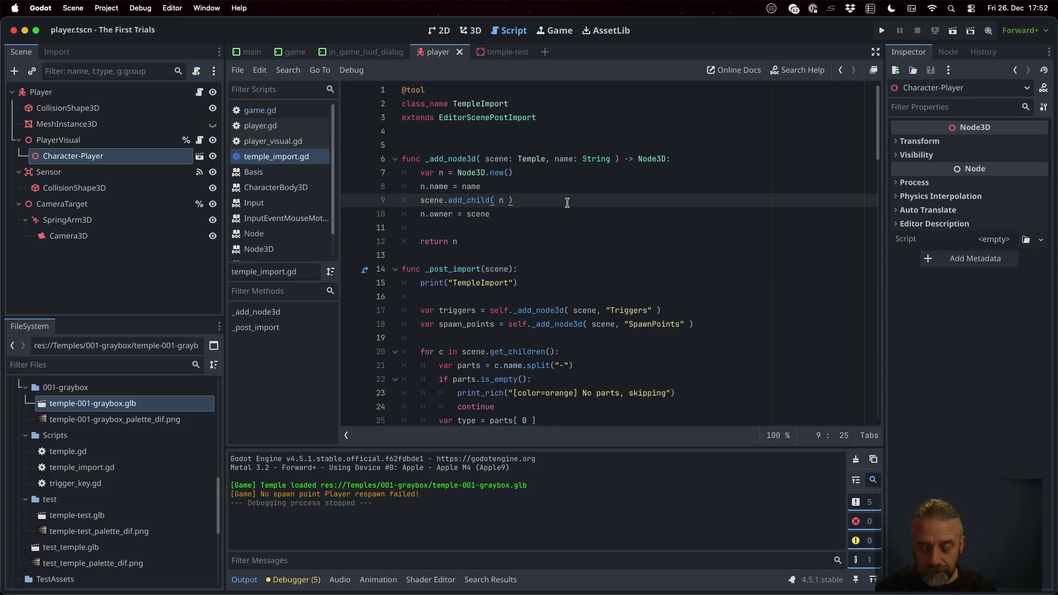
{"action": "key", "text": "shift+alt+o"}
{"action": "type", "text": "templ"}
{"action": "key", "text": "Down"}
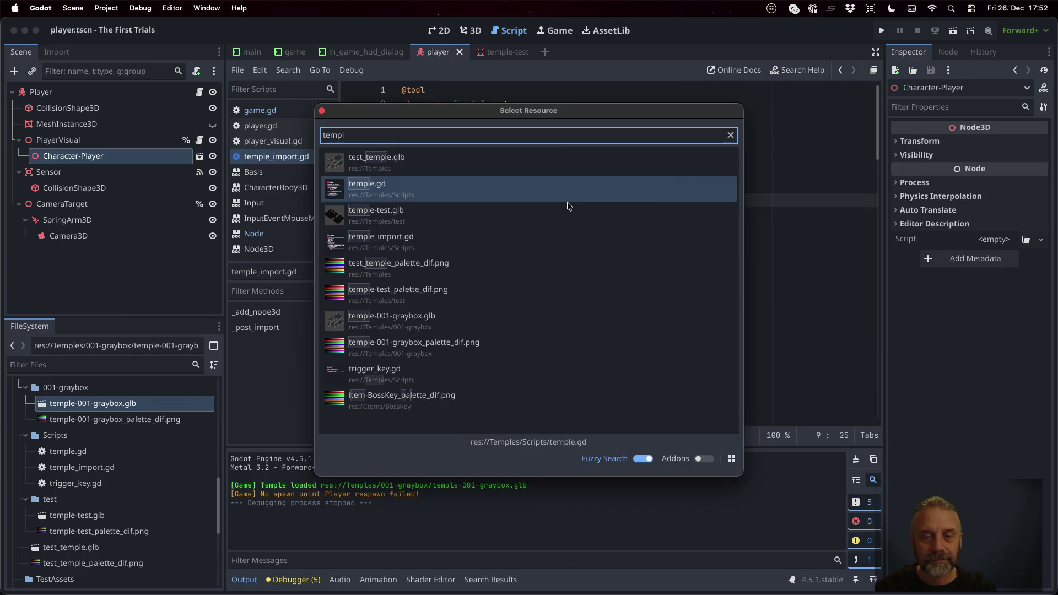
{"action": "key", "text": "Return"}
{"action": "scroll", "coordinate": [628, 312], "scroll_direction": "down", "scroll_amount": 3}
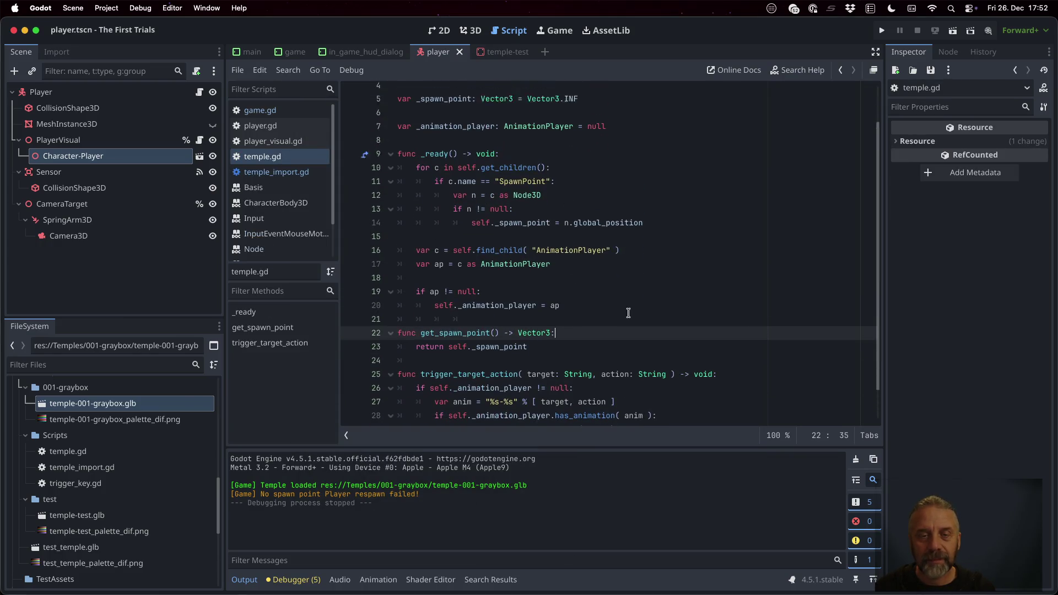